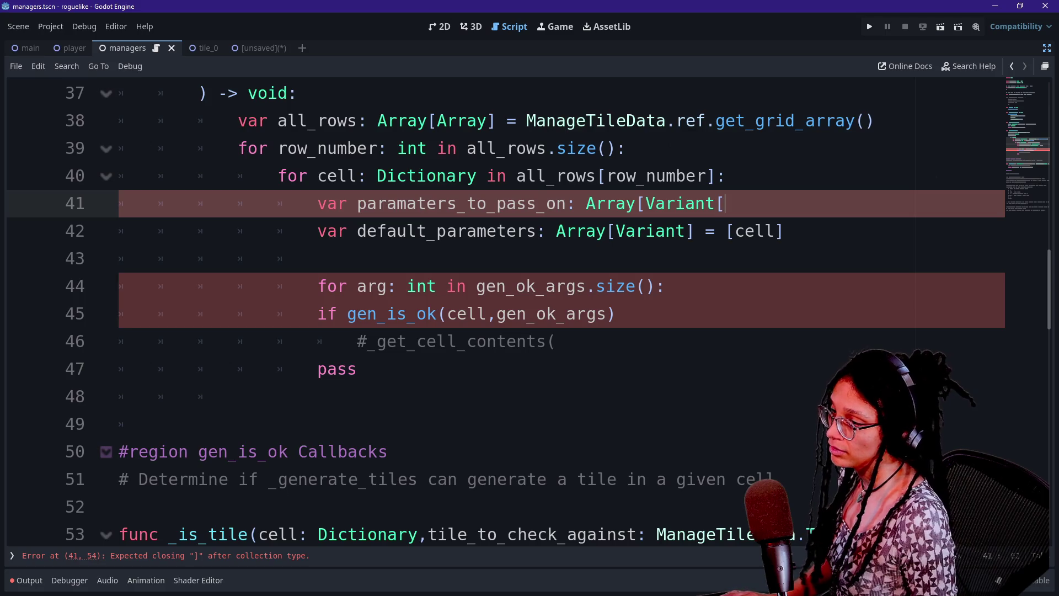
- Complete line 41 as Array[Variant] = [] and move to empty line 43
type("= [")
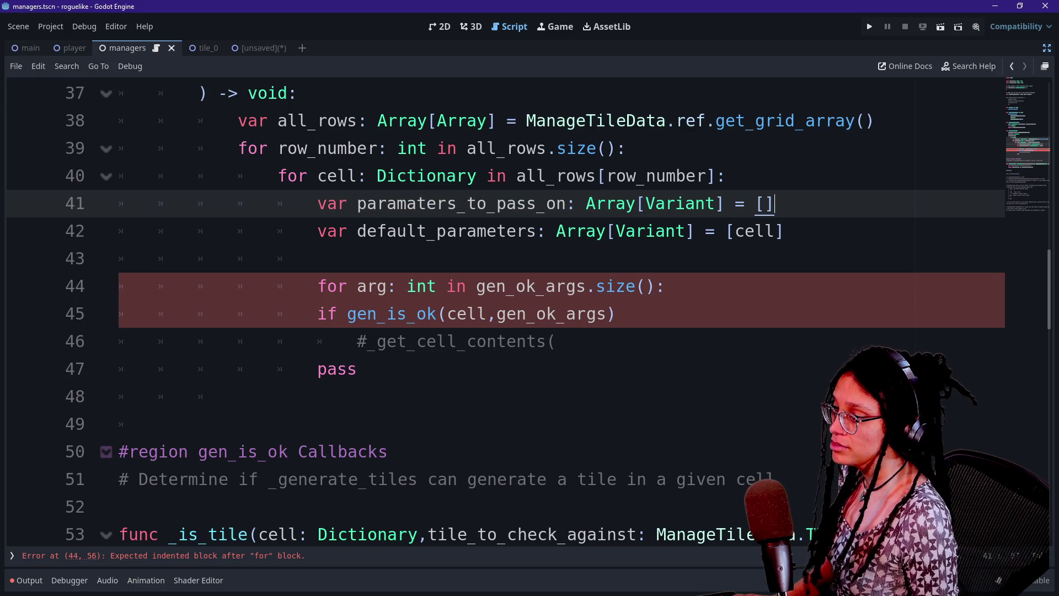
left_click(318, 258)
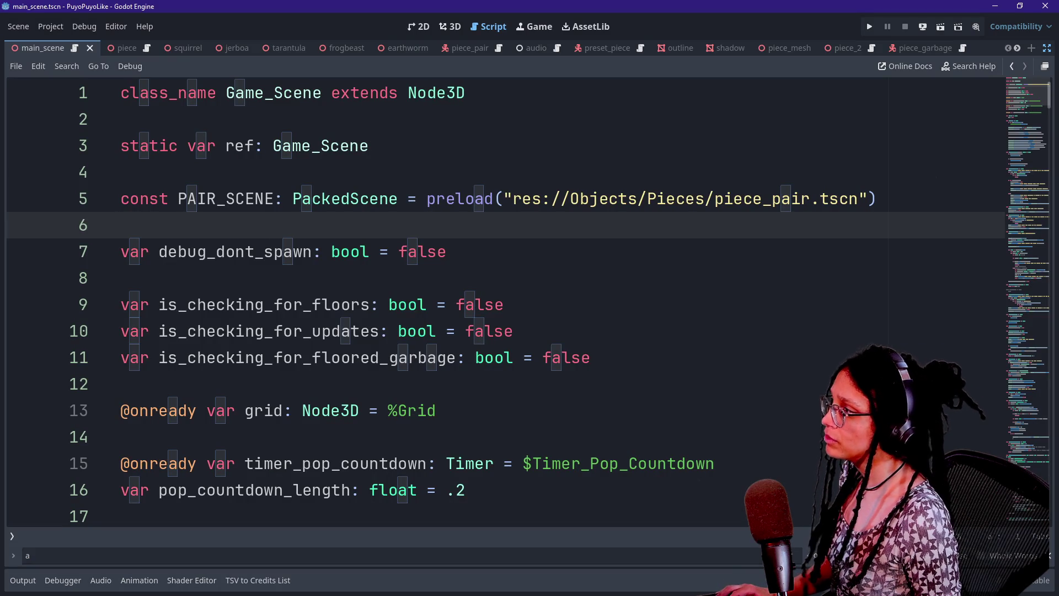
scroll(496, 303, "down", 2)
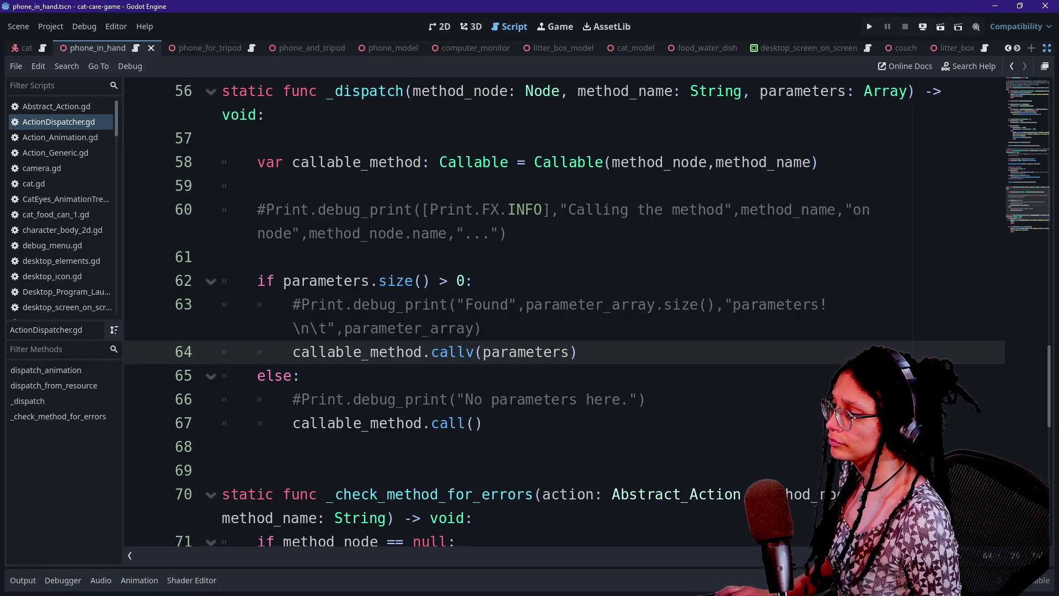
scroll(551, 309, "up", 8)
scroll(551, 309, "down", 4)
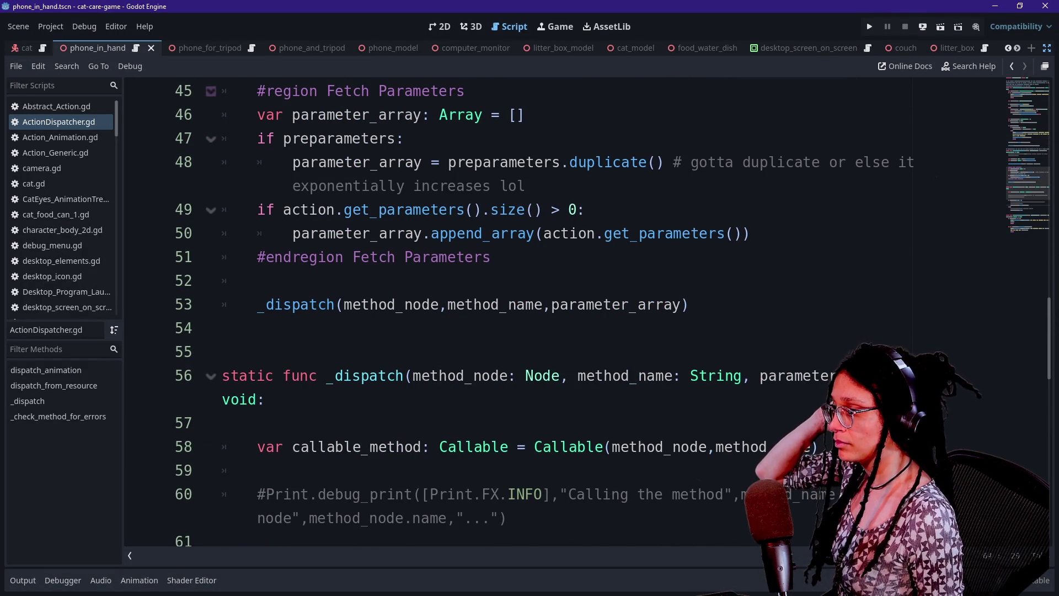
scroll(552, 309, "up", 1)
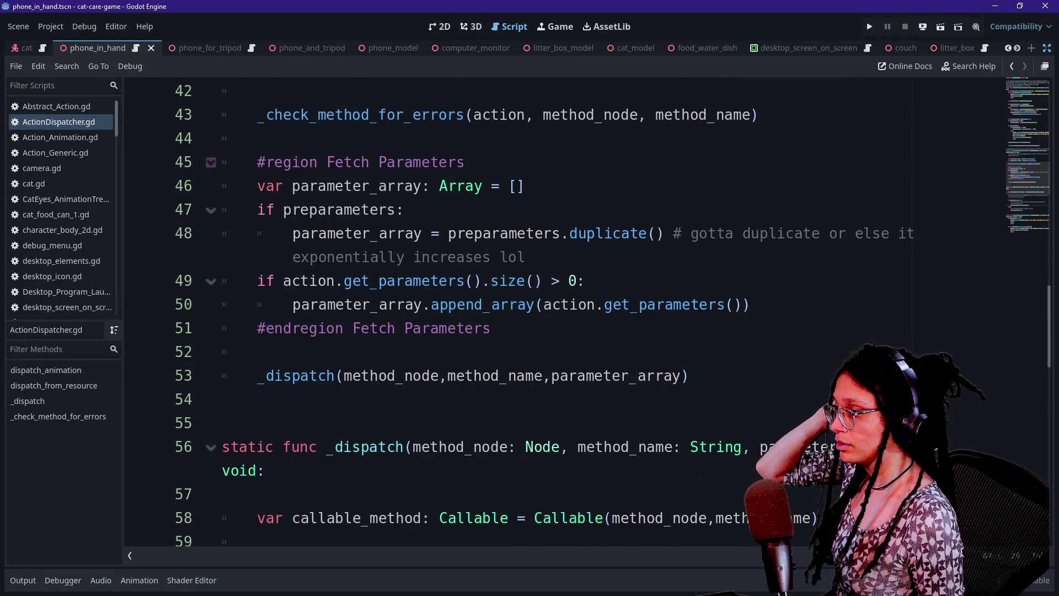
left_click_drag(283, 209, 441, 233)
left_click(442, 233)
left_click(527, 257)
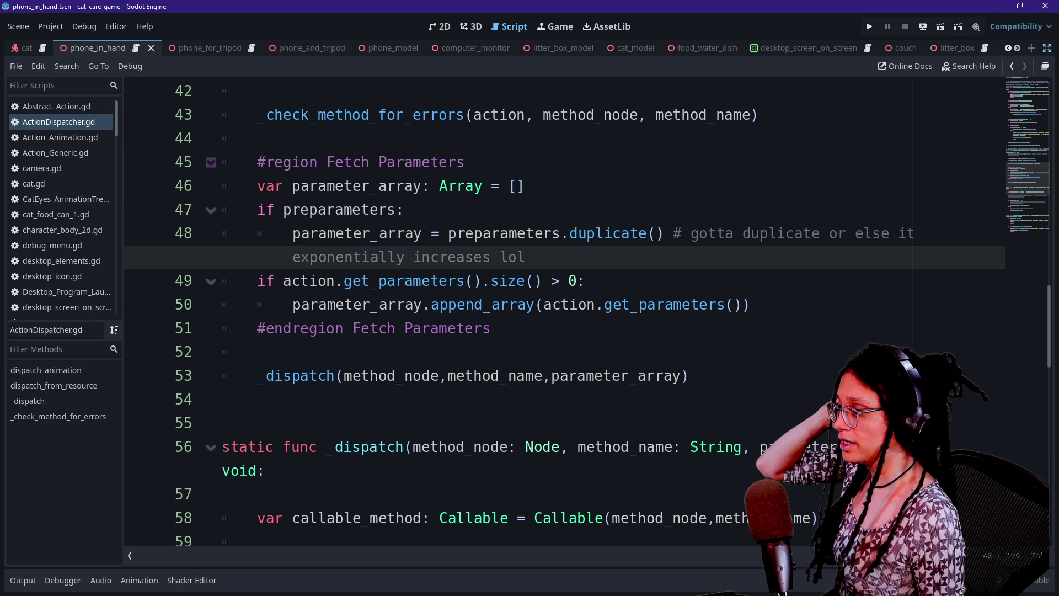
left_click(293, 233)
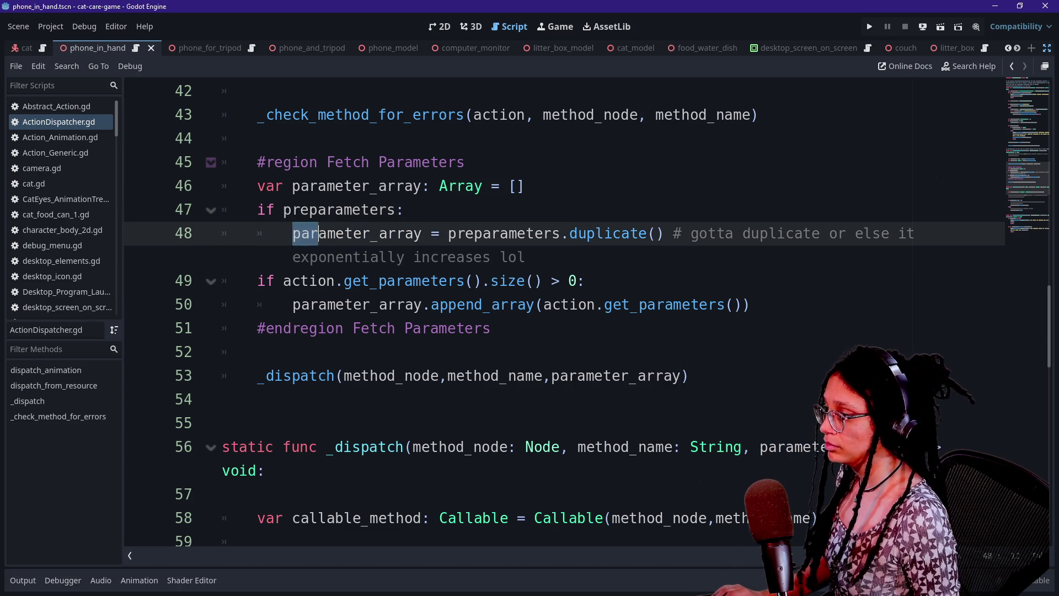
left_click(491, 234)
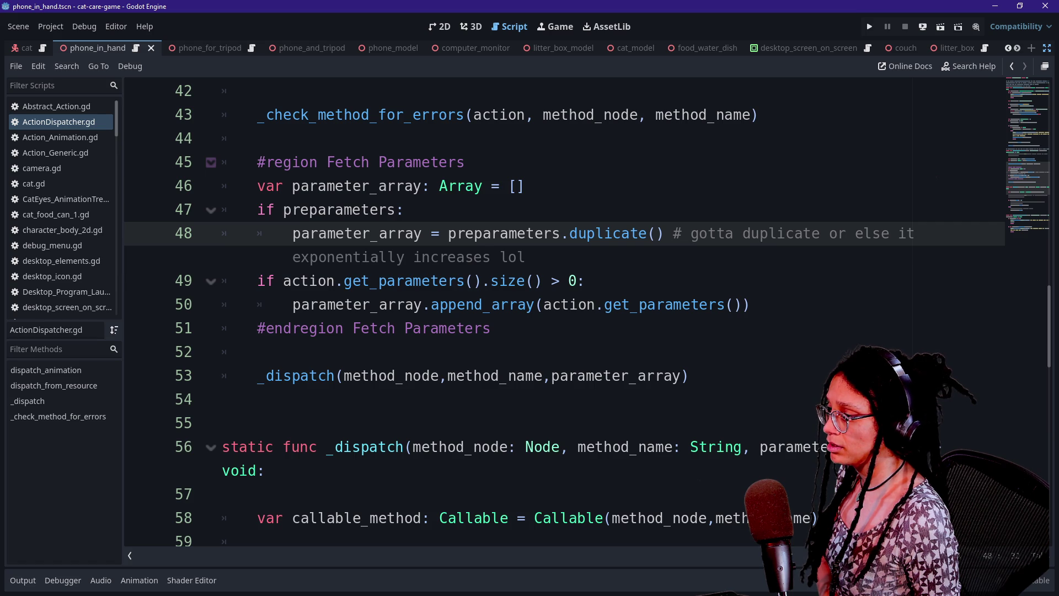
left_click(584, 280)
key("shift+Home")
key("Left")
key("Down")
mouse_move(496, 309)
left_click(499, 280)
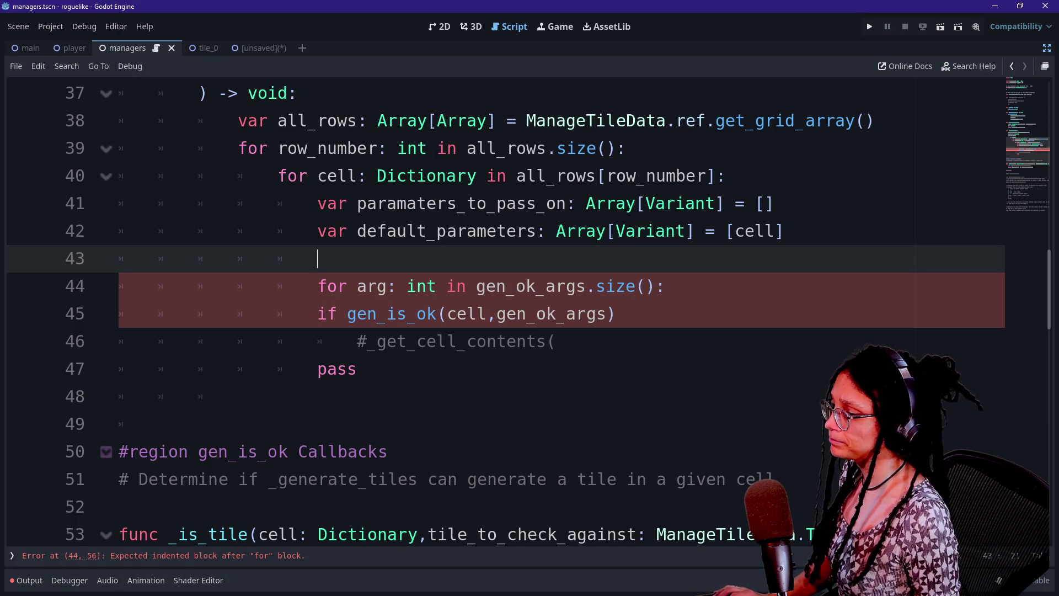
- Start a default_parameters variable declaration on line 43, then erase it
left_click(616, 313)
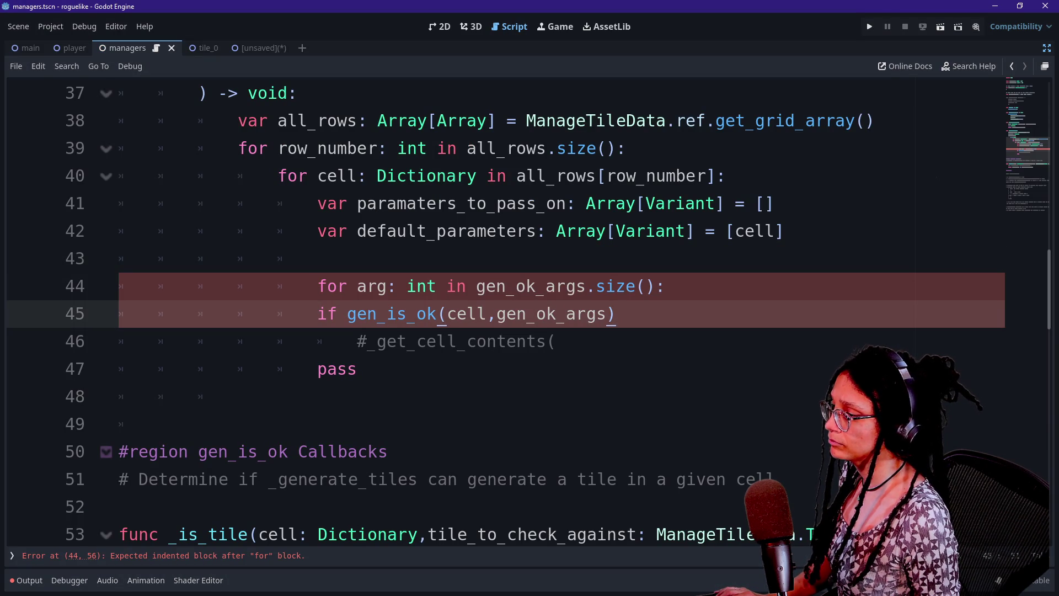
left_click(317, 259)
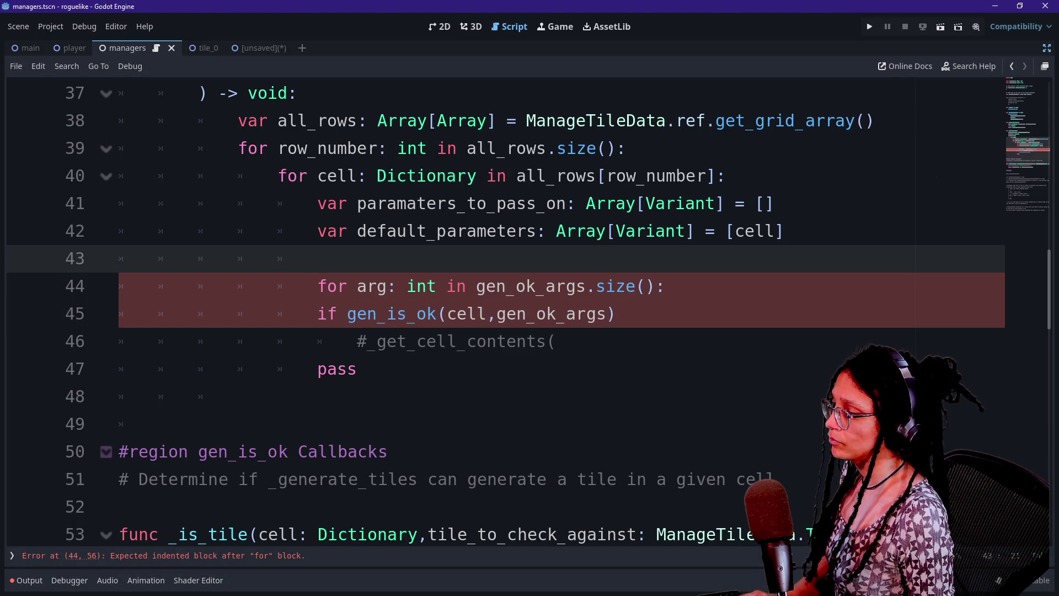
type("dfe")
key("BackSpace")
key("BackSpace")
key("BackSpace")
type("var ")
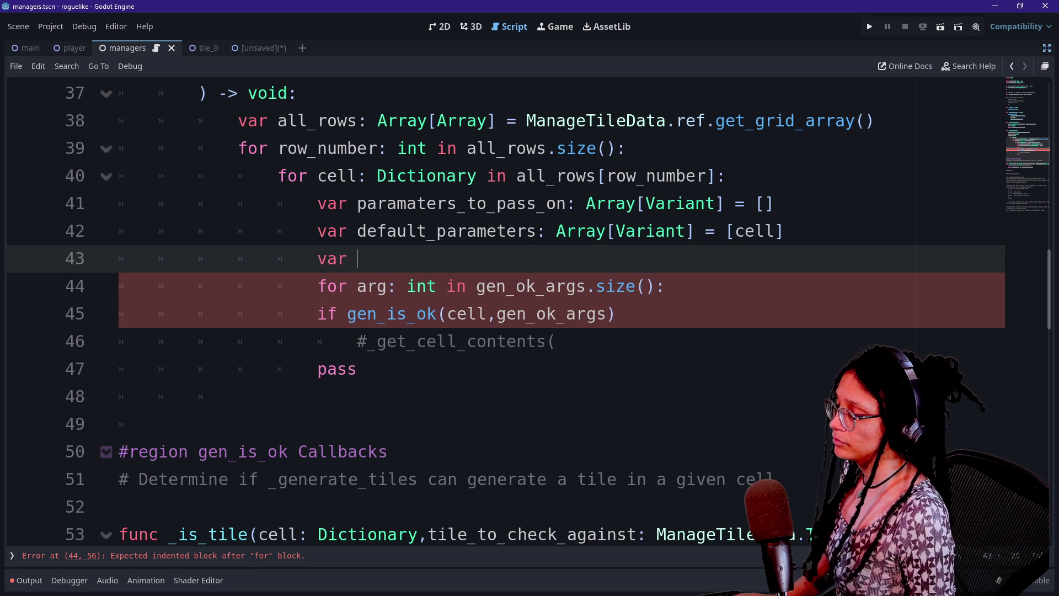
type("default_paramat")
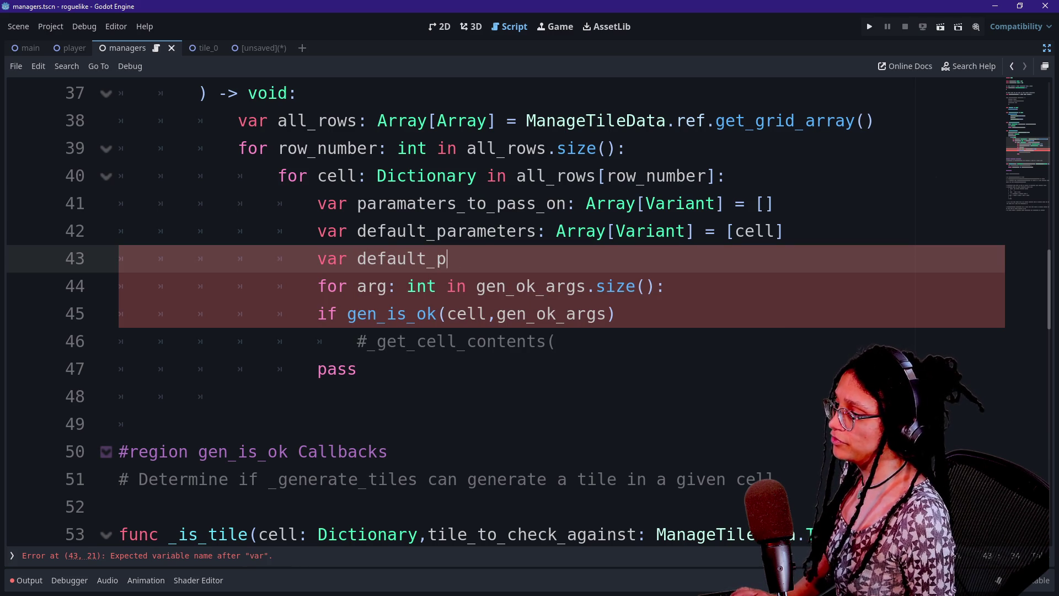
key("BackSpace")
key("BackSpace")
type("eters")
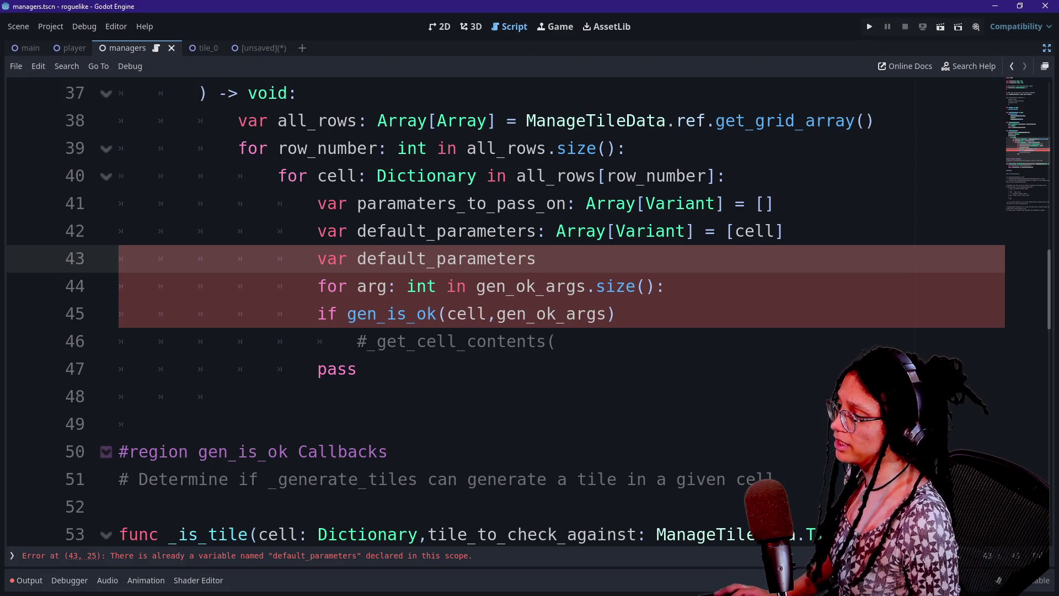
key("BackSpace")
key("BackSpace")
key("BackSpace")
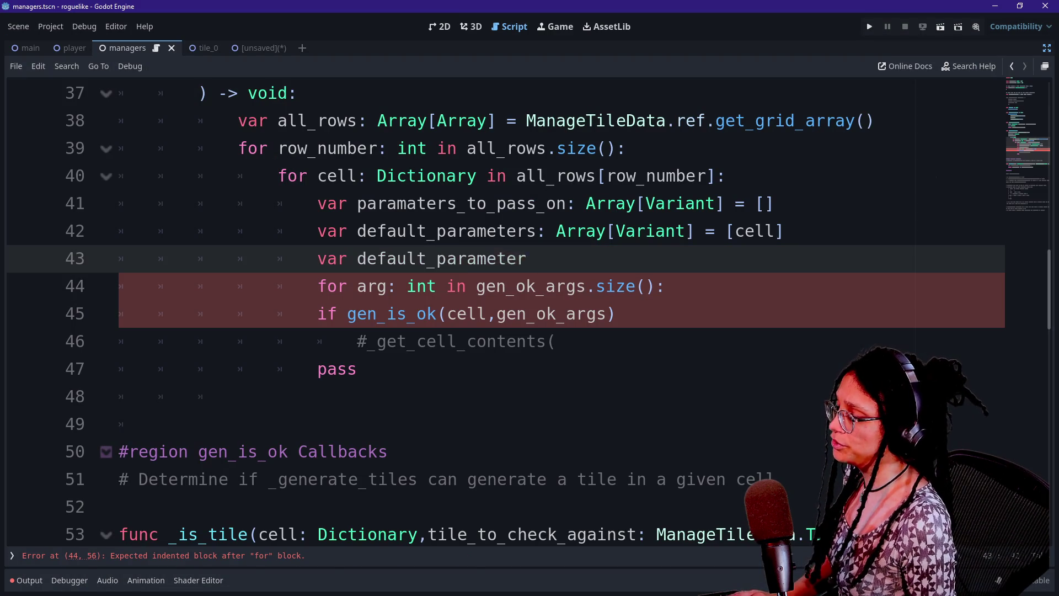
key("BackSpace")
key("BackSpace")
key("BackSpace")
- Write paramaters_to_pass_on.append(default_parameters.duplicate()) on line 43 using autocomplete
type("pa")
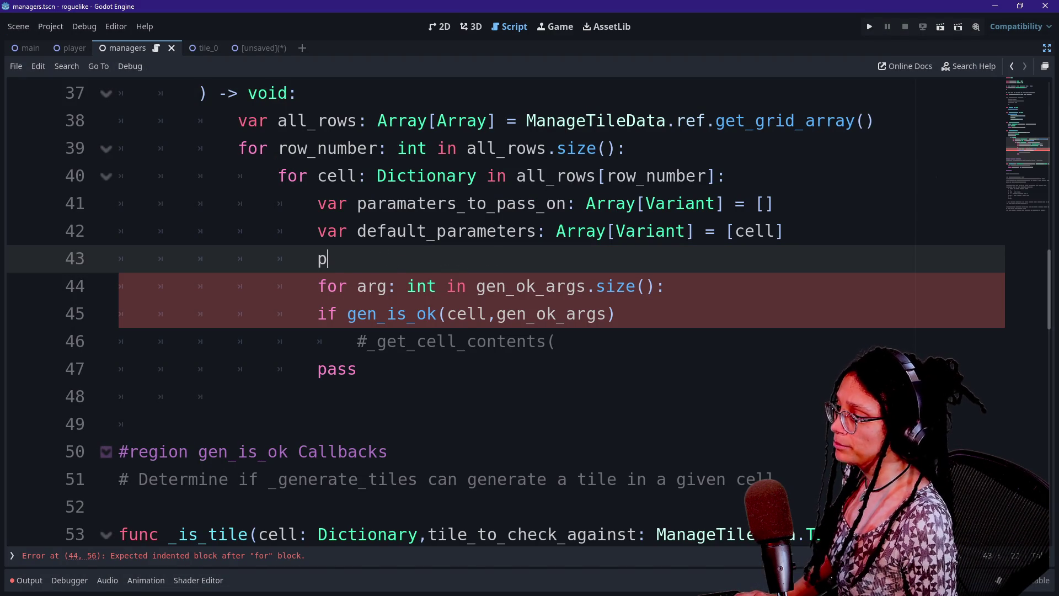
key("Return")
type(".")
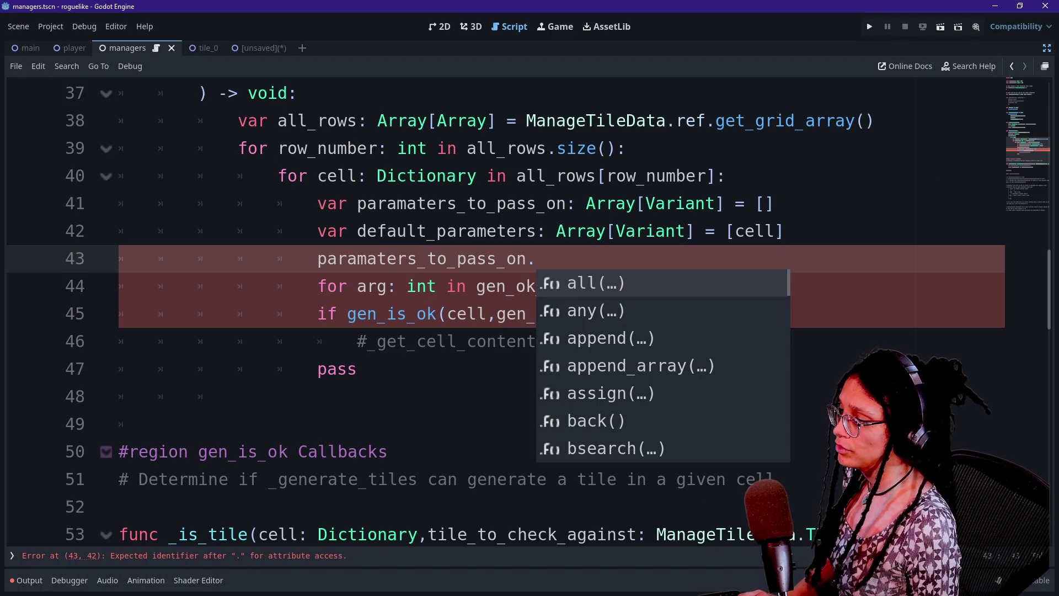
type("append(")
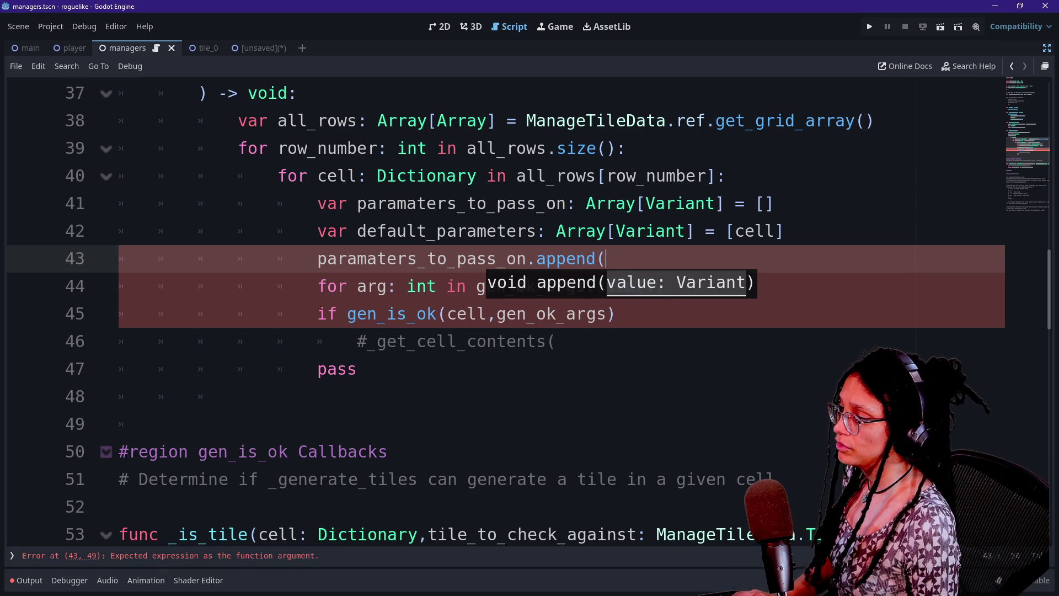
type("defau")
key("Return")
type(".dupli")
key("Return")
type("))")
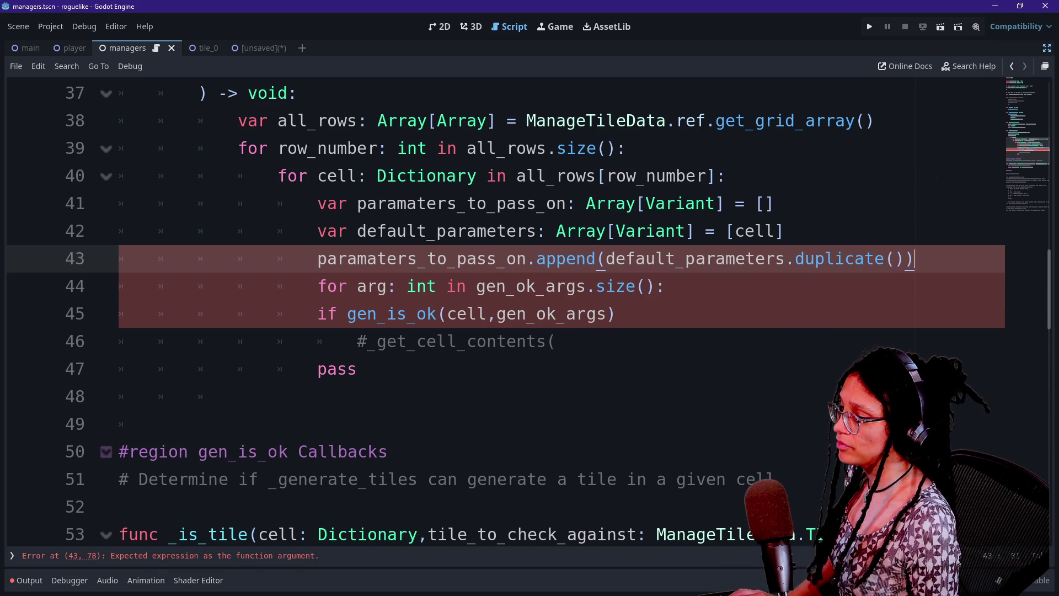
- Insert a blank line after the append line, before the for loop
left_click(626, 285)
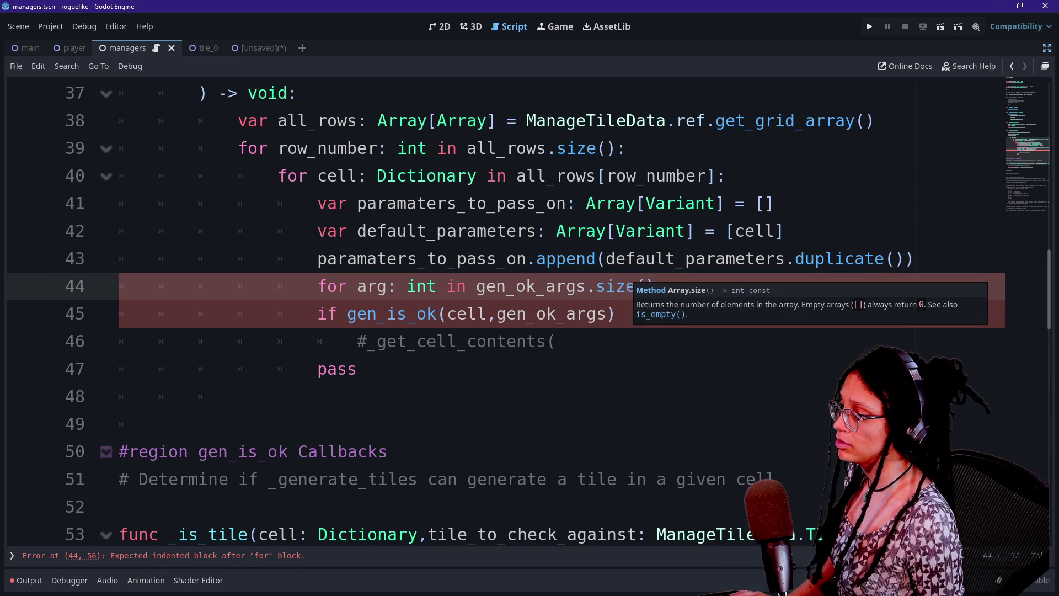
key("Down")
left_click(527, 341)
left_click(118, 507)
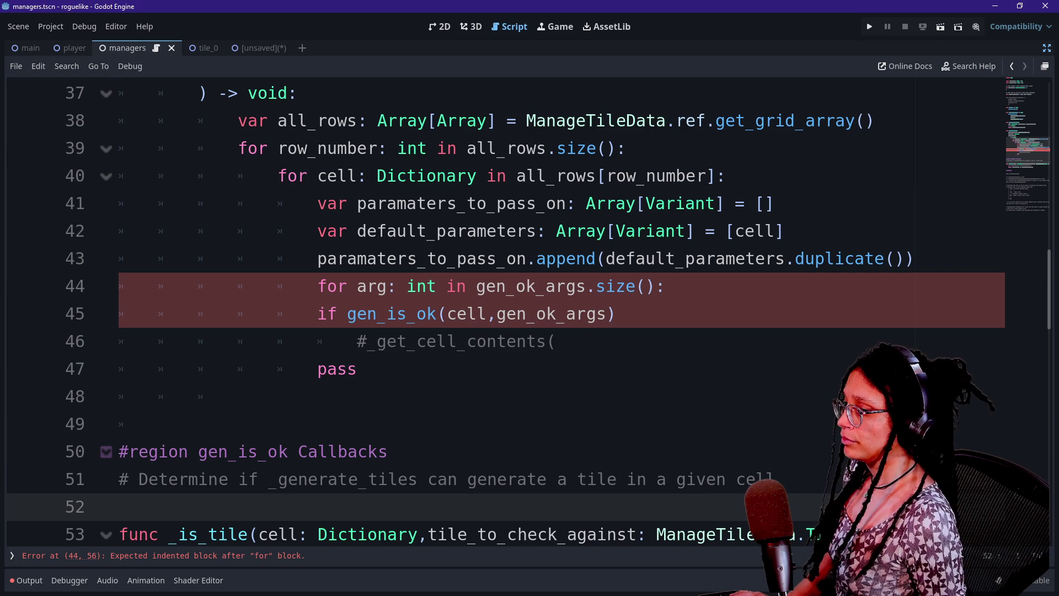
left_click(913, 258)
key("Return")
left_click(615, 258)
left_click_drag(616, 258, 855, 258)
scroll(856, 258, "down", 4)
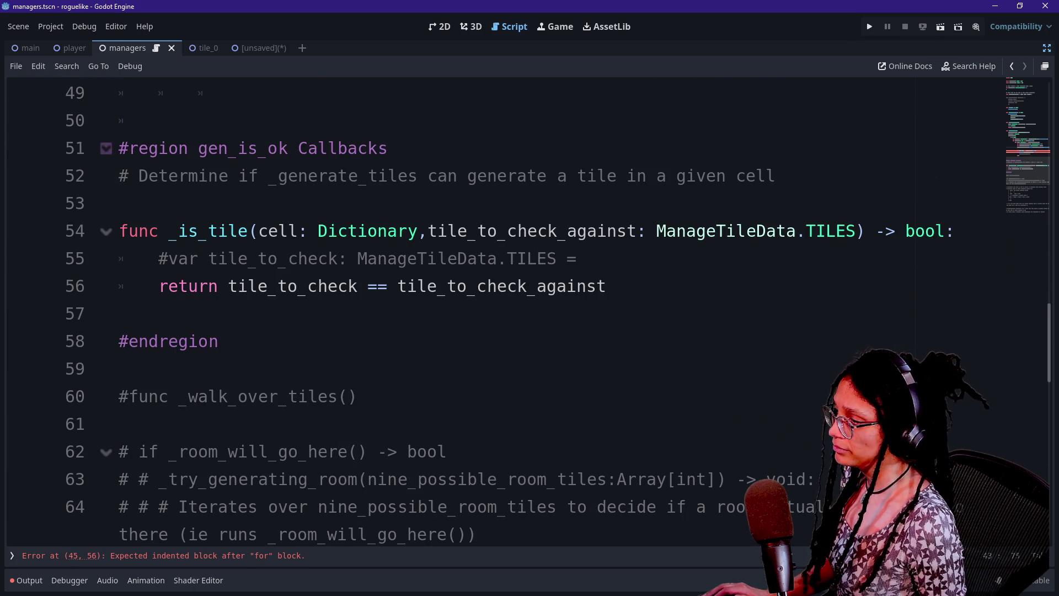
double_click(279, 230)
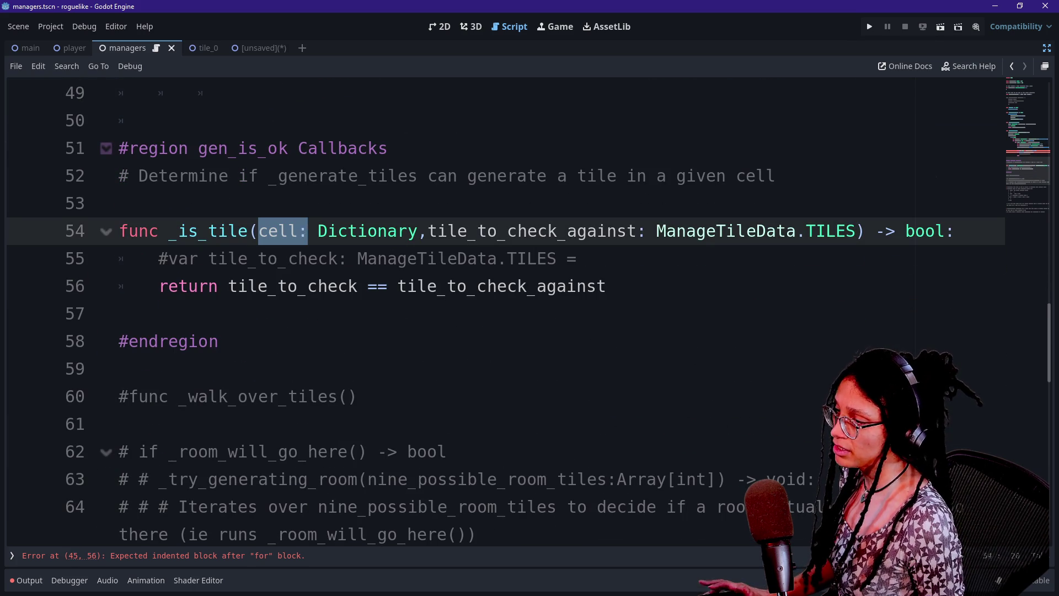
scroll(278, 230, "up", 2)
scroll(639, 286, "up", 3)
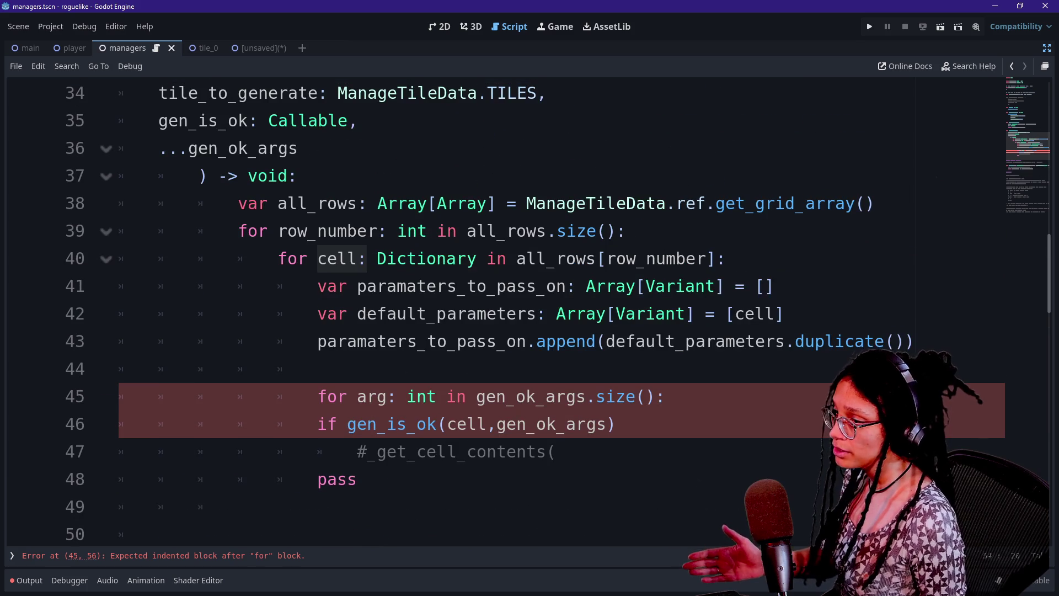
mouse_move(783, 314)
left_mouse_down()
mouse_move(638, 285)
mouse_move(436, 313)
mouse_move(318, 313)
mouse_move(717, 341)
left_mouse_up()
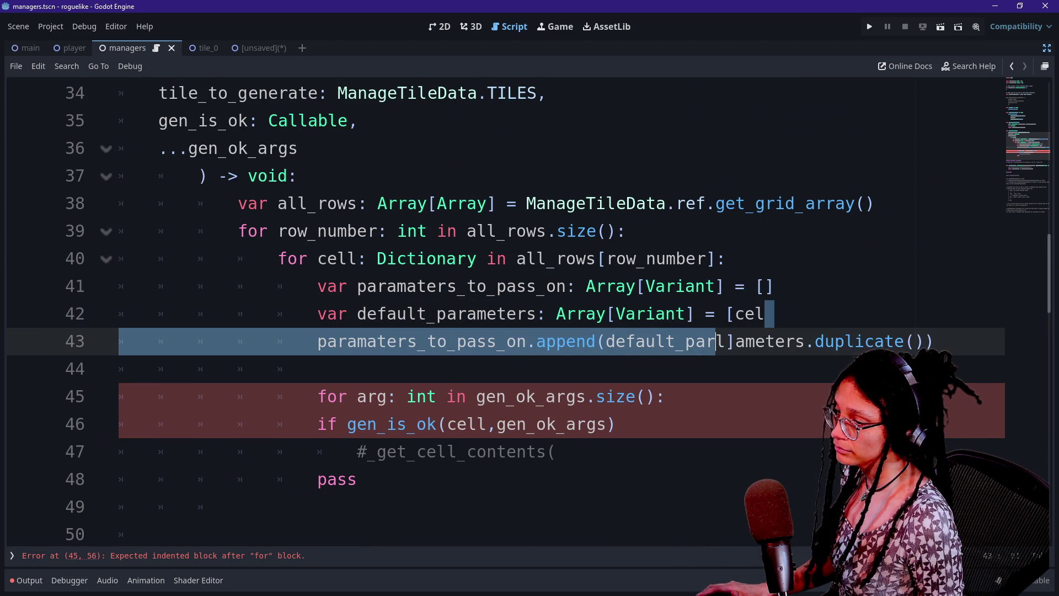
left_click(785, 313)
scroll(466, 342, "down", 1)
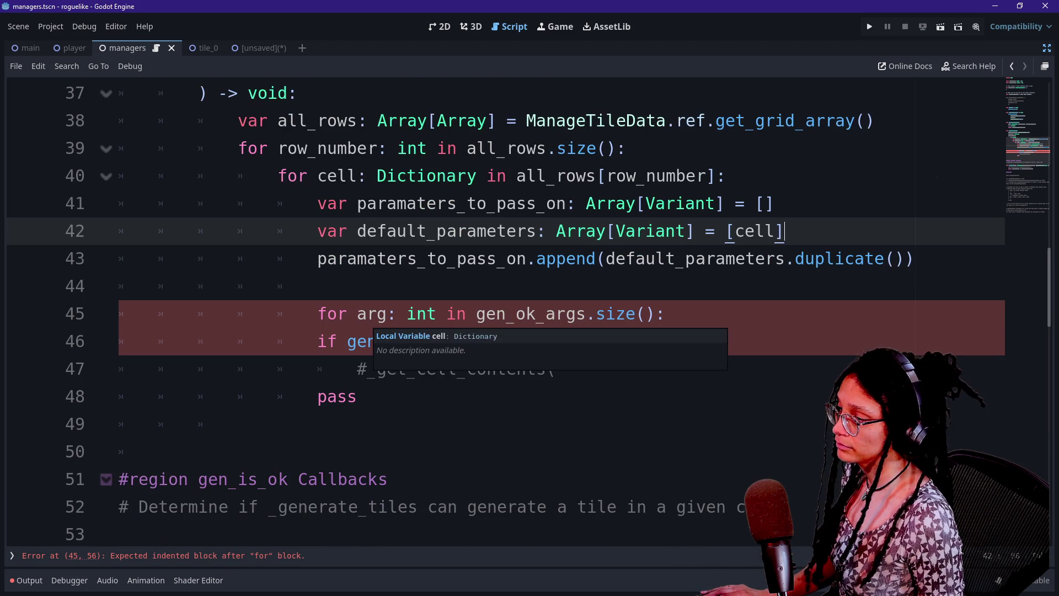
left_click(914, 258)
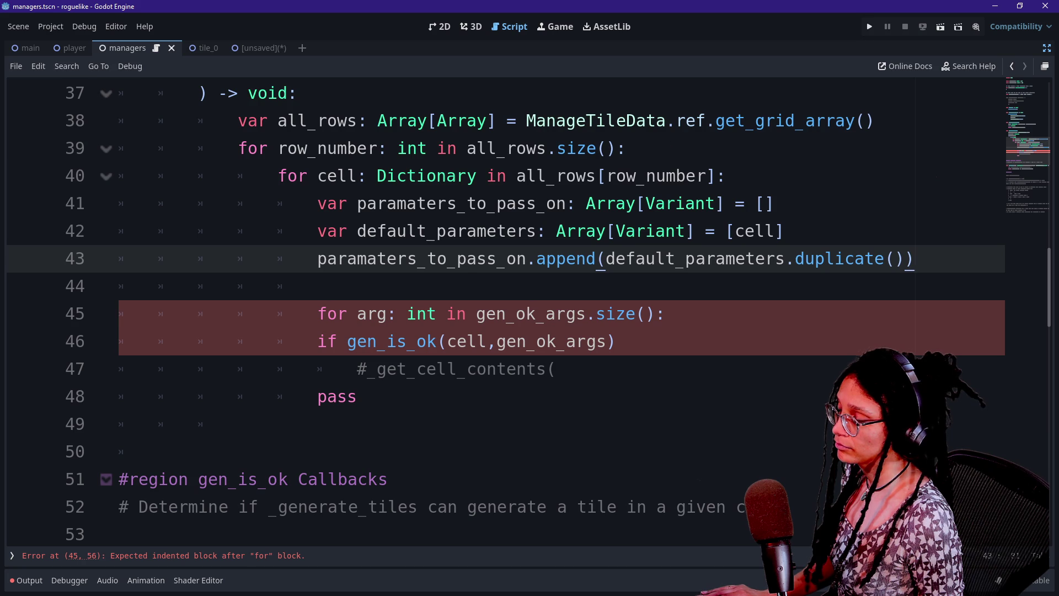
left_click(318, 286)
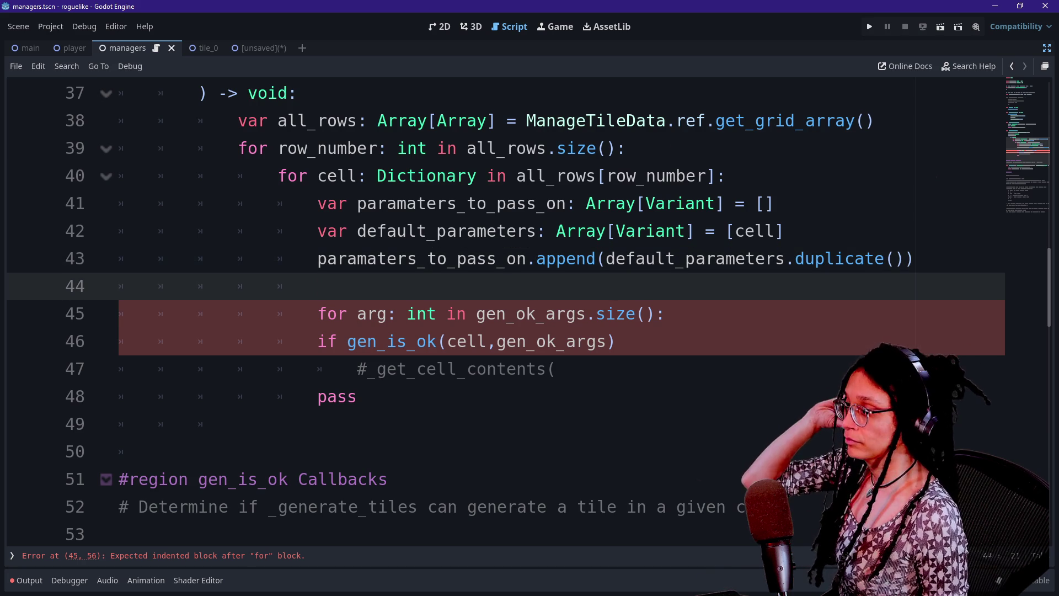
key("Up")
key("Up")
key("Down")
key("Down")
key("Down")
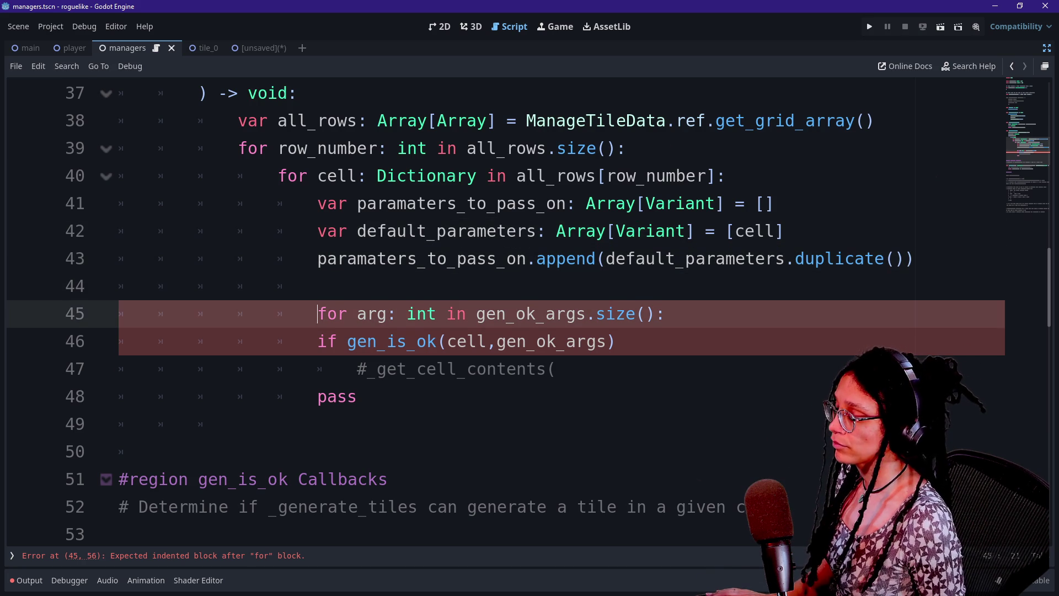
key("Up")
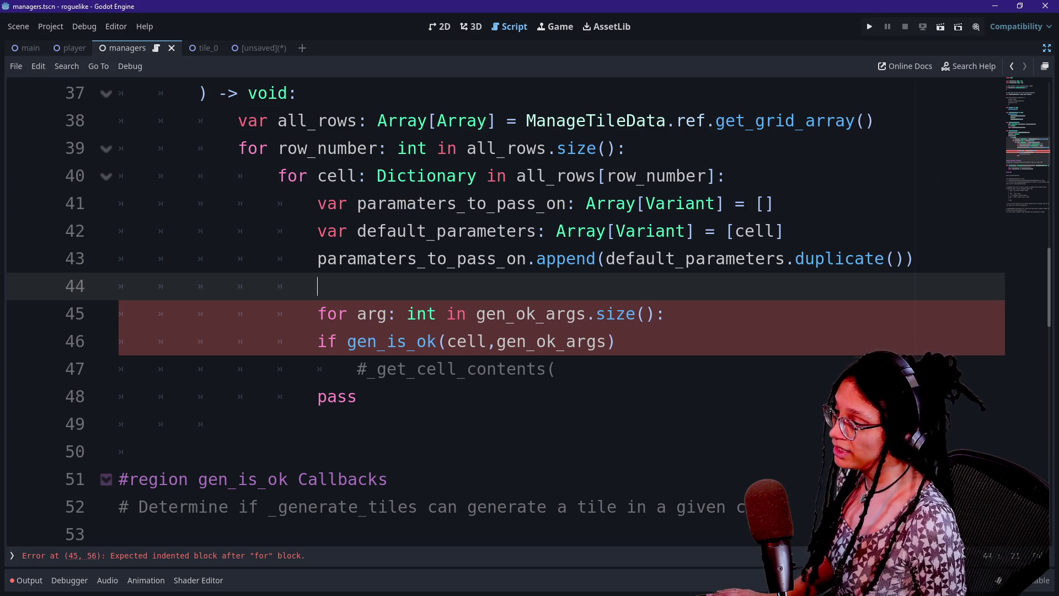
scroll(496, 309, "up", 2)
mouse_move(178, 231)
left_mouse_down()
mouse_move(299, 230)
mouse_move(257, 231)
mouse_move(297, 258)
left_mouse_up()
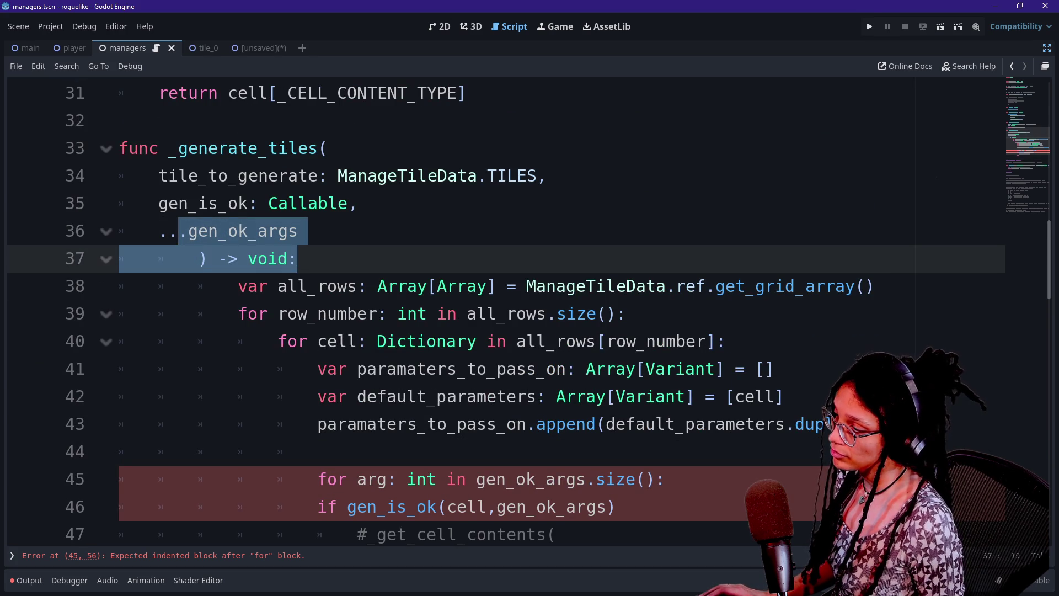
left_click(317, 451)
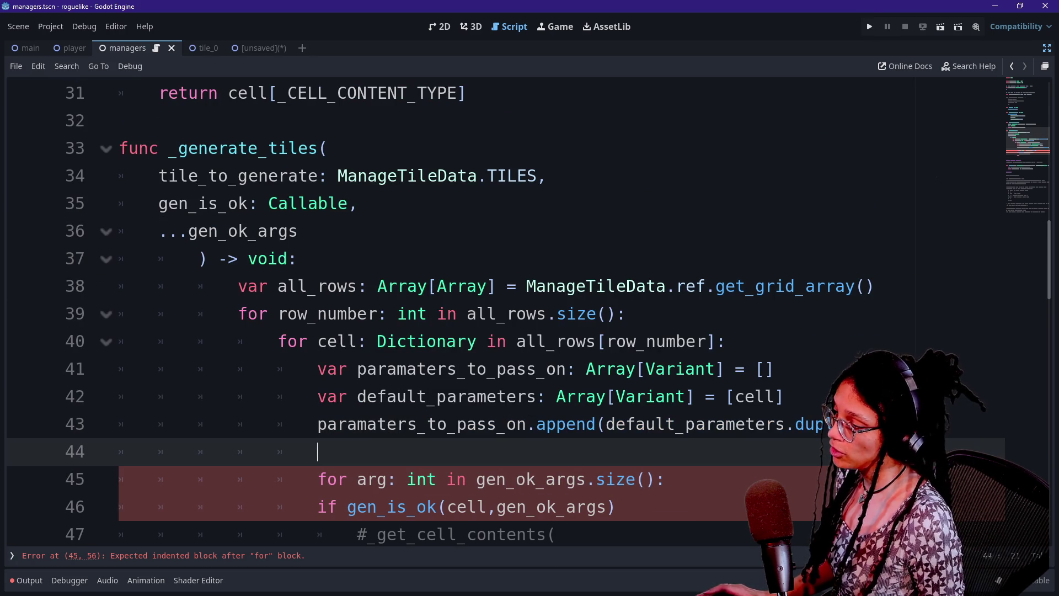
scroll(496, 308, "down", 1)
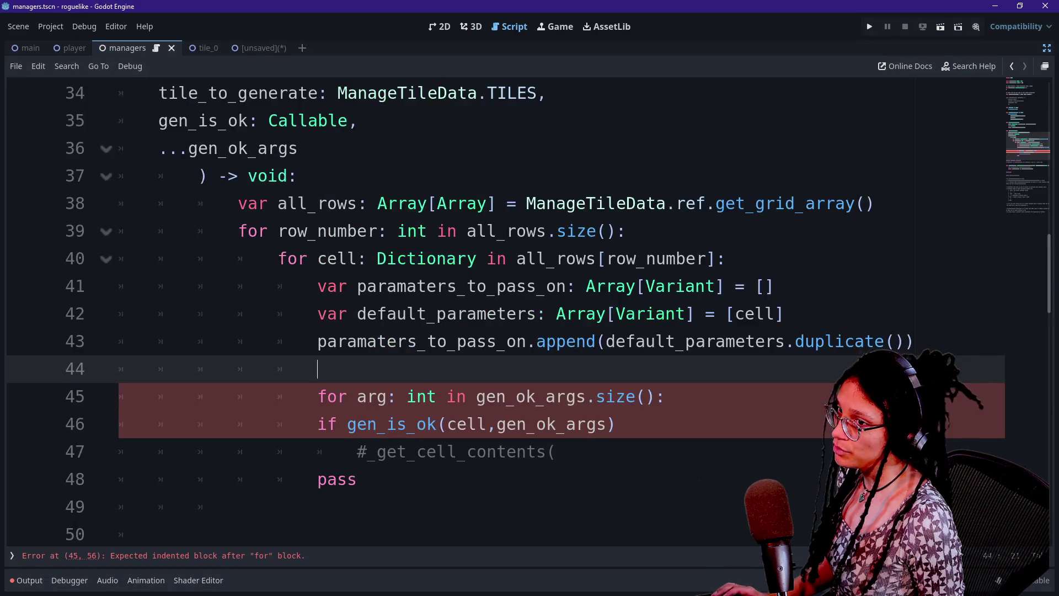
scroll(552, 309, "down", 2)
- Review ActionDispatcher's 'parameter_array = preparameters' line 48, then return to managers.gd line 43
scroll(551, 309, "down", 3)
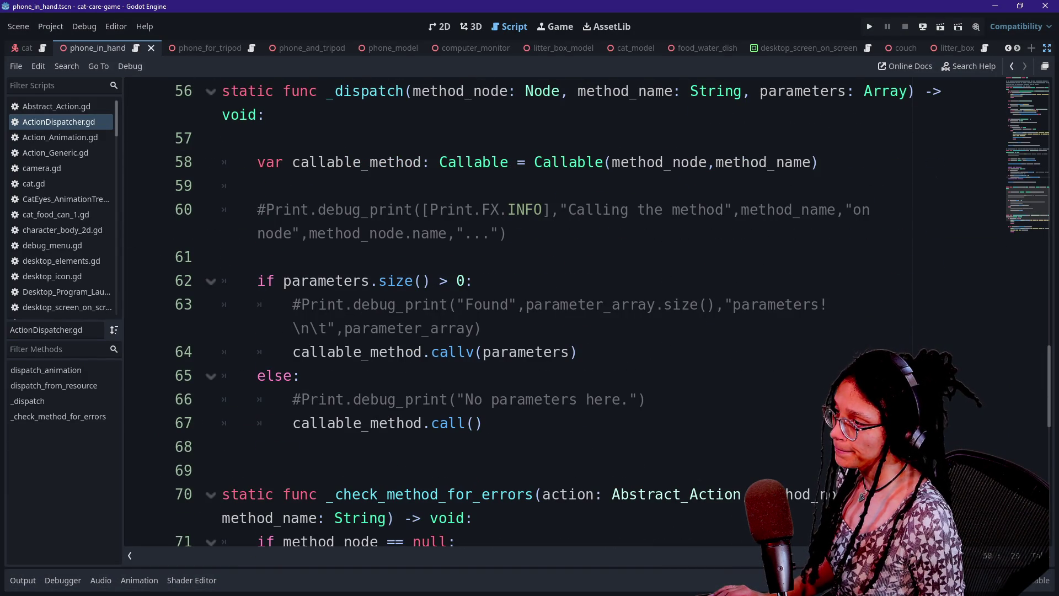
scroll(551, 309, "up", 3)
scroll(552, 308, "up", 1)
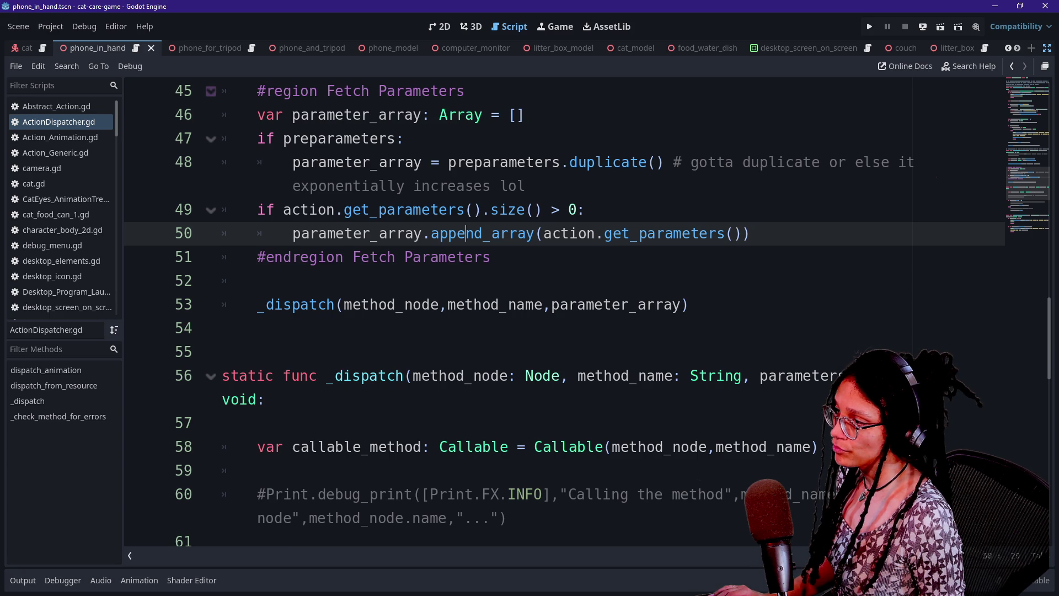
left_click(527, 185)
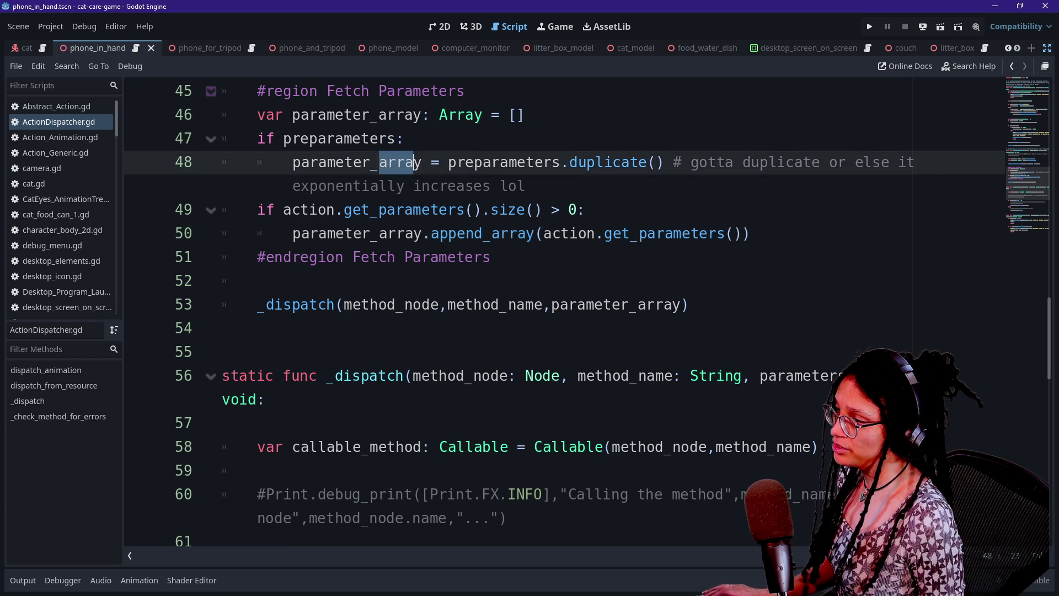
left_click(465, 162)
left_click_drag(292, 162, 552, 162)
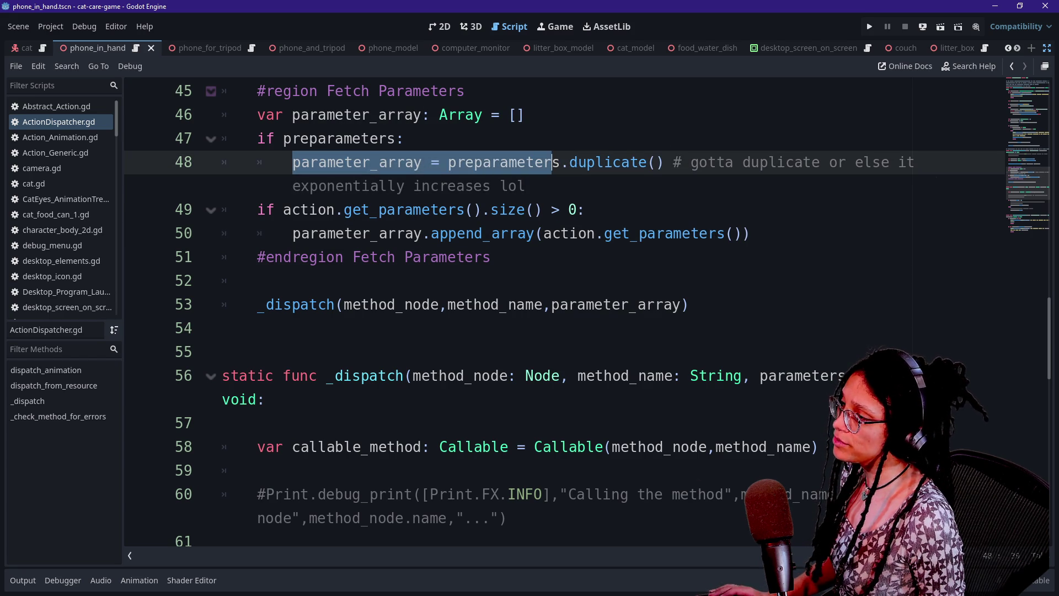
left_click(506, 341)
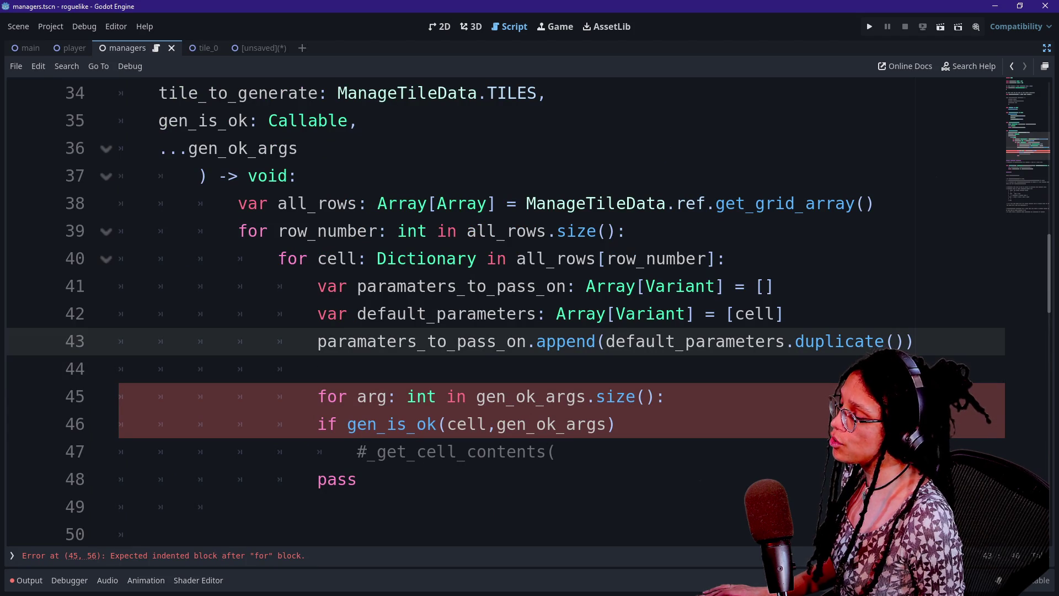
- Move default_parameters.duplicate() into a new line 'paramaters_to_pass_on = default_parameters.duplicate()'
left_click_drag(536, 341, 605, 341)
left_click(606, 340)
left_click_drag(912, 341, 605, 341)
key("ctrl+x")
left_click(784, 313)
key("Return")
type("param")
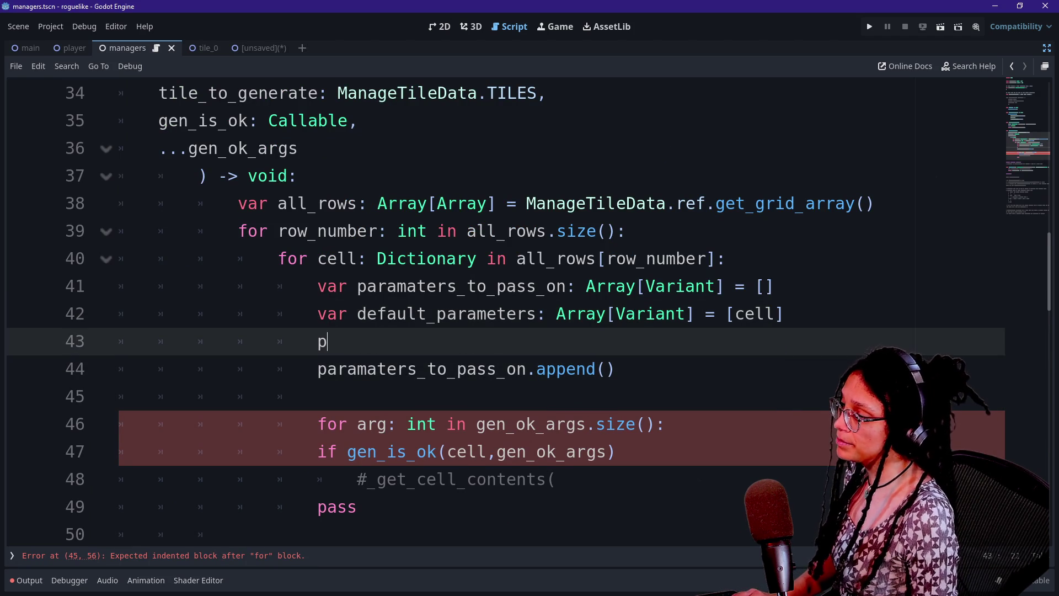
key("Return")
type("=")
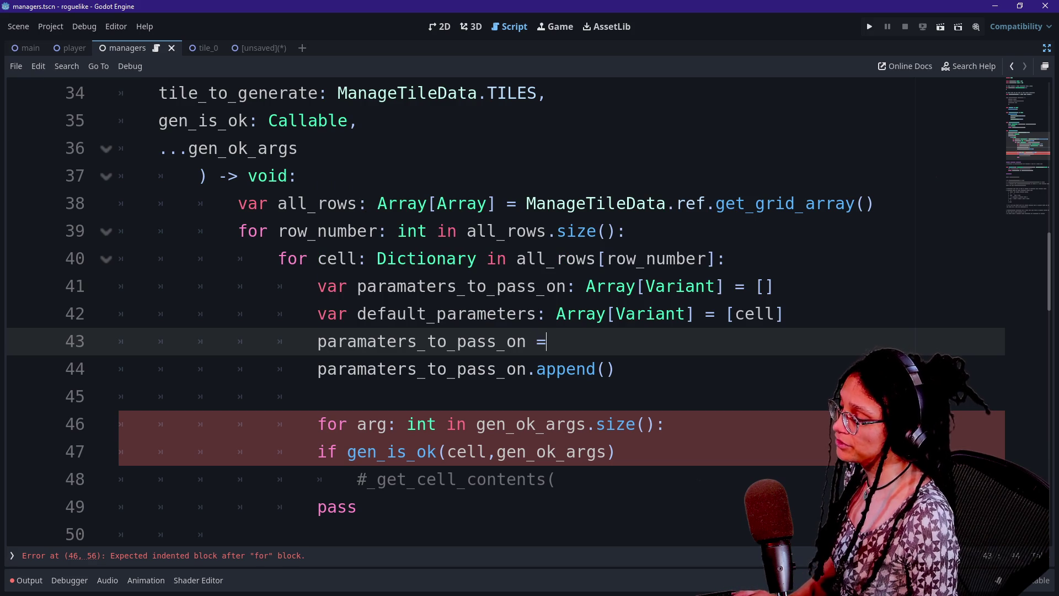
key("BackSpace")
key("BackSpace")
key("BackSpace")
type("=")
key("ctrl+v")
- Change the following append call to paramaters_to_pass_on.append(gen_ok_args)
left_click(655, 340)
right_click(658, 337)
key("Escape")
scroll(658, 338, "down", 1)
left_click(658, 313)
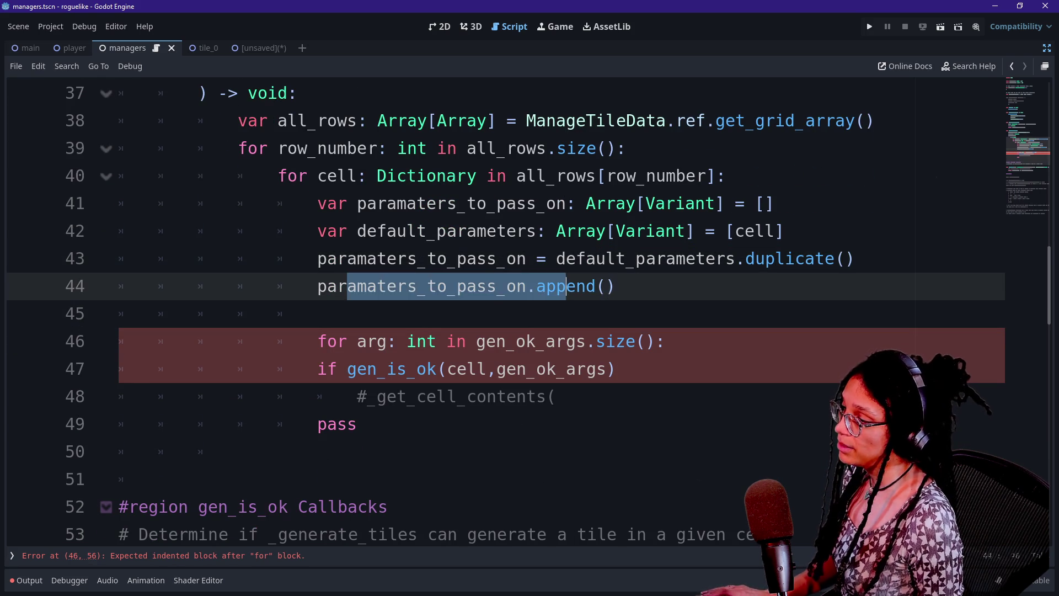
left_click(616, 286)
key("BackSpace")
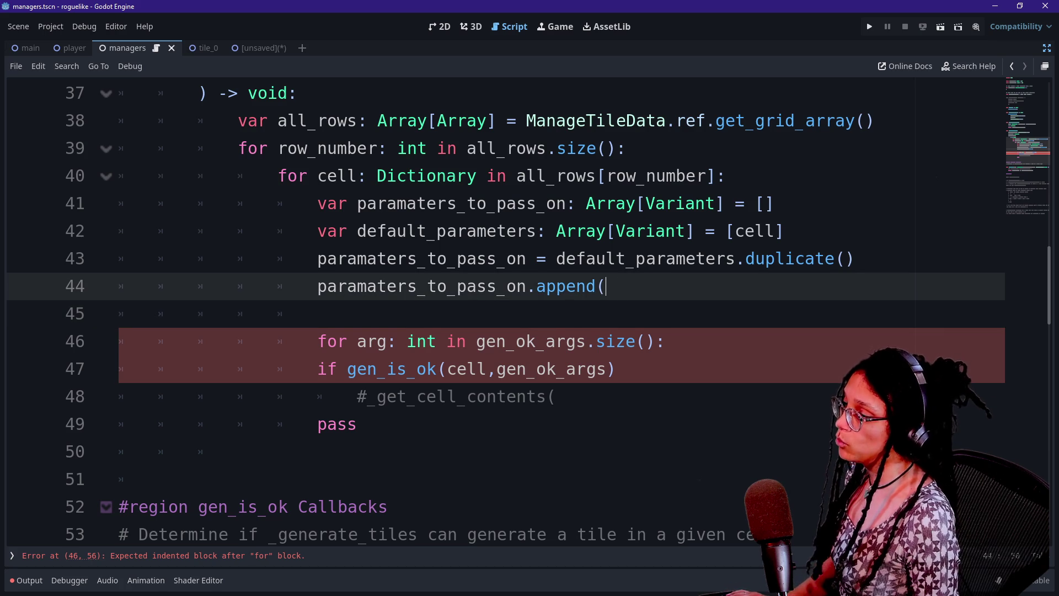
type("gen")
key("Down")
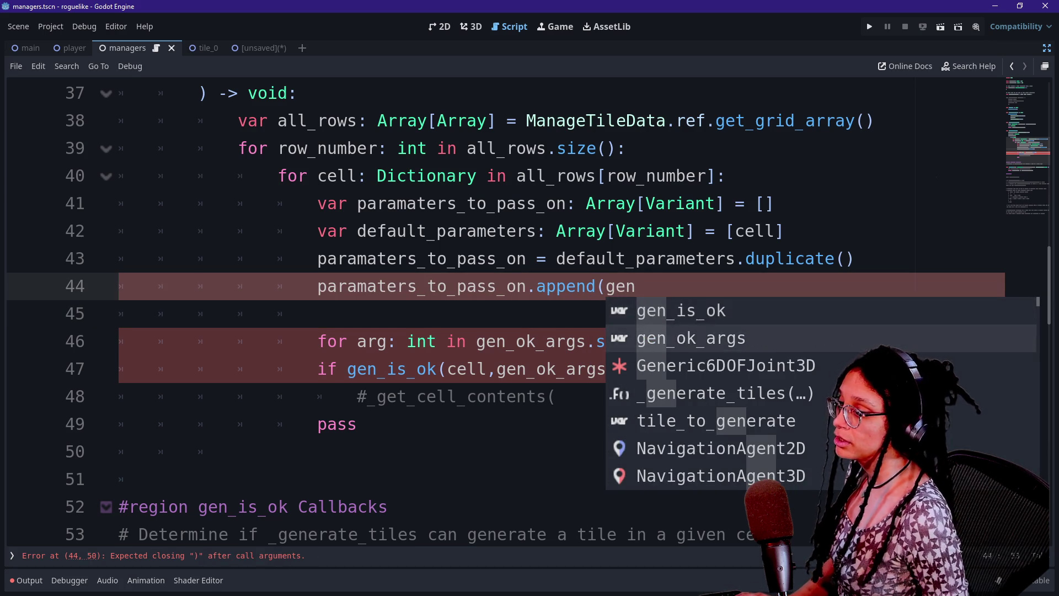
key("Return")
type(")")
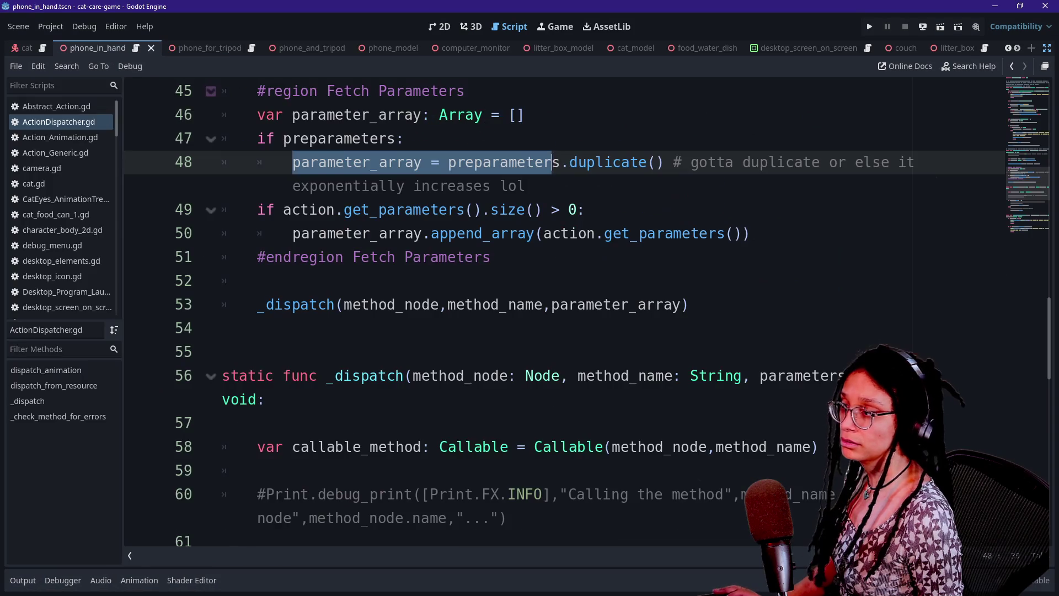
- Inspect ActionDispatcher lines 48–51 around action.get_parameters().size, then return to managers.gd
left_click(447, 186)
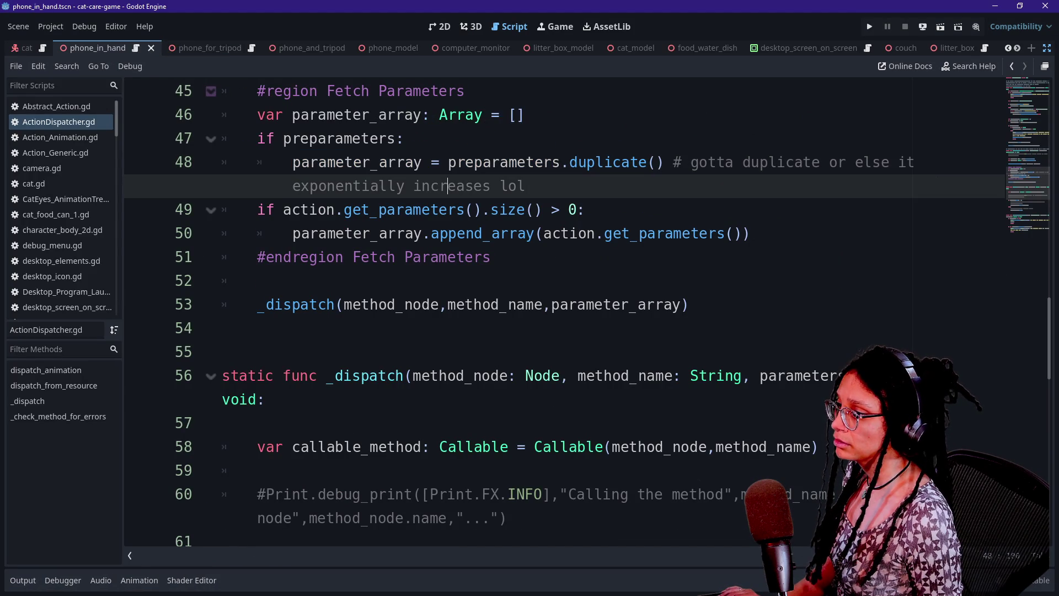
left_click_drag(283, 209, 525, 210)
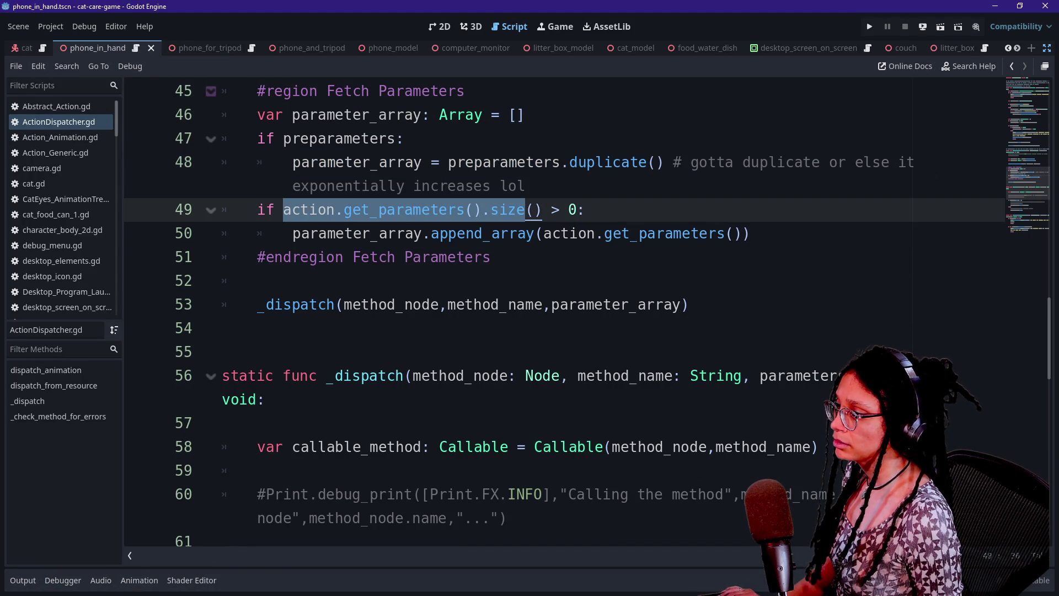
left_click(490, 257)
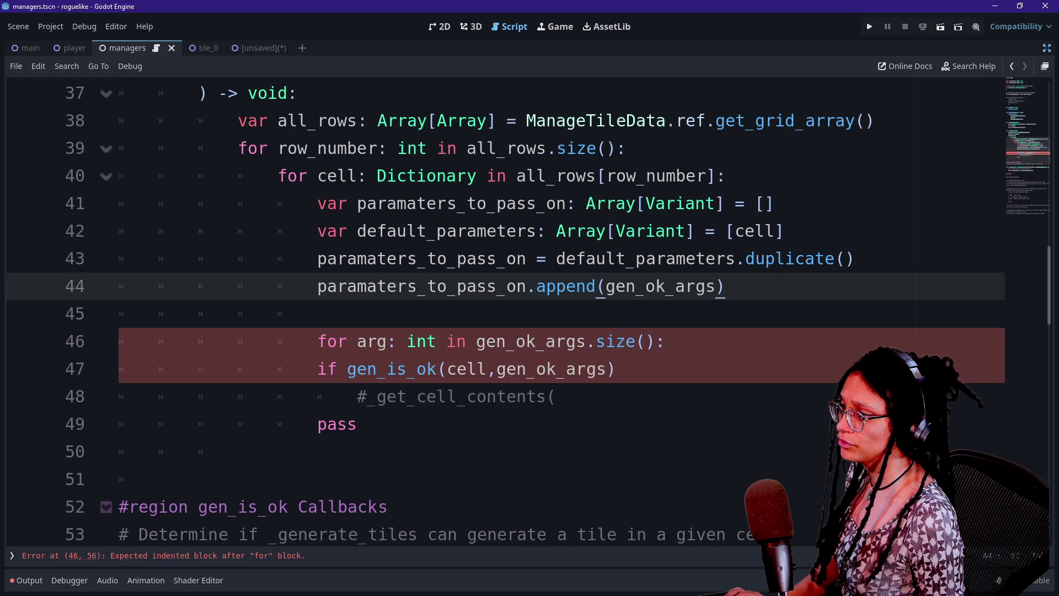
key("Down")
key("Down")
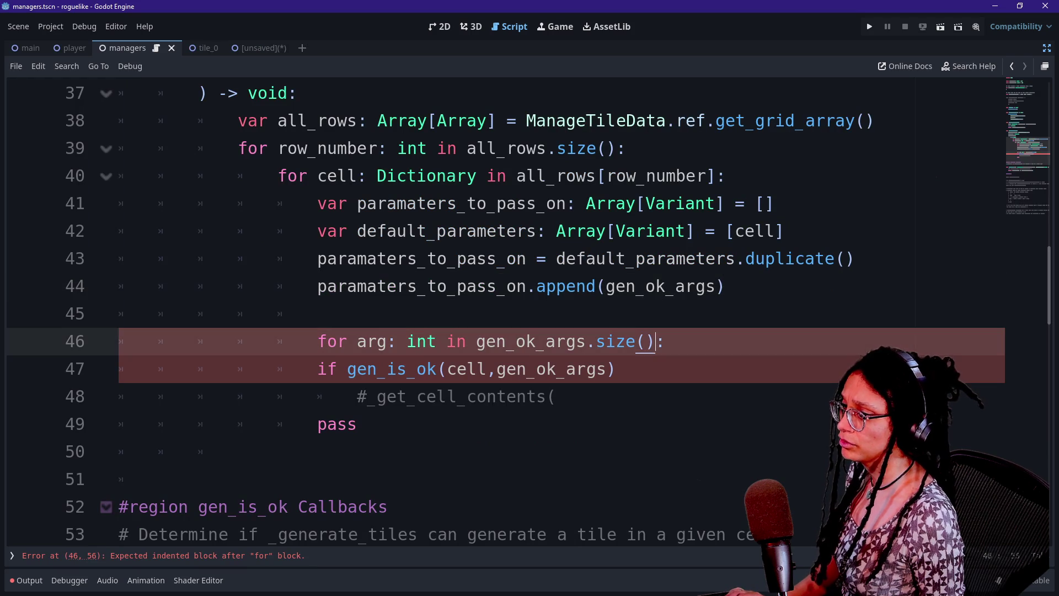
- Delete the 'for arg' loop line above the if statement
key("Up")
key("Down")
key("Down")
key("Up")
key("Up")
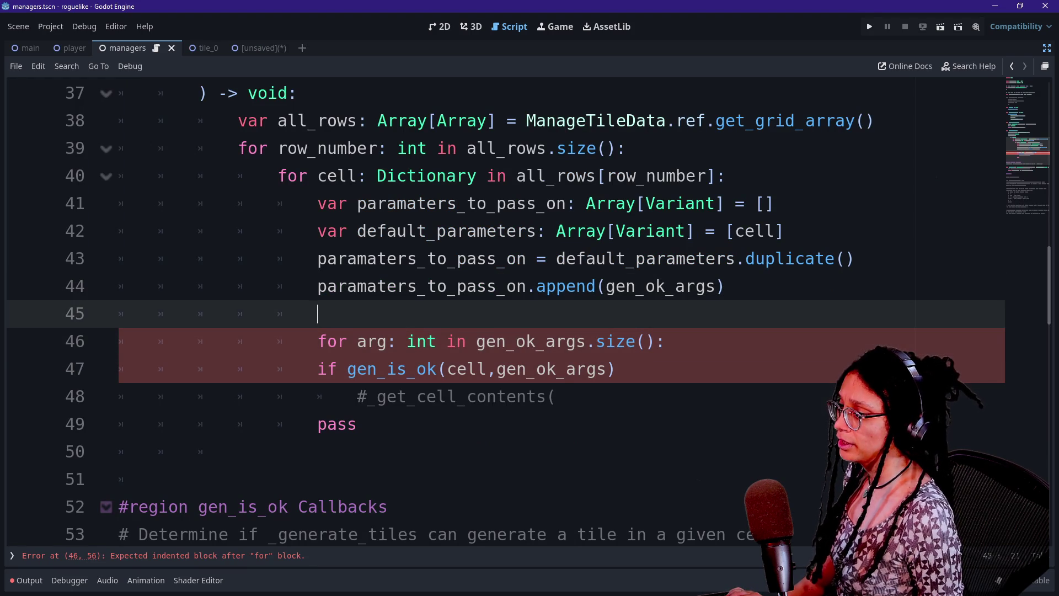
scroll(562, 370, "down", 5)
scroll(529, 309, "down", 3)
scroll(529, 309, "up", 9)
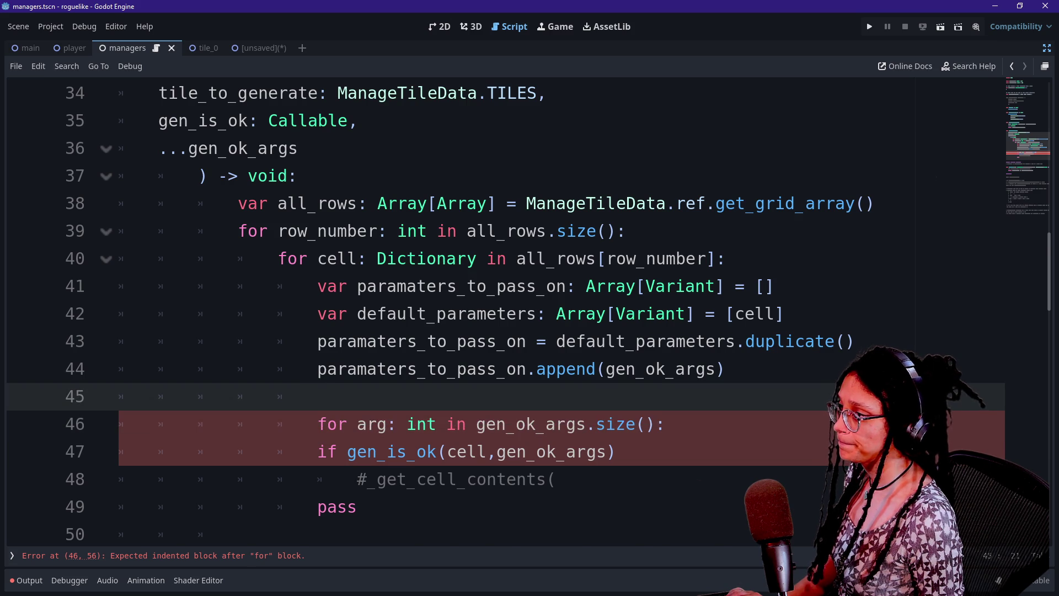
scroll(530, 309, "down", 1)
left_click(358, 424)
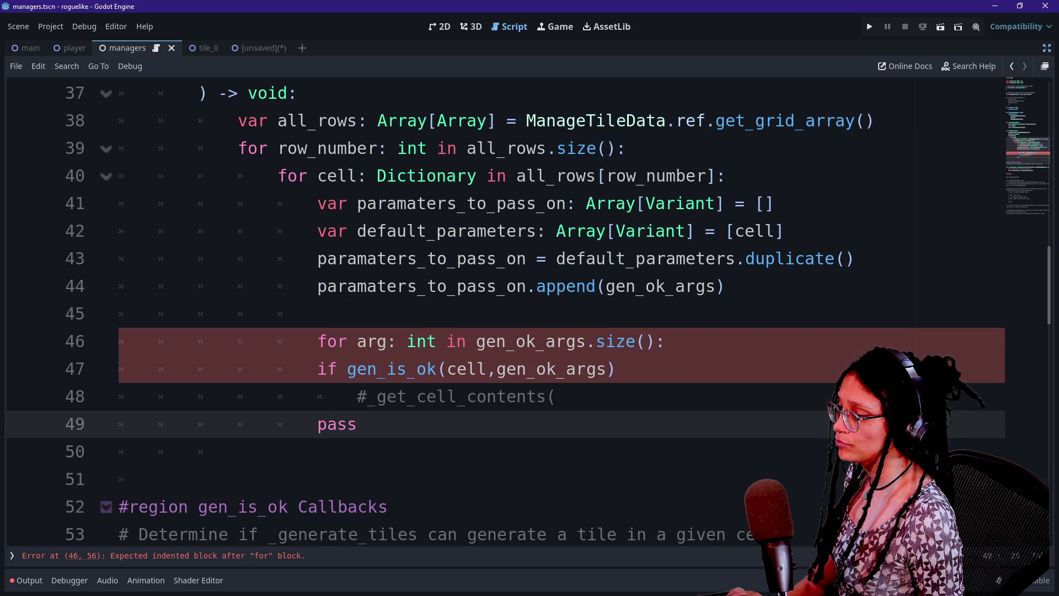
left_click(318, 313)
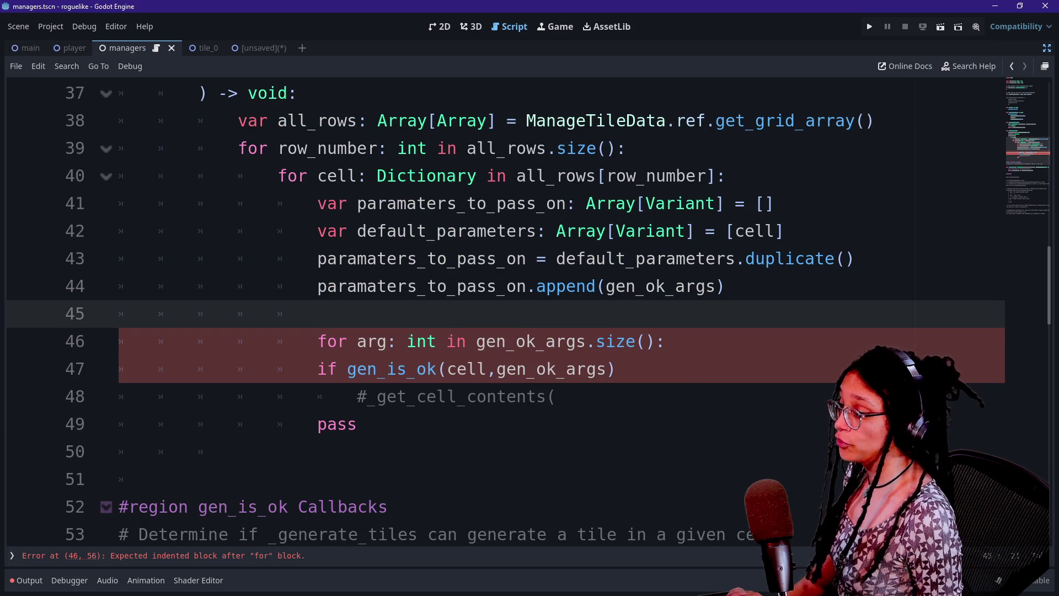
left_click(337, 341)
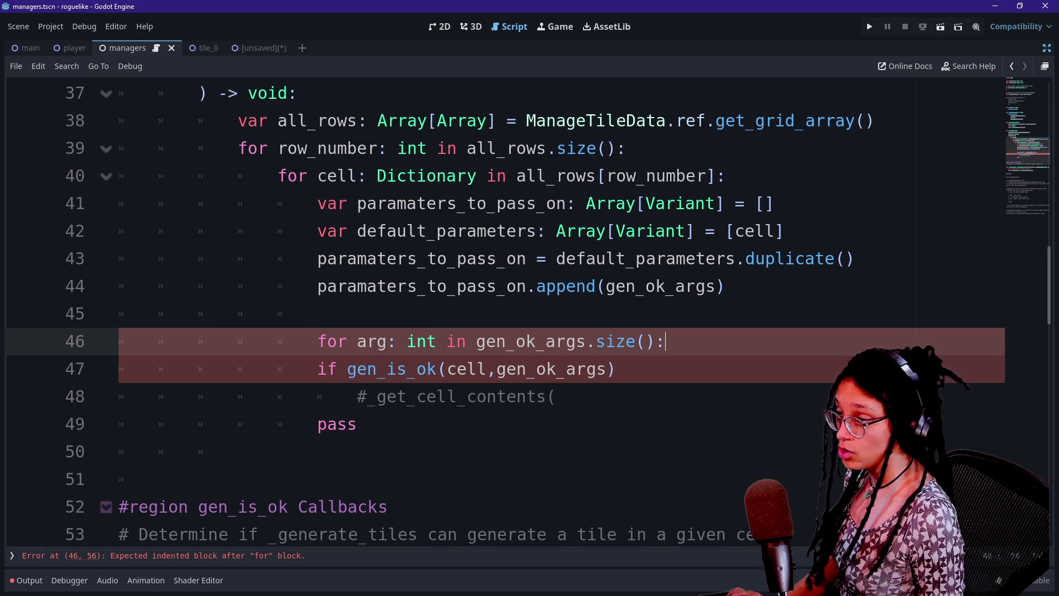
key("shift+Up")
key("BackSpace")
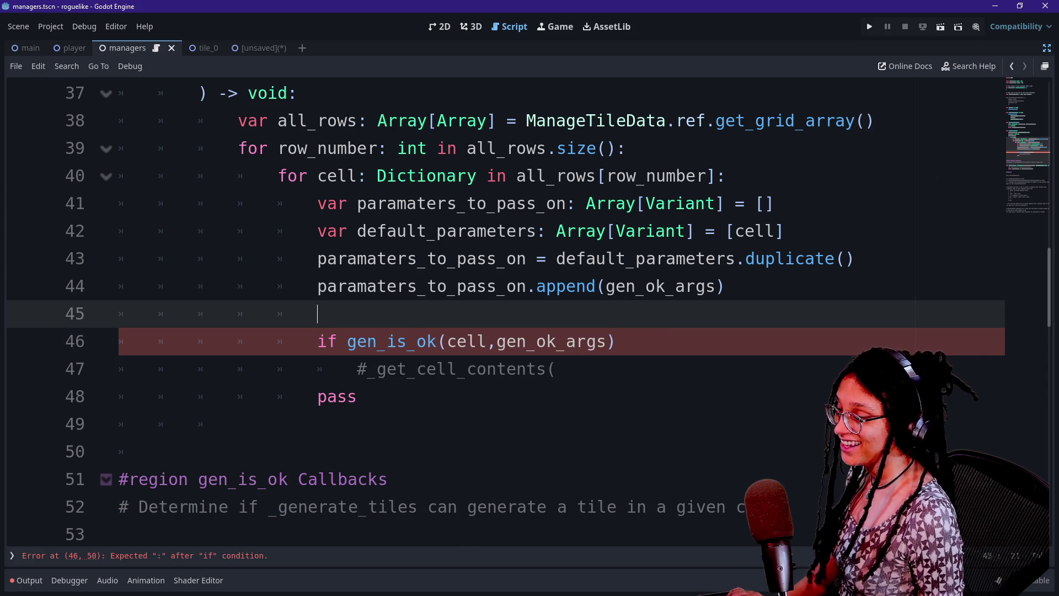
- Replace gen_is_ok's cell, gen_ok_args arguments with parameters_to_pass_on, then check _is_tile's parameter
left_click(347, 341)
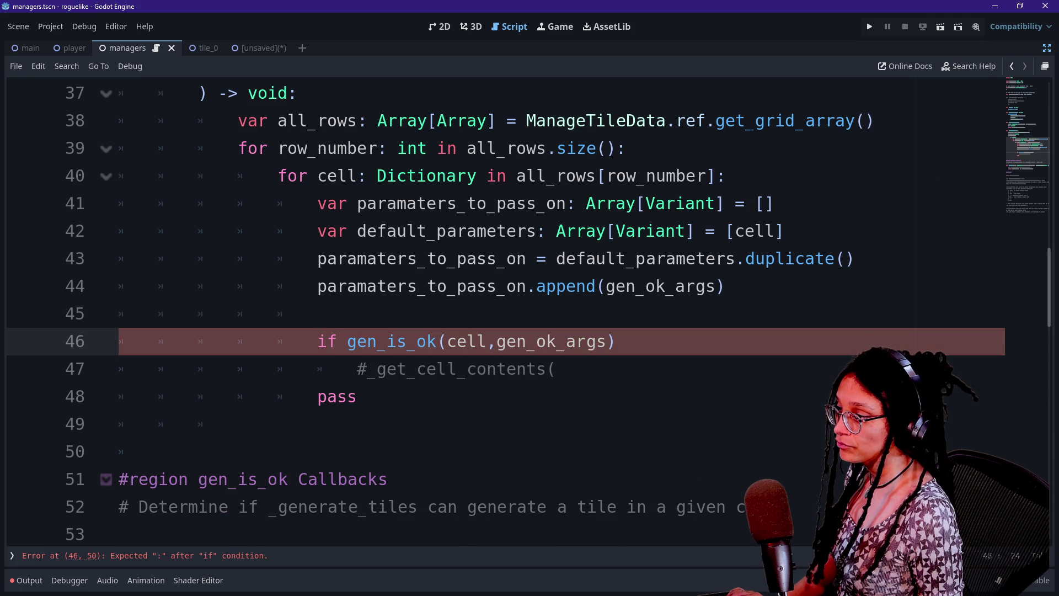
left_click_drag(447, 341, 607, 341)
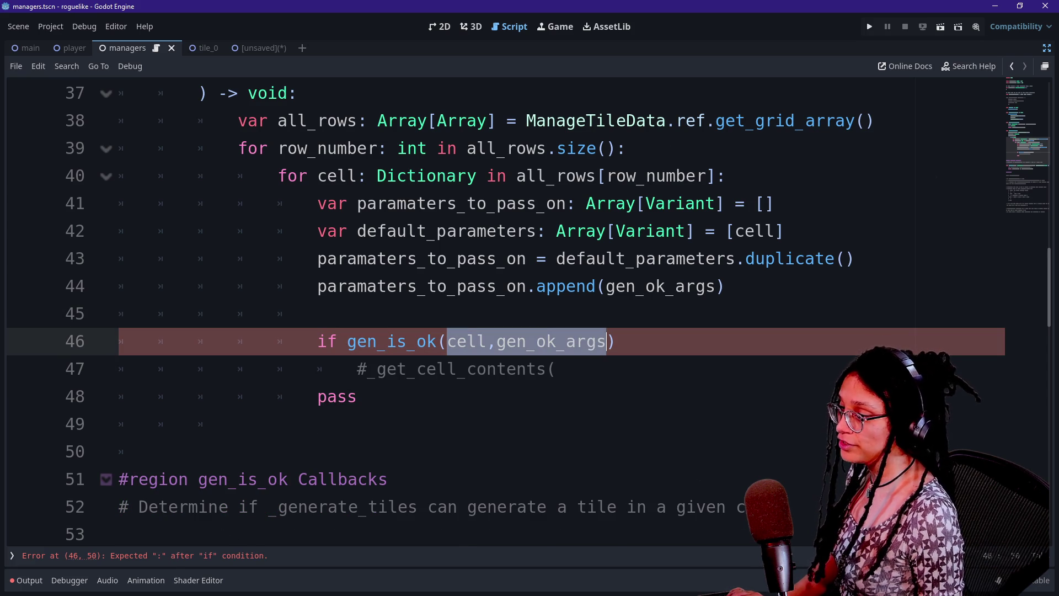
key("BackSpace")
type("parameters_")
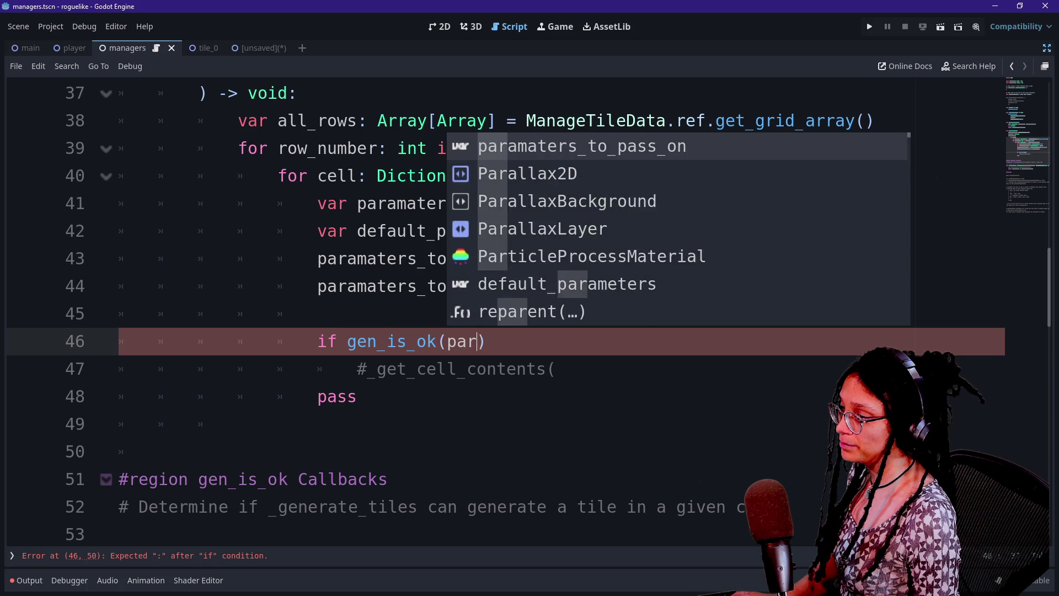
type("to_pass_on")
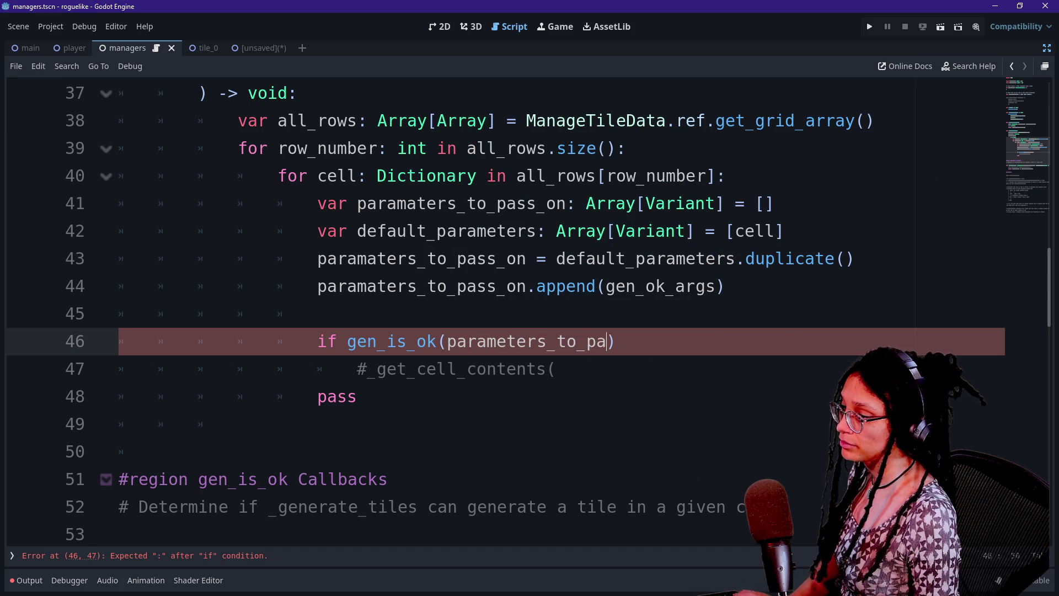
left_click(357, 368)
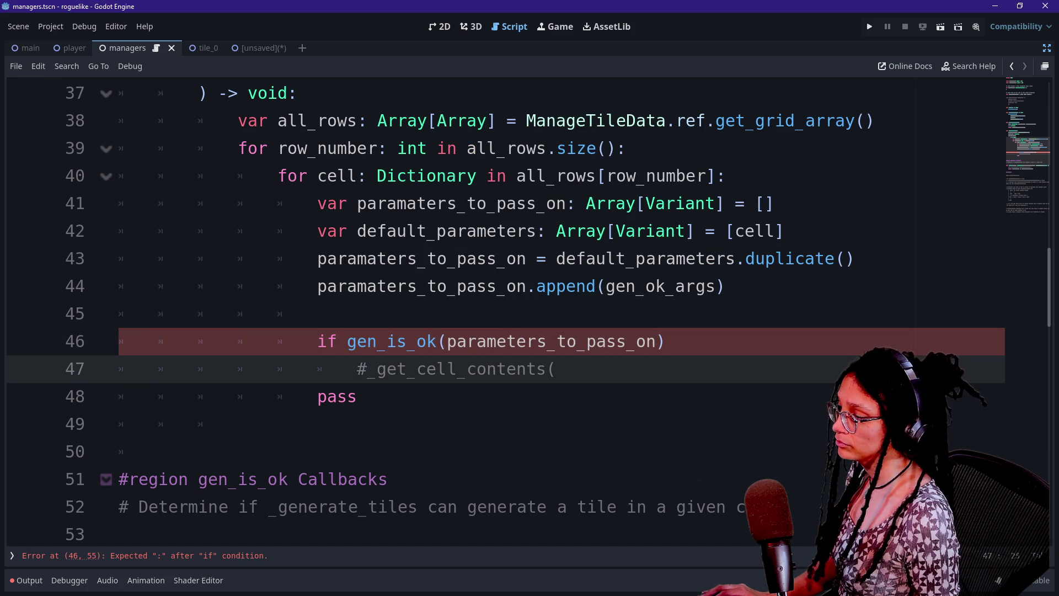
scroll(505, 308, "down", 1)
scroll(505, 309, "down", 2)
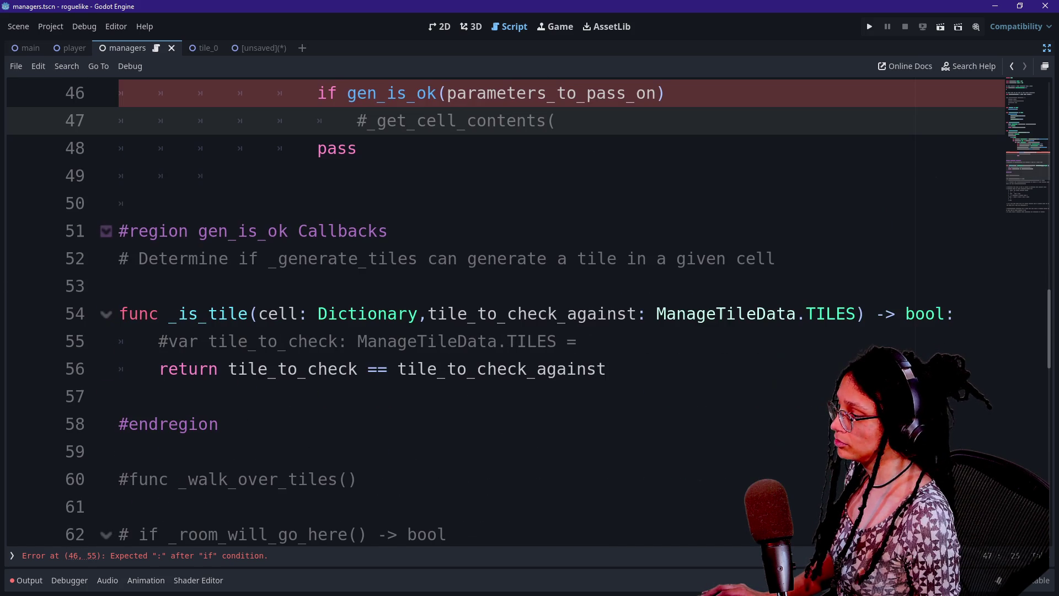
mouse_move(359, 313)
left_click(269, 314)
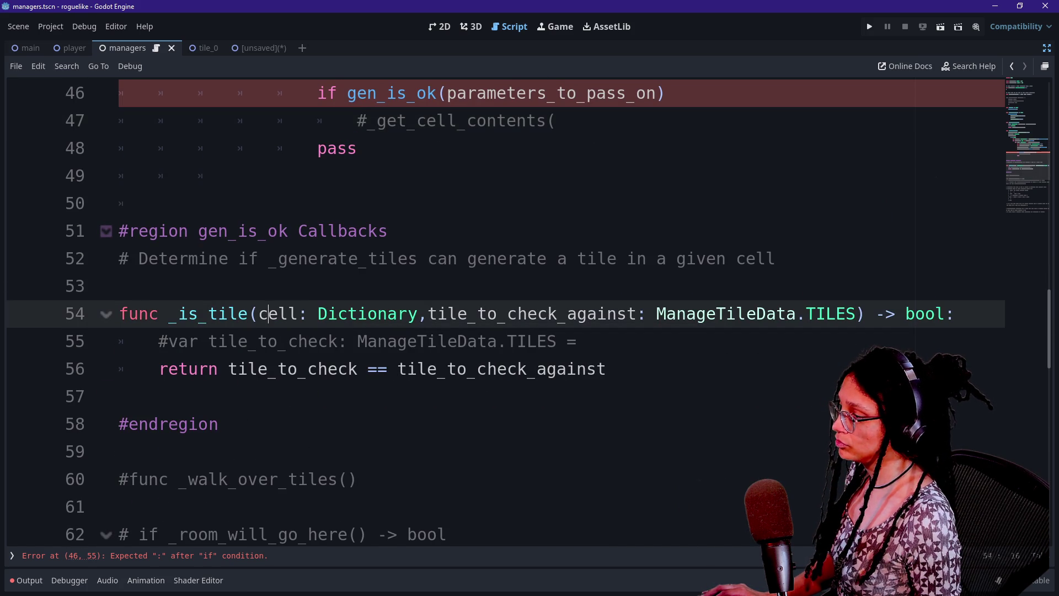
scroll(505, 309, "up", 2)
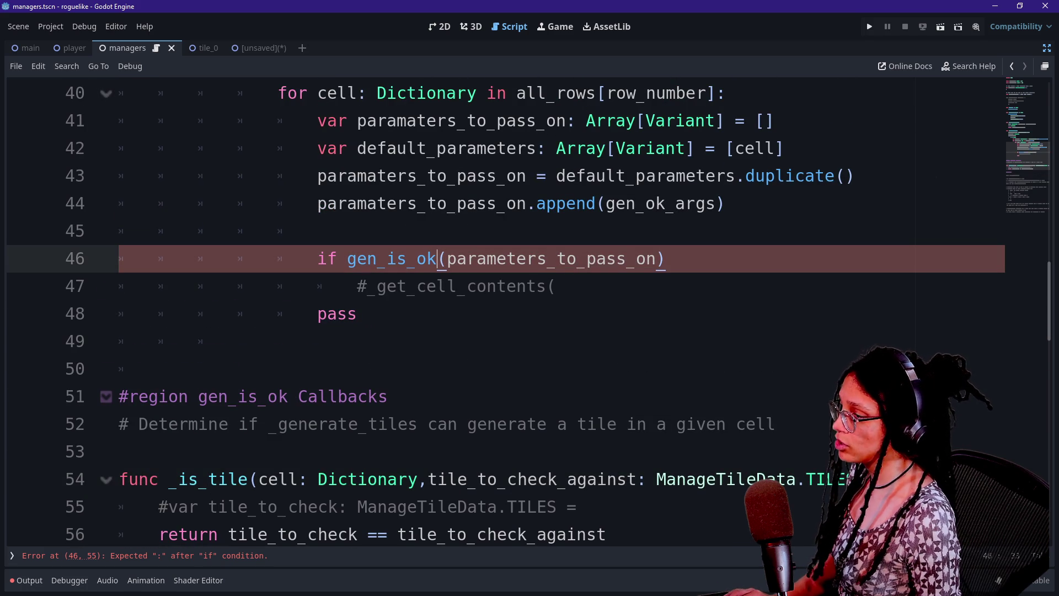
- Make line 46 read if gen_is_ok.callv(parameters_to_pass_on): with a closing colon
type(".callv")
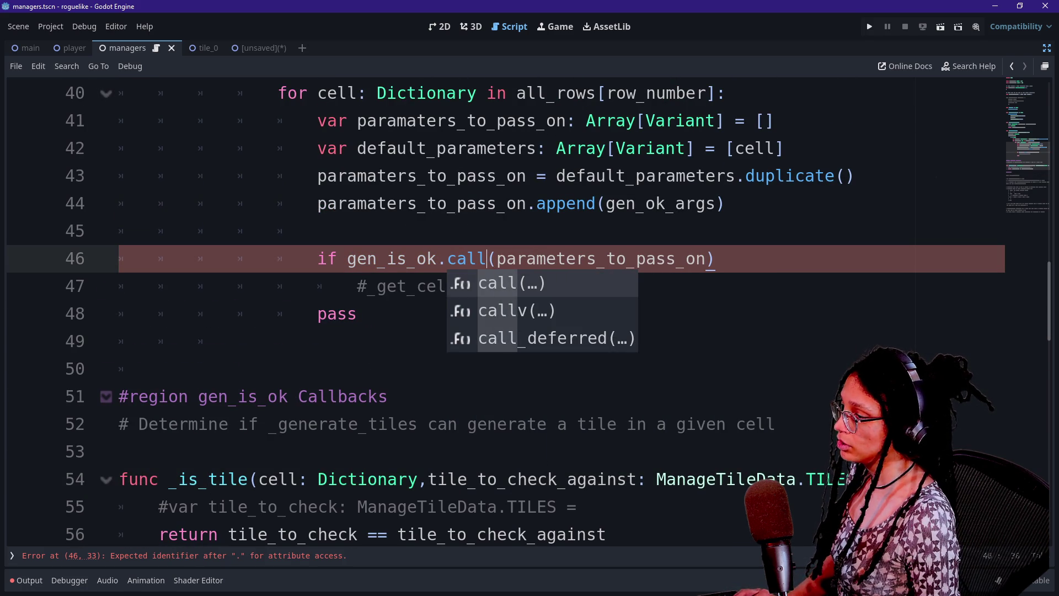
key("Return")
key("End")
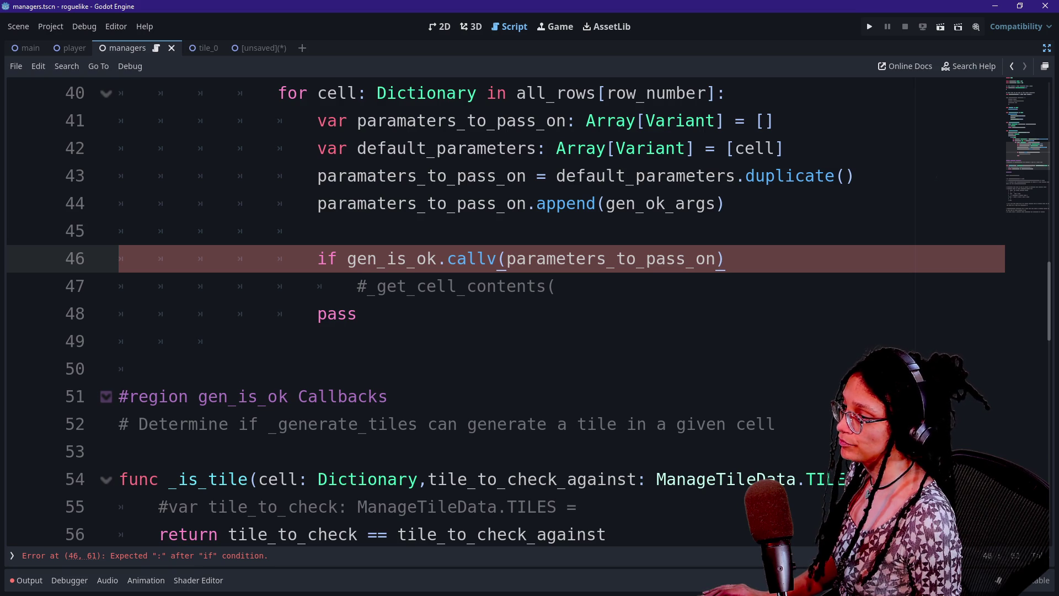
type(":")
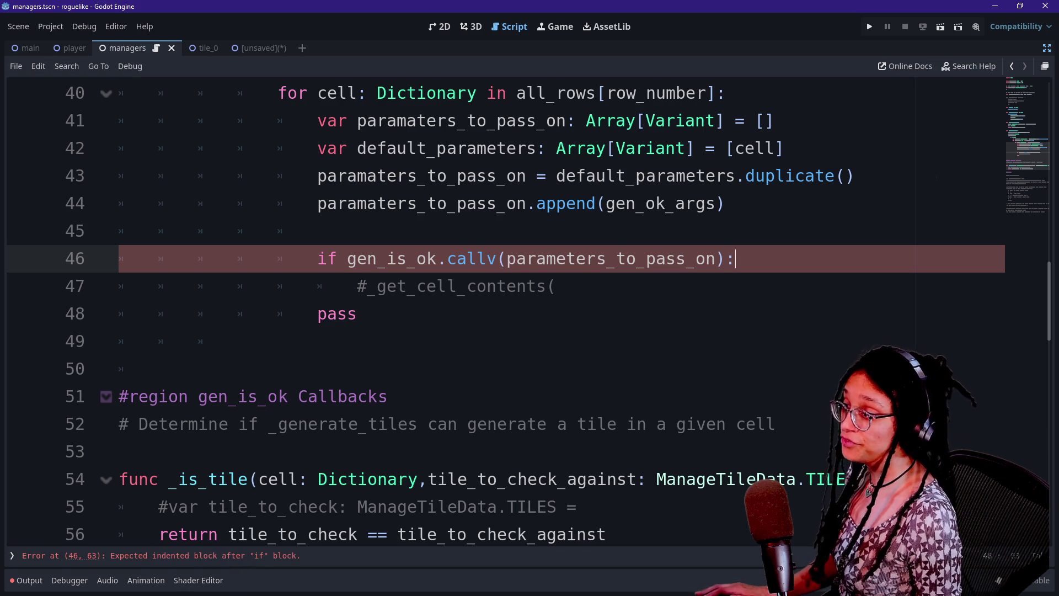
- Replace the placeholder comment and pass lines with an empty indented line under the if
left_click(557, 286)
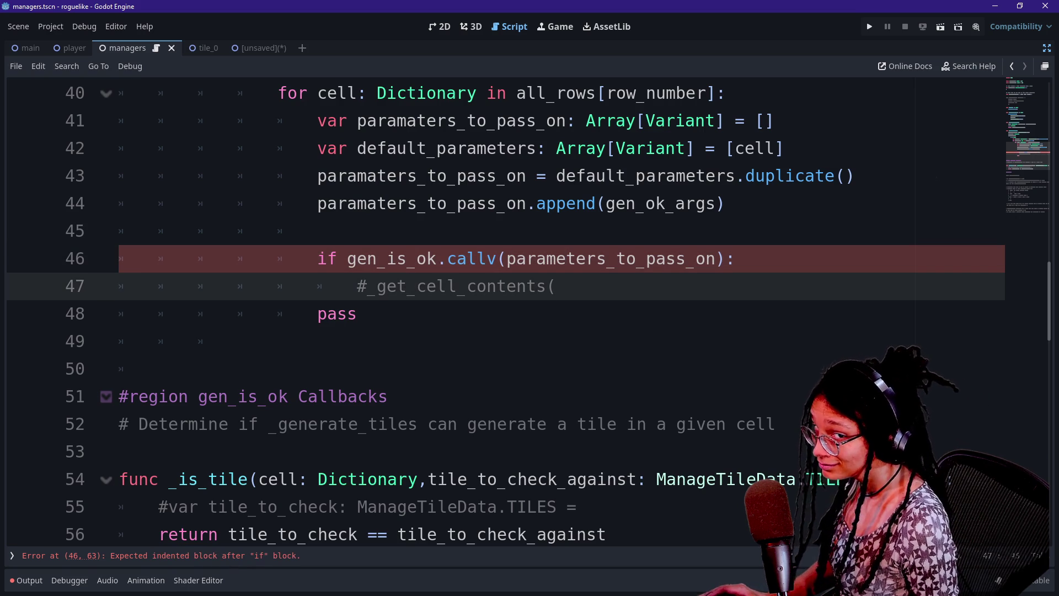
scroll(505, 308, "up", 2)
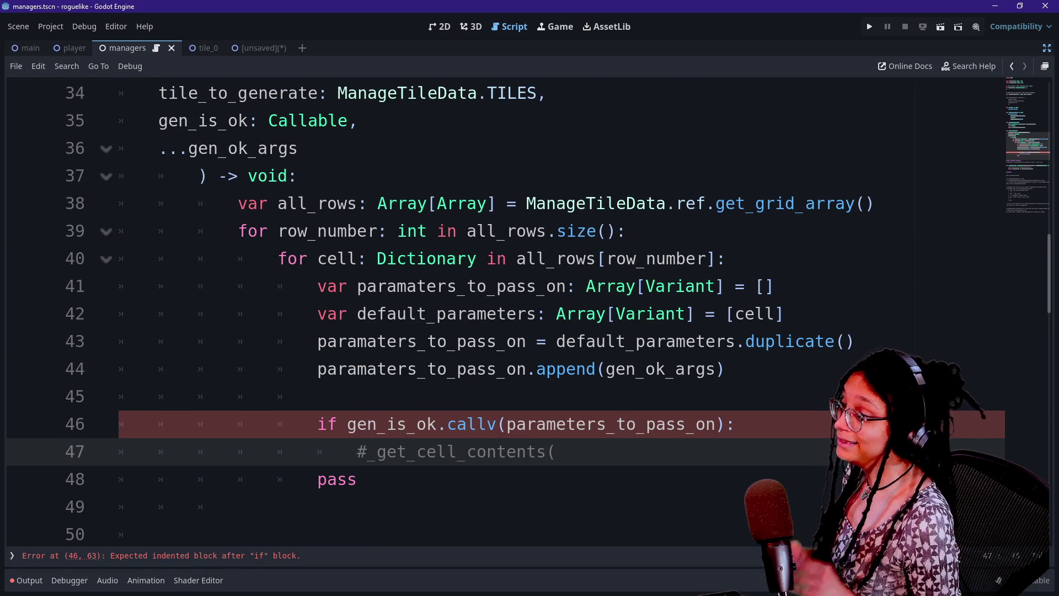
scroll(506, 309, "down", 3)
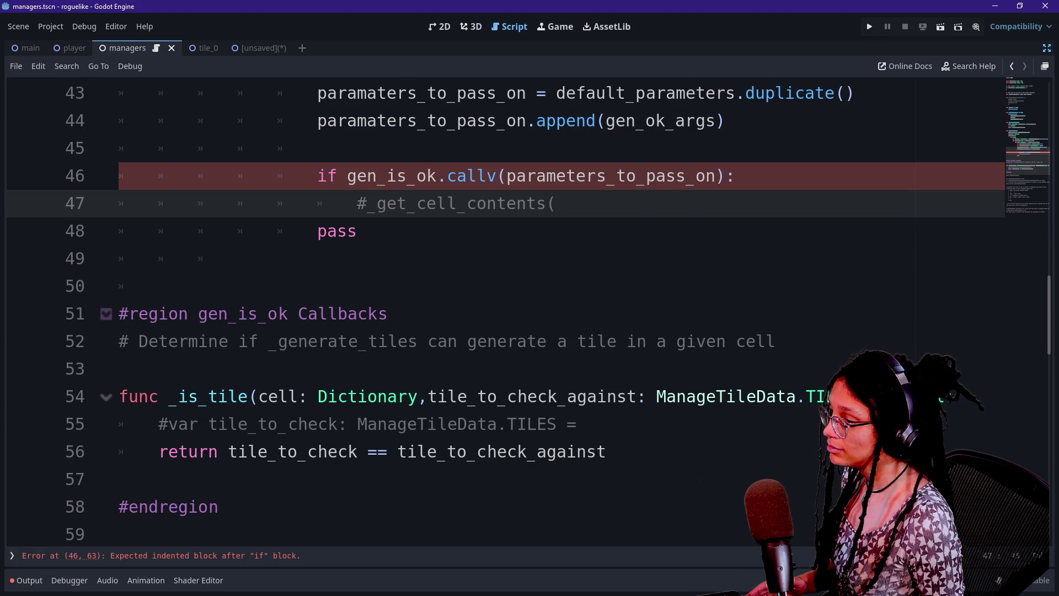
scroll(505, 309, "up", 3)
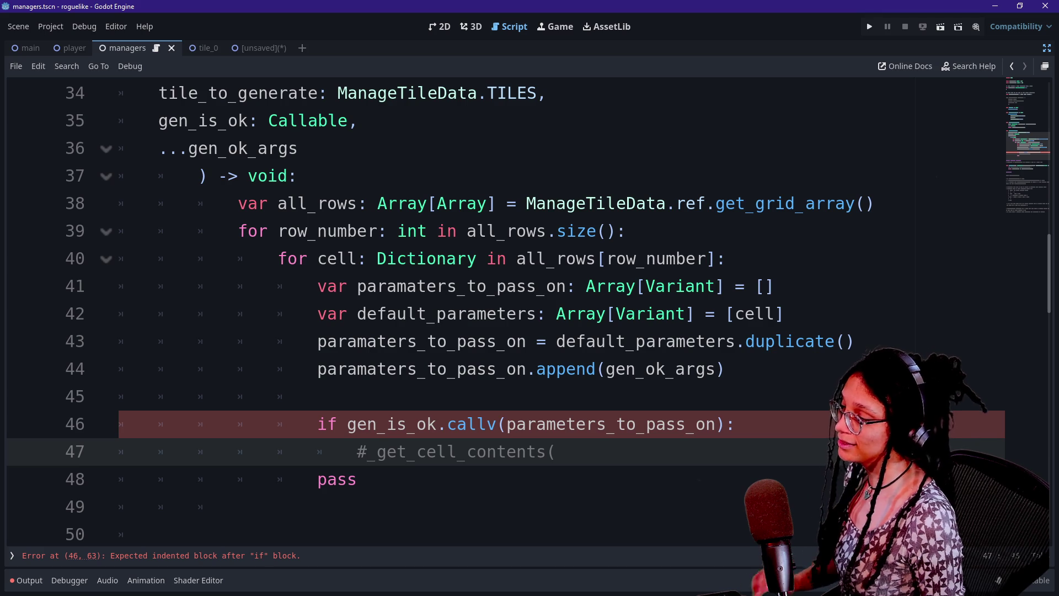
key("Down")
key("shift+Up")
key("shift+Up")
key("shift+End")
key("Delete")
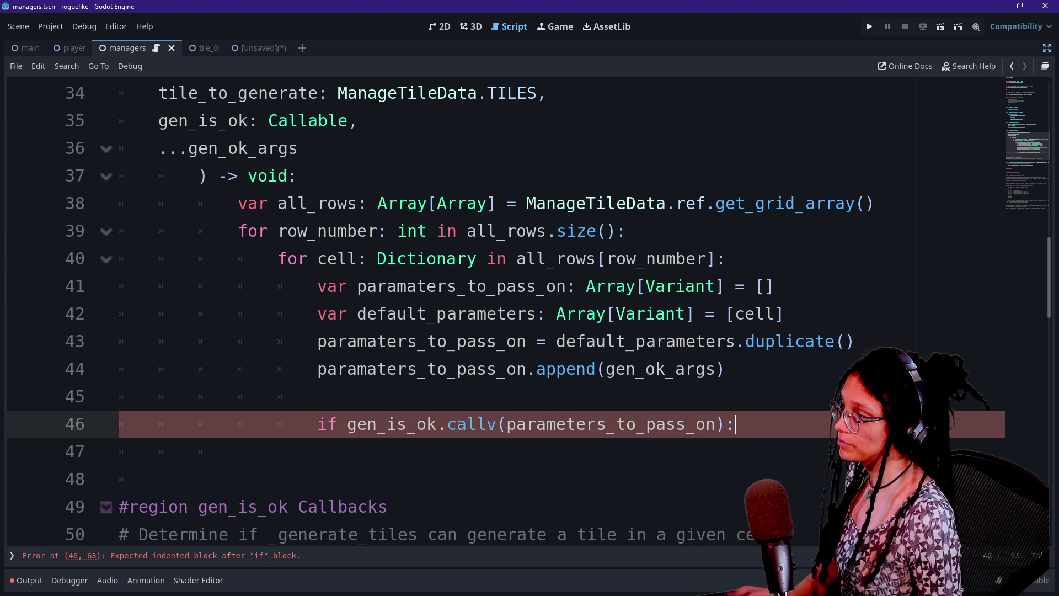
scroll(496, 309, "up", 2)
mouse_move(408, 368)
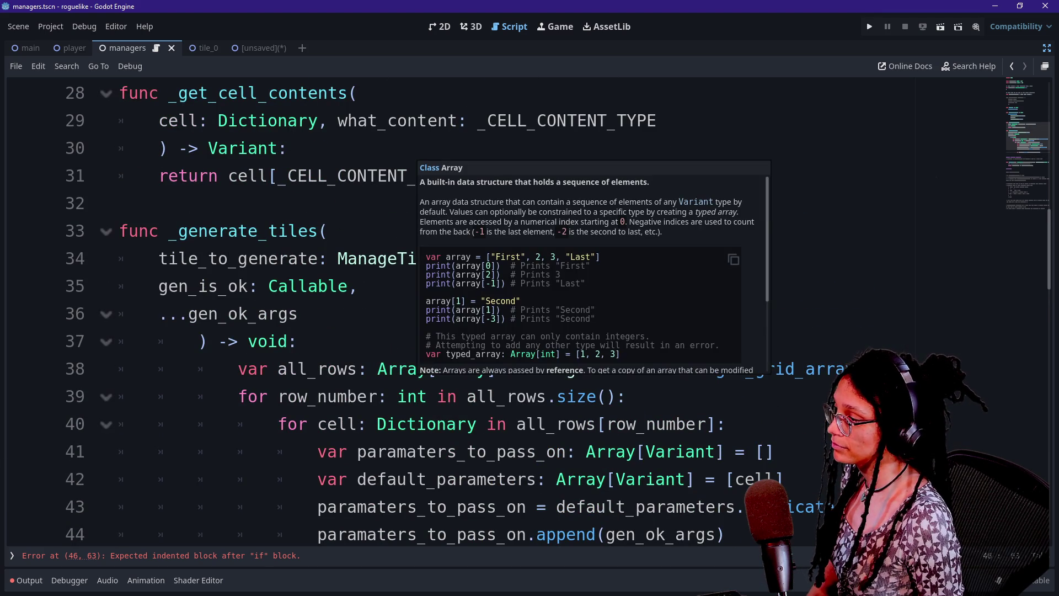
scroll(408, 369, "down", 2)
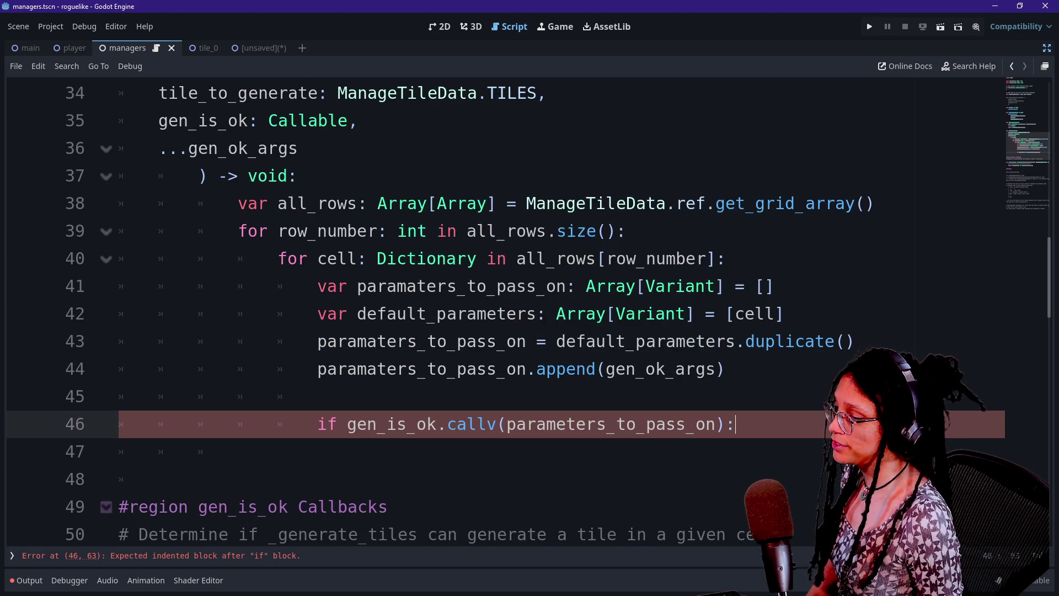
key("Return")
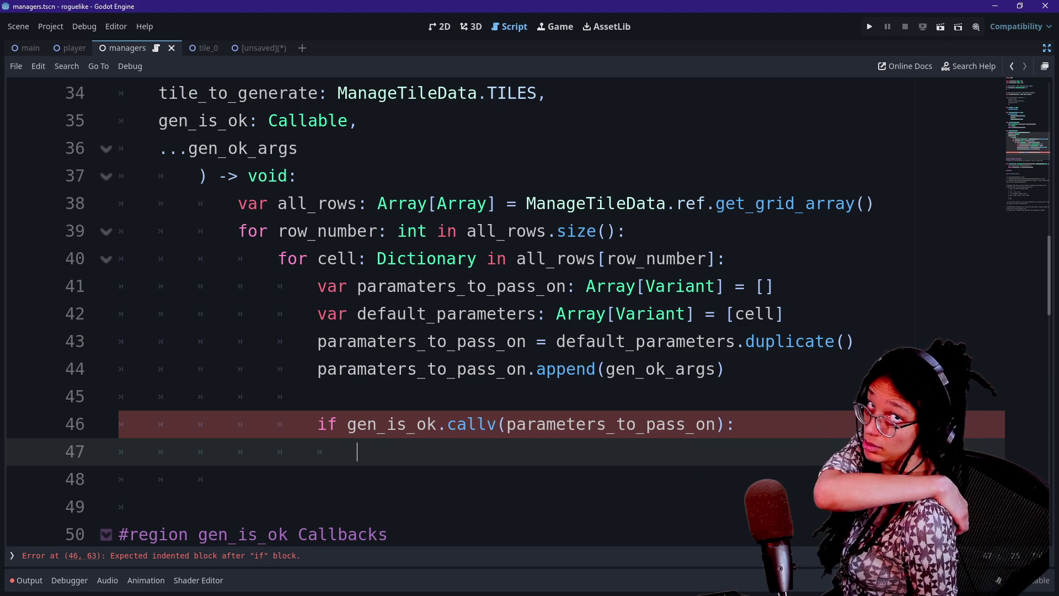
mouse_move(457, 423)
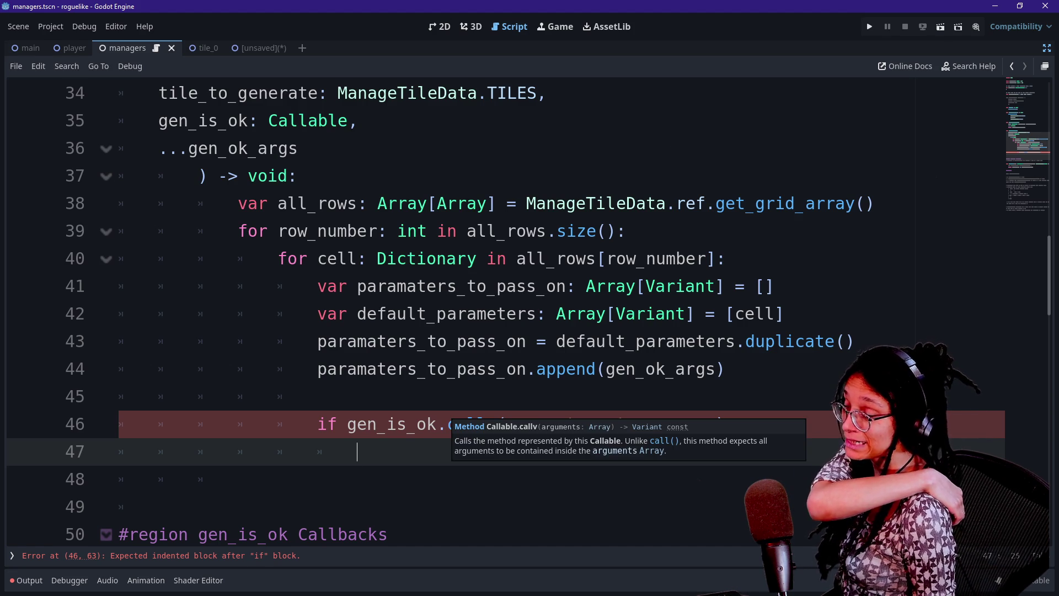
key("Up")
key("Up")
key("Down")
key("Down")
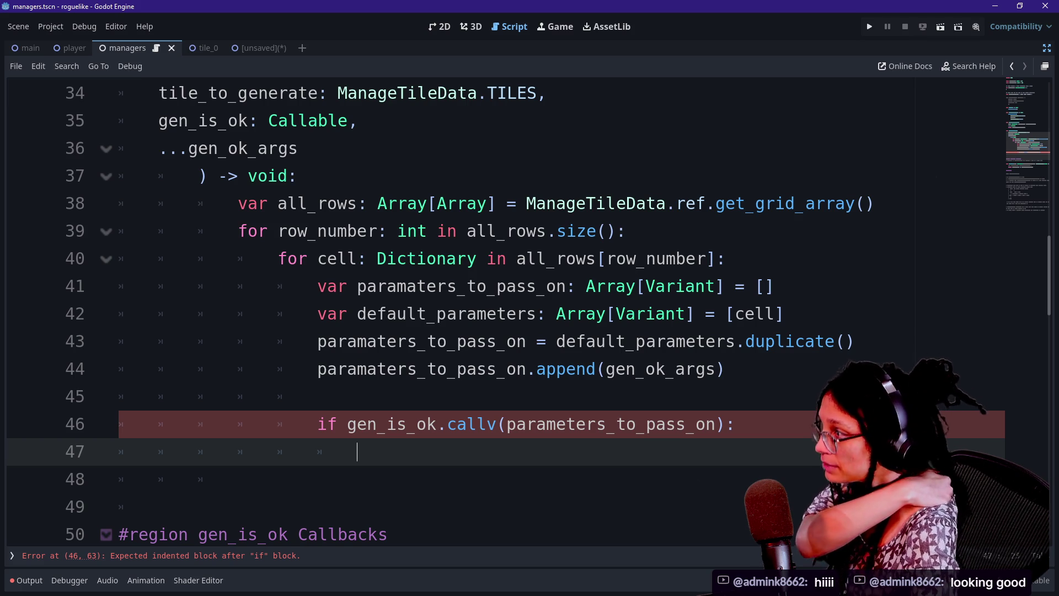
- Show the unsaved scene in the 2D view and nudge the gradient rectangle down slightly
left_click(193, 48)
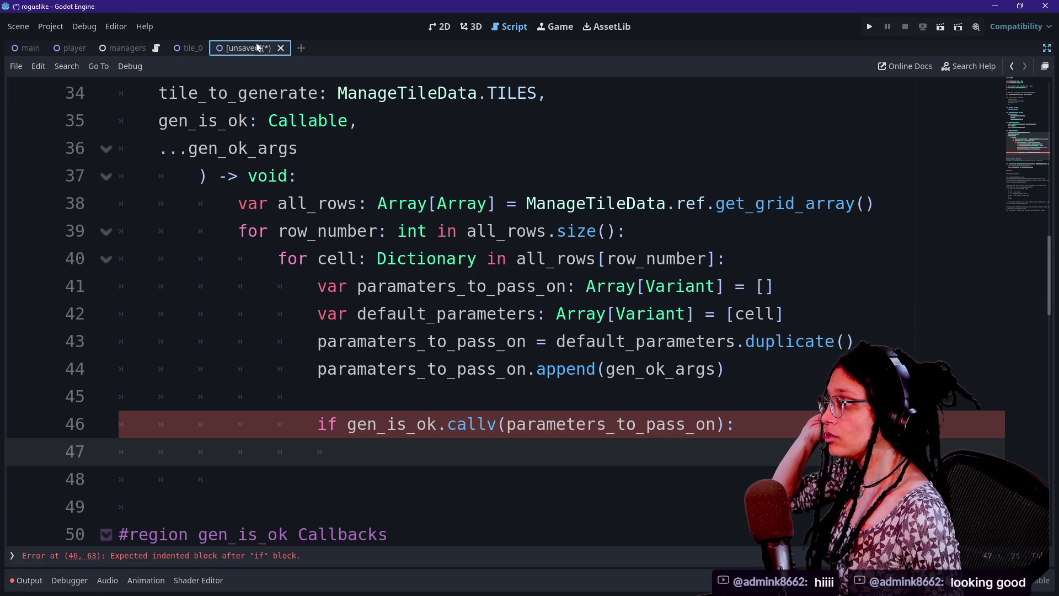
left_click(270, 48)
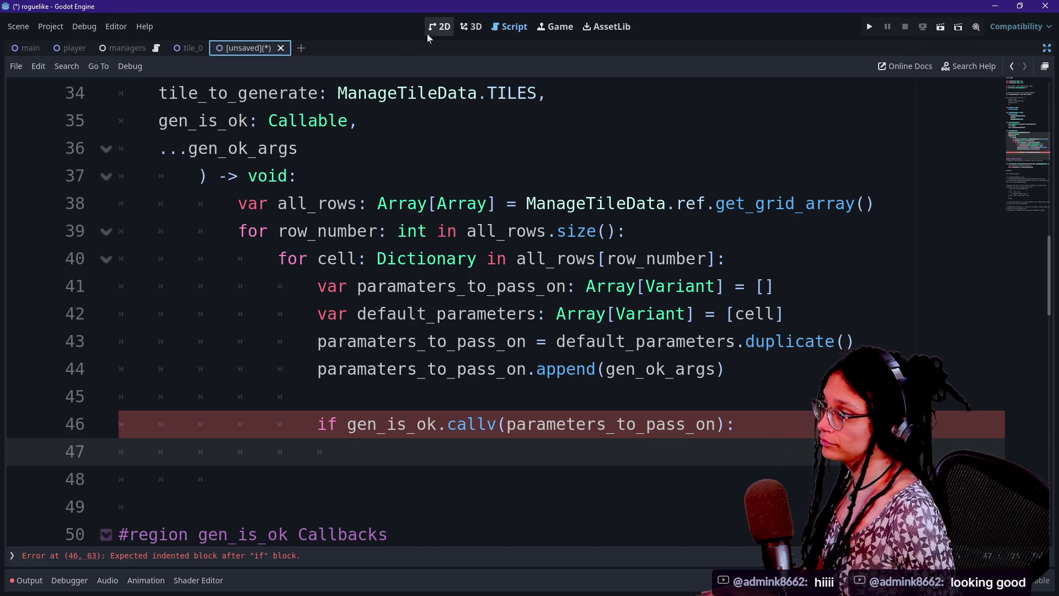
left_click(432, 32)
left_click_drag(340, 308, 339, 315)
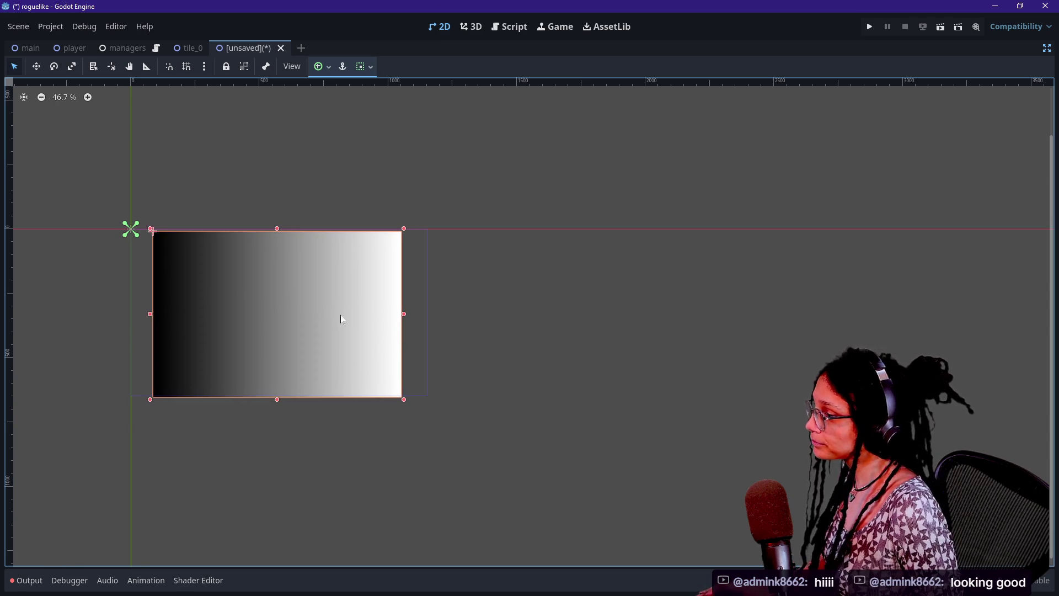
left_click(1046, 48)
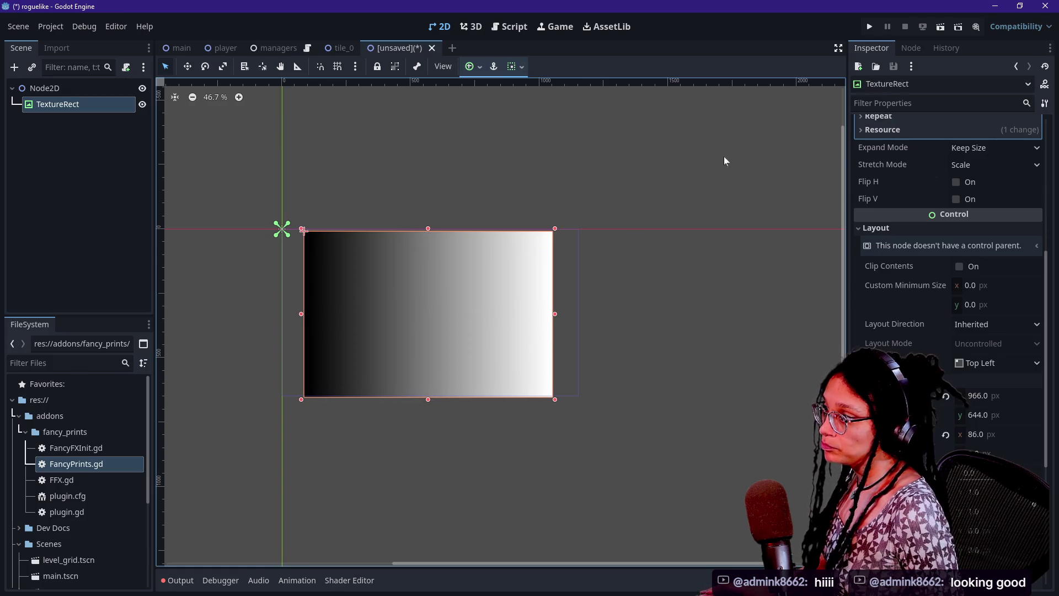
- Add a GridContainer child node under the Node2D root
right_click(58, 94)
left_click(72, 103)
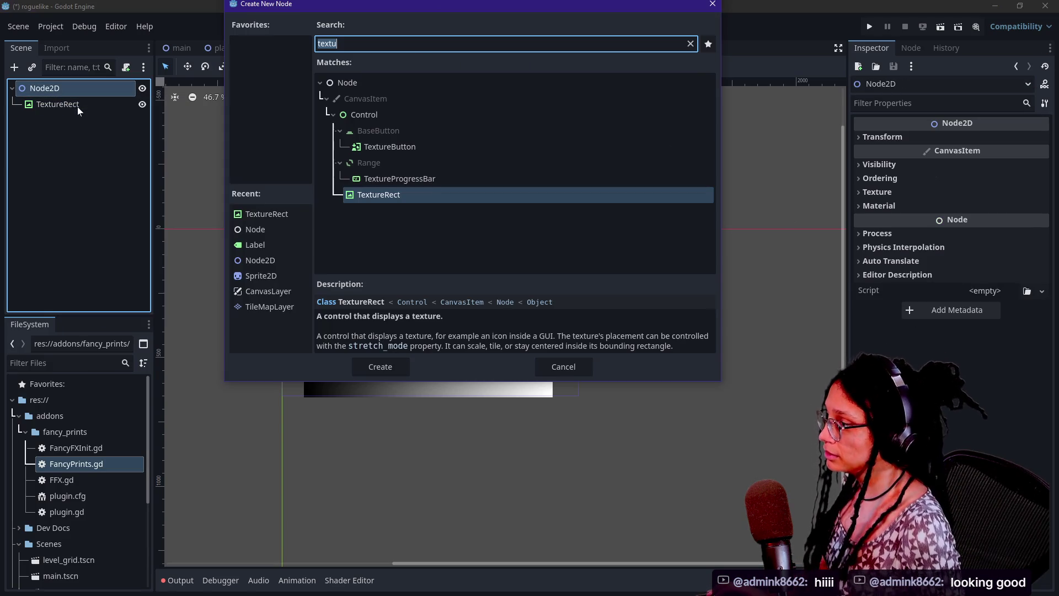
type("grid")
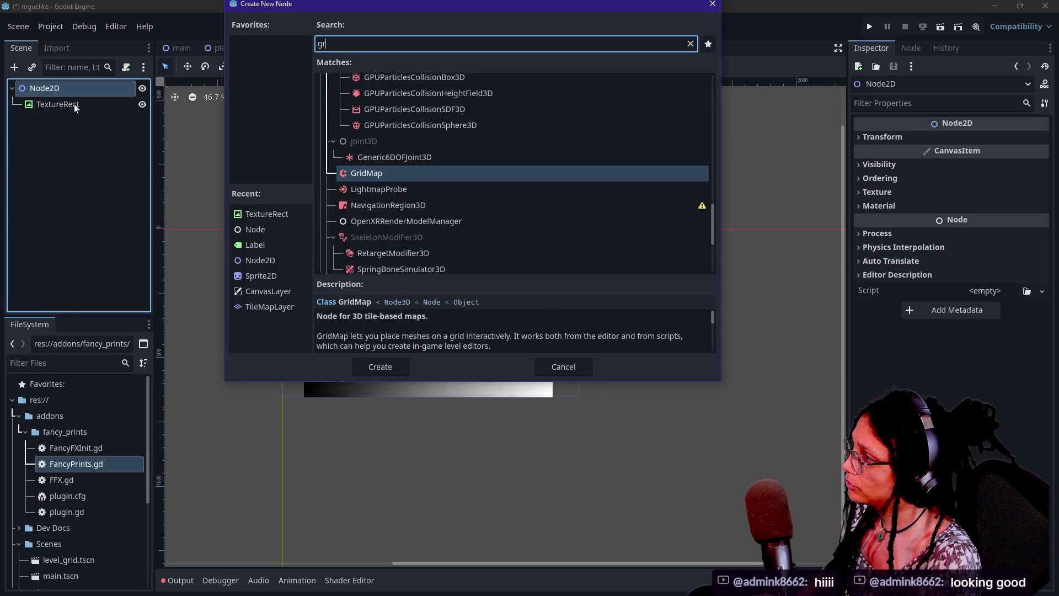
scroll(399, 223, "up", 2)
scroll(398, 220, "up", 5)
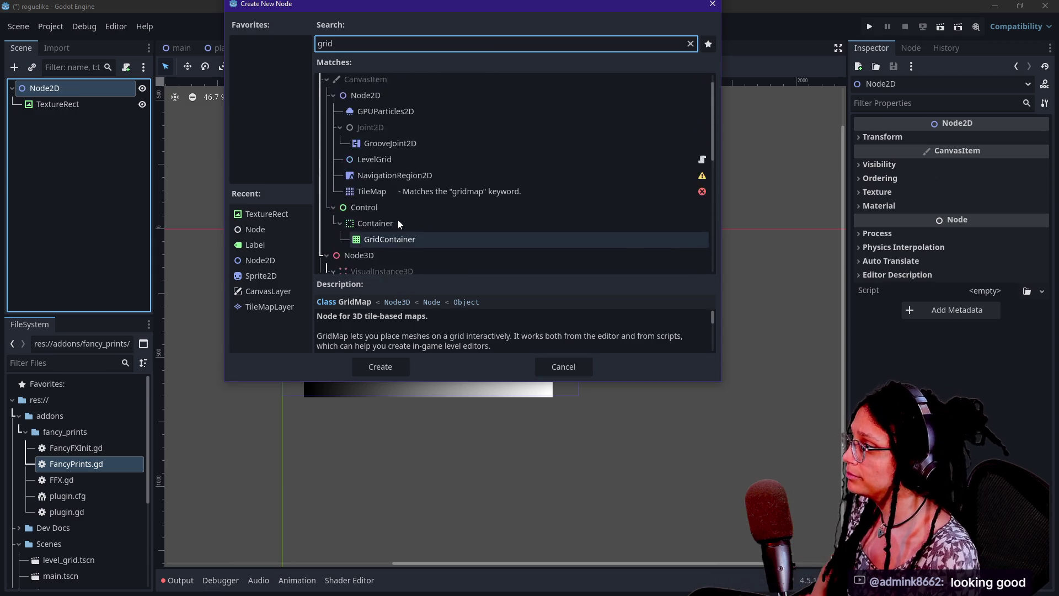
left_click(394, 214)
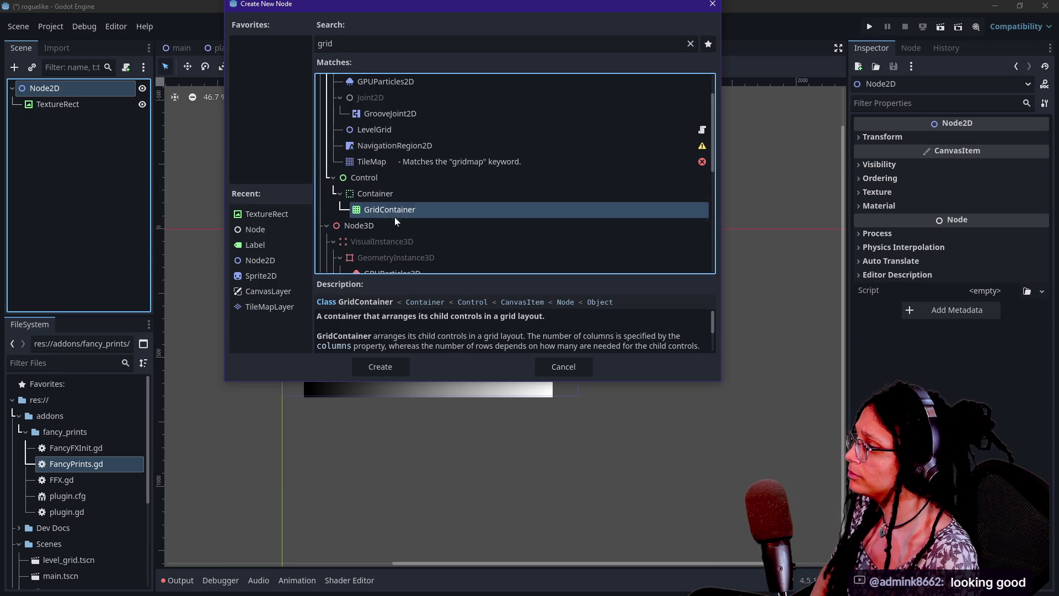
left_click(363, 369)
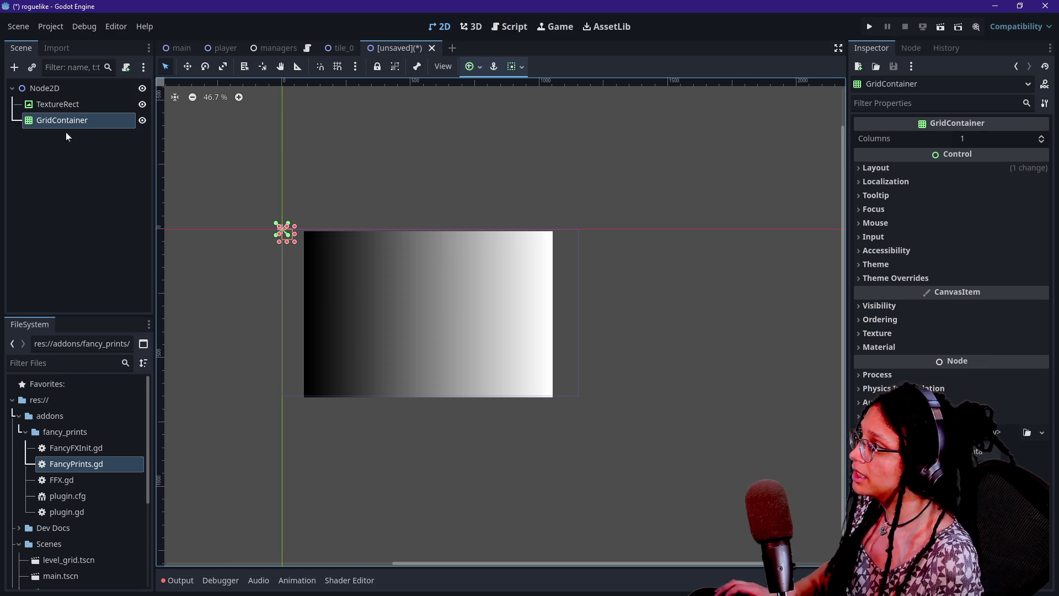
- Set the GridContainer size to 90 × 60, then drag it to about 981 × 654 over the gradient
left_click(981, 166)
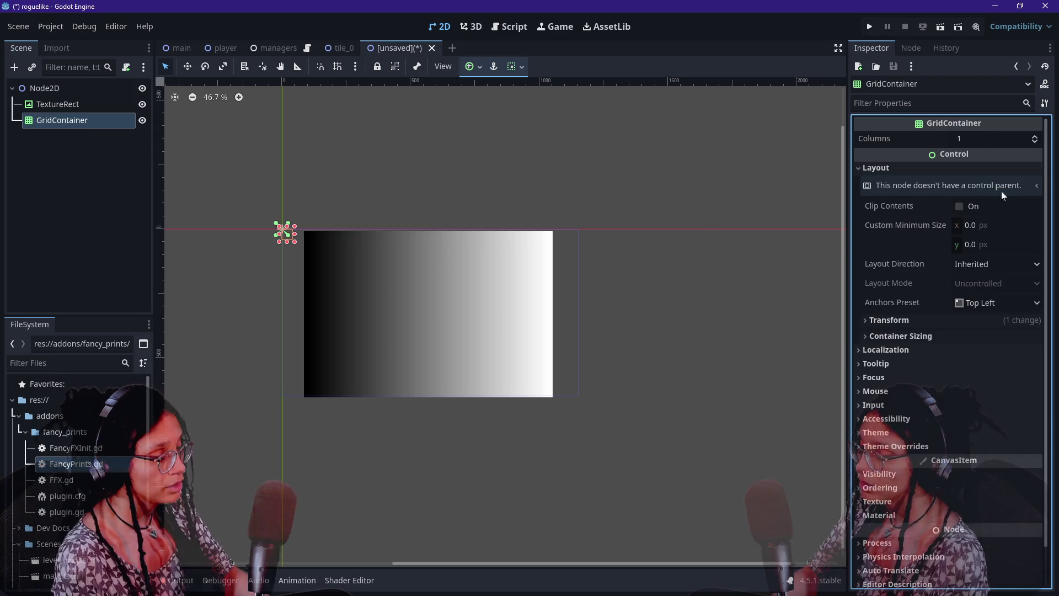
left_click(902, 335)
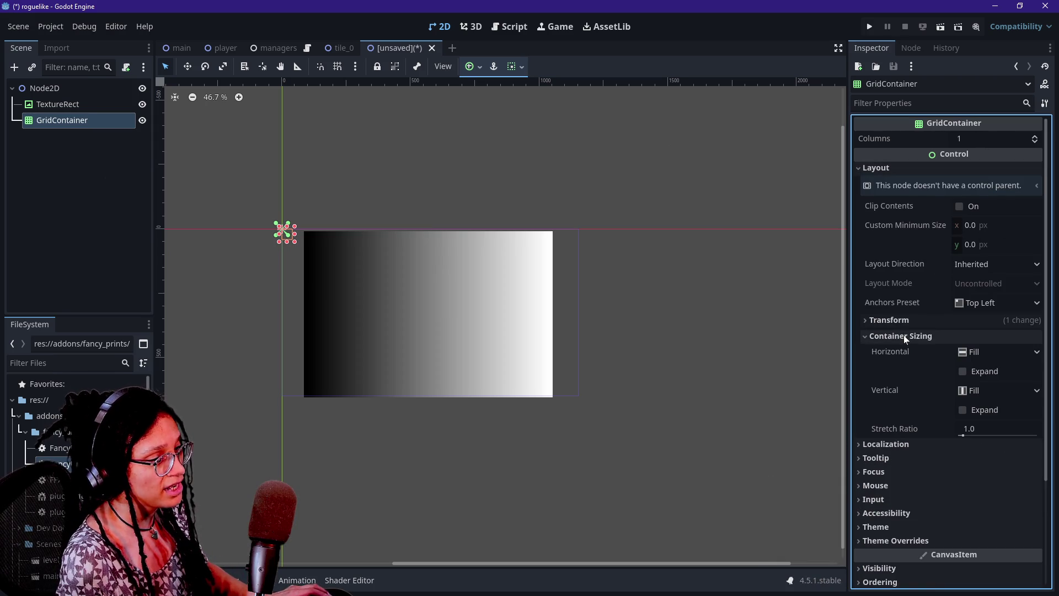
scroll(903, 335, "down", 2)
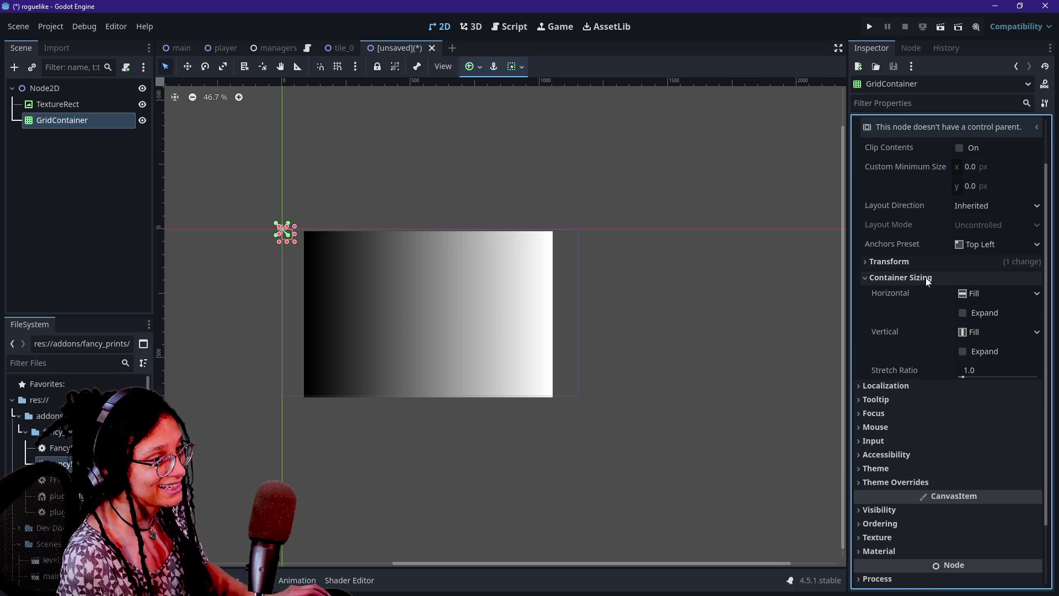
left_click(922, 264)
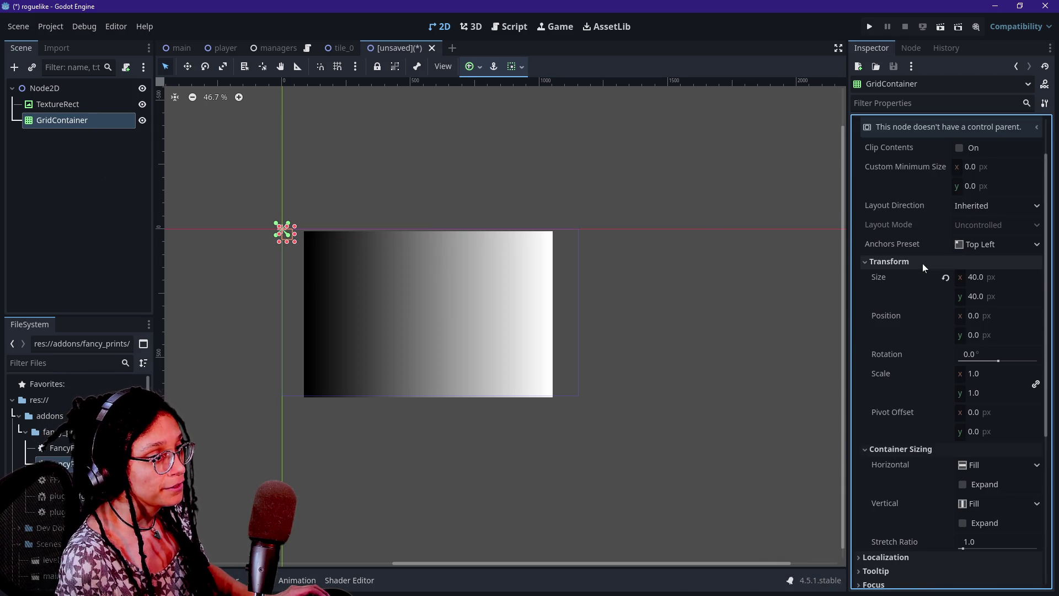
left_click(984, 276)
type("90")
left_click(999, 294)
type("60")
key("Return")
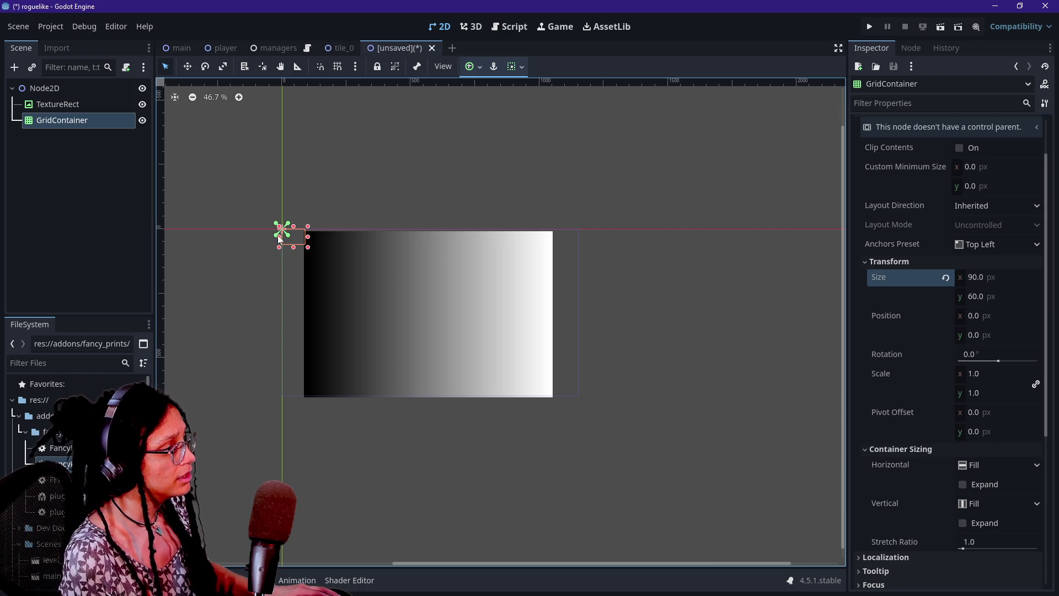
mouse_move(308, 246)
left_mouse_down()
mouse_move(473, 310)
mouse_move(653, 410)
mouse_move(607, 396)
left_mouse_up()
- In Project Settings > Display > Window, set viewport width 1920 and height 1080
left_click(50, 27)
left_click(76, 44)
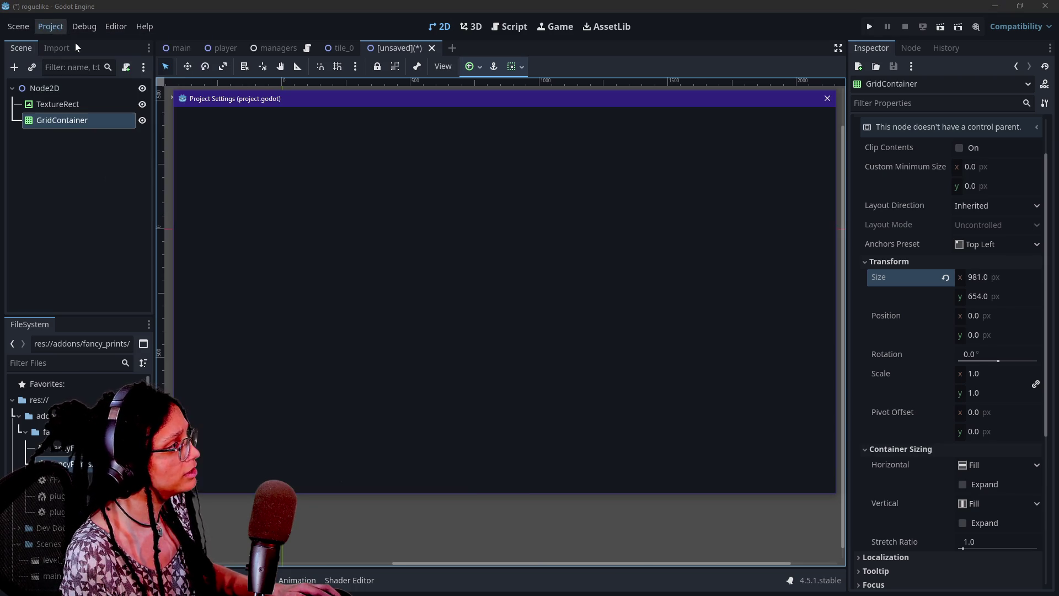
left_click(198, 118)
left_click(241, 123)
left_click(208, 115)
left_click(230, 210)
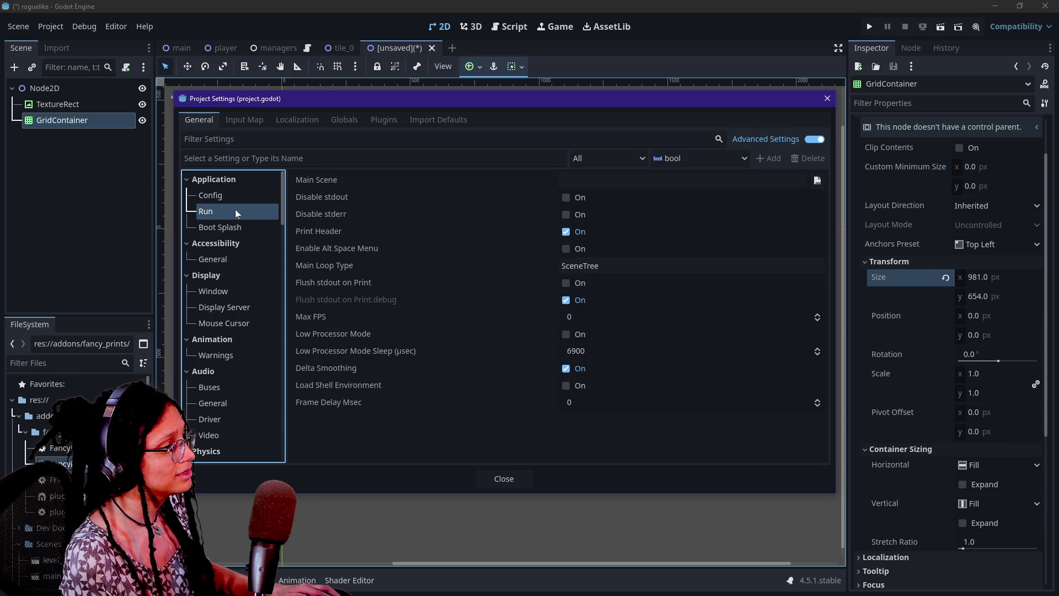
left_click(240, 290)
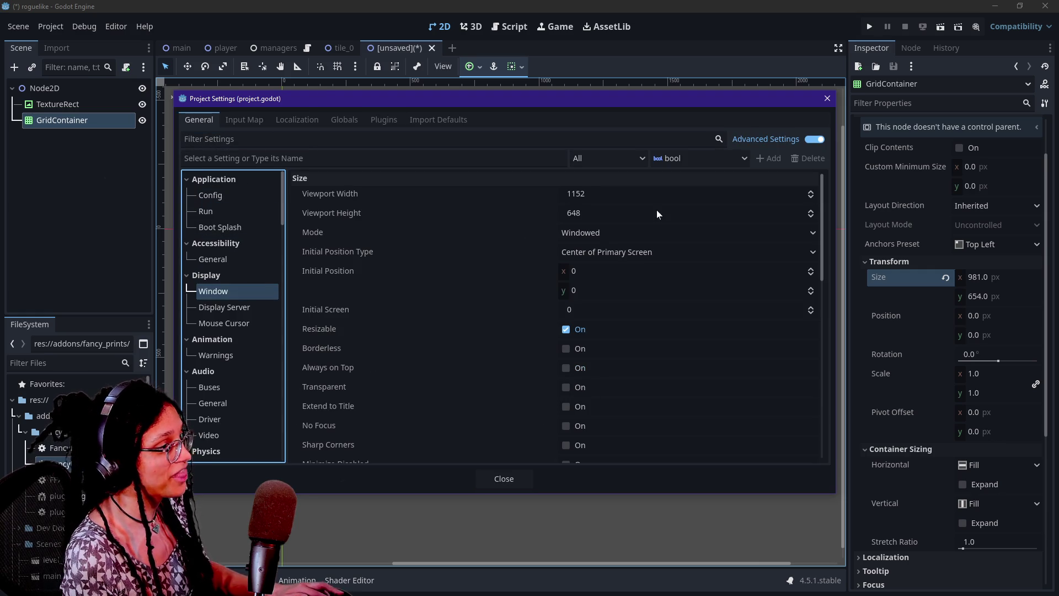
left_click(606, 194)
type("1920")
key("Tab")
type("1080")
left_click(487, 478)
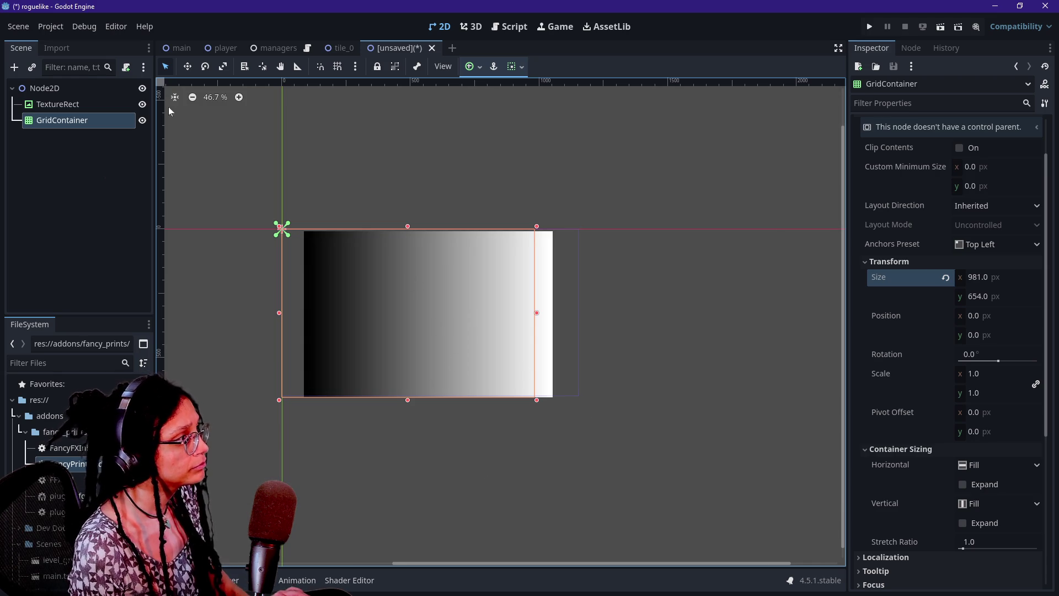
- Save the scene as temp.tscn in the Scenes folder, replacing the default node_2d name
key("ctrl+s")
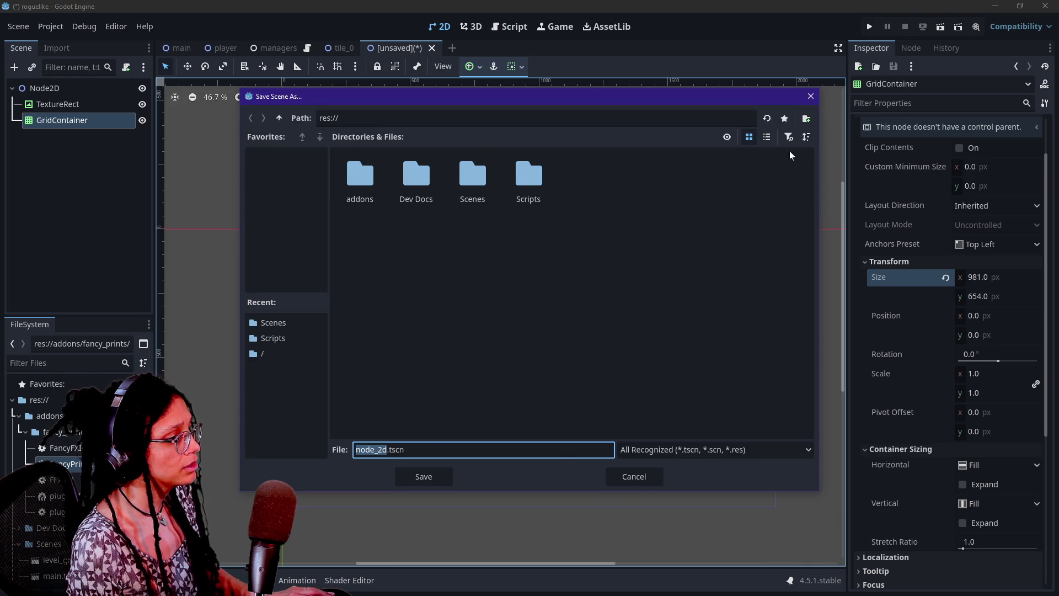
left_click(458, 200)
double_click(457, 201)
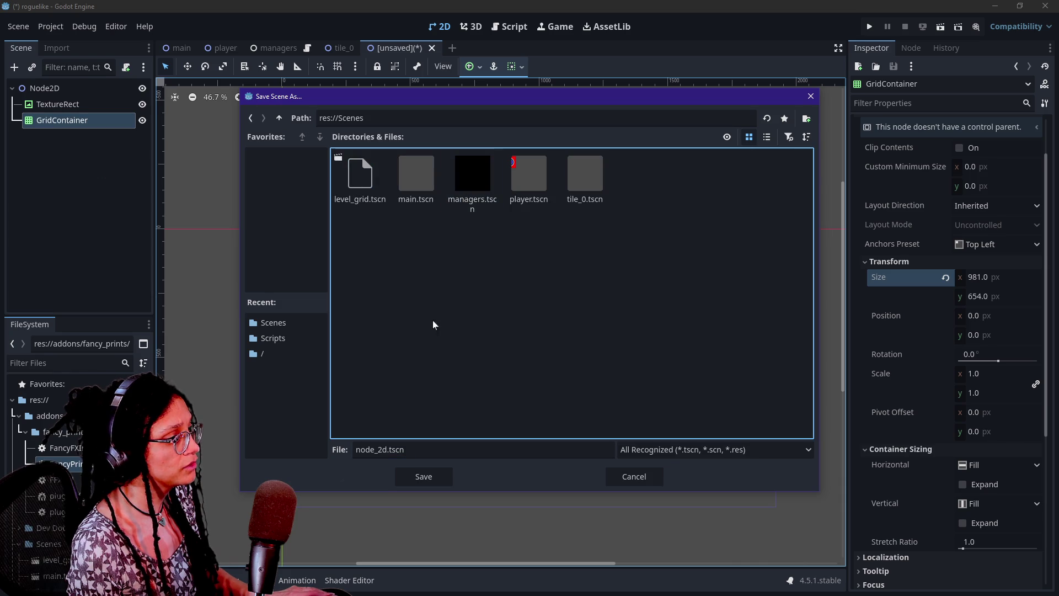
left_click(386, 450)
key("BackSpace")
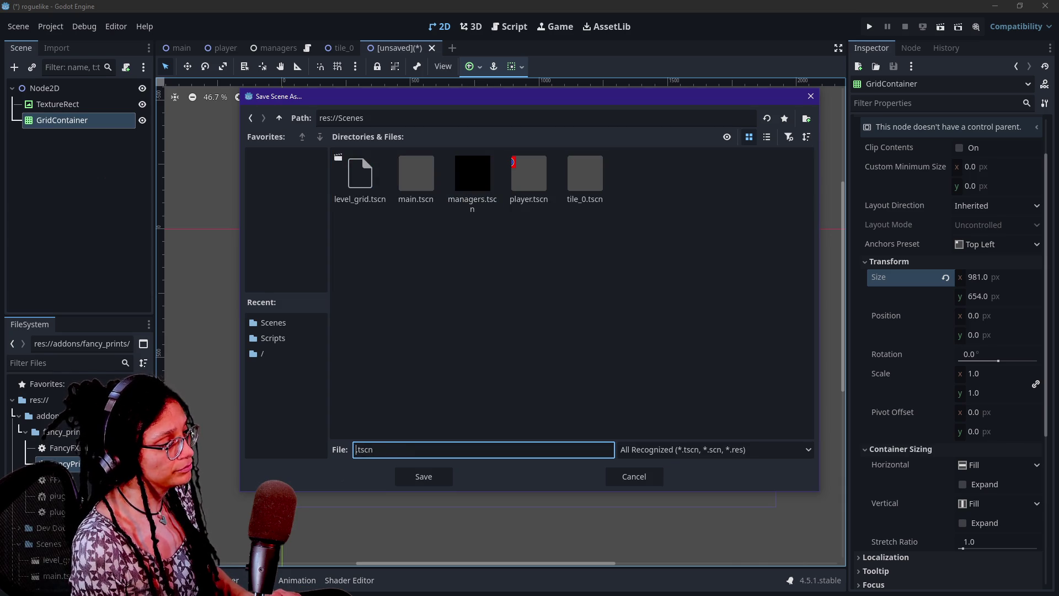
type("temp")
key("Return")
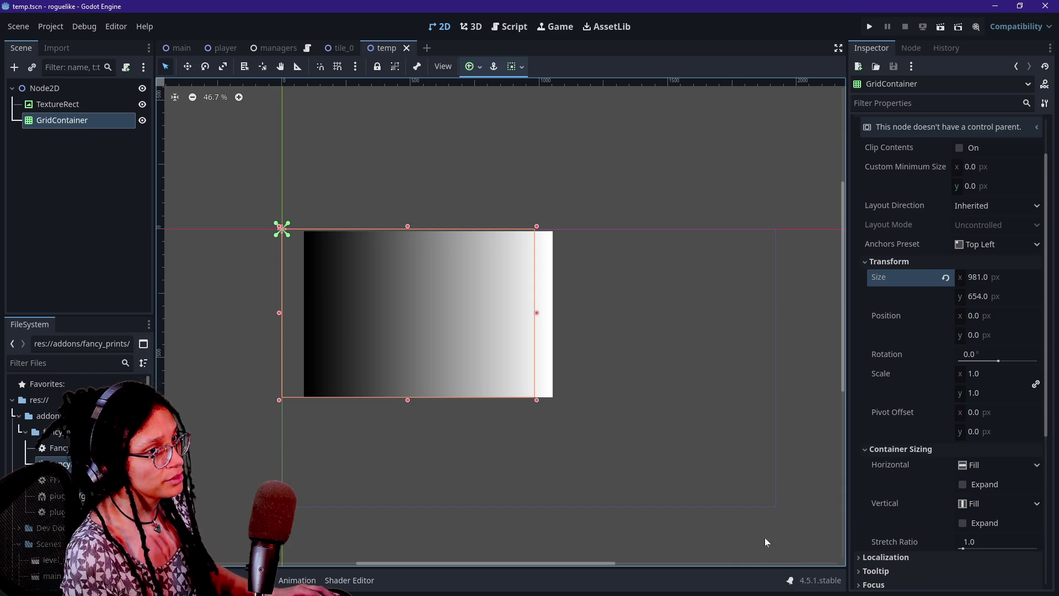
- Drag the GridContainer larger, then set its Inspector height to 1080 px
mouse_move(535, 398)
left_mouse_down()
mouse_move(733, 504)
mouse_move(759, 507)
left_mouse_up()
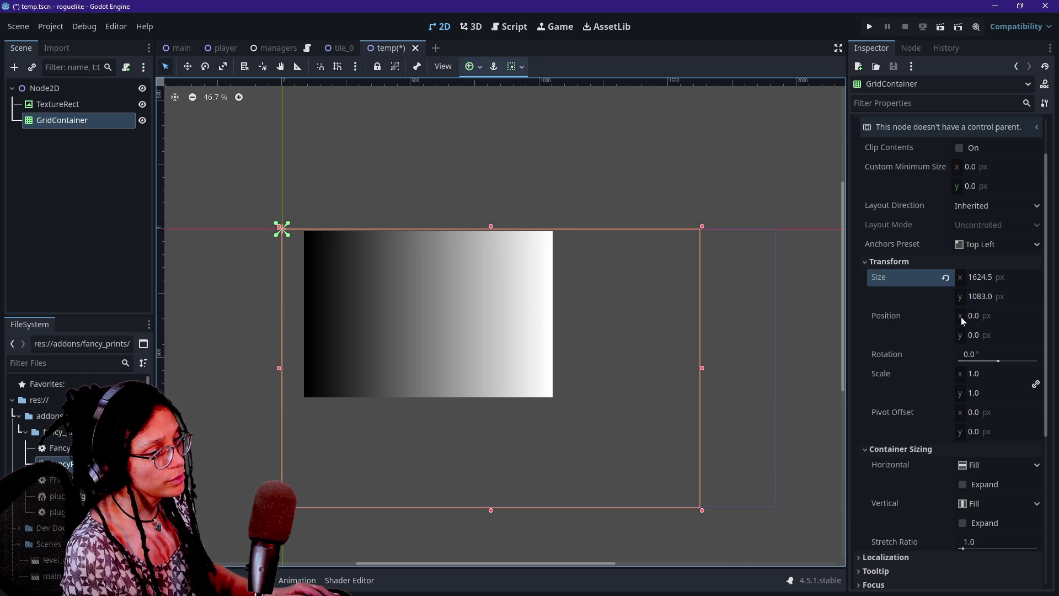
left_click(984, 298)
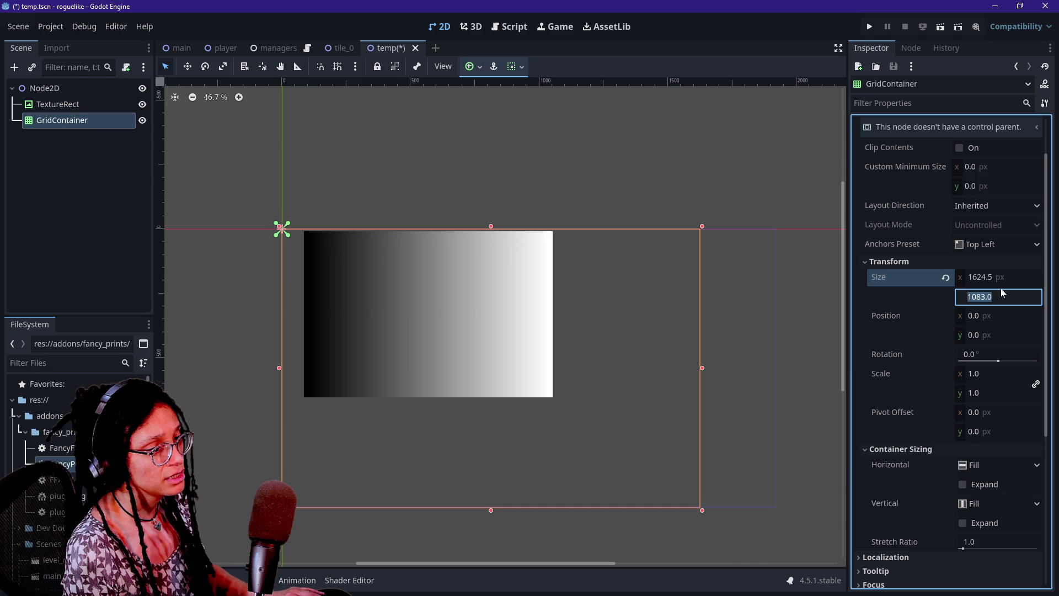
key("Return")
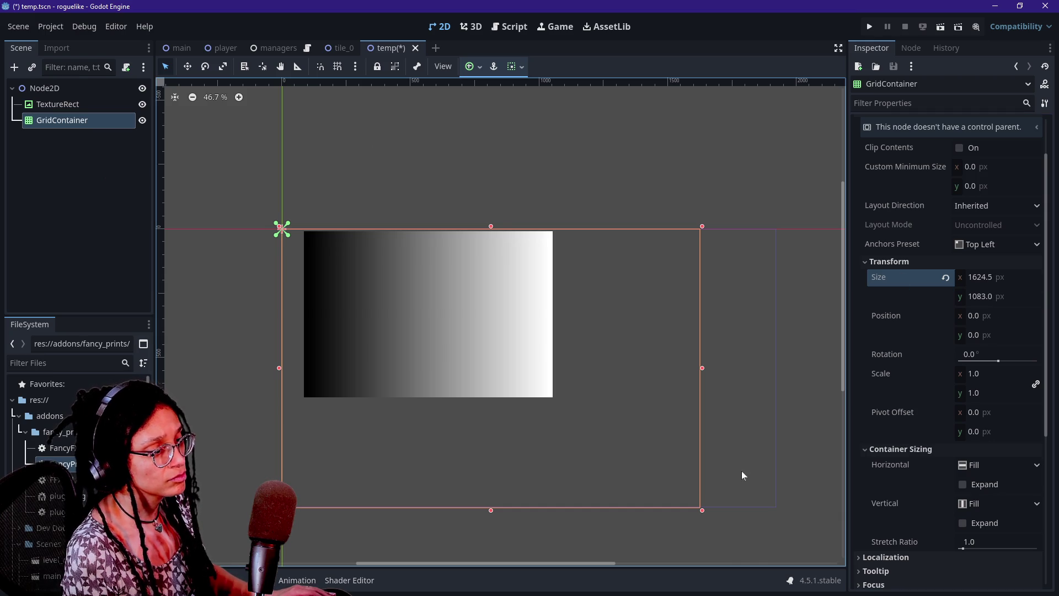
mouse_move(701, 511)
left_mouse_down()
mouse_move(696, 503)
mouse_move(701, 511)
left_mouse_up()
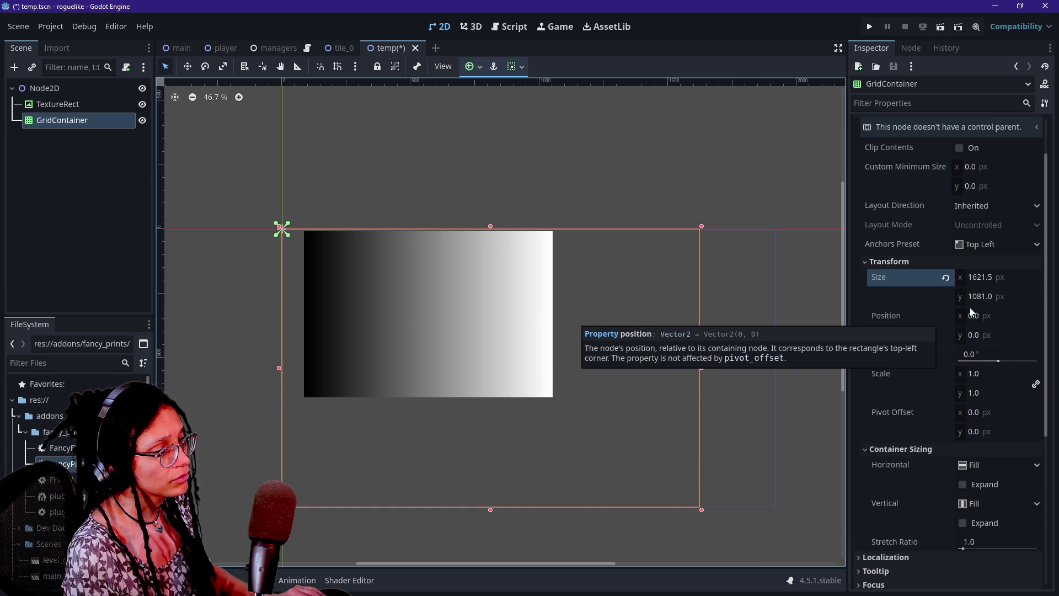
left_click(997, 300)
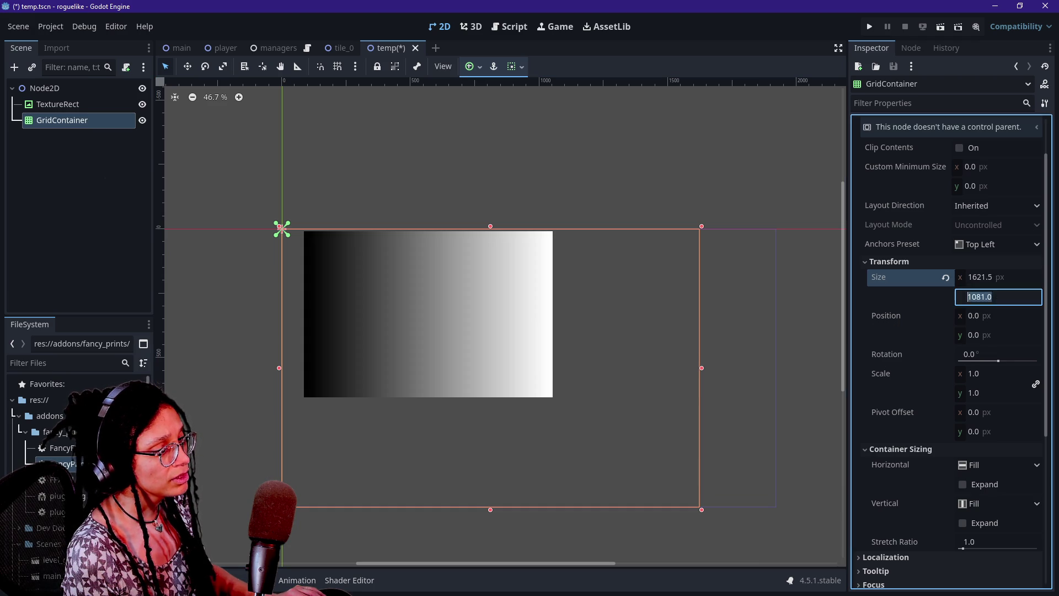
key("Delete")
type("0")
left_click(972, 277)
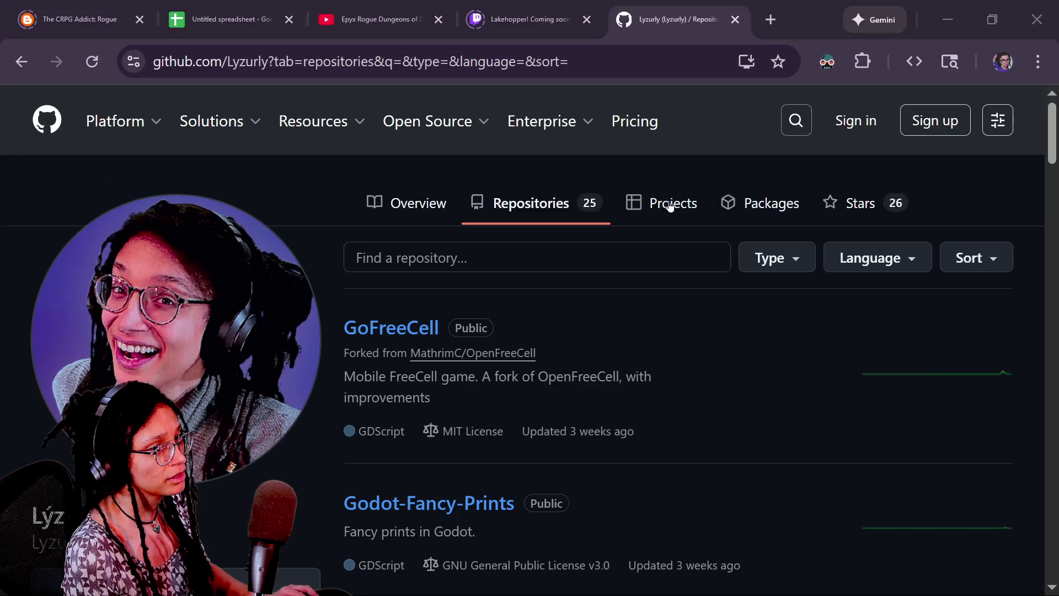
- From the GitHub tab, search Startpage for 'resolution calculator online'
left_click(519, 20)
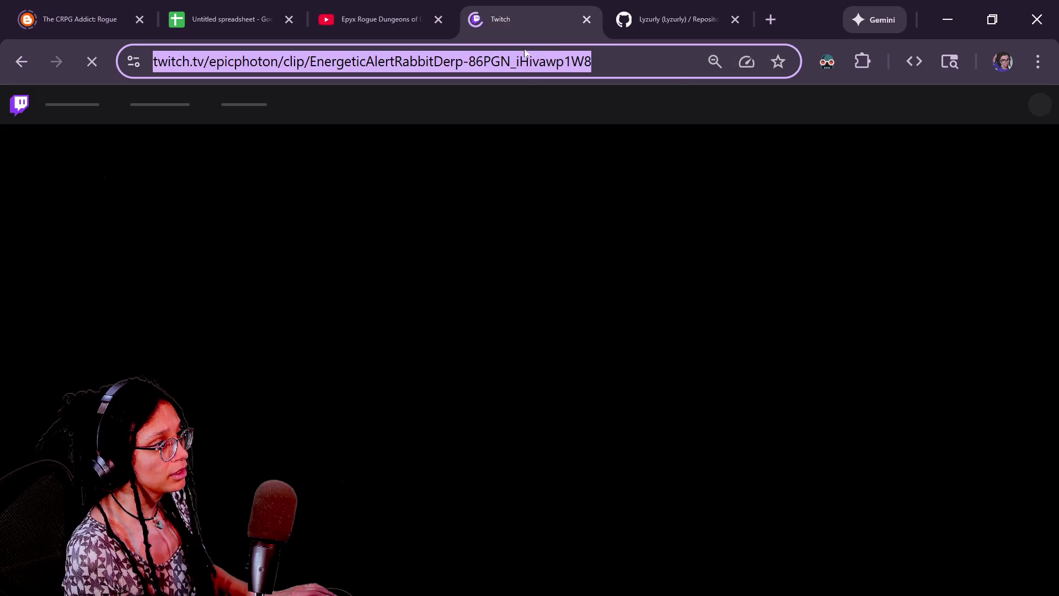
key("ctrl+Tab")
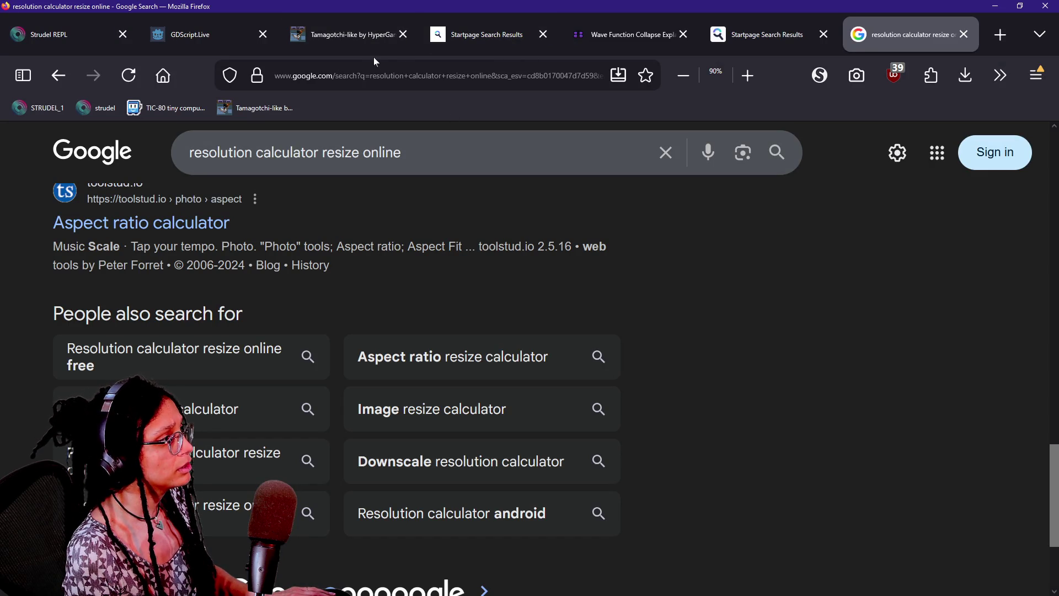
left_click(353, 75)
type("reslution")
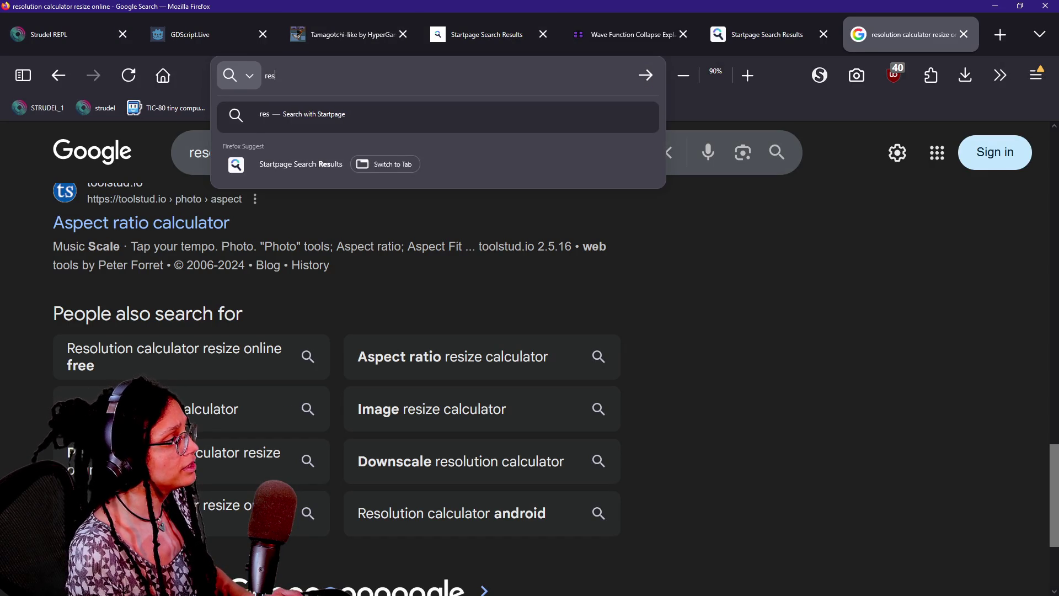
key("BackSpace")
key("BackSpace")
key("BackSpace")
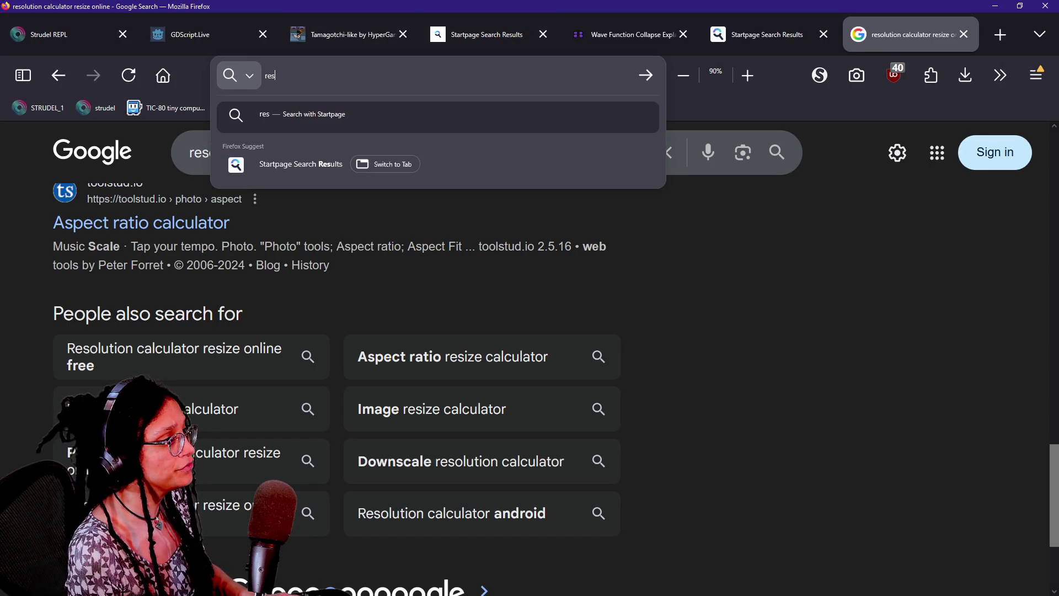
type("olution calcu")
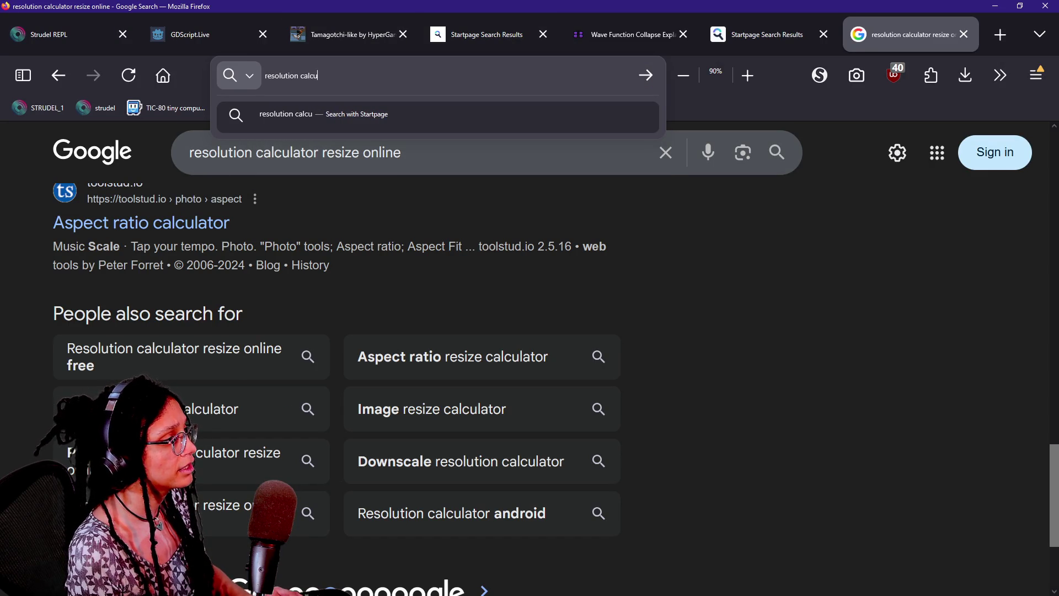
type("lator")
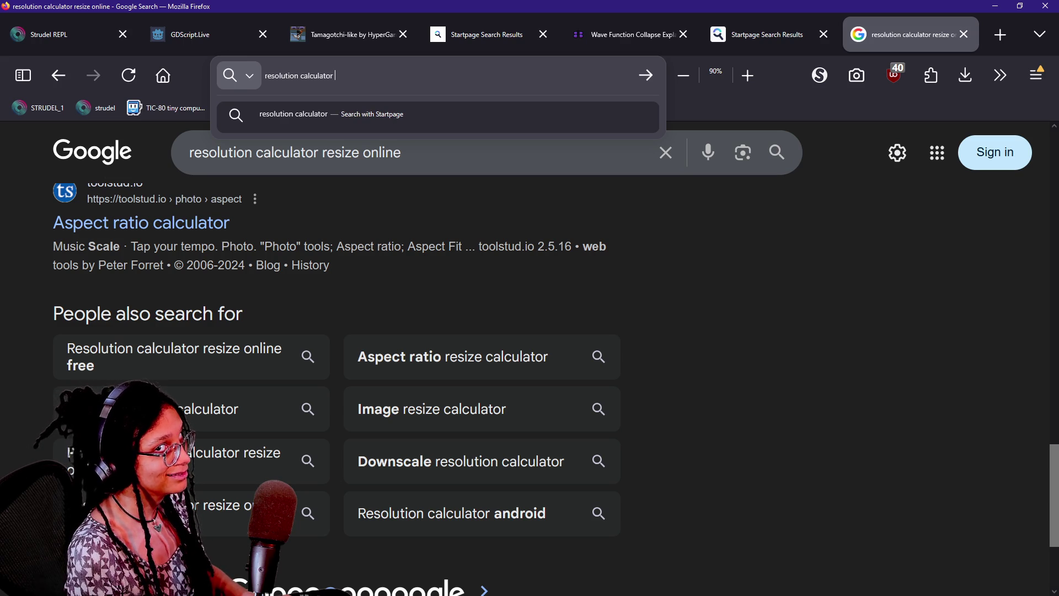
type("2")
key("BackSpace")
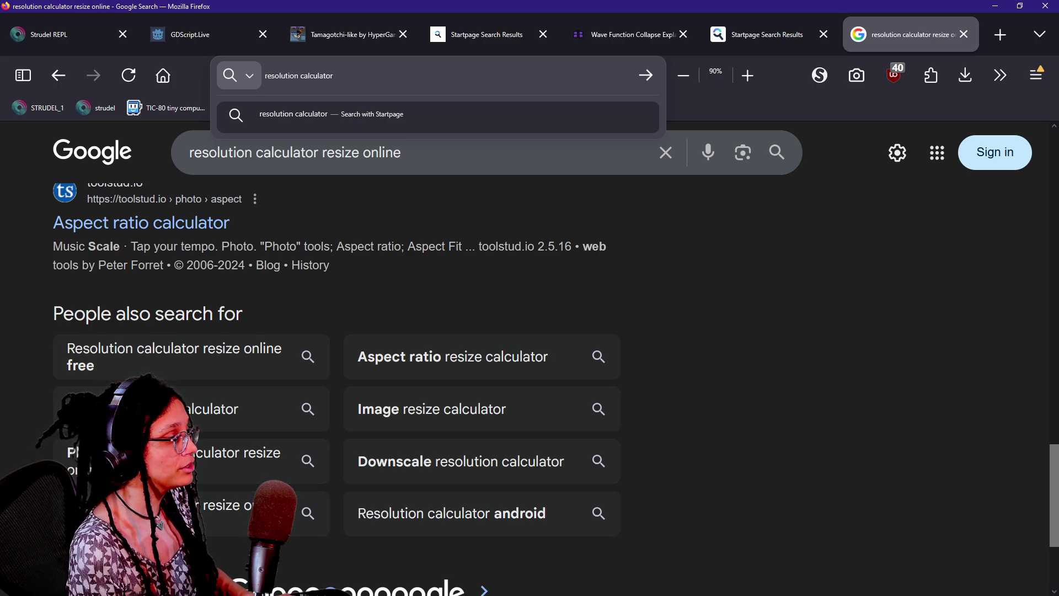
type("online")
key("Return")
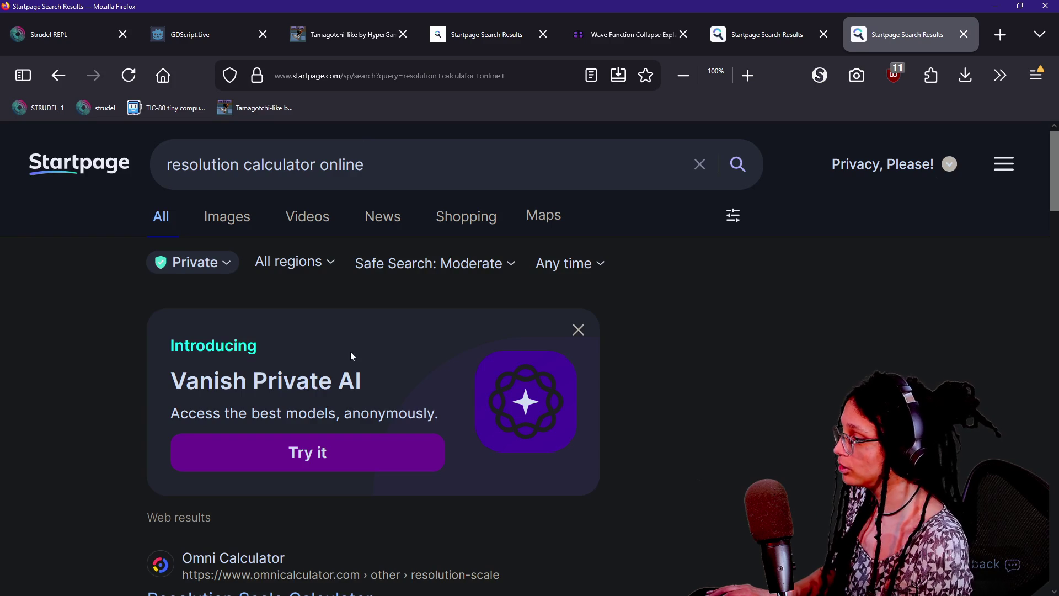
- Check the bneijt.nl calculator result, then open Omni Calculator's Resolution Scale Calculator instead
scroll(349, 351, "down", 8)
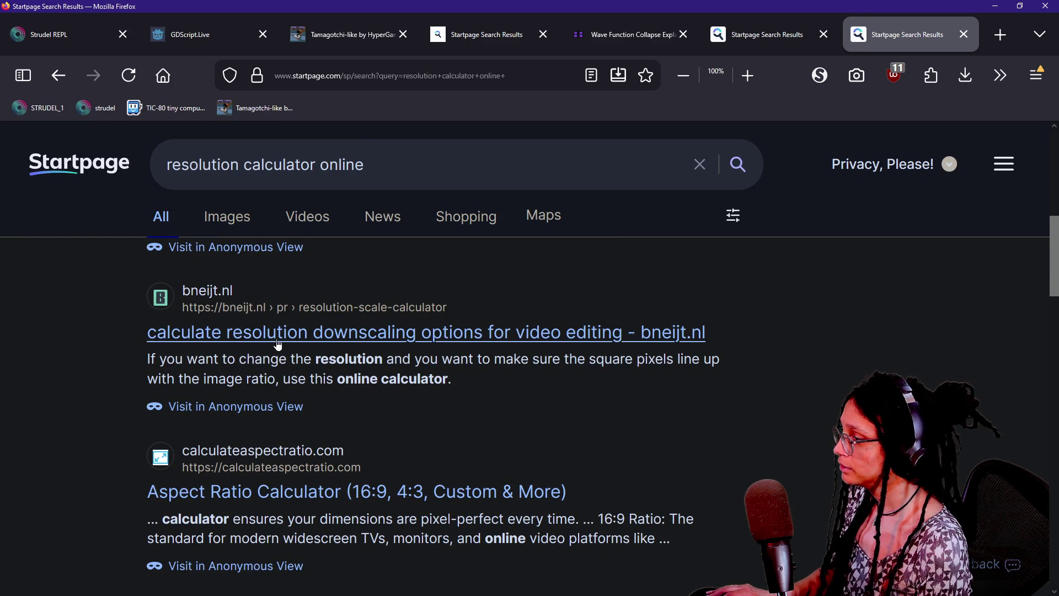
left_click(275, 334)
scroll(720, 283, "down", 1)
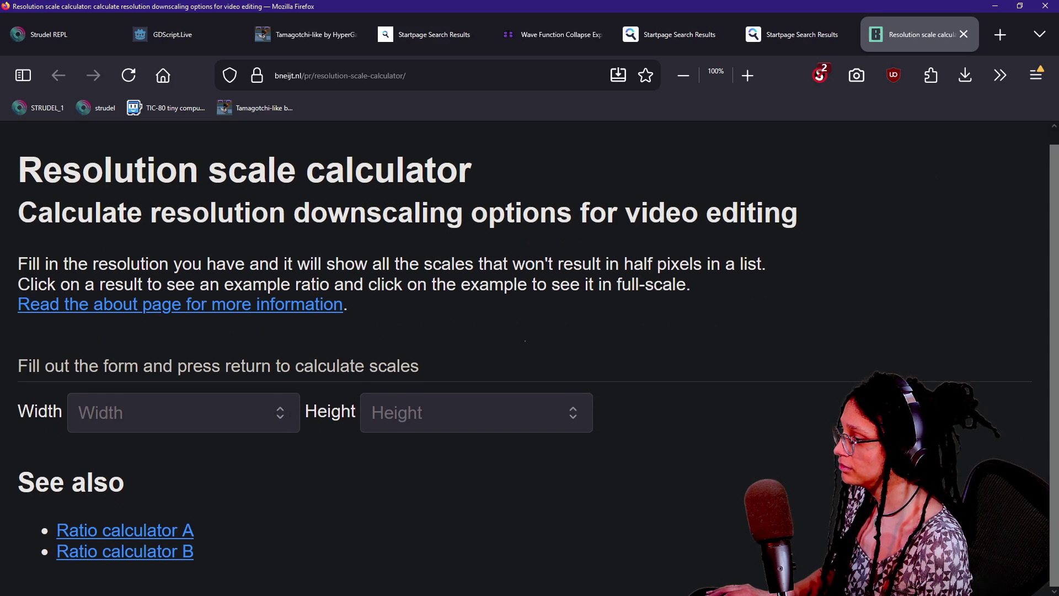
key("alt+Left")
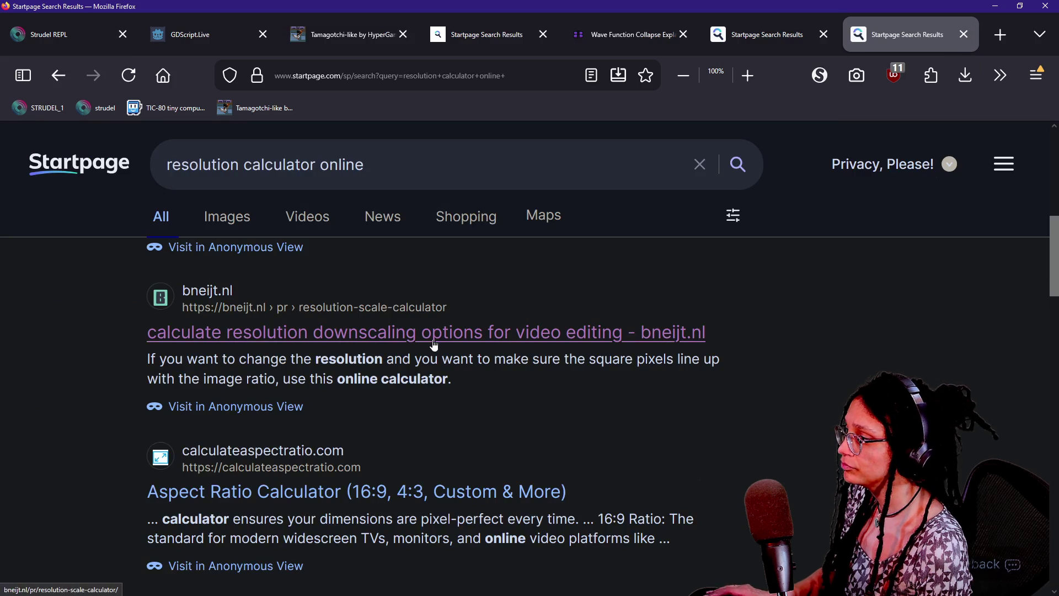
left_click(386, 331)
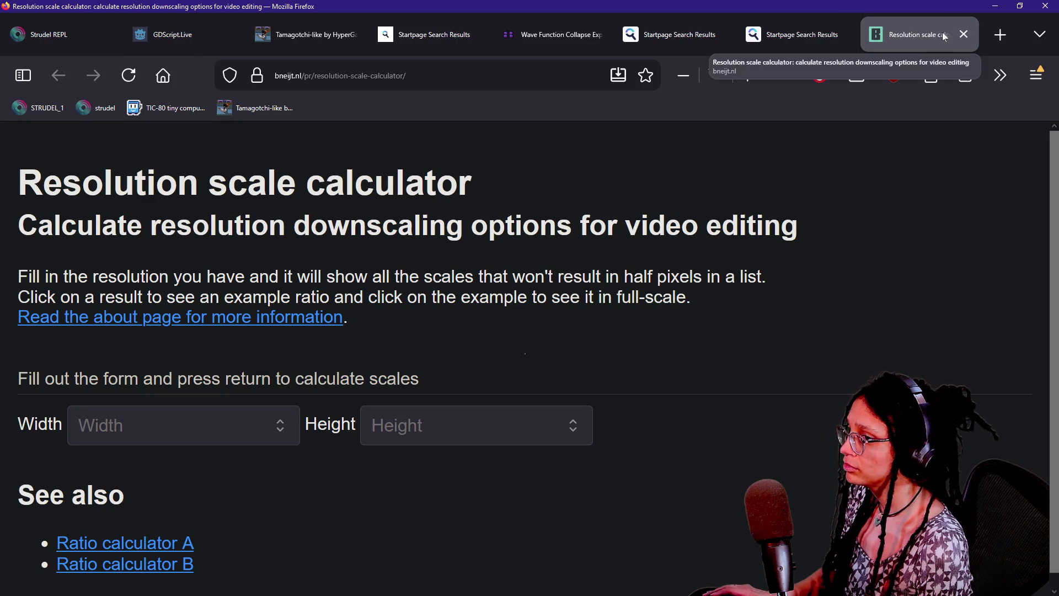
key("alt+Left")
scroll(566, 334, "up", 6)
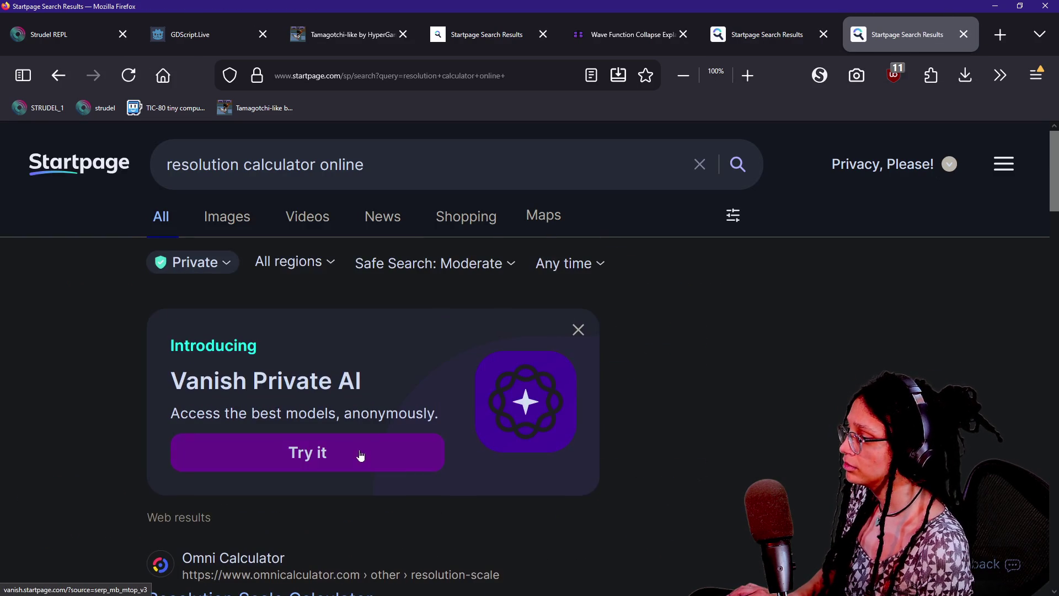
scroll(201, 508, "down", 2)
left_click(221, 457)
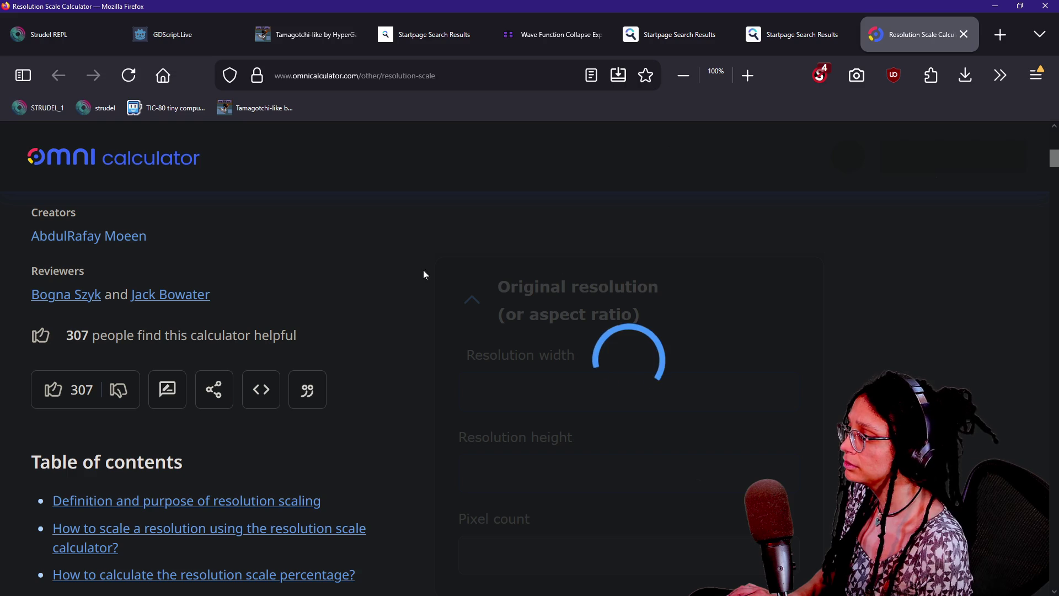
- Temporarily trust the three omnicalculator.com domains in NoScript and reload the page
left_click(829, 72)
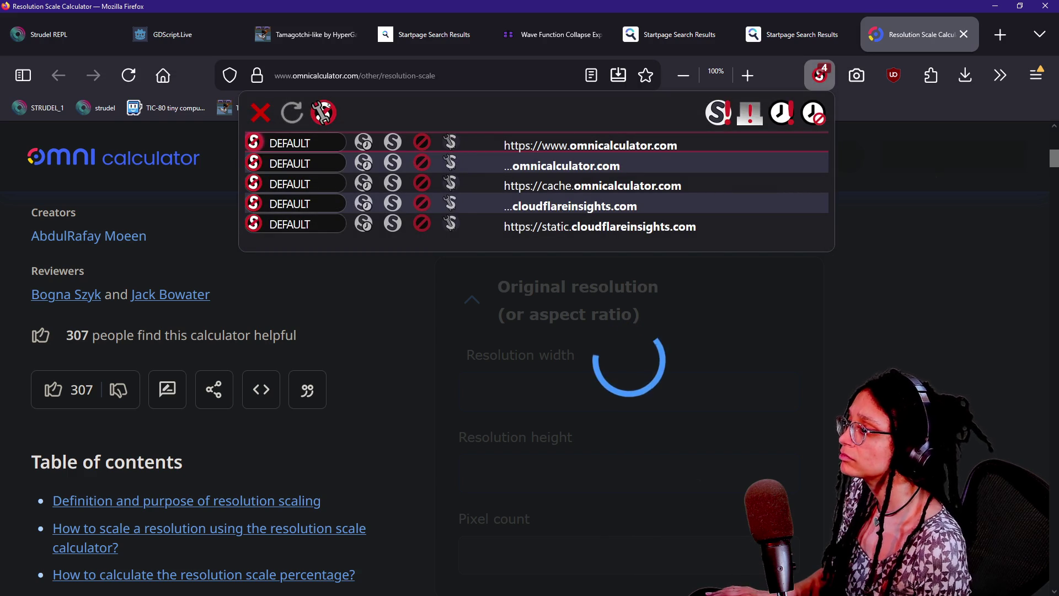
left_click(363, 144)
left_click(364, 164)
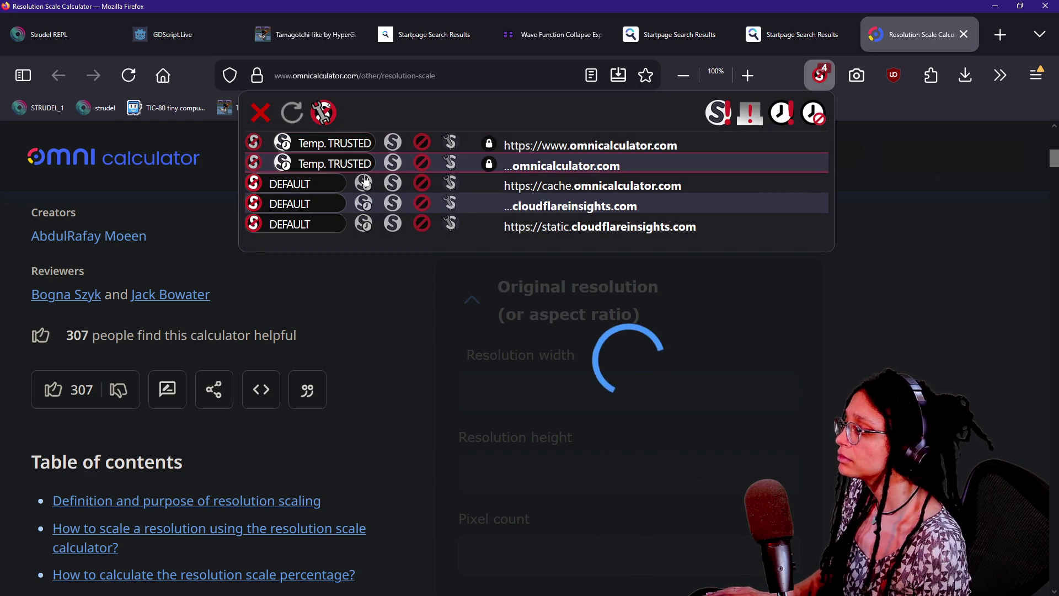
left_click(364, 182)
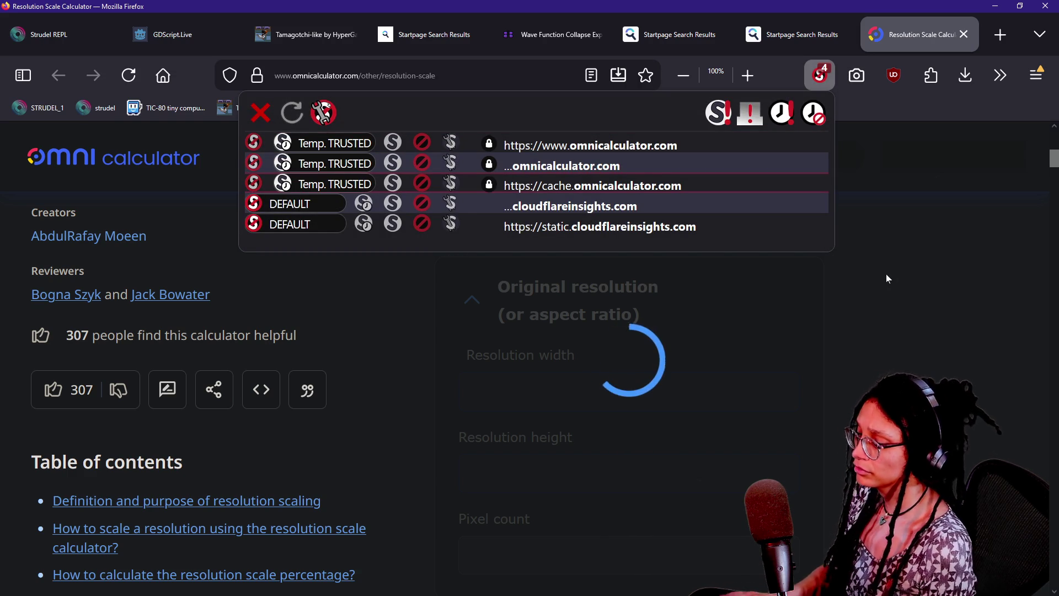
left_click(877, 266)
- Scroll the reloaded calculator and select the Resolution width field
scroll(485, 230, "down", 3)
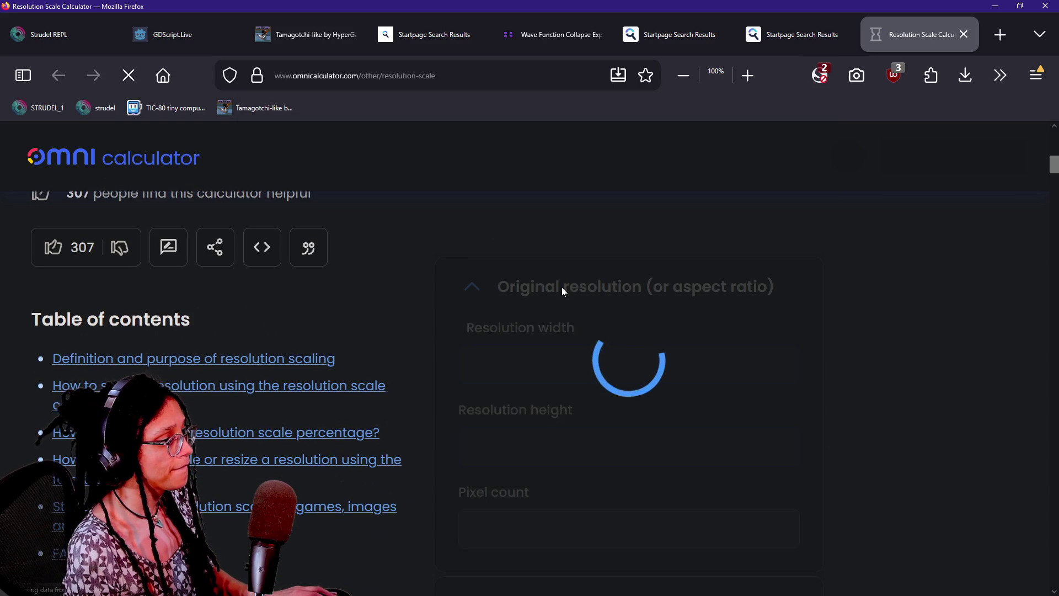
scroll(738, 241, "down", 5)
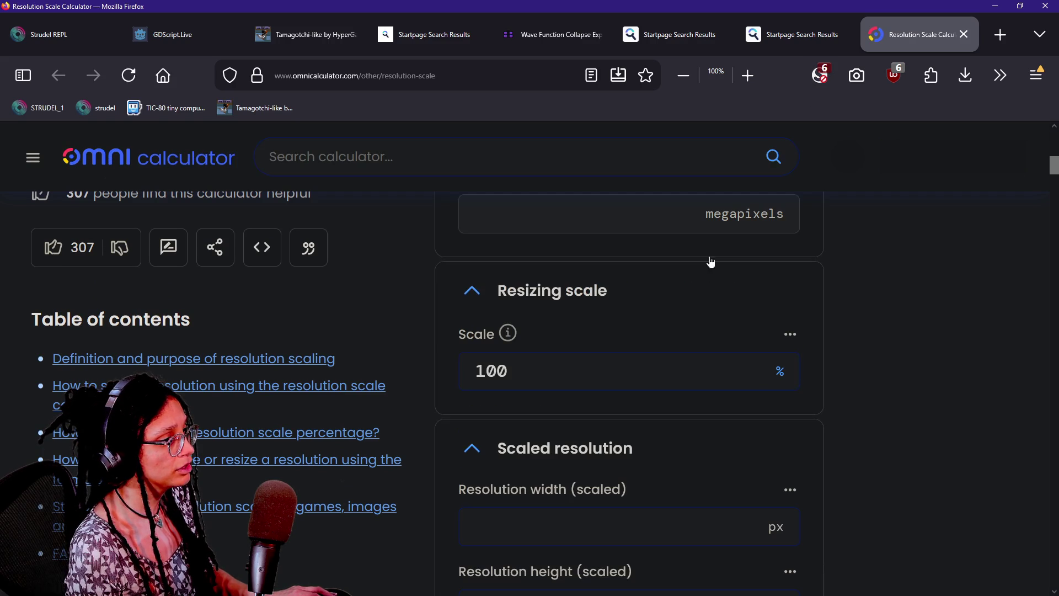
scroll(709, 335, "up", 3)
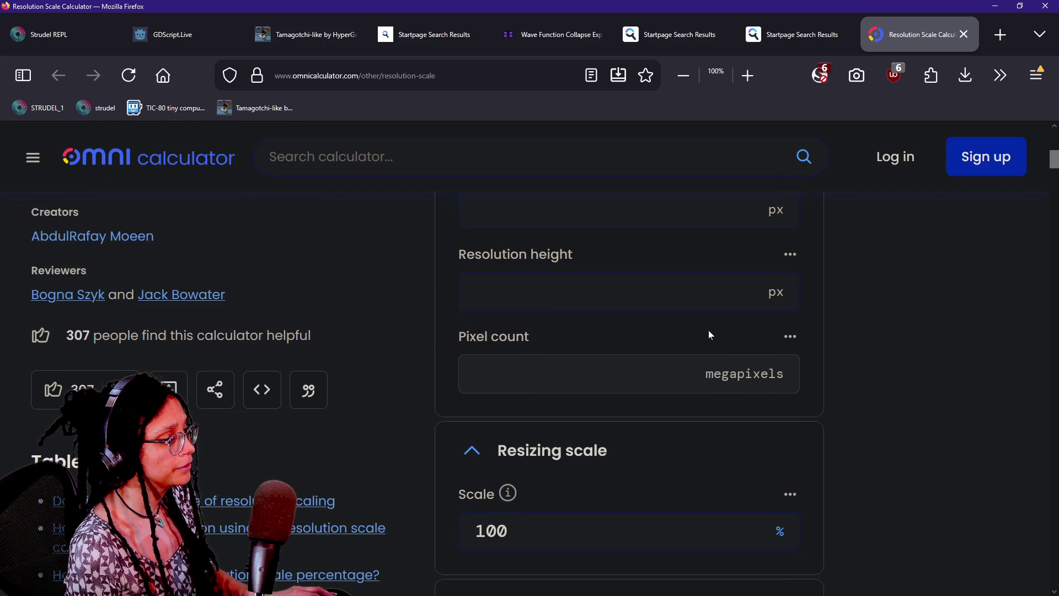
scroll(628, 353, "up", 3)
left_click(606, 351)
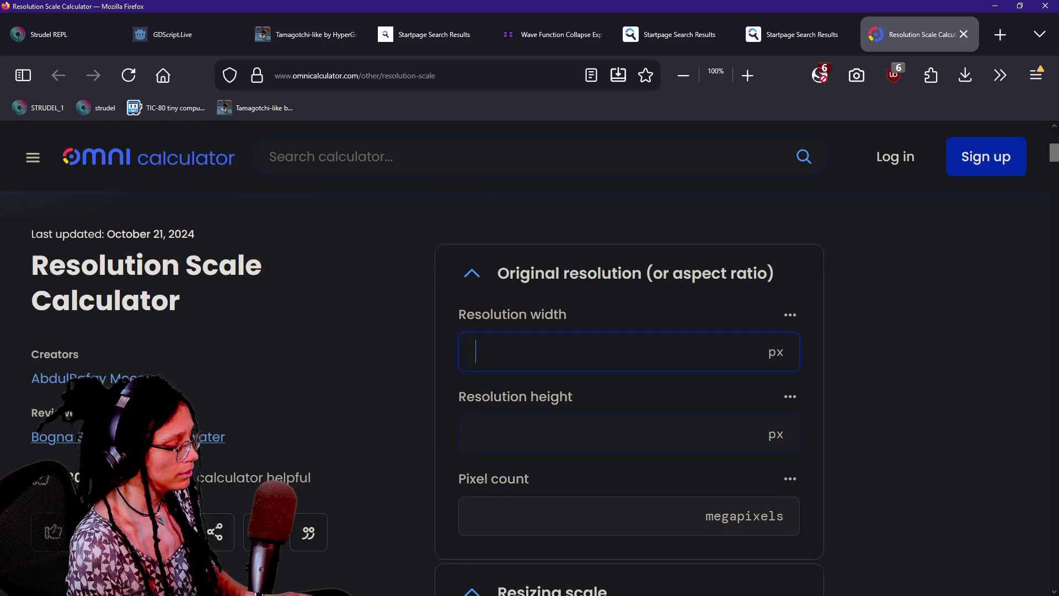
- Enter 90 as the resolution width and look over the results
type("90")
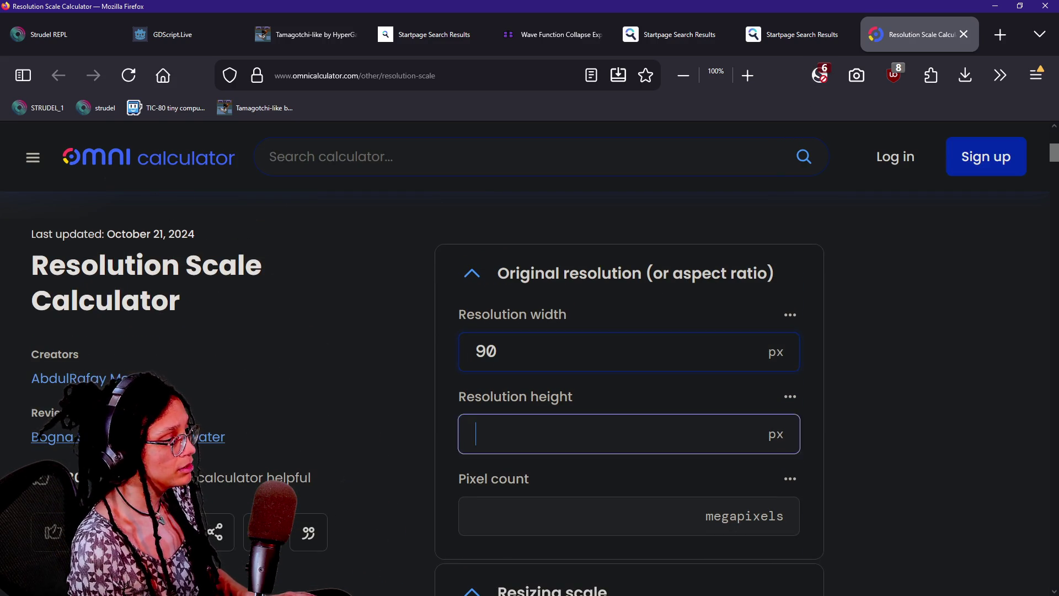
type("60")
left_click(803, 393)
scroll(803, 392, "down", 4)
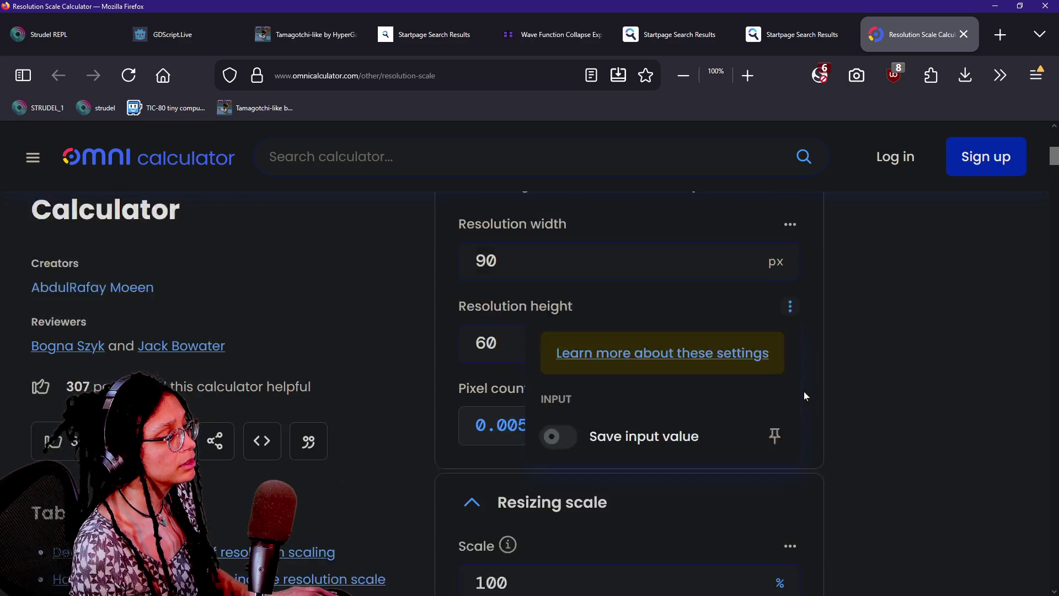
scroll(817, 390, "down", 6)
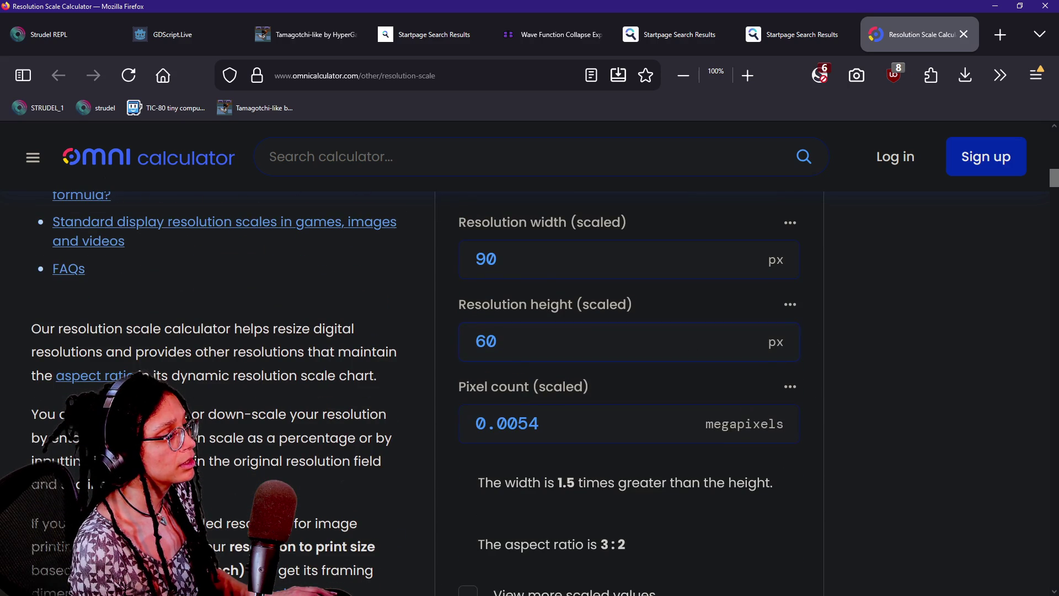
scroll(608, 306, "up", 3)
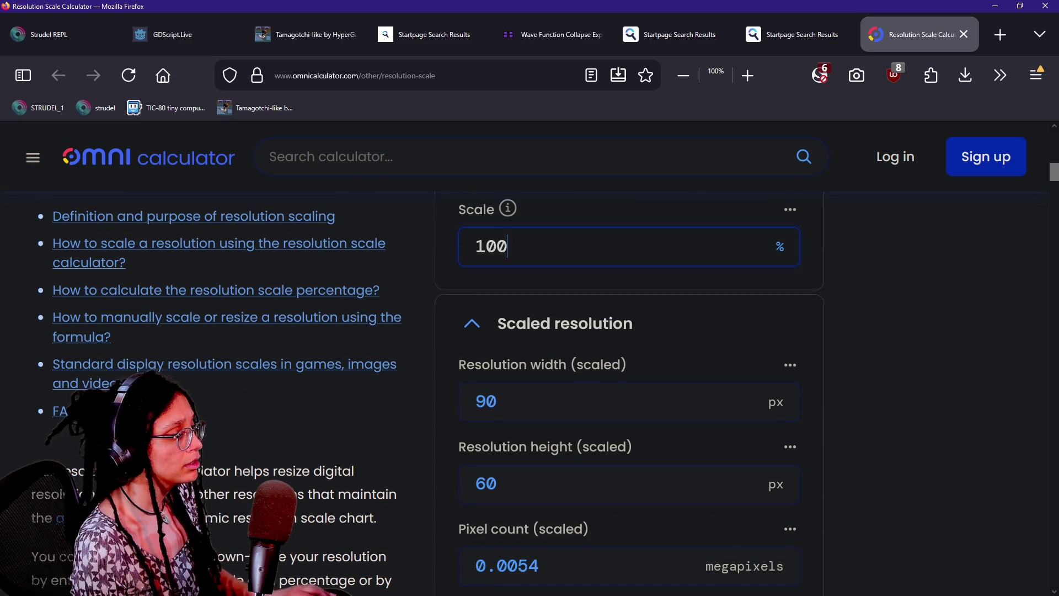
- Try a series of scale percentages (200, 600, 700, 1000, 2000, 100000 and smaller variants)
key("BackSpace")
key("BackSpace")
key("BackSpace")
type("200")
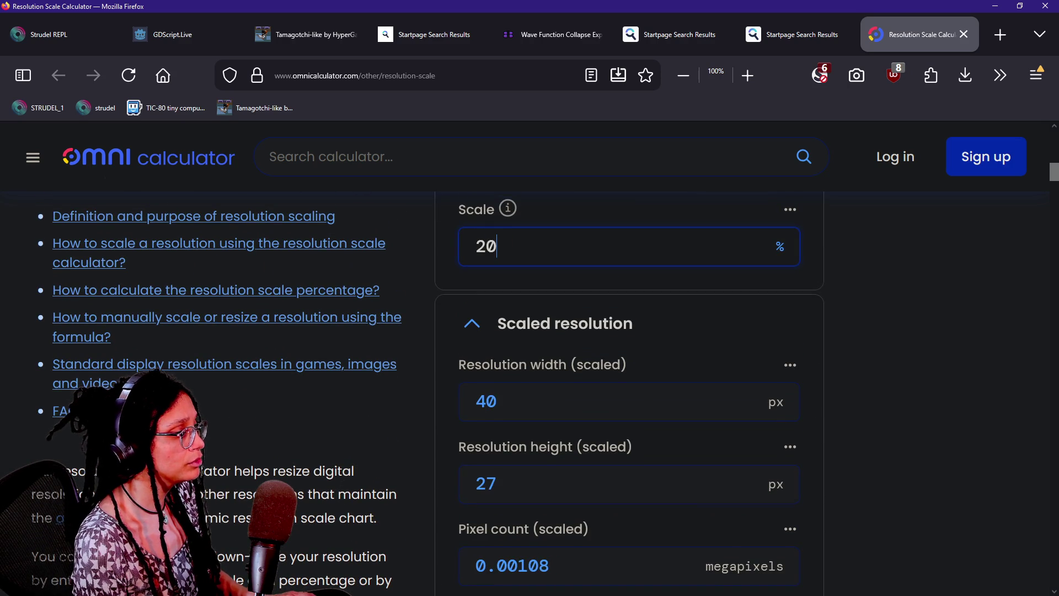
key("BackSpace")
key("BackSpace")
type("600")
key("BackSpace")
type("700")
key("BackSpace")
key("BackSpace")
key("BackSpace")
key("BackSpace")
type("1000")
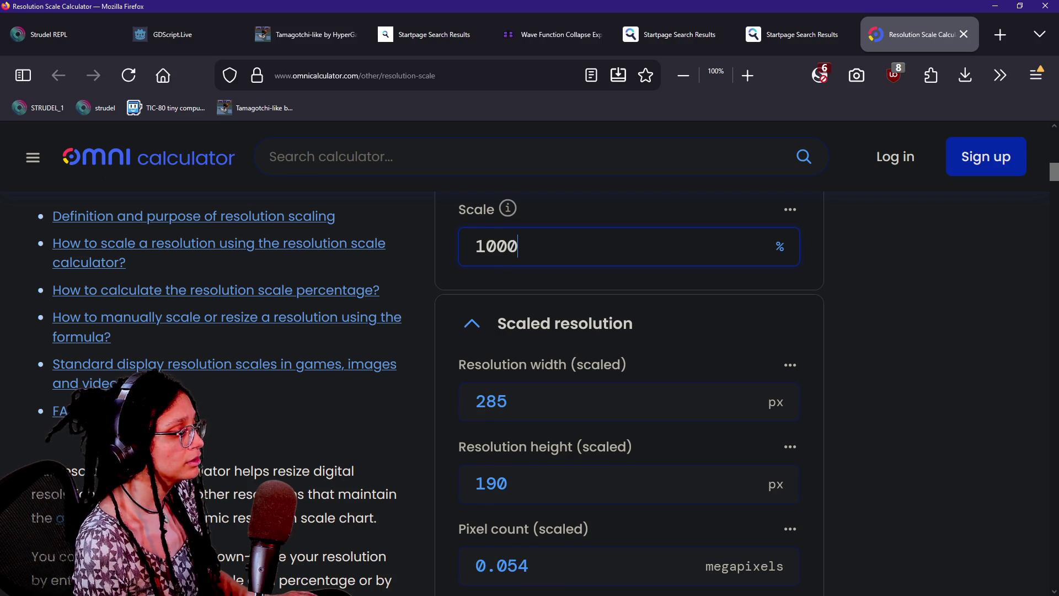
key("BackSpace")
key("BackSpace")
key("BackSpace")
type("2000")
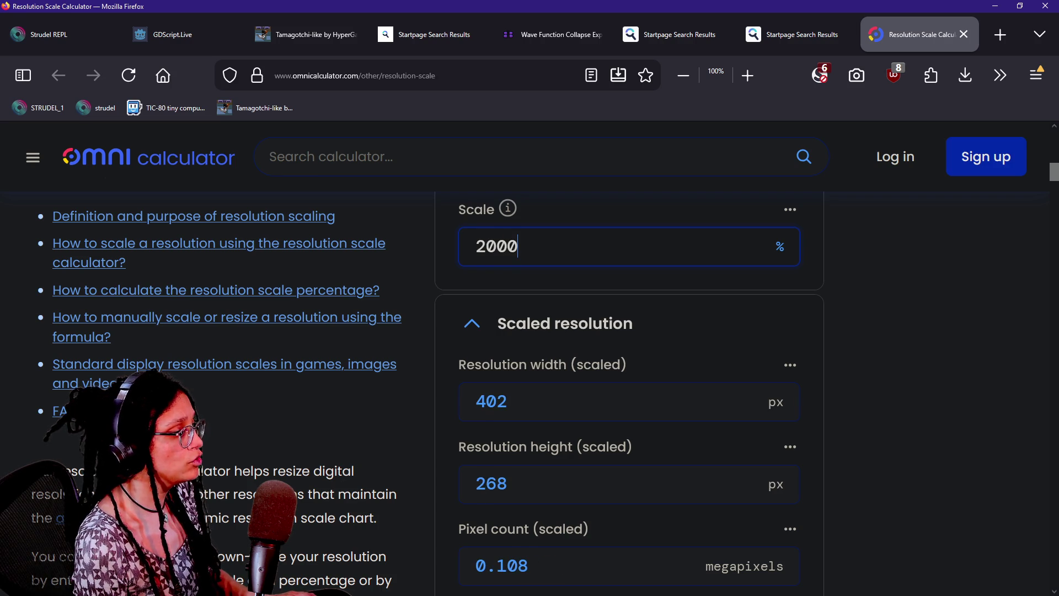
key("BackSpace")
key("BackSpace")
key("BackSpace")
type("10000")
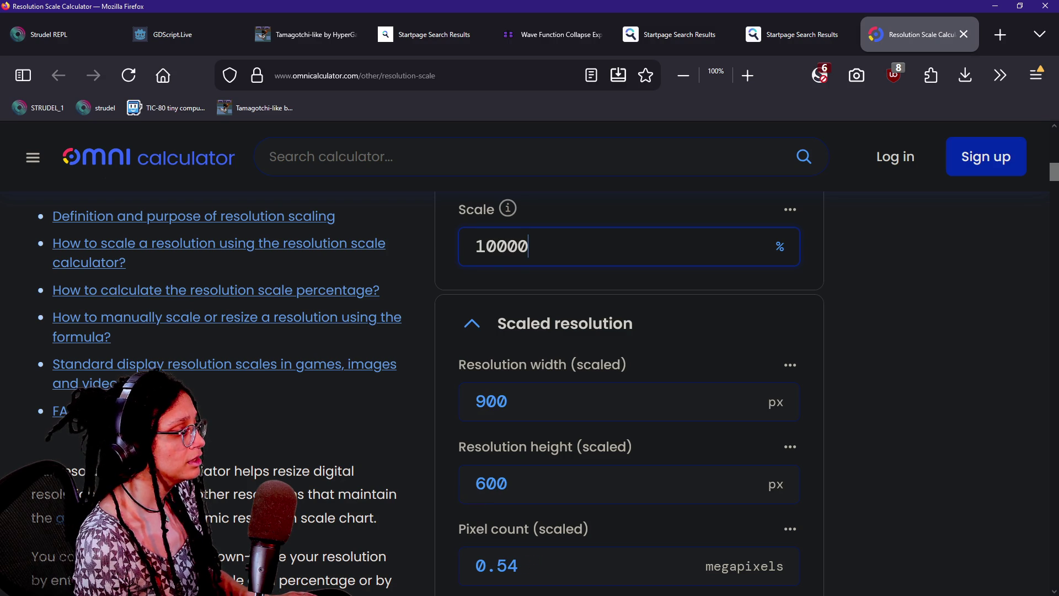
type("0")
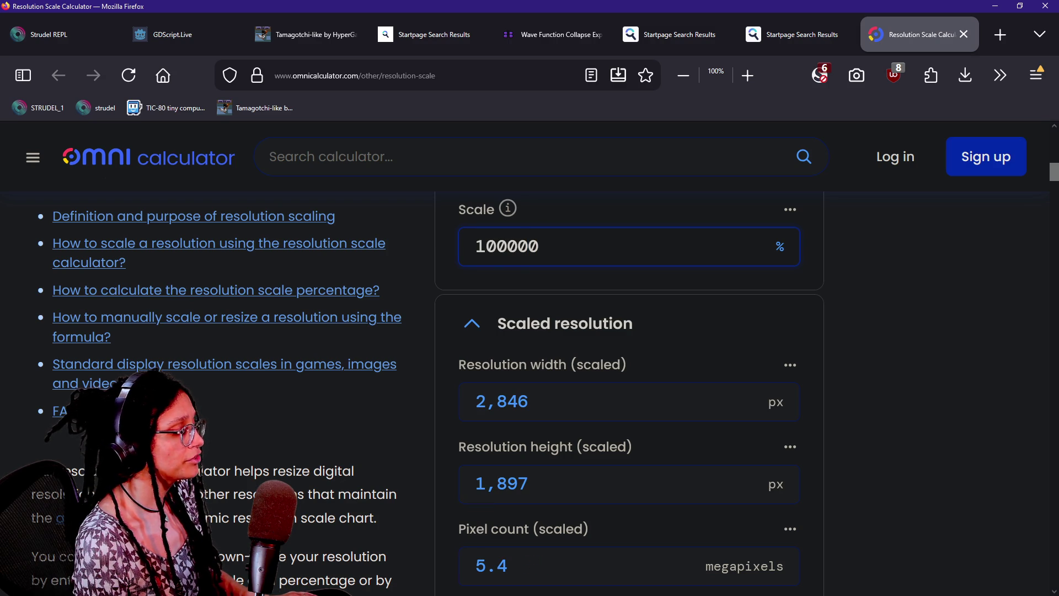
key("BackSpace")
key("BackSpace")
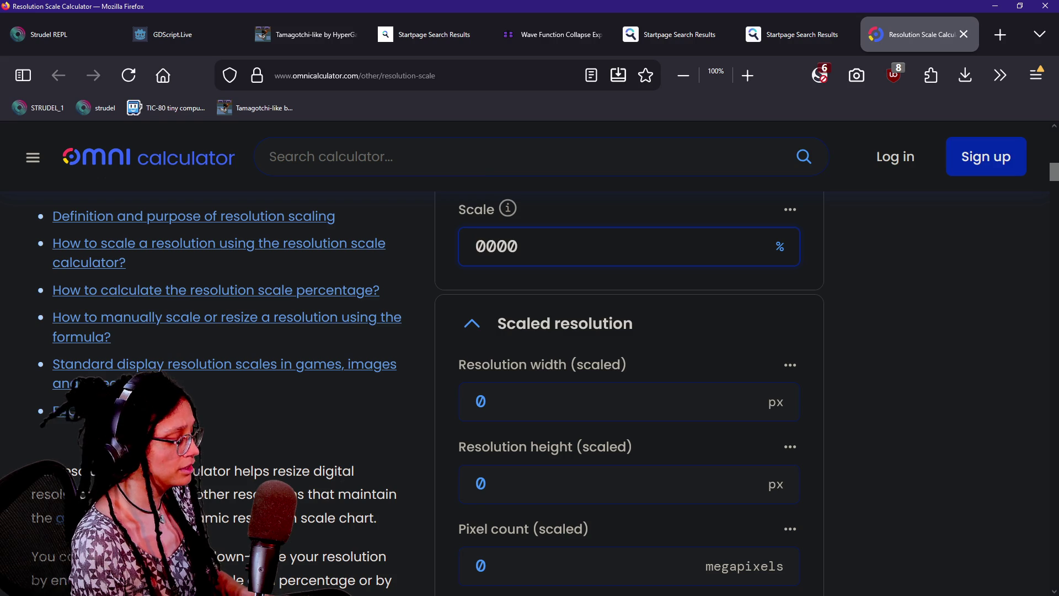
type("9")
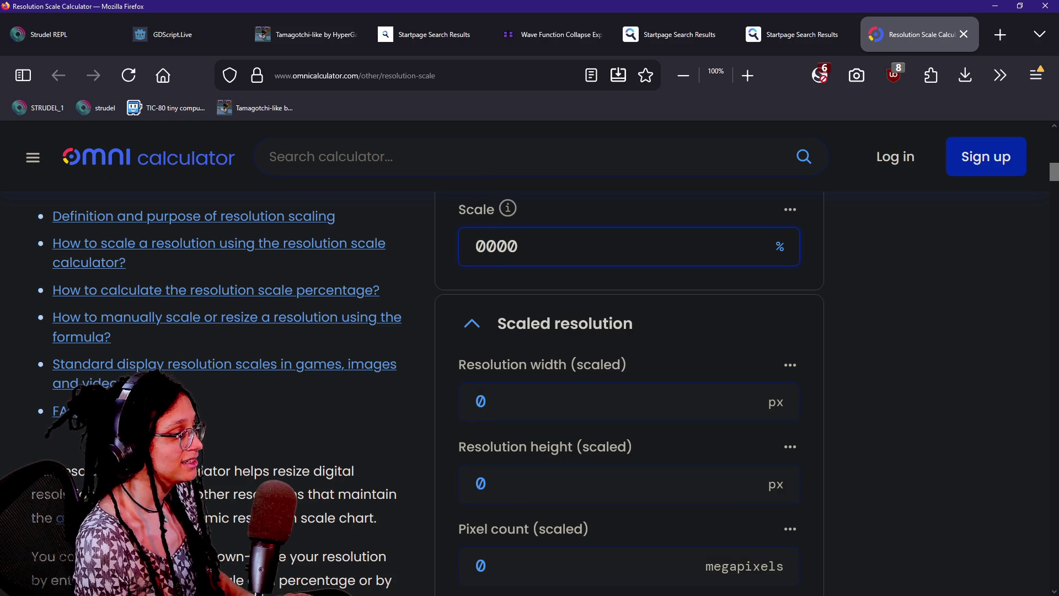
type("8")
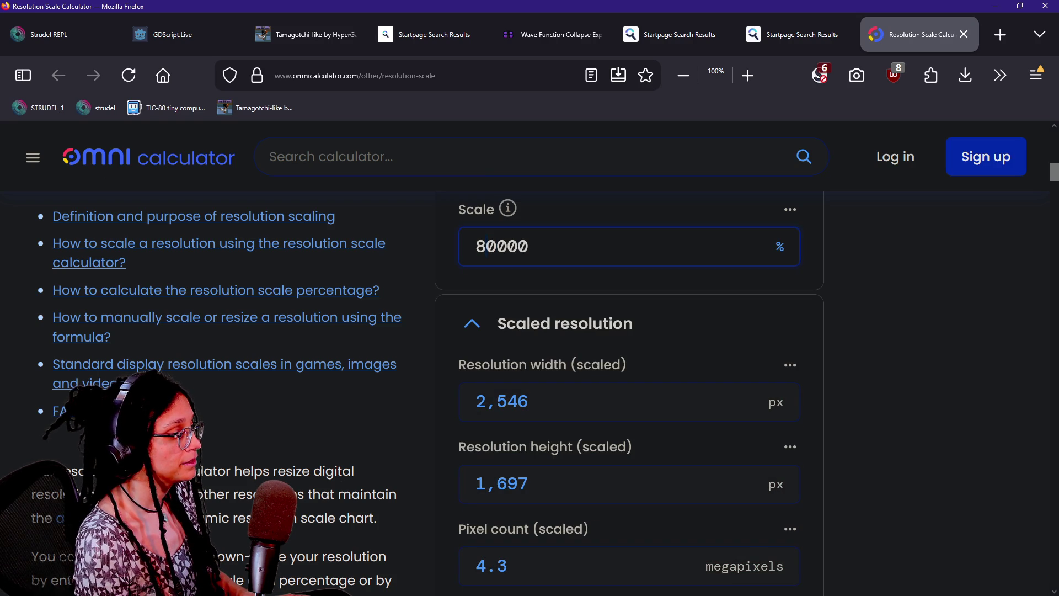
type("4")
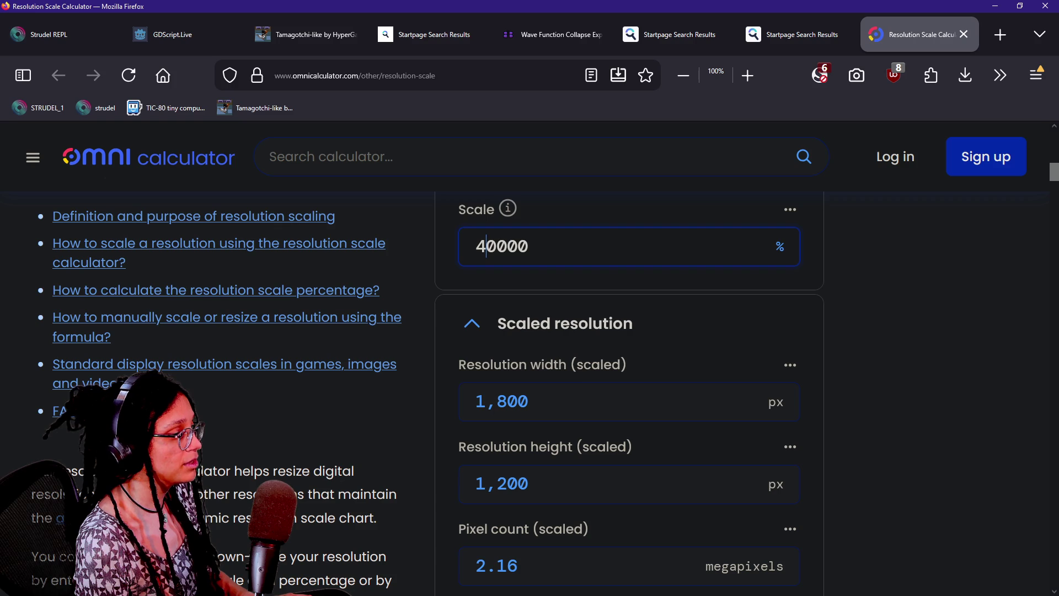
type("5")
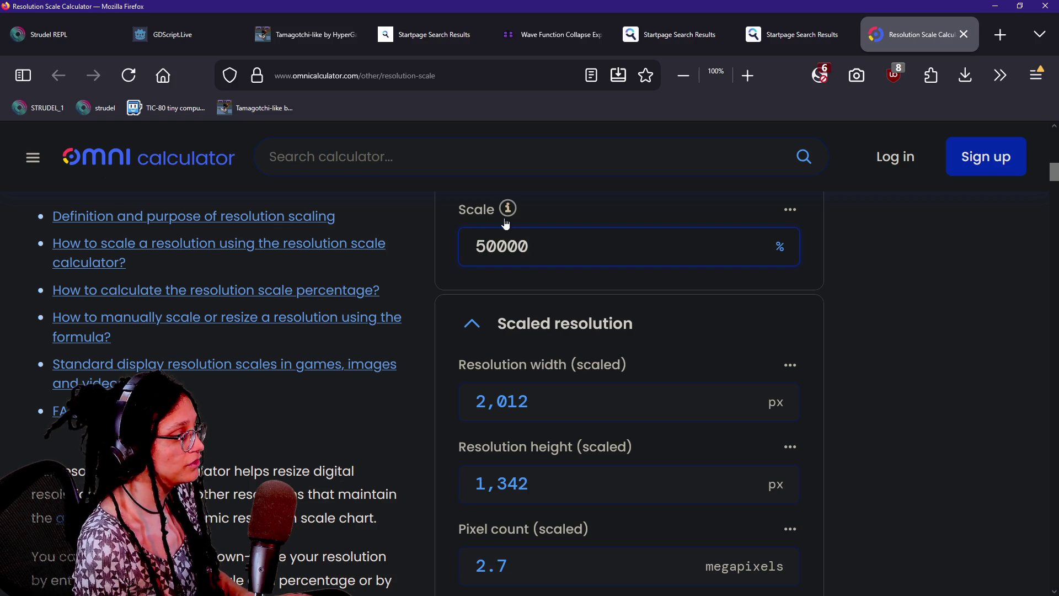
key("BackSpace")
type("4")
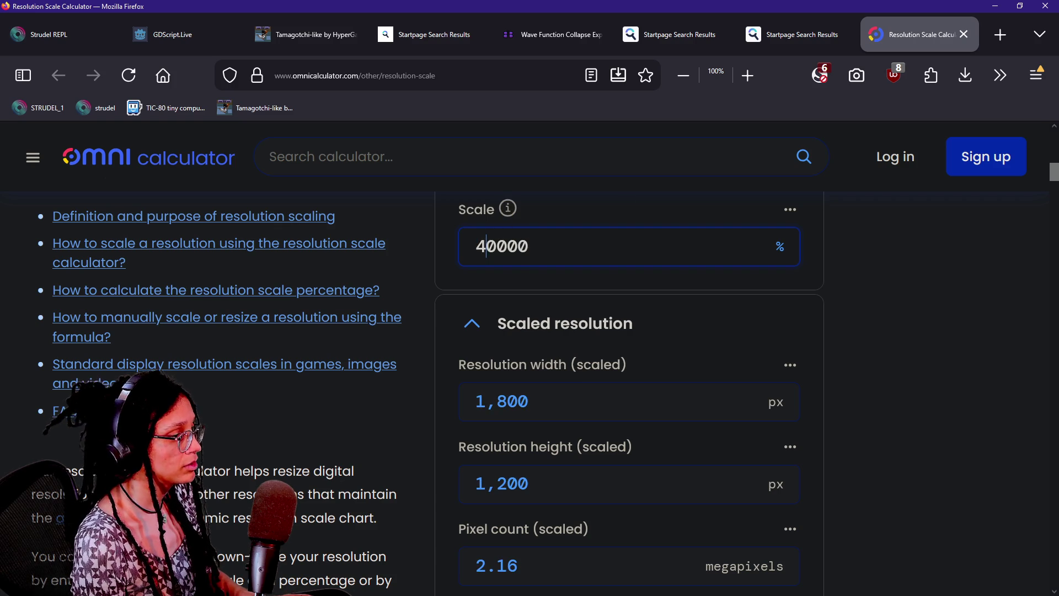
type("8")
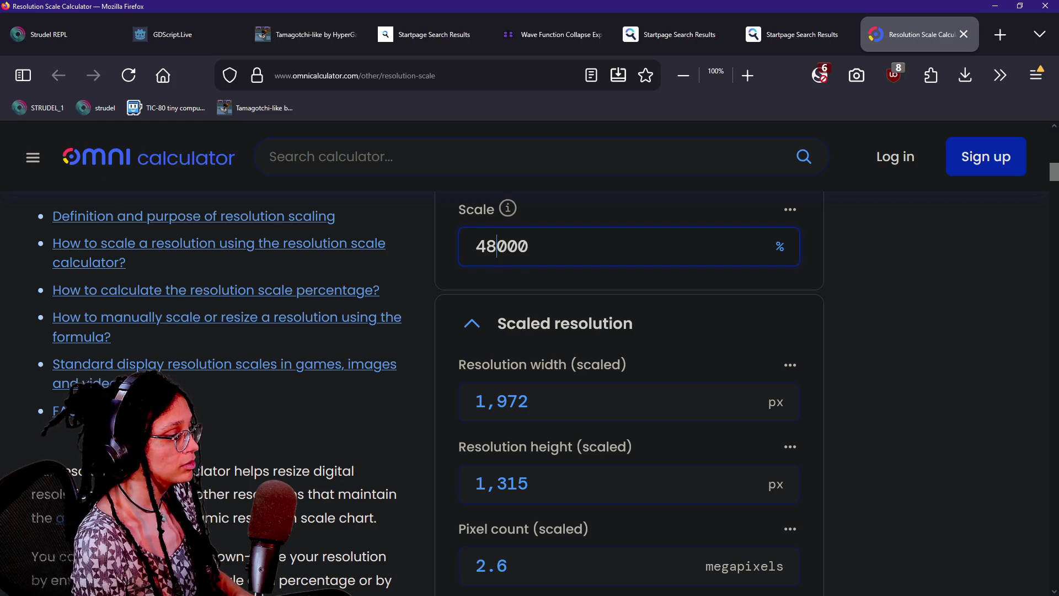
key("BackSpace")
type("7")
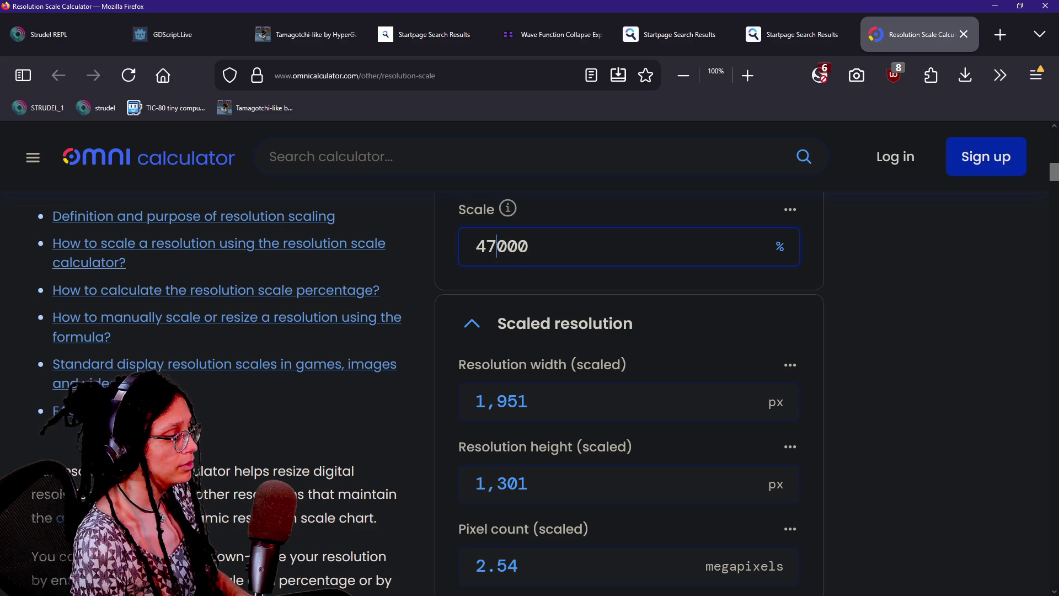
key("BackSpace")
type("6")
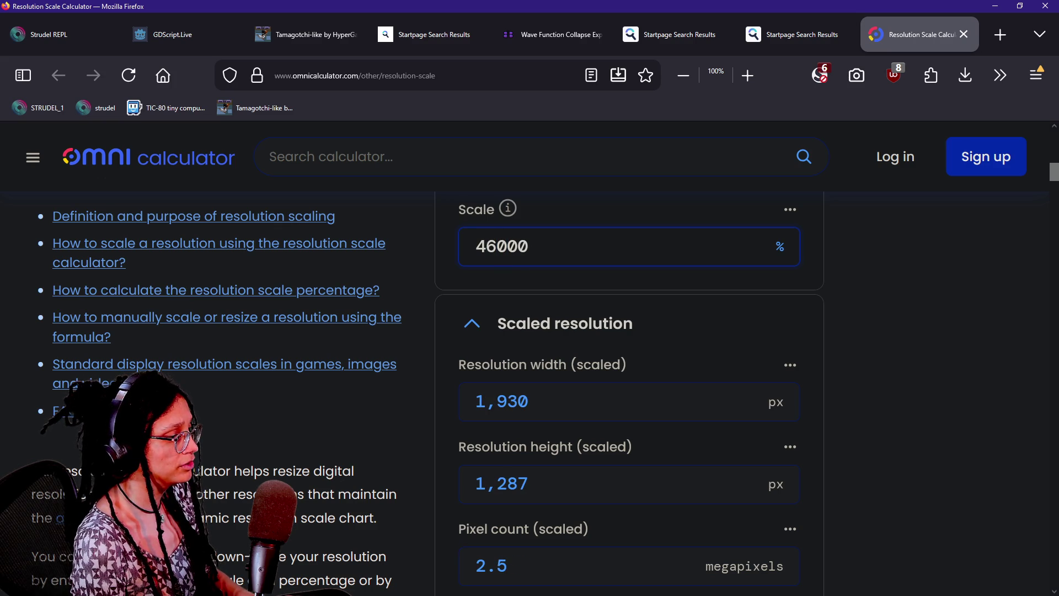
key("BackSpace")
type("55")
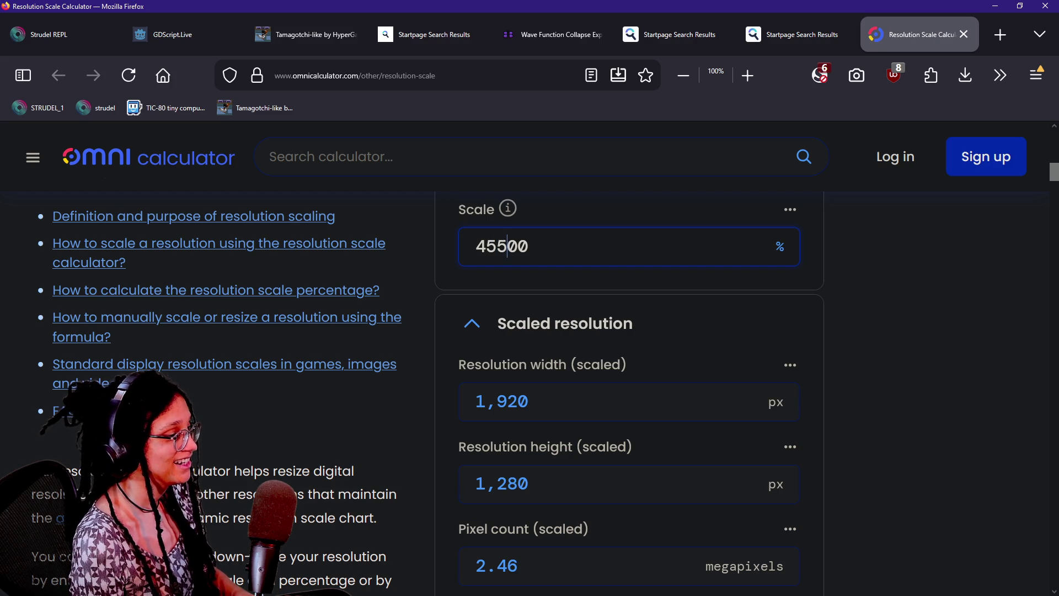
- Set the original resolution to 60 × 90 px and review the scaled results
scroll(456, 395, "down", 3)
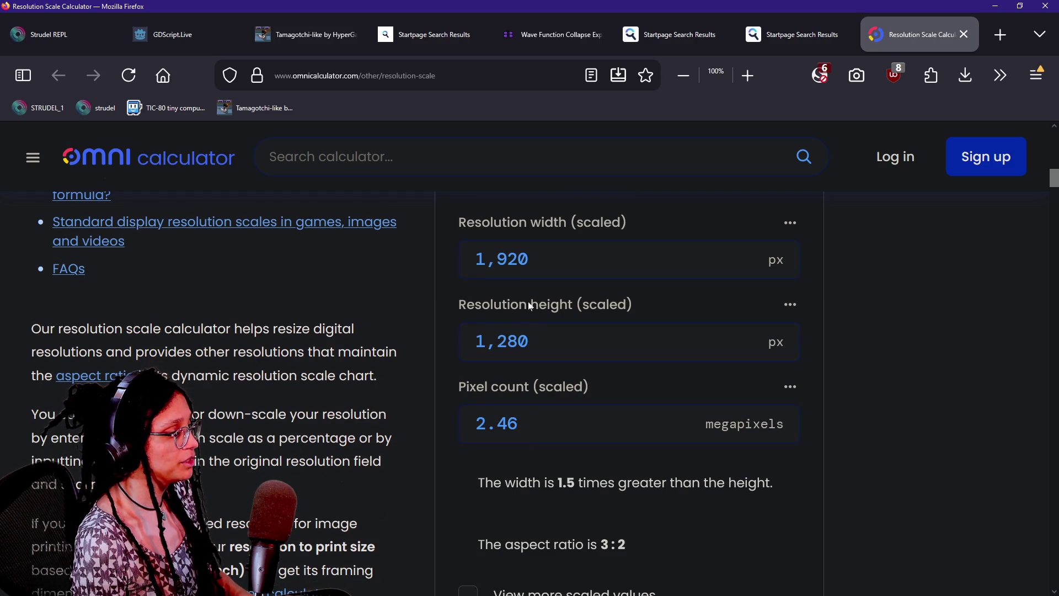
scroll(510, 335, "up", 3)
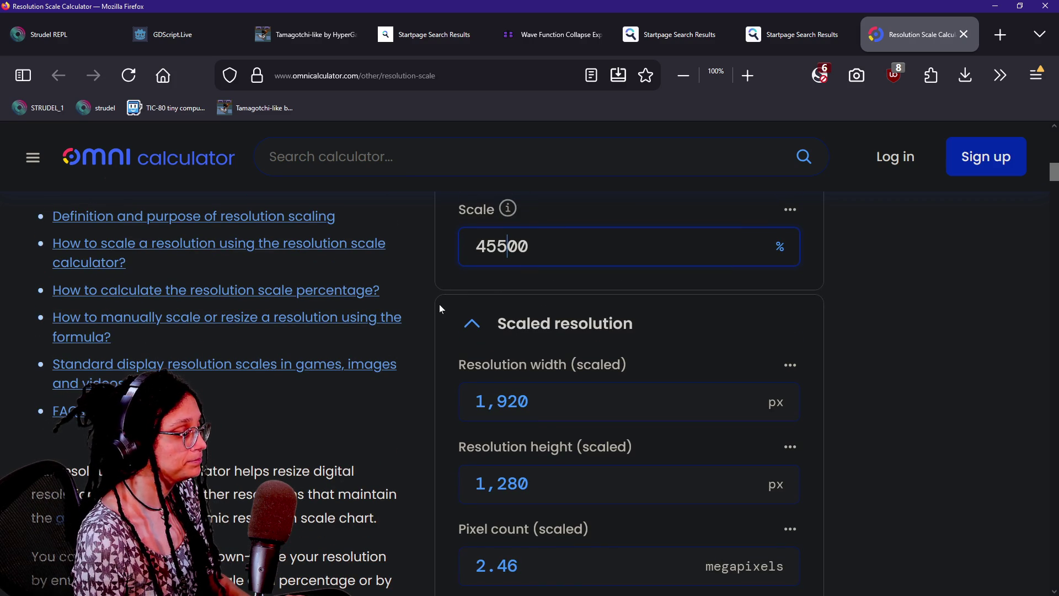
scroll(439, 303, "up", 9)
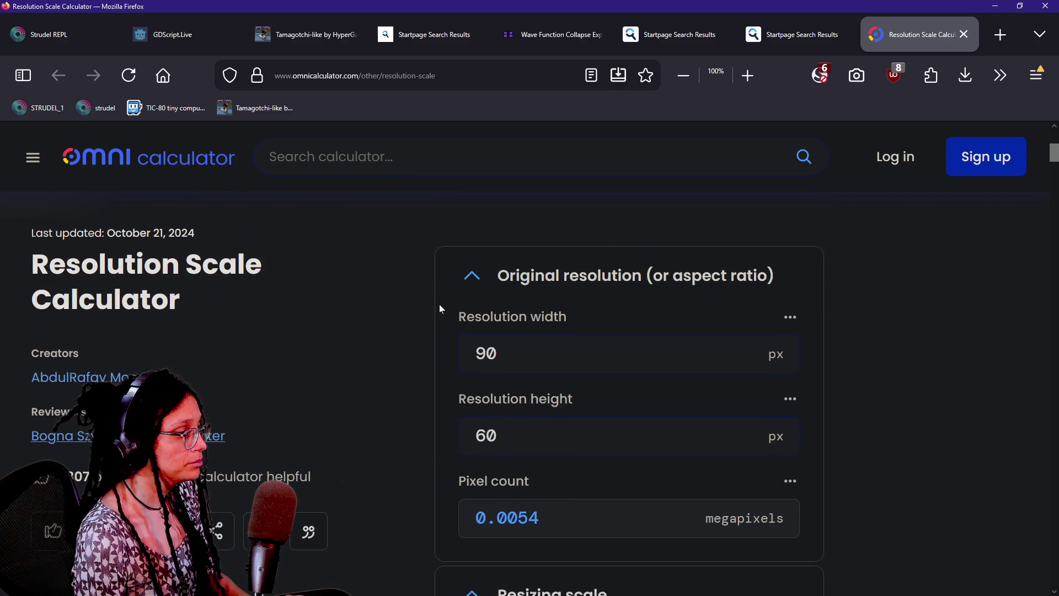
left_click(585, 356)
type("60")
key("Tab")
type("88")
key("BackSpace")
key("BackSpace")
type("90")
left_click(335, 448)
scroll(333, 445, "down", 10)
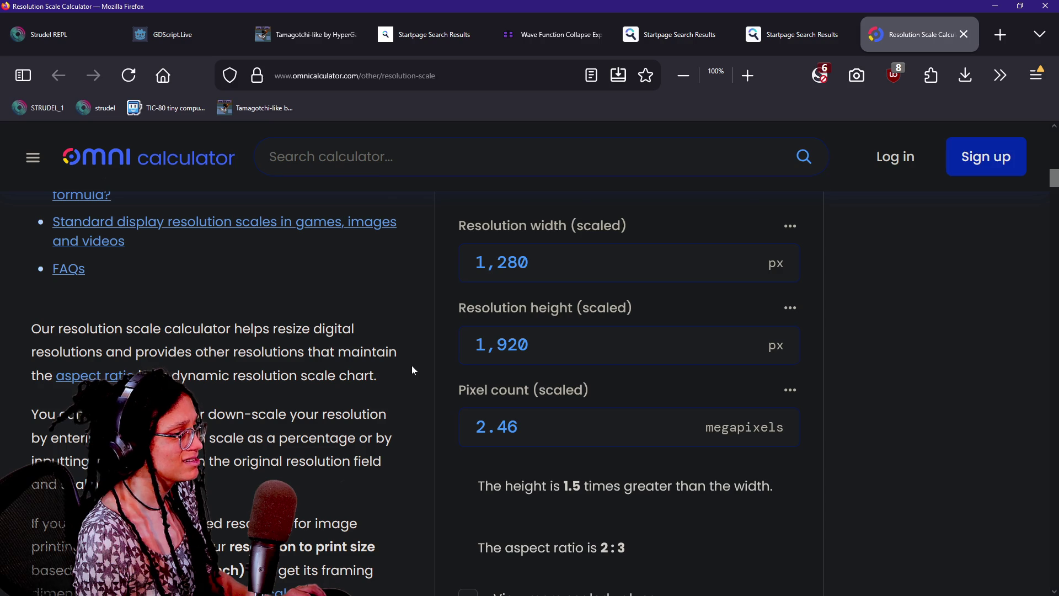
key("alt+Tab")
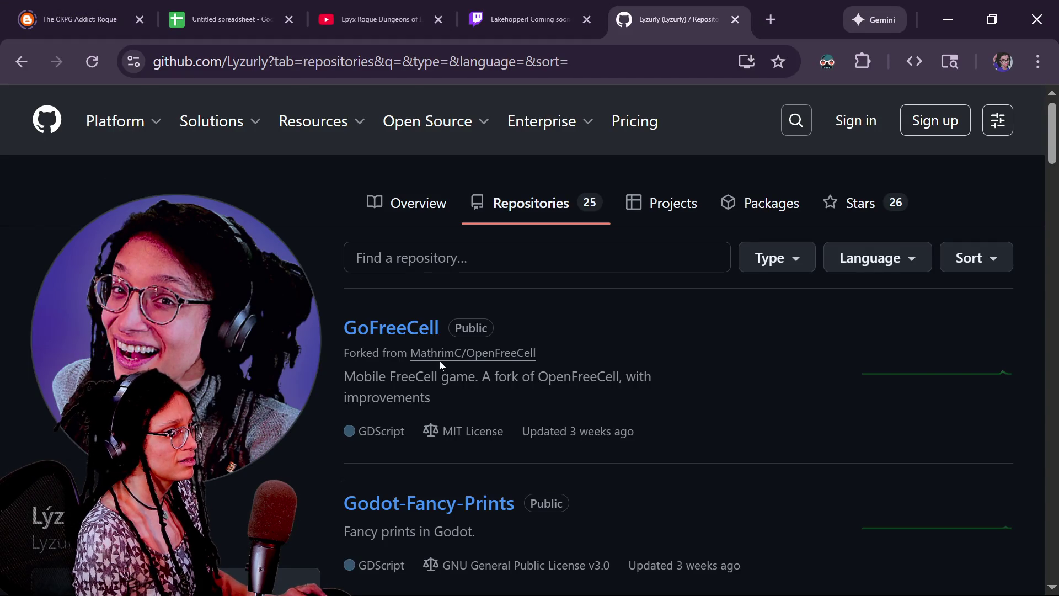
- Return to Firefox and close the Omni and bneijt.nl calculator pages
key("alt+Tab")
key("alt+Tab")
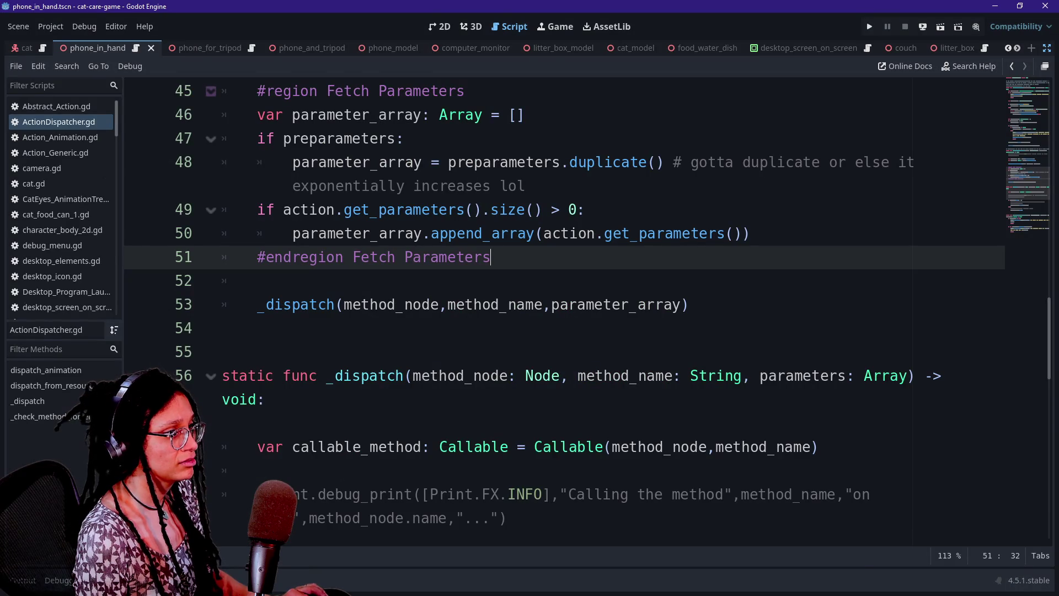
key("alt+Tab")
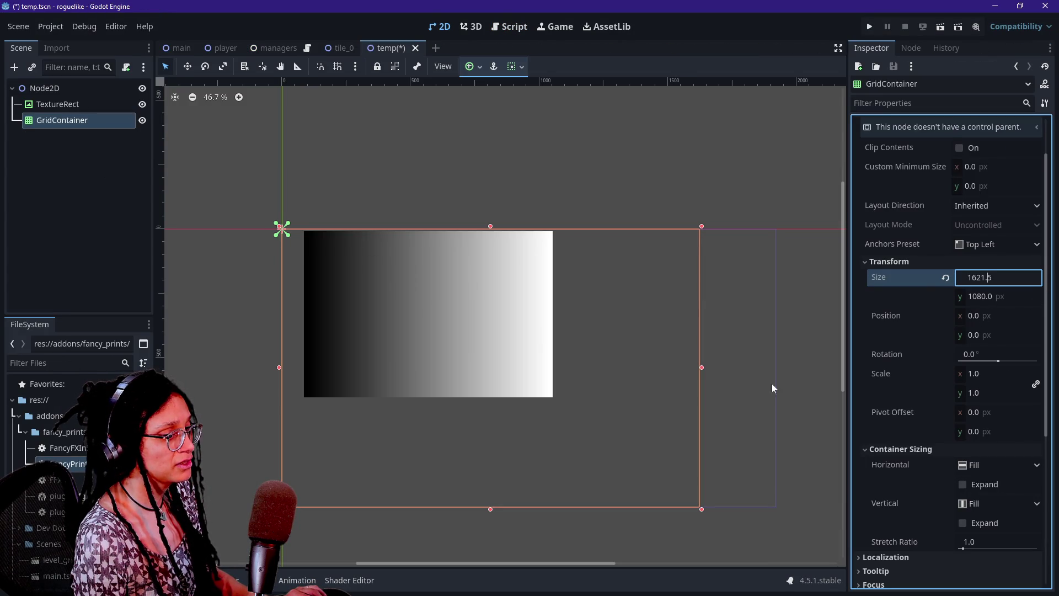
key("alt+Tab")
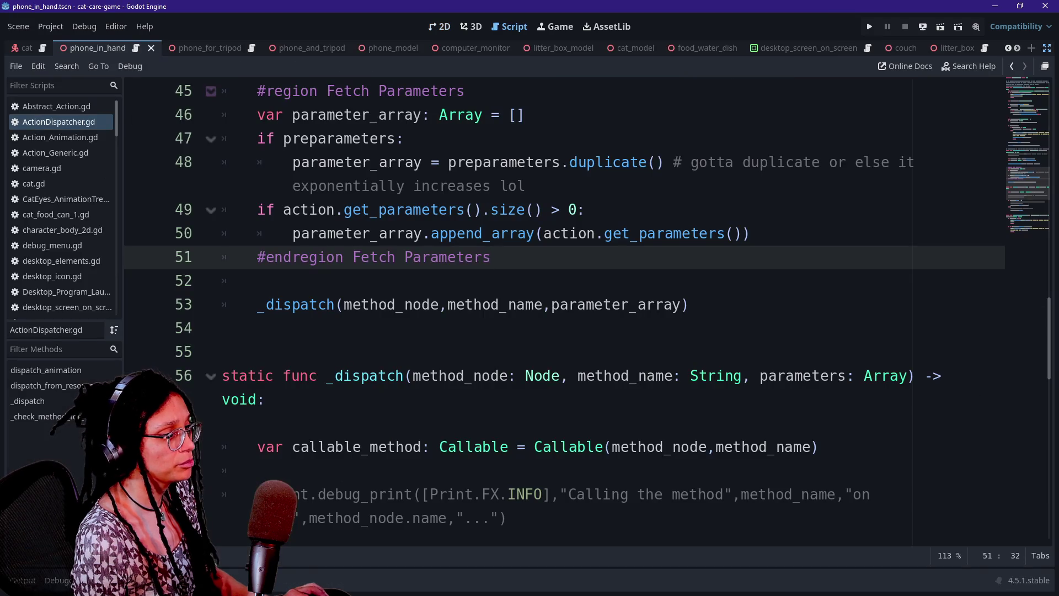
key("alt+Tab")
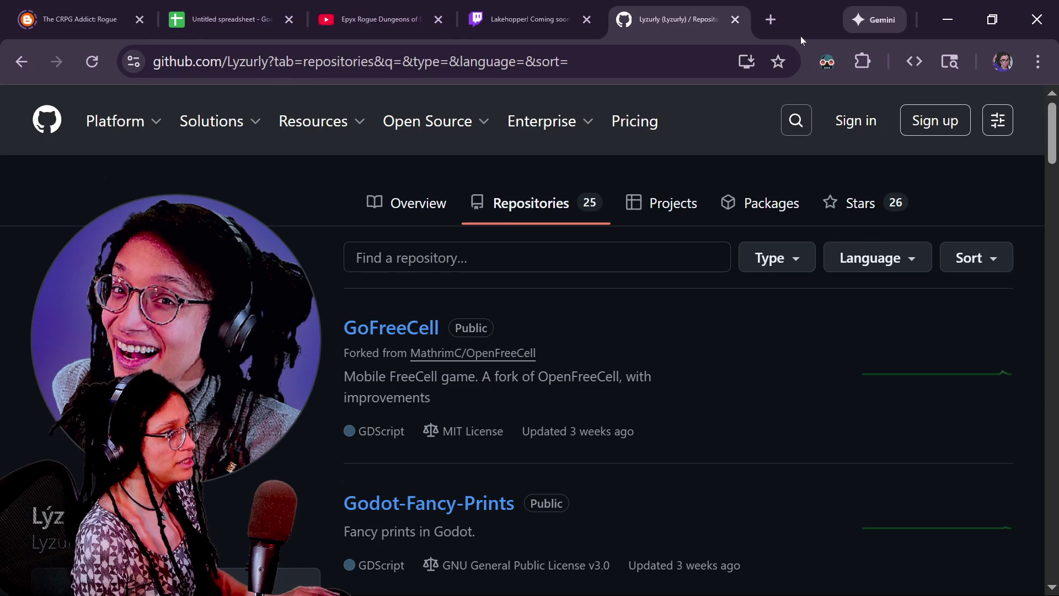
key("alt+Tab")
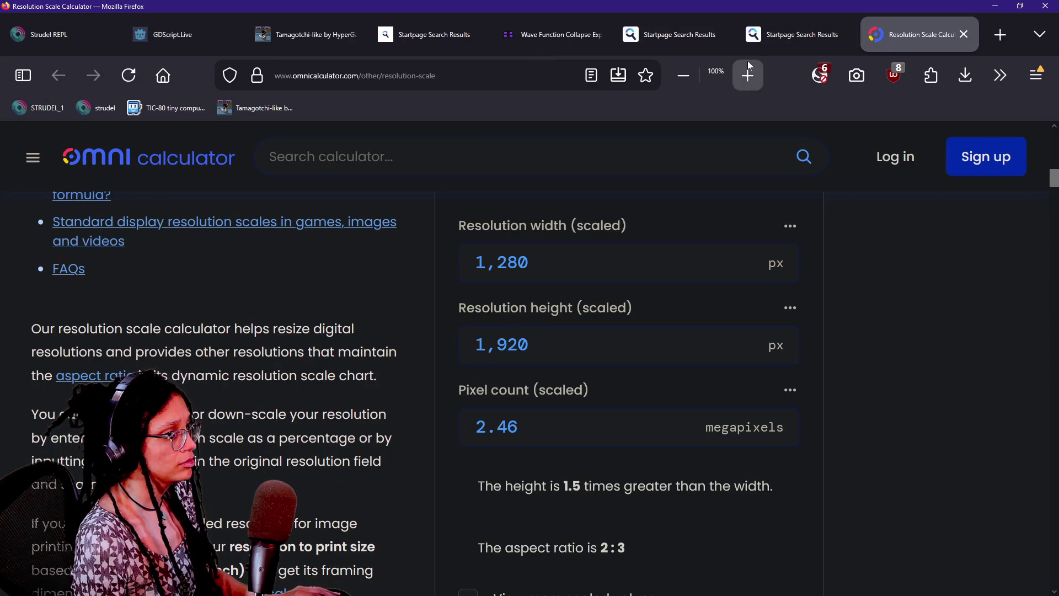
left_click(962, 35)
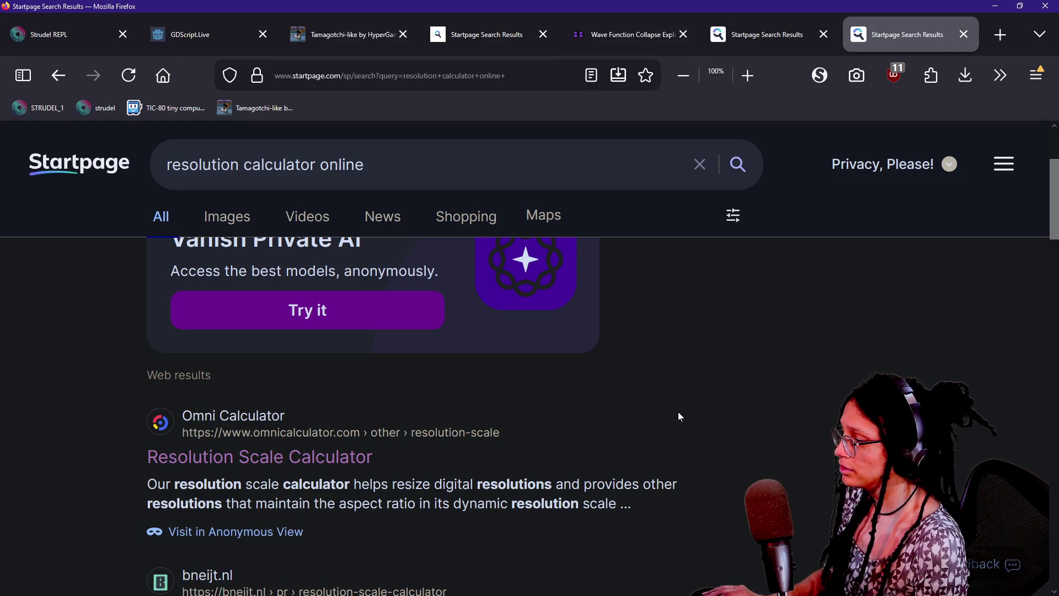
scroll(491, 410, "down", 2)
left_click(414, 481)
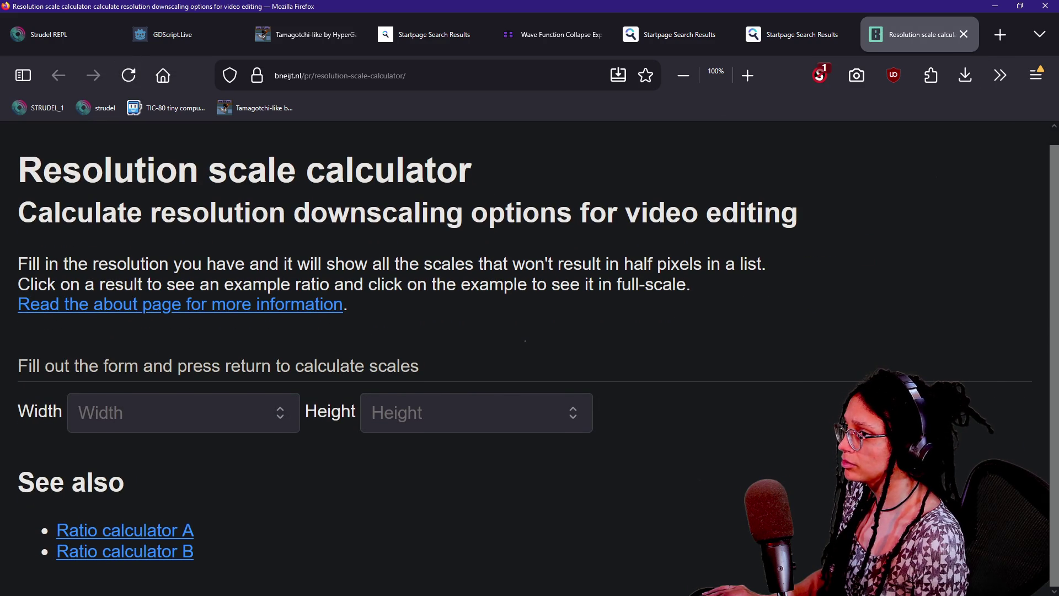
left_click(962, 34)
scroll(588, 310, "down", 4)
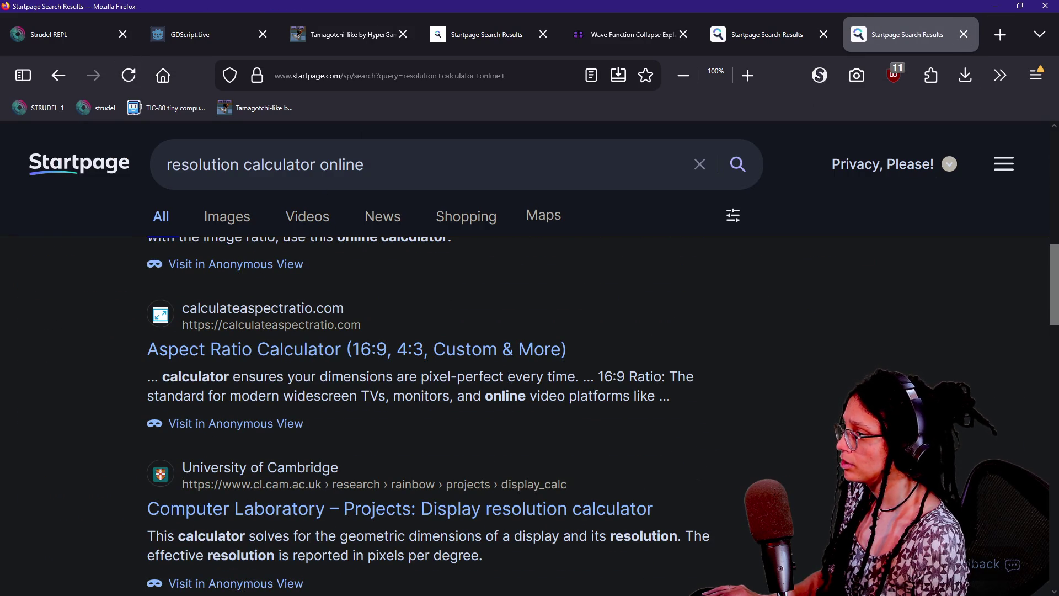
- Add 'ratio' to the Startpage query and open an aspect ratio calculator result
type("ratio")
key("Return")
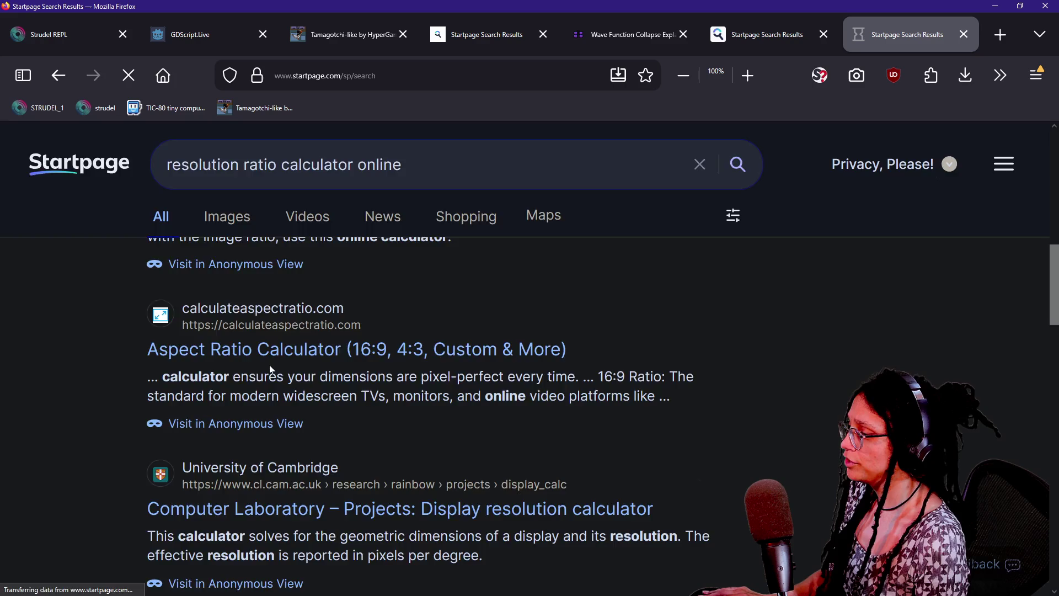
scroll(269, 410, "down", 2)
left_click(243, 442)
scroll(406, 410, "down", 2)
scroll(406, 411, "down", 3)
scroll(282, 351, "up", 3)
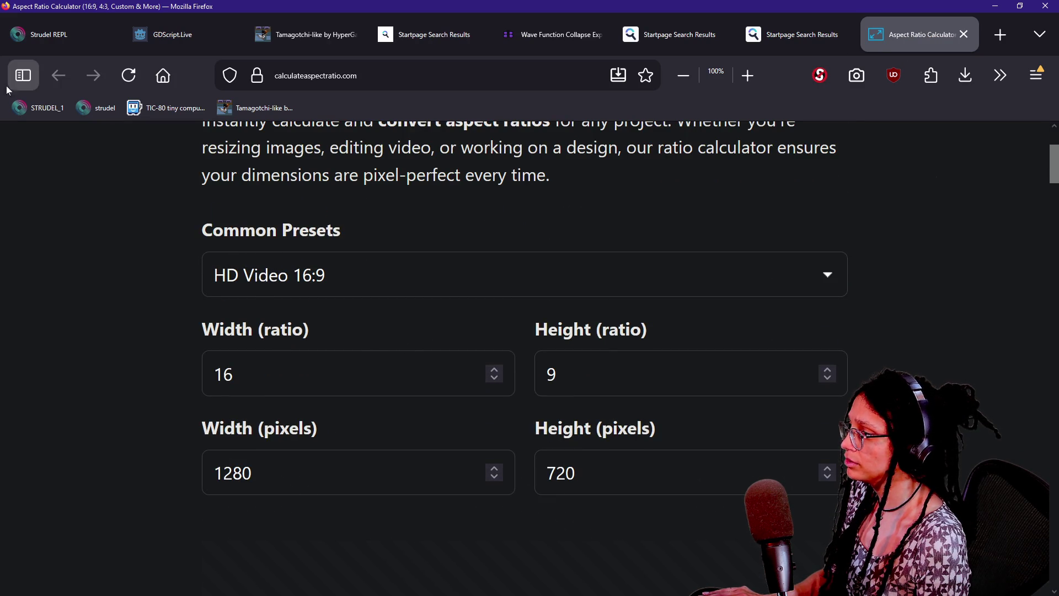
- Close calculateaspectratio.com and open the Aspect Ratio Calculator (ARC) result instead
left_click(23, 75)
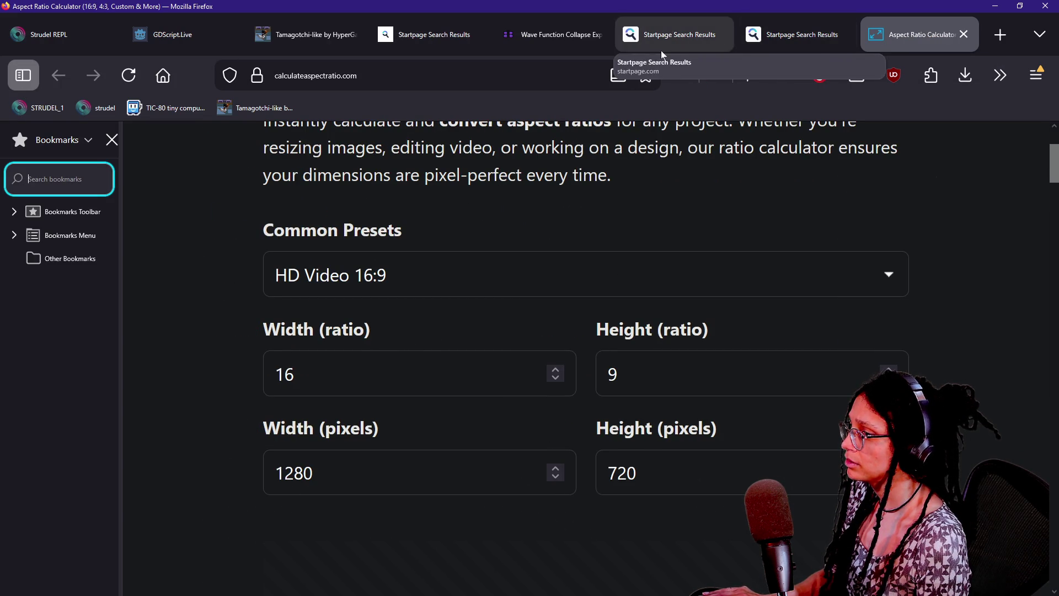
left_click(25, 71)
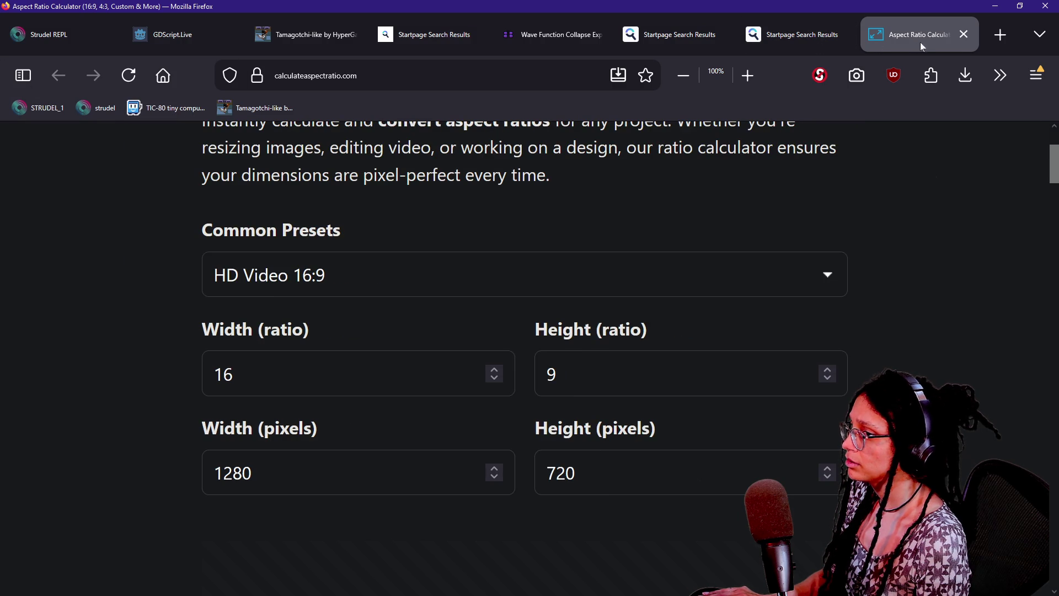
left_click(964, 34)
scroll(583, 281, "down", 6)
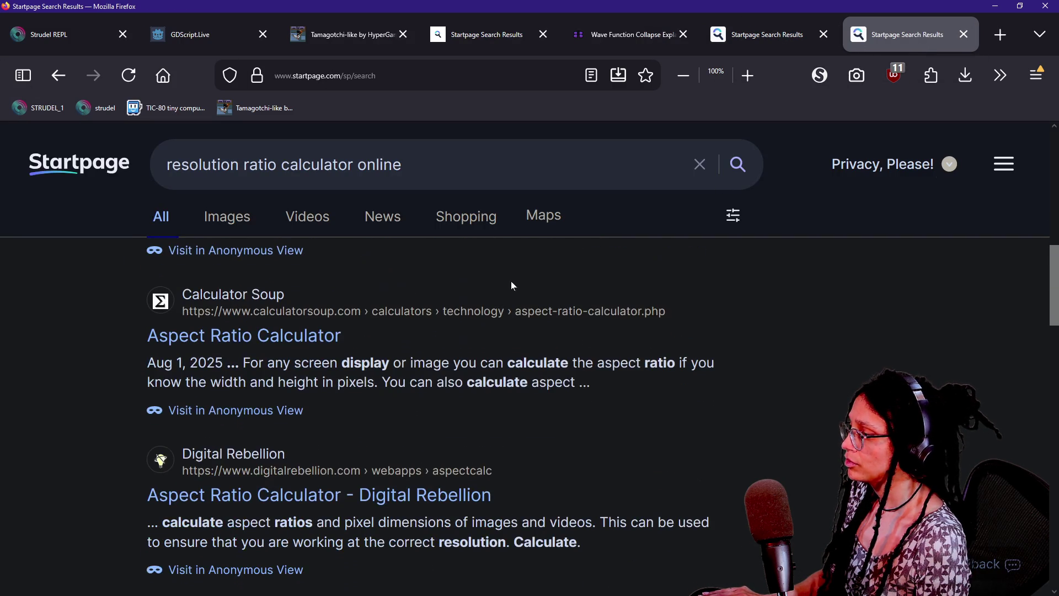
scroll(374, 283, "up", 2)
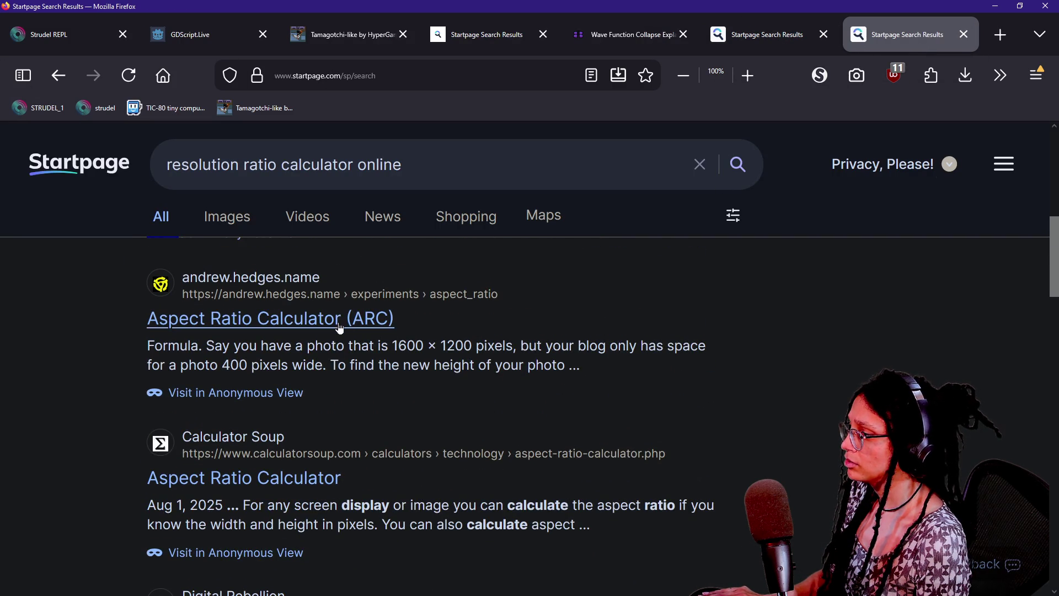
left_click(338, 320)
scroll(563, 372, "down", 2)
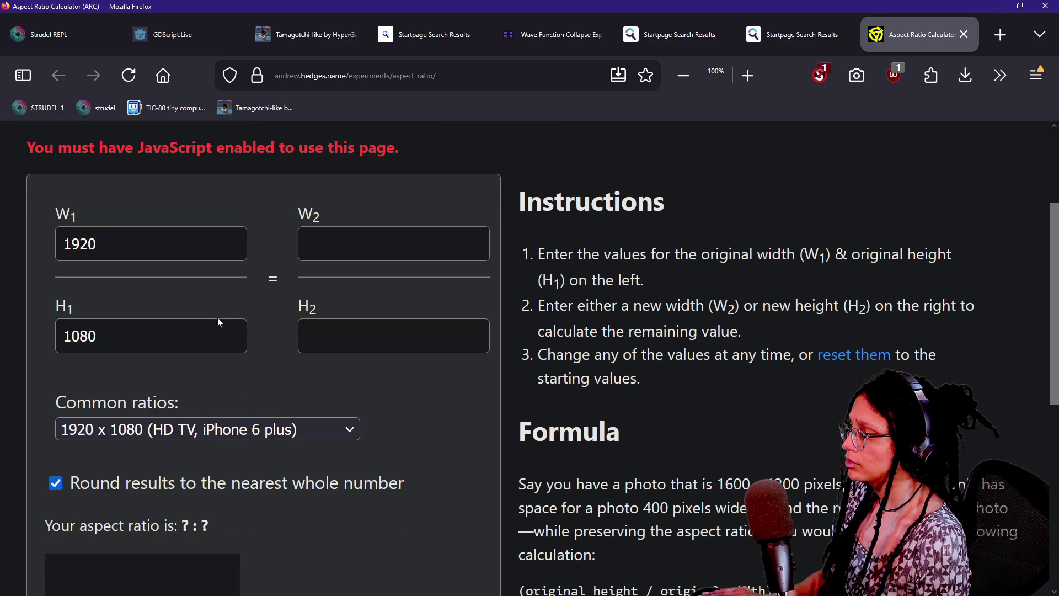
- Temporarily trust andrew.hedges.name in NoScript and reload the calculator
key("Tab")
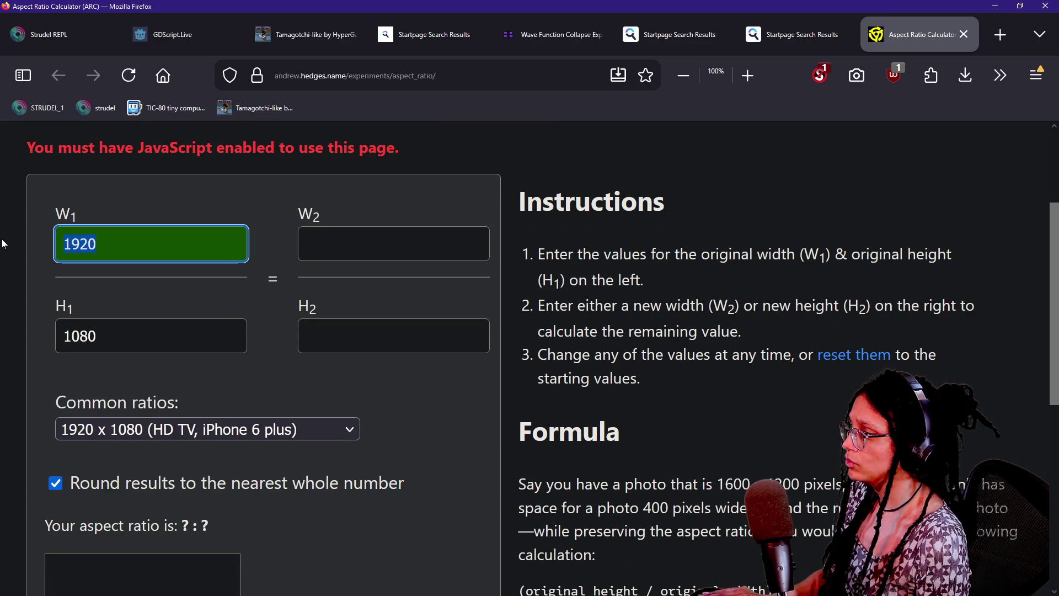
left_click(821, 74)
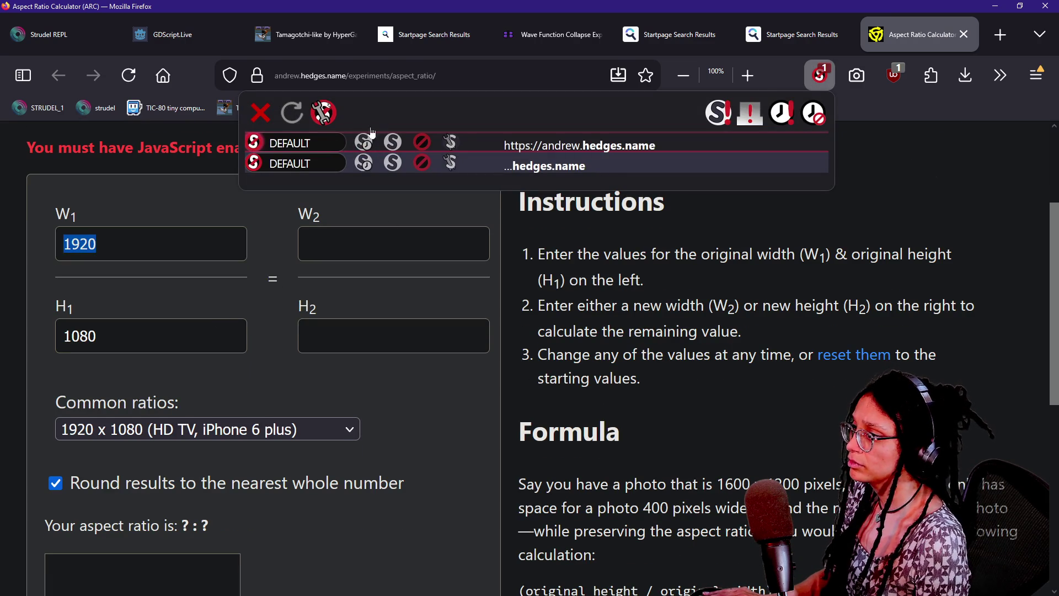
left_click(363, 143)
left_click(178, 260)
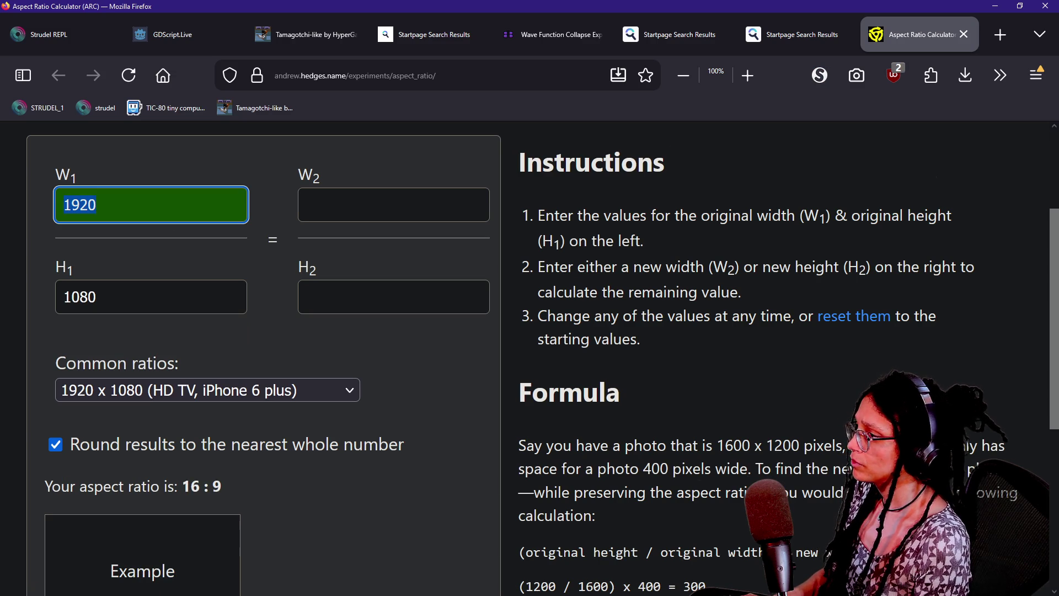
- Enter W1 90, H1 60 and H2 1080 to compute the matching width
key("Caps_Lock")
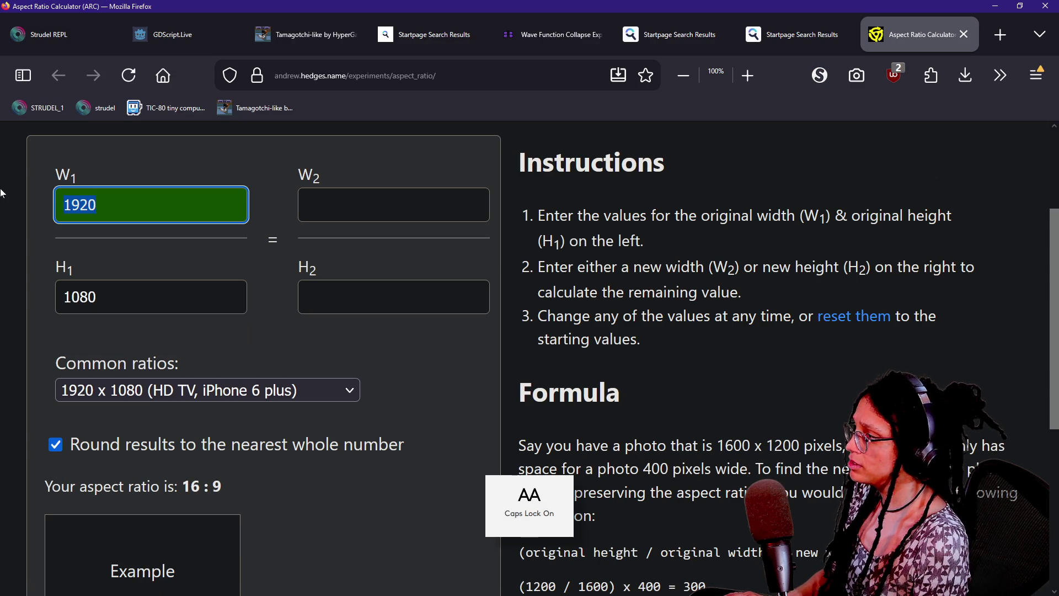
type("90")
key("Tab")
type("60")
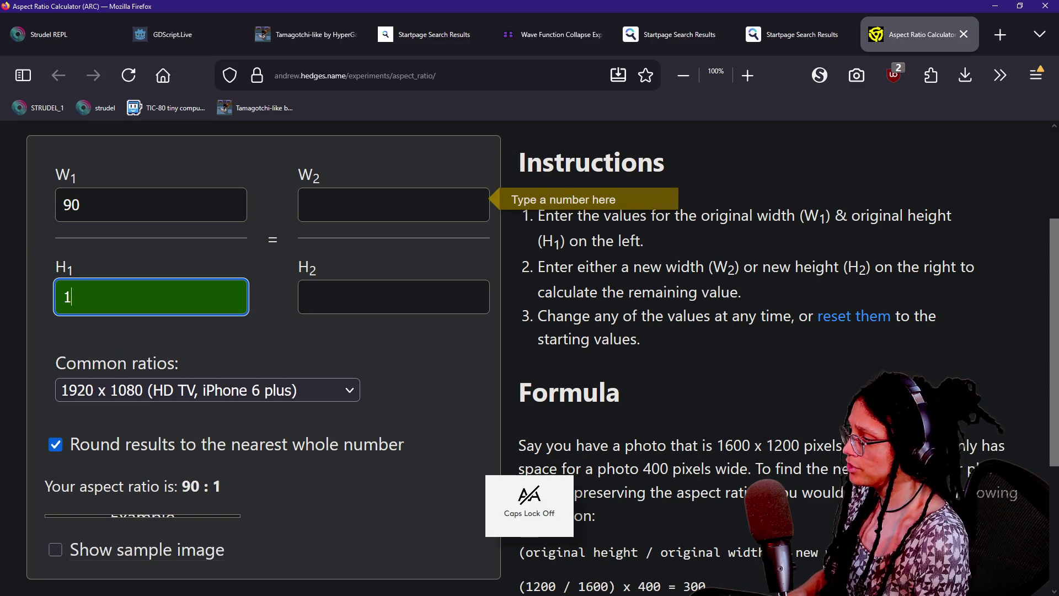
left_click(393, 297)
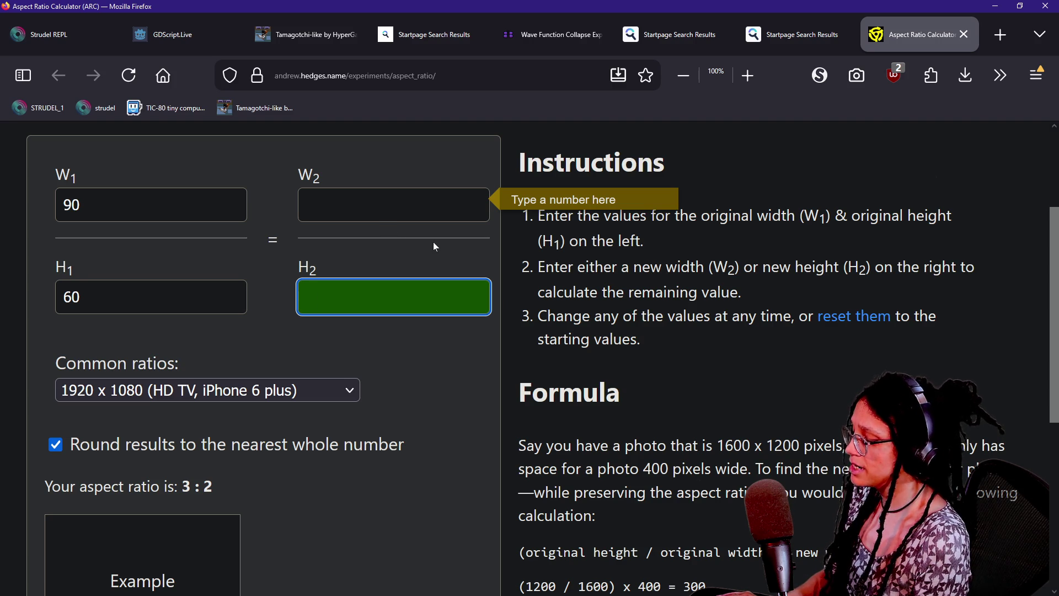
type("1080")
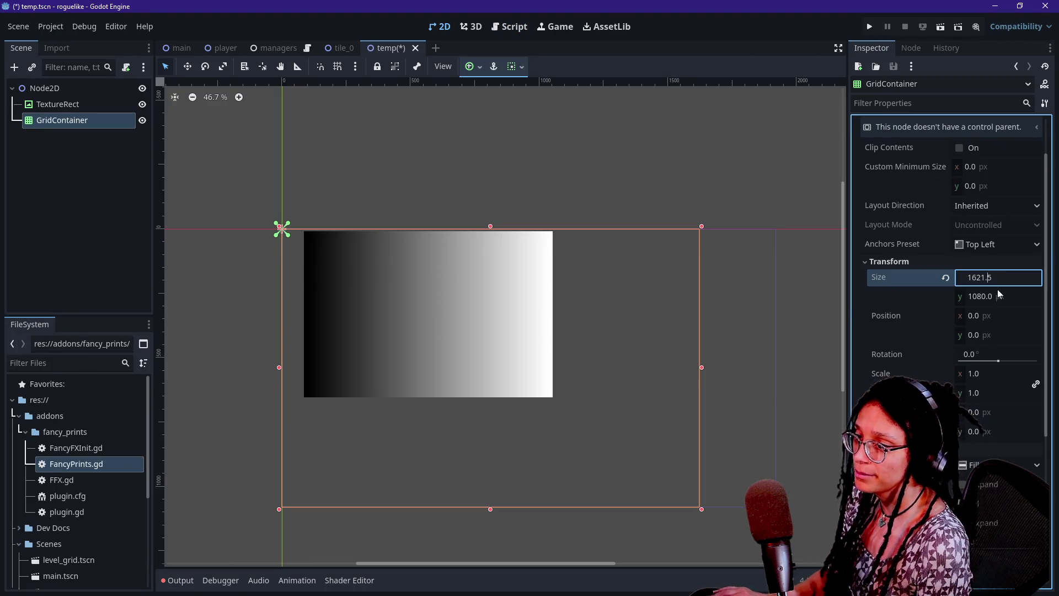
- Set the GridContainer width to a whole 1620 px and reselect it
key("BackSpace")
key("BackSpace")
key("BackSpace")
type("0")
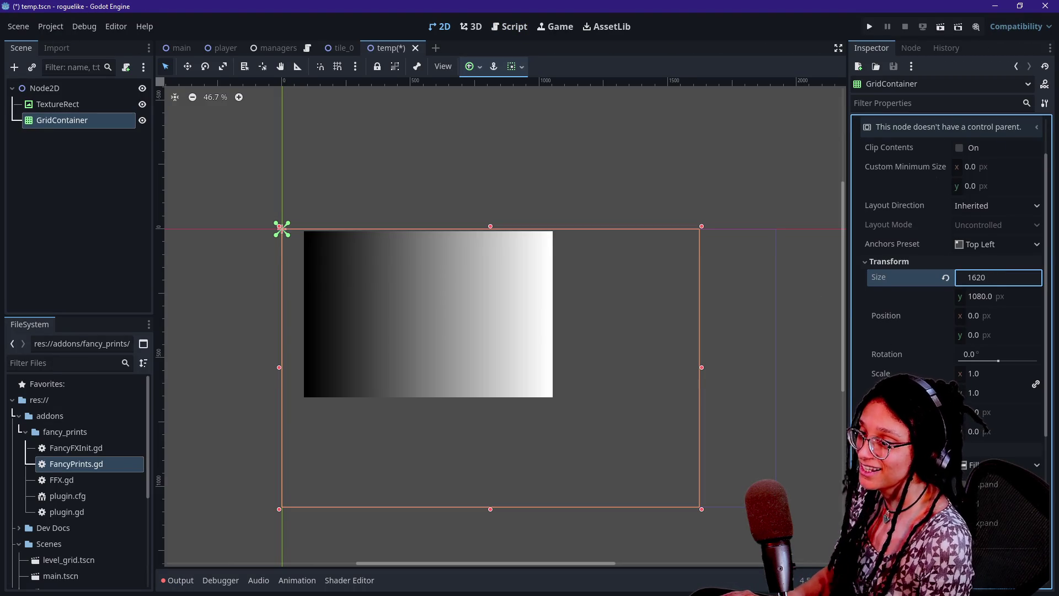
left_click(815, 275)
left_click(366, 276)
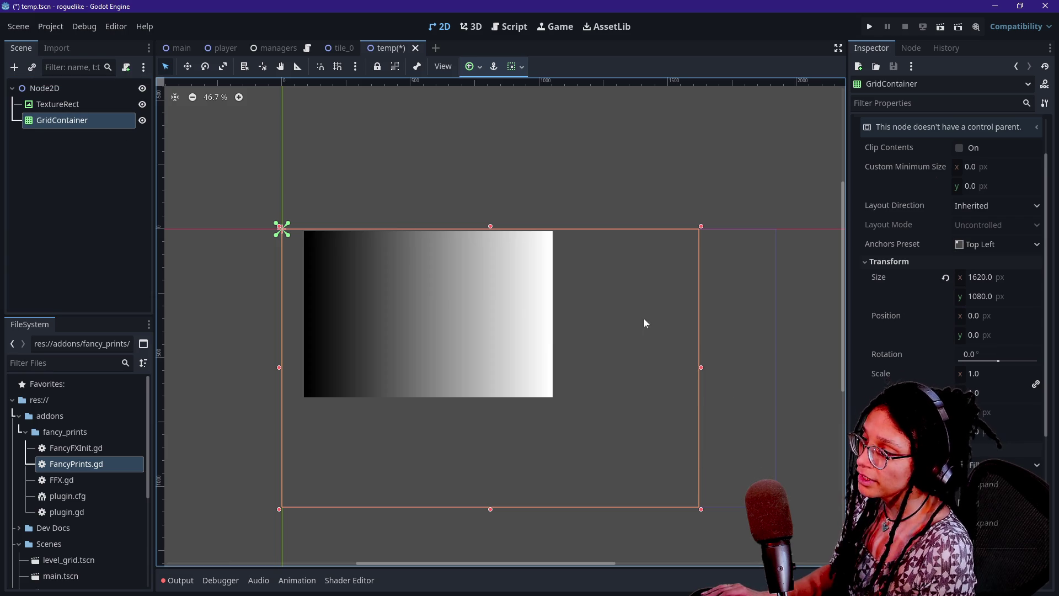
scroll(756, 326, "down", 1)
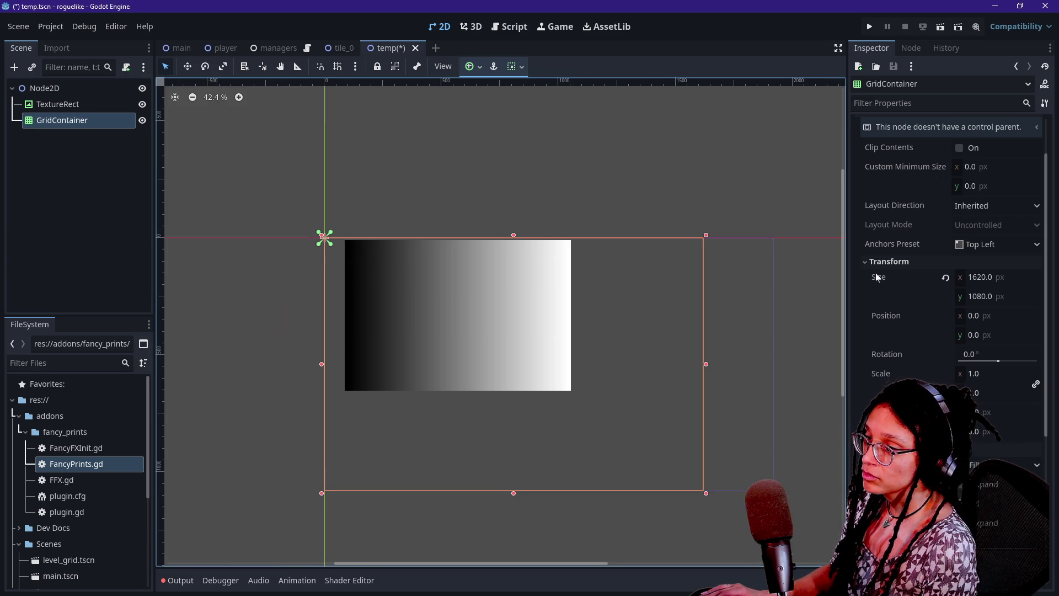
- Try and undo the Center anchor preset, then open the root Node2D's context menu
left_click(995, 243)
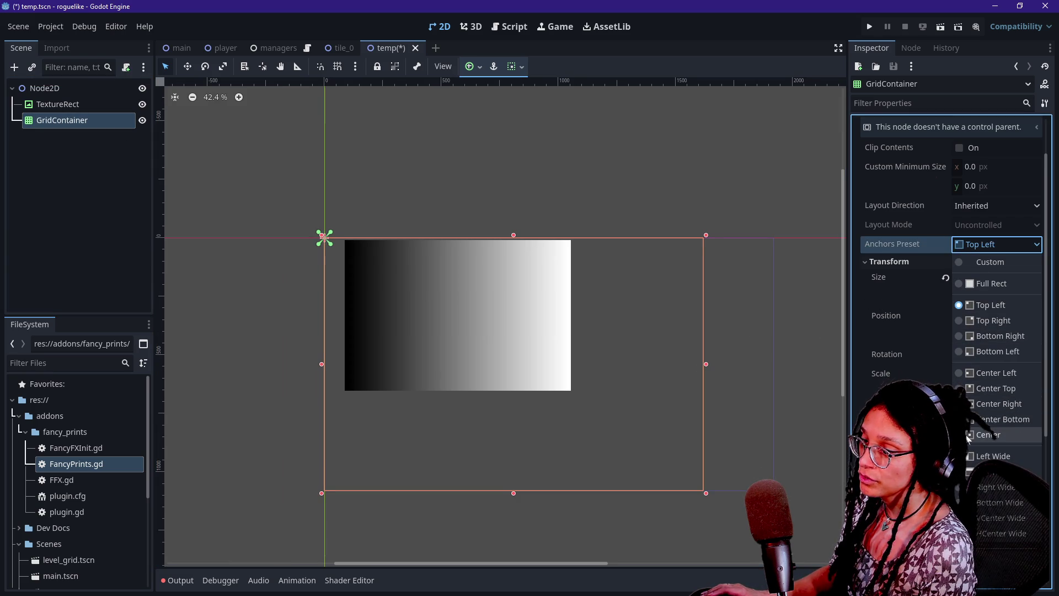
left_click(987, 434)
key("ctrl+z")
left_click(987, 247)
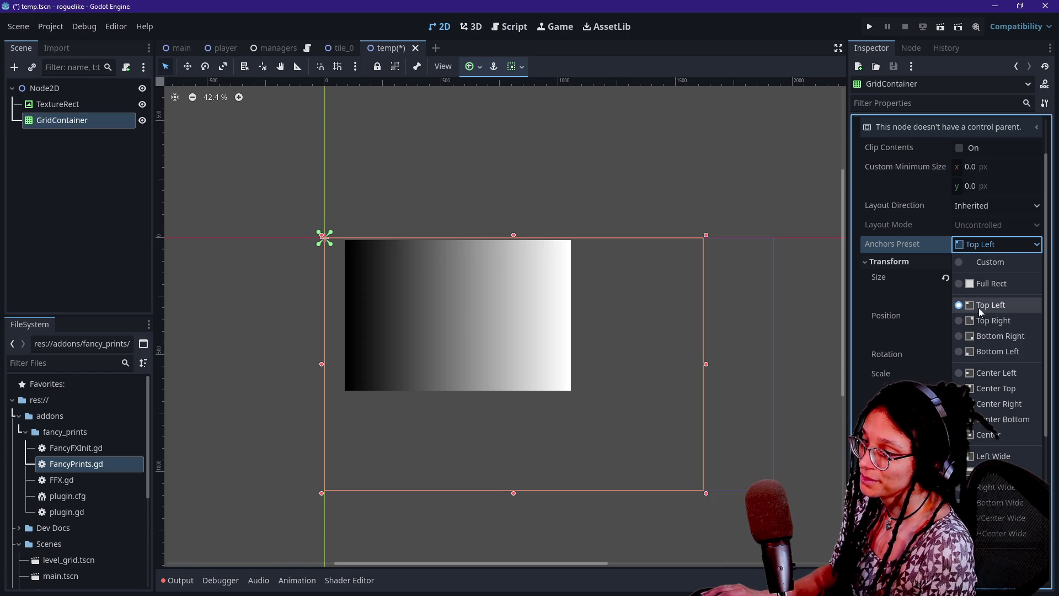
left_click(78, 83)
right_click(78, 82)
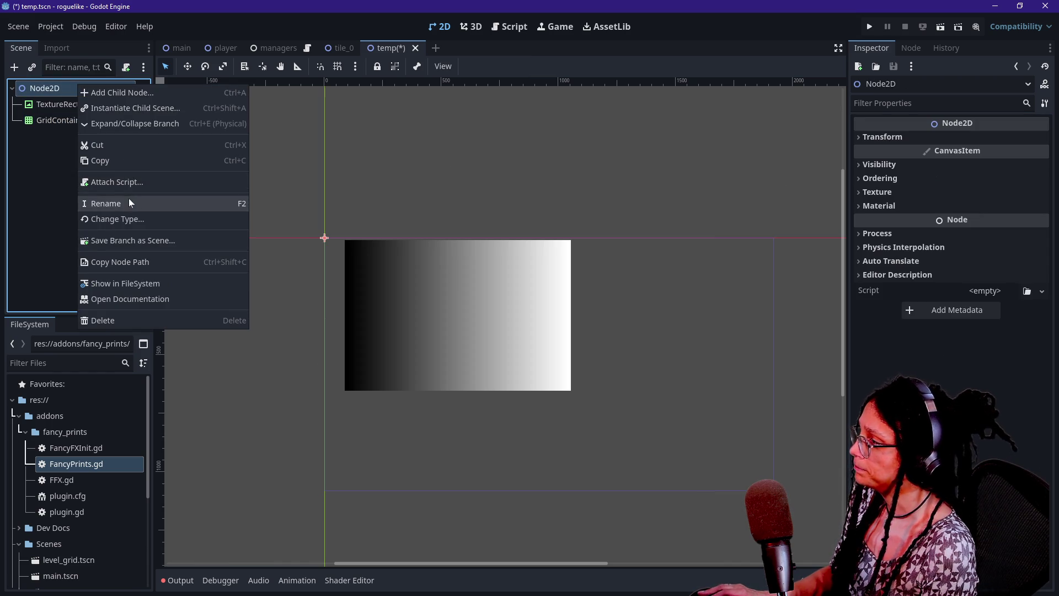
- Change the root Node2D's type to CanvasLayer, correcting an accidental CanvasModulate pick
left_click(130, 218)
type("canvas")
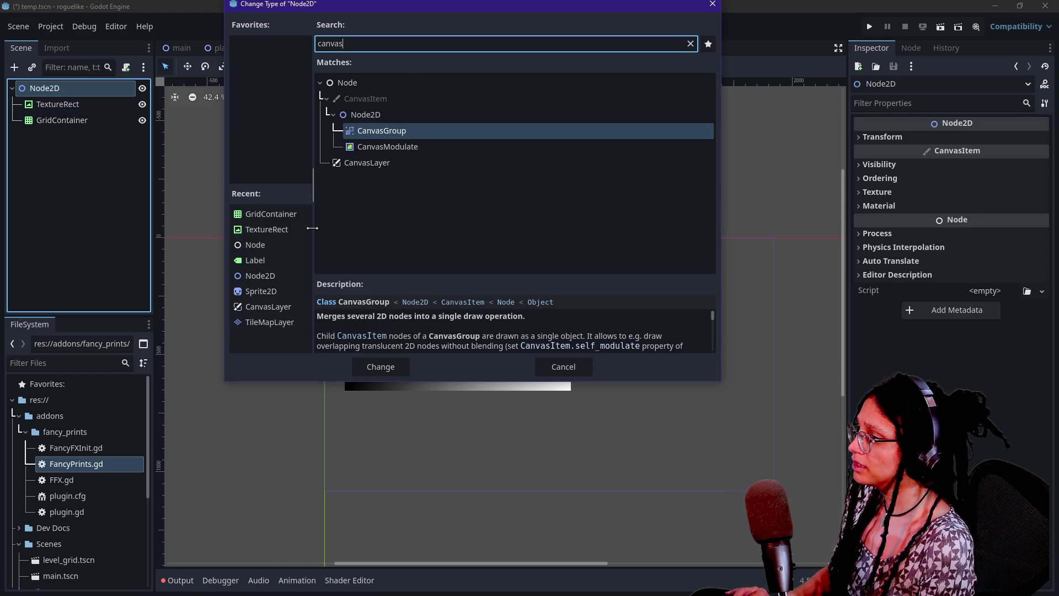
key("Down")
key("Return")
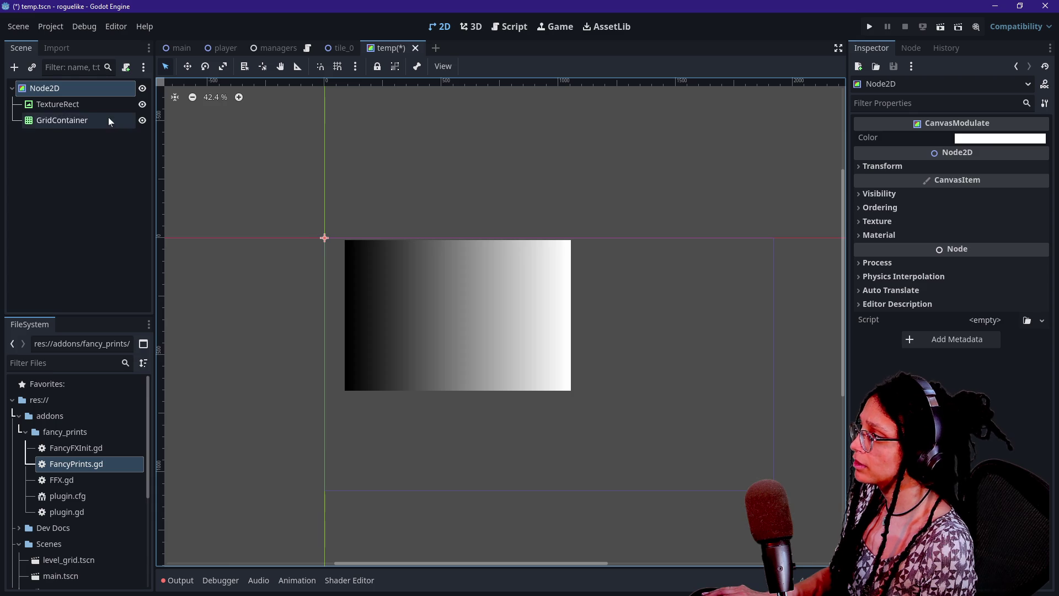
right_click(86, 87)
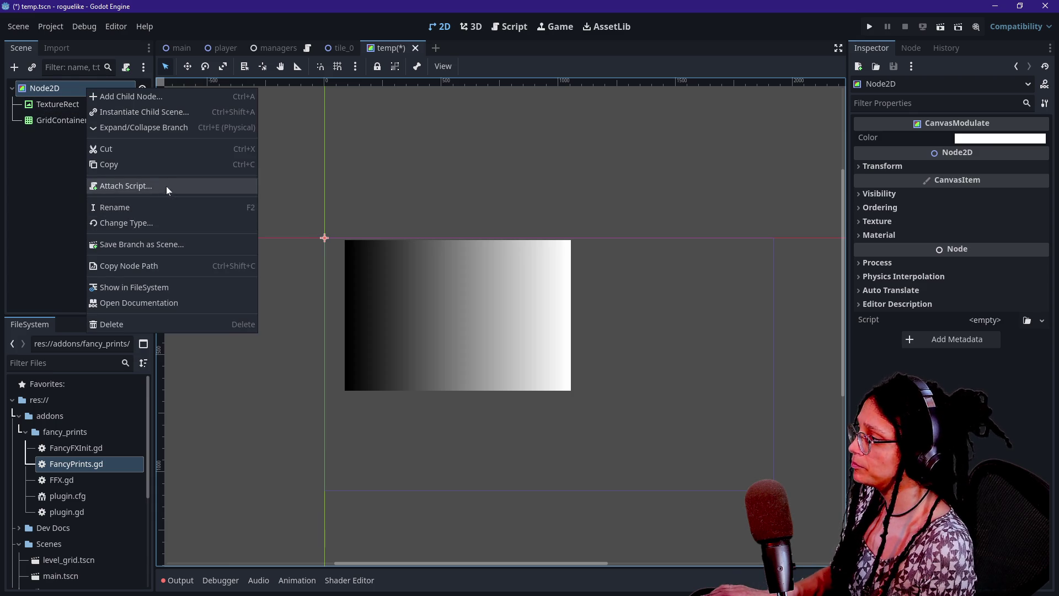
left_click(169, 225)
type("x")
key("BackSpace")
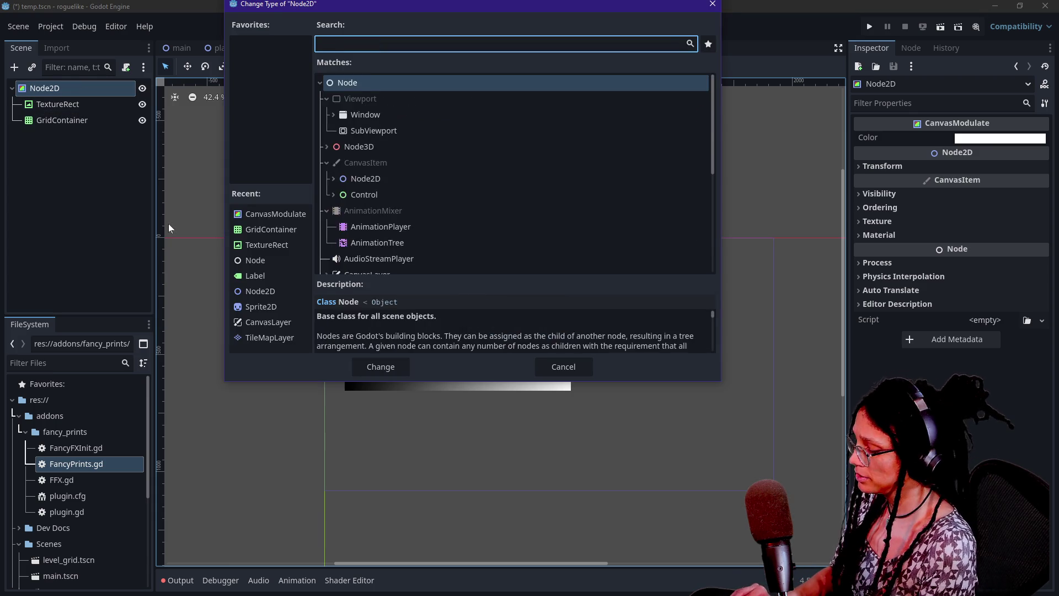
type("canvasl")
key("Return")
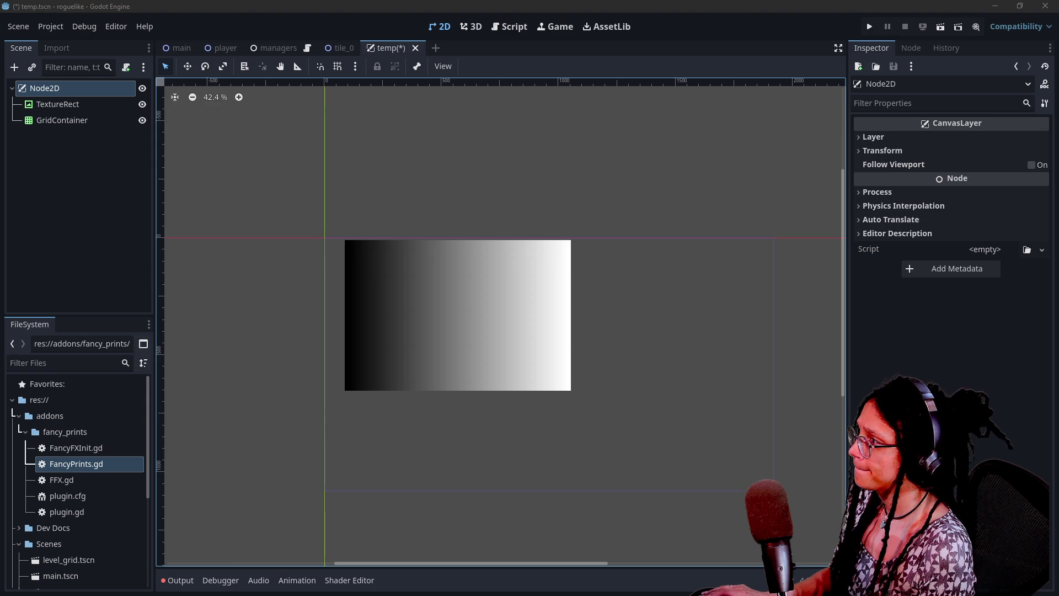
- Set the GridContainer's anchors preset to Center
left_click(51, 104)
left_click(49, 119)
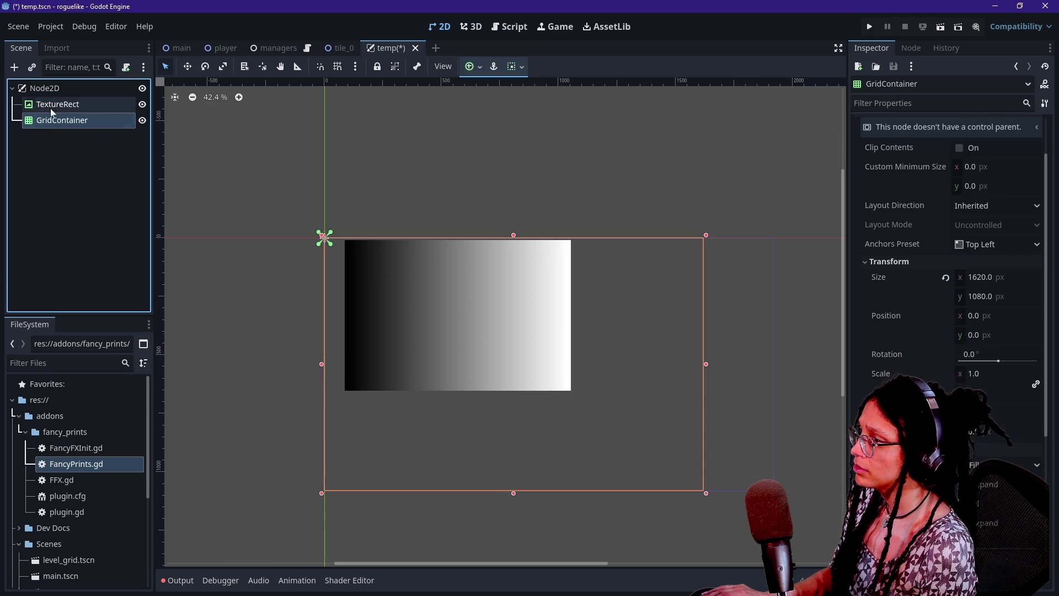
left_click(1009, 244)
left_click(987, 435)
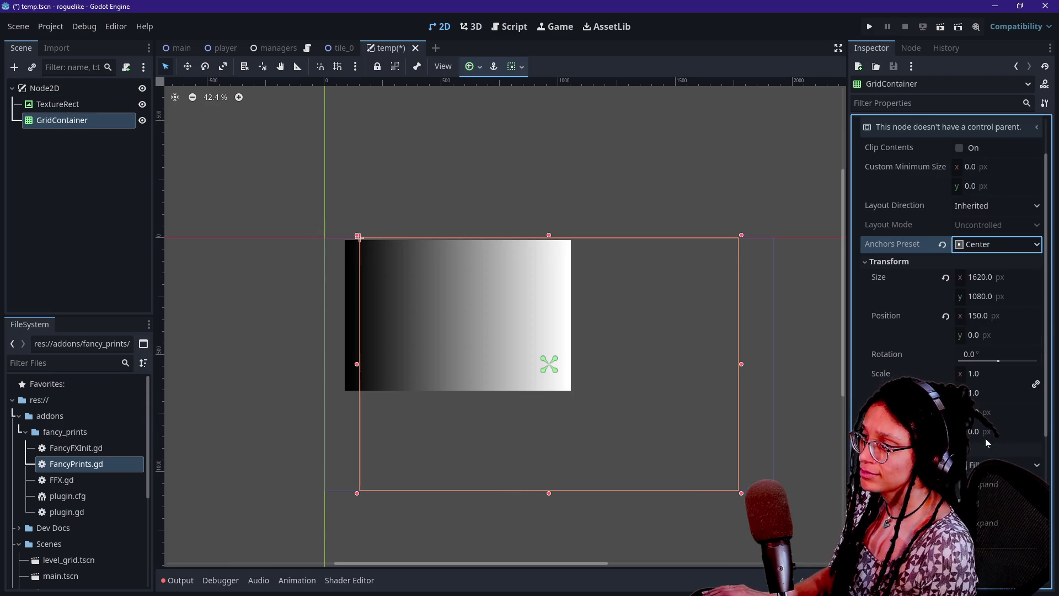
- Delete the TextureRect node from the scene
left_click(109, 147)
left_click(100, 117)
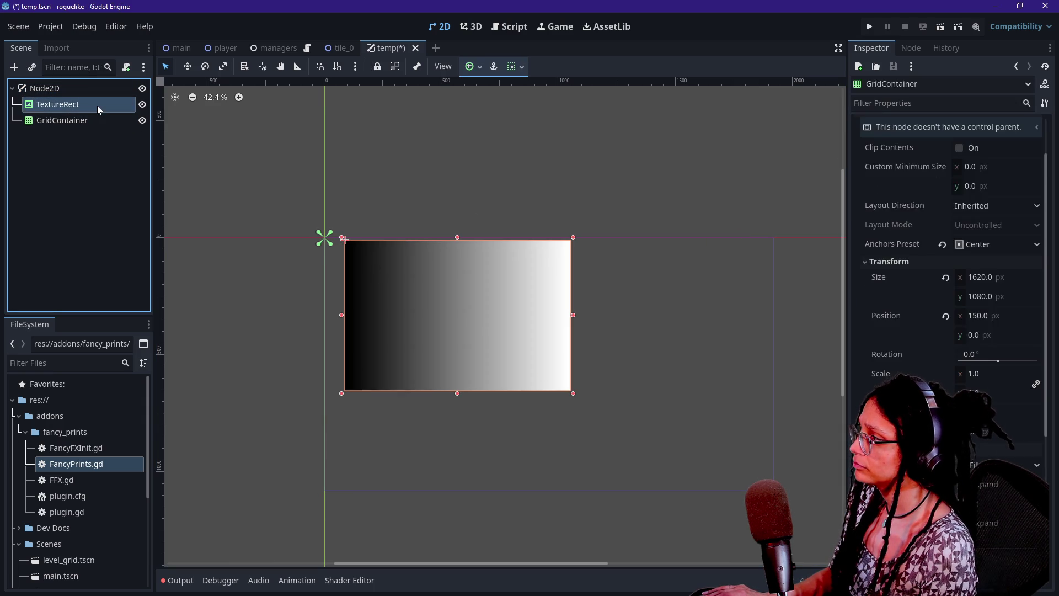
left_click(97, 104)
key("Delete")
key("Return")
left_click(97, 104)
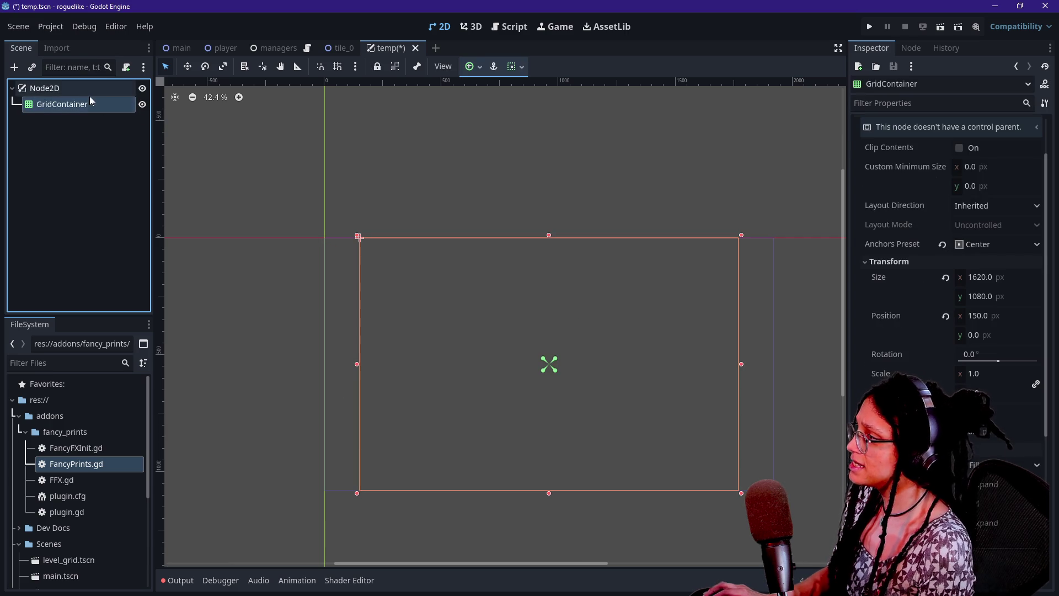
- Restore the deleted TextureRect with Ctrl+Z and set its size to 60 × 60 px
key("ctrl+z")
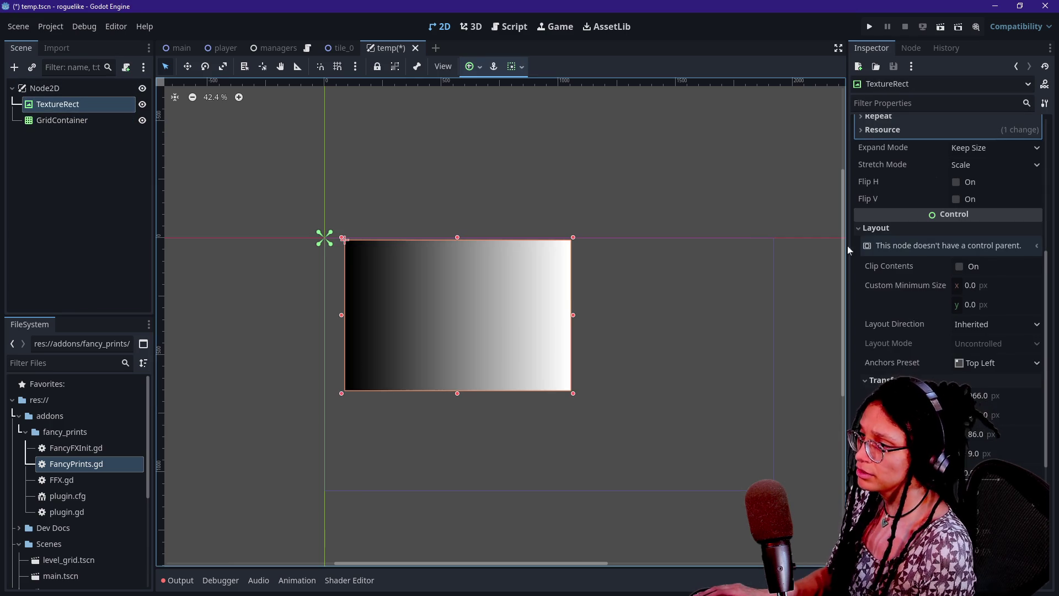
left_click(986, 289)
left_click(998, 395)
type("60")
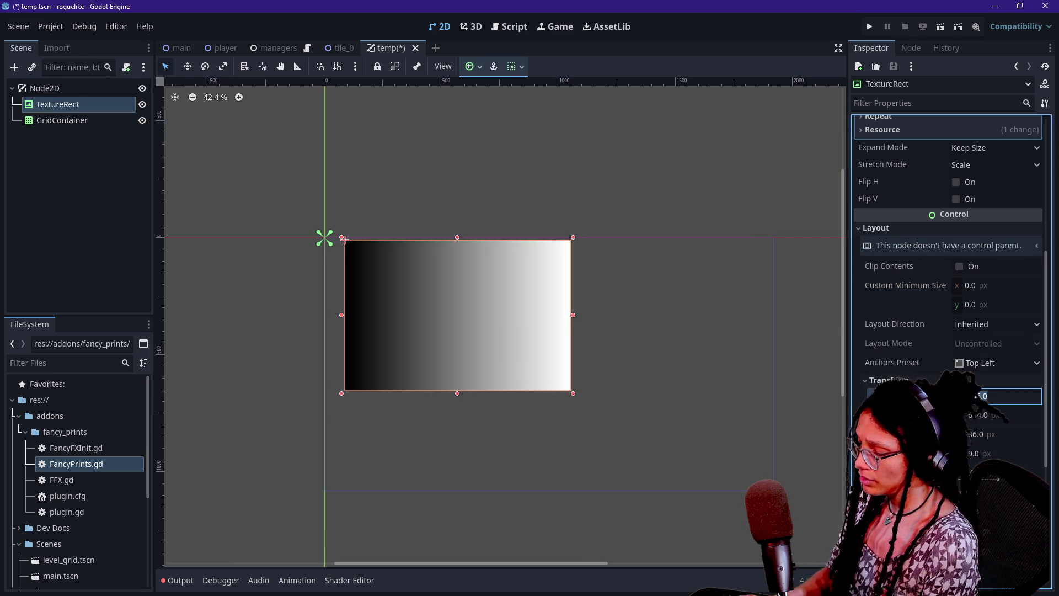
key("Tab")
type("60")
key("Return")
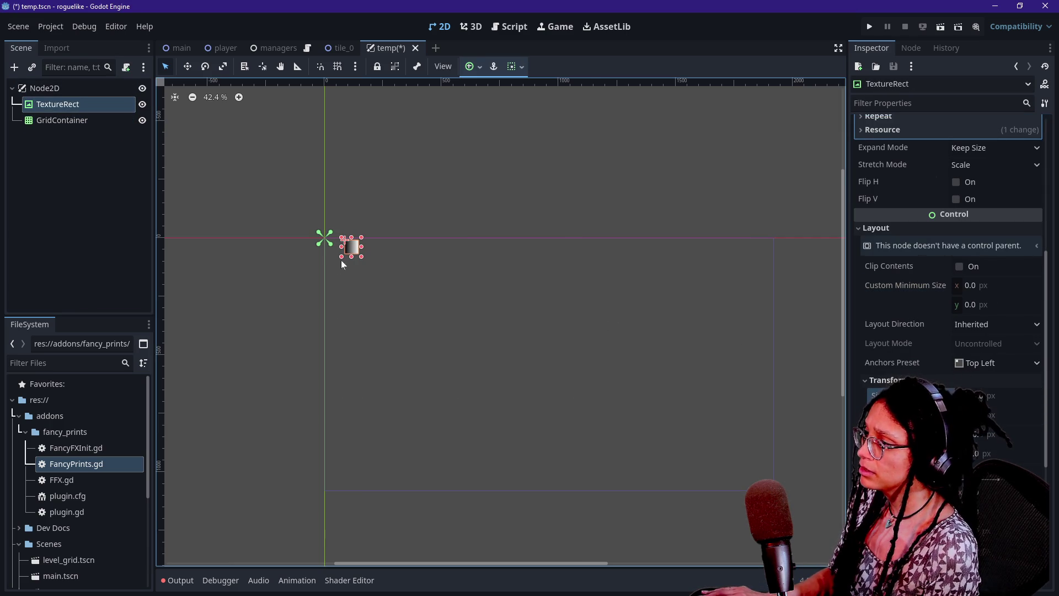
- Reparent the TextureRect under the GridContainer in the Scene tree
scroll(338, 264, "up", 3)
left_click(62, 120)
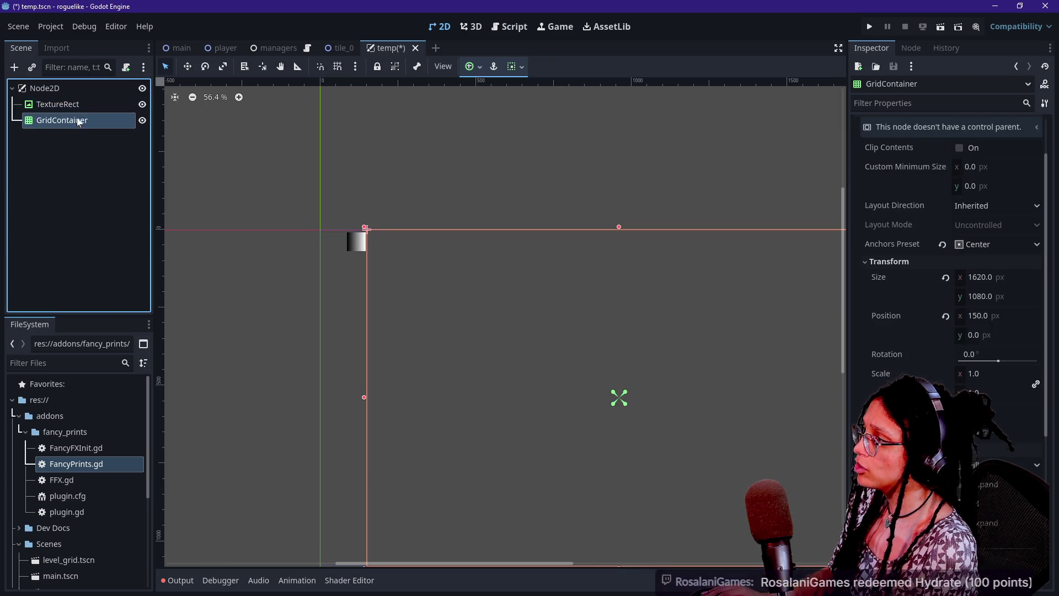
left_click(58, 104)
scroll(610, 357, "down", 1)
scroll(610, 358, "up", 1)
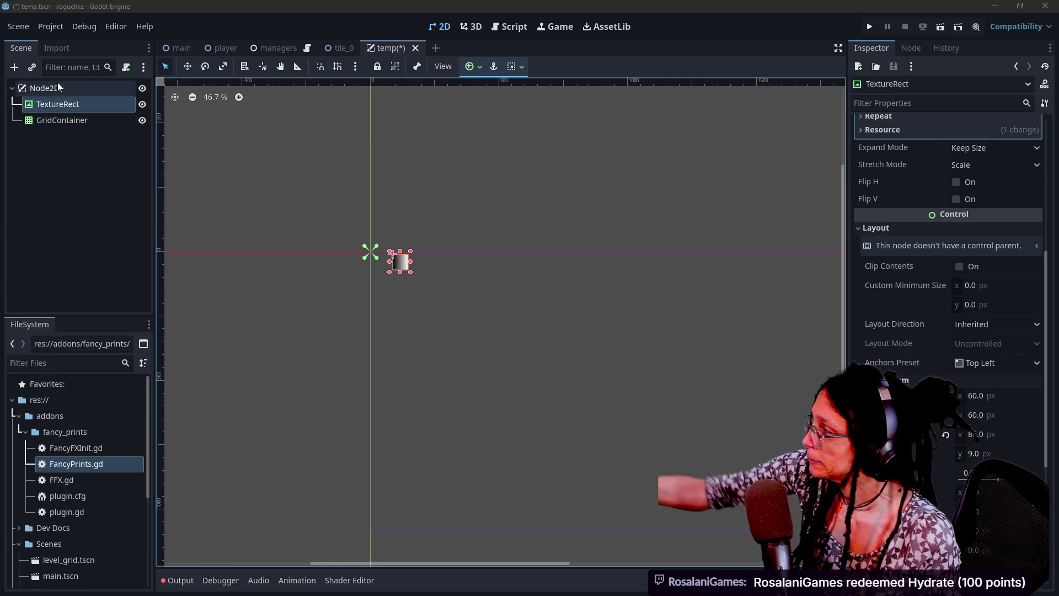
mouse_move(56, 102)
left_mouse_down()
mouse_move(61, 134)
mouse_move(62, 124)
left_mouse_up()
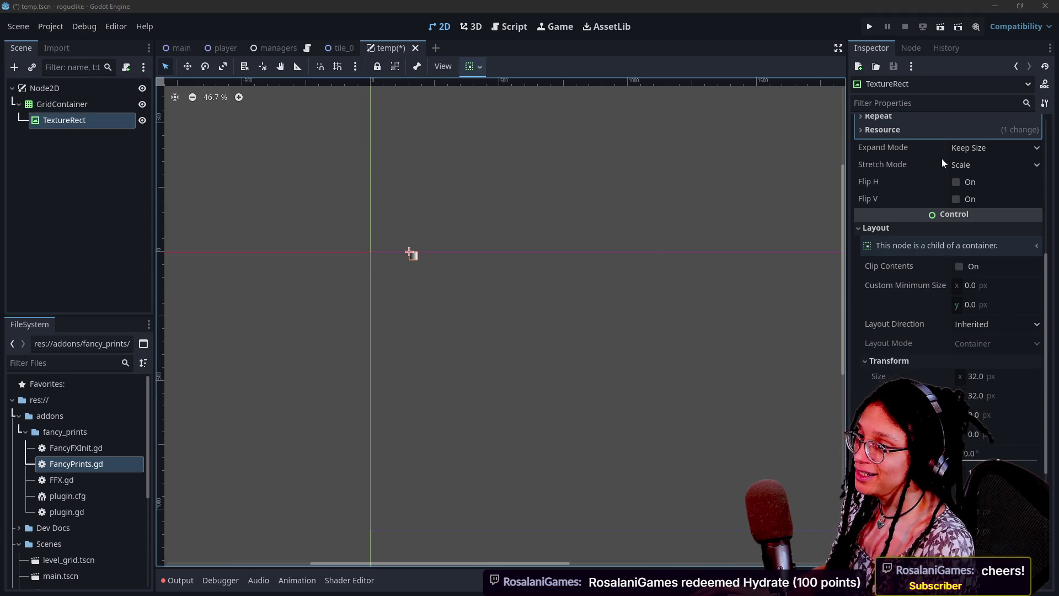
left_click(959, 165)
- Set the TextureRect's Stretch Mode to Keep after briefly trying Keep Aspect
left_click(971, 182)
left_click(993, 164)
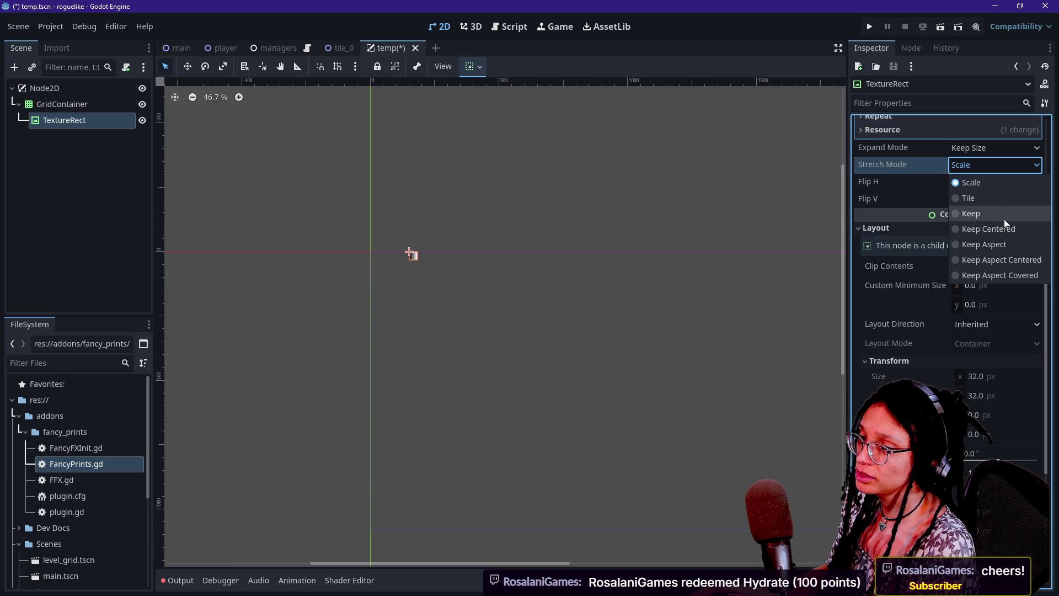
left_click(1004, 215)
left_click(980, 164)
left_click(994, 244)
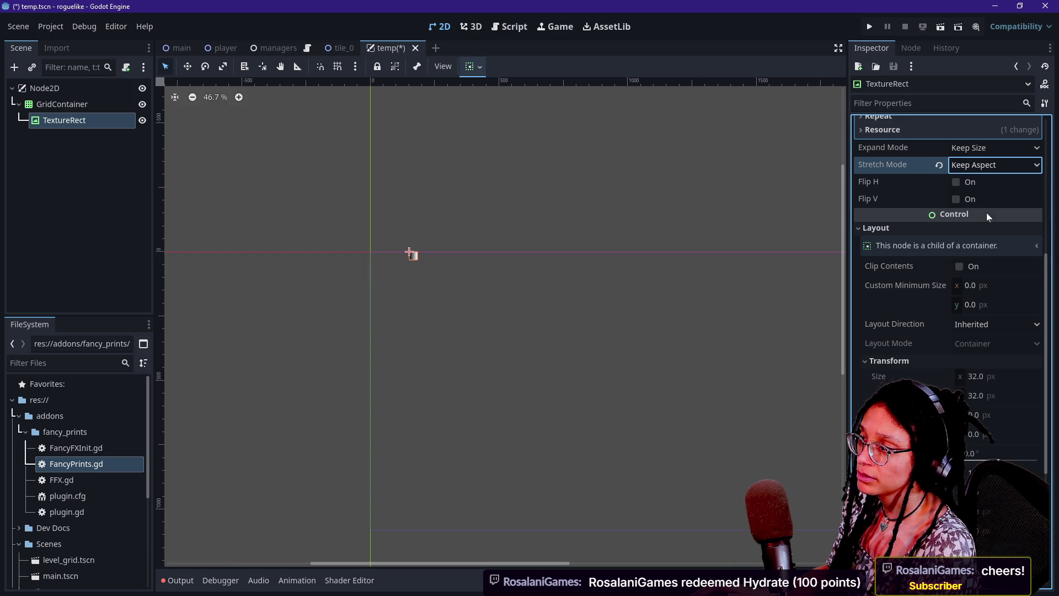
left_click(970, 164)
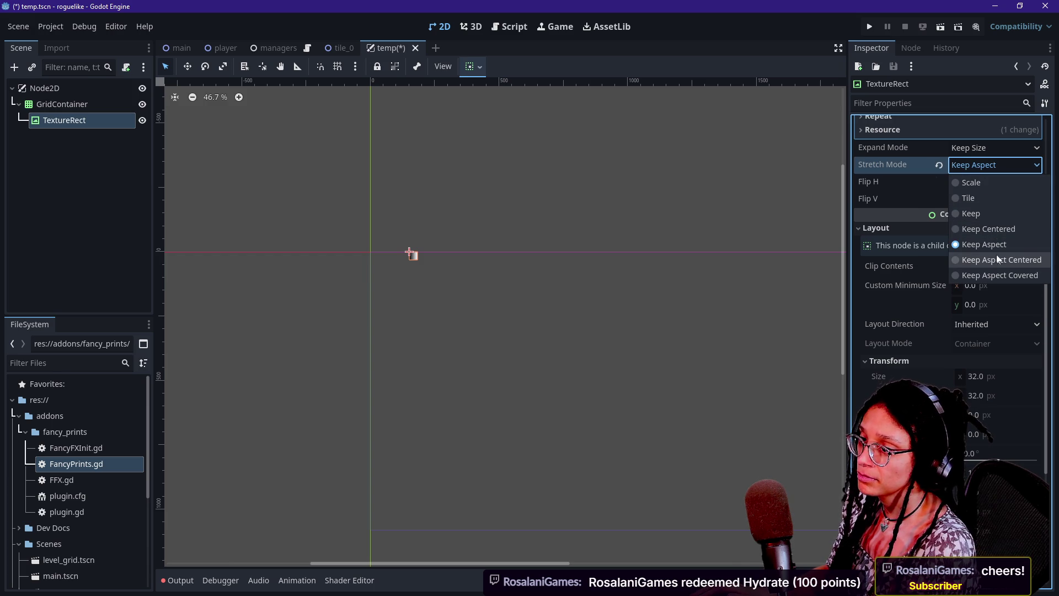
left_click(987, 213)
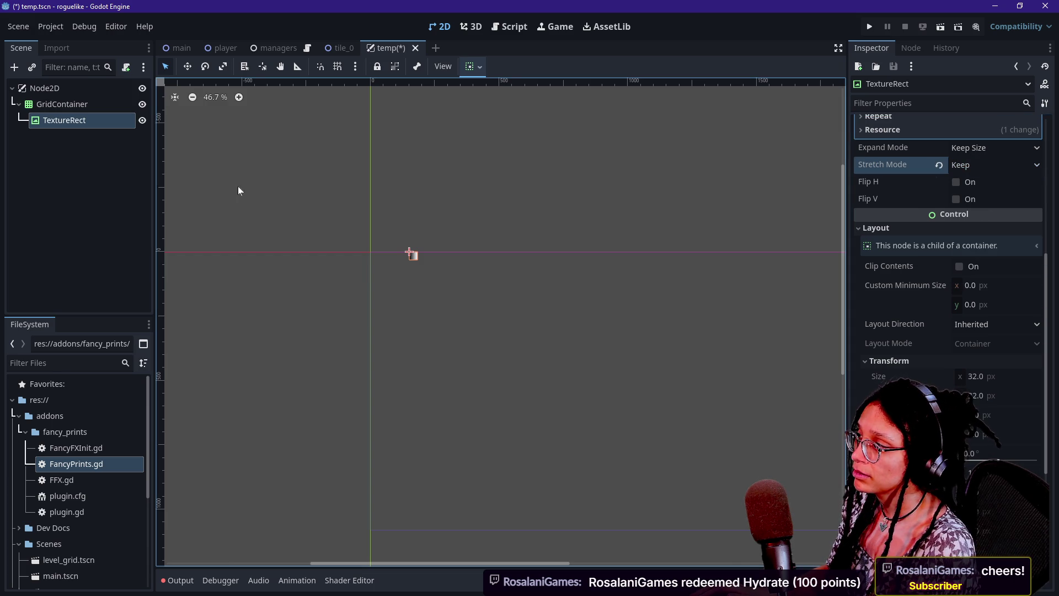
- Enter 10 in the GridContainer's Columns field
left_click(83, 104)
scroll(558, 267, "up", 1)
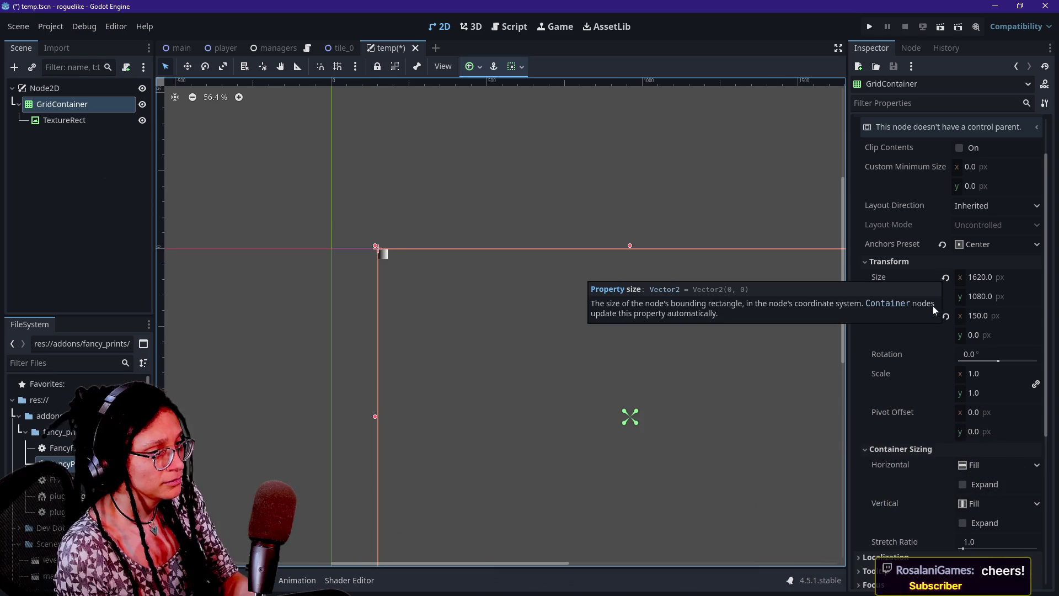
scroll(912, 333, "down", 2)
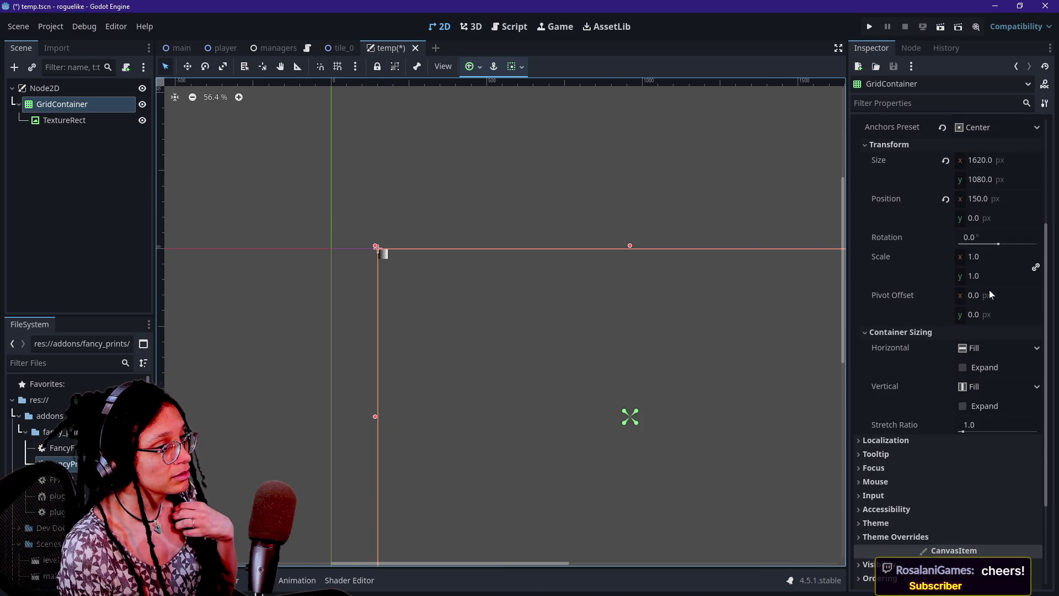
scroll(1001, 283, "up", 3)
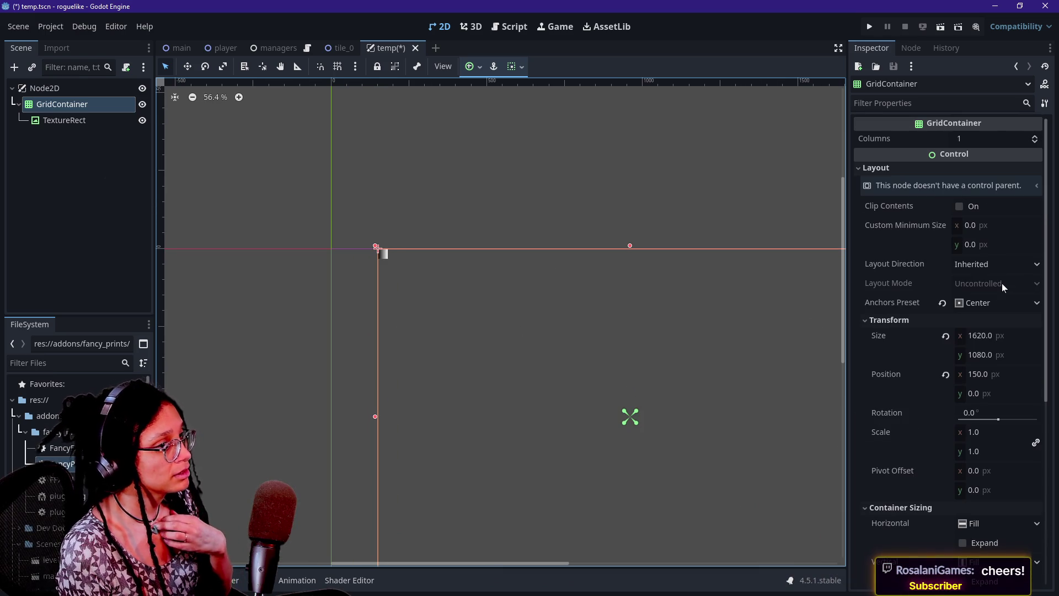
left_click(978, 136)
type("0")
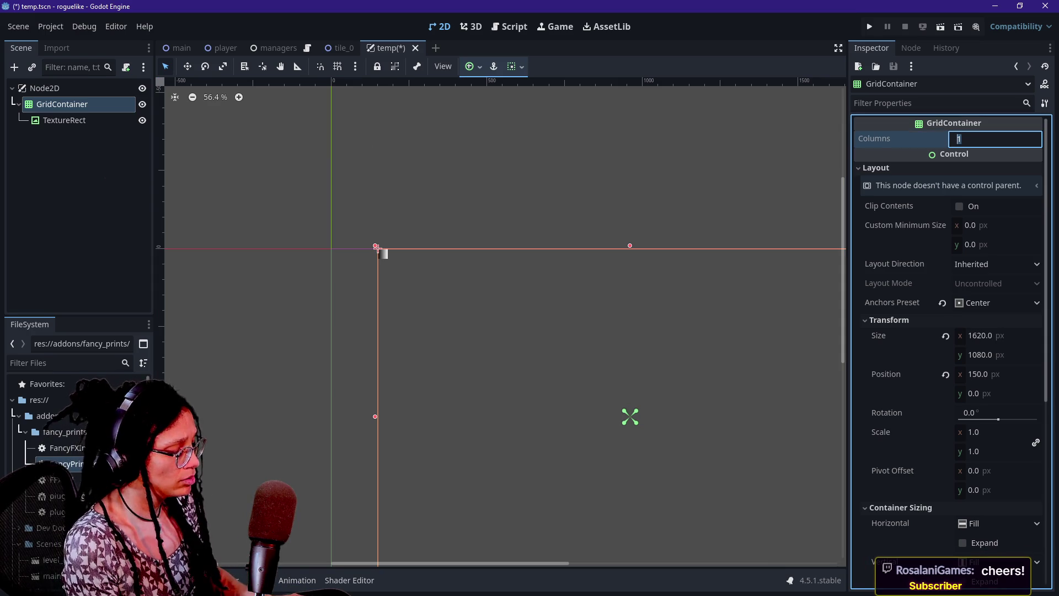
left_click(65, 120)
scroll(333, 276, "up", 5)
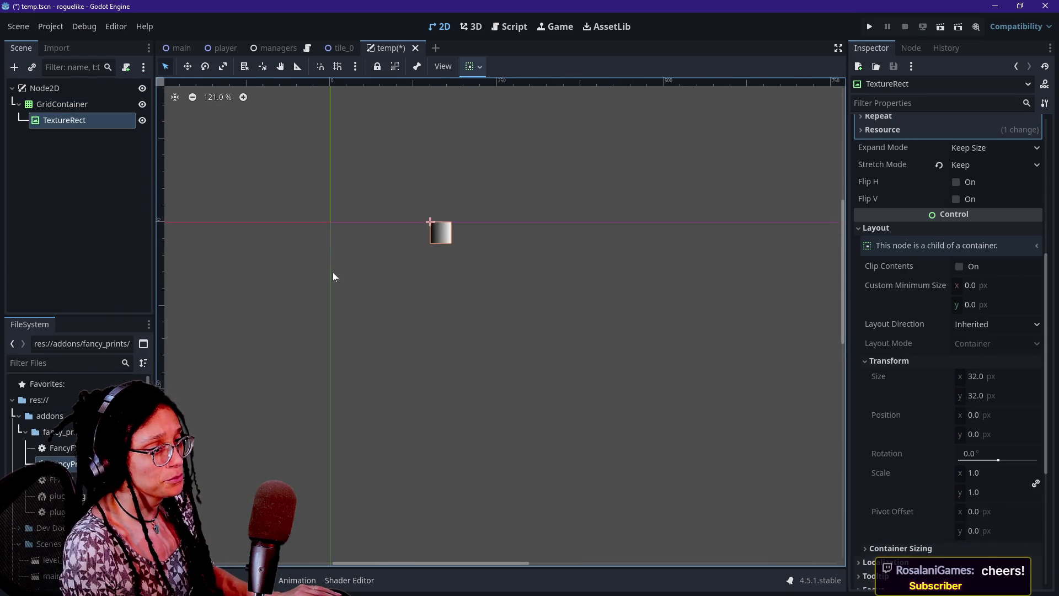
- Make the TextureRect's gradient texture 60 × 60 px
left_click(1000, 380)
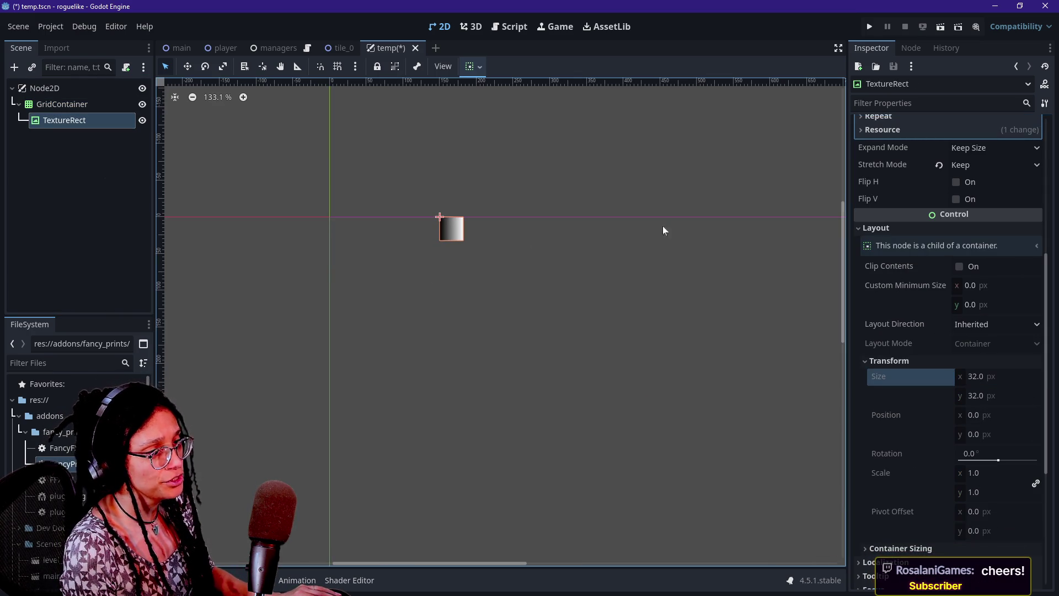
scroll(932, 226, "up", 5)
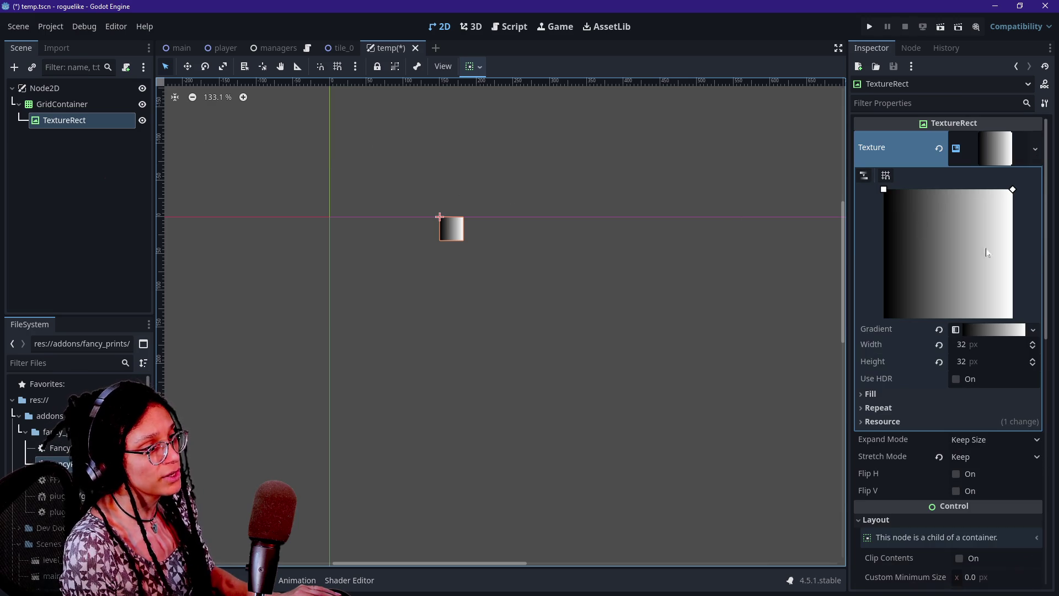
left_click(992, 344)
key("Tab")
type("60")
key("Return")
scroll(489, 260, "down", 5)
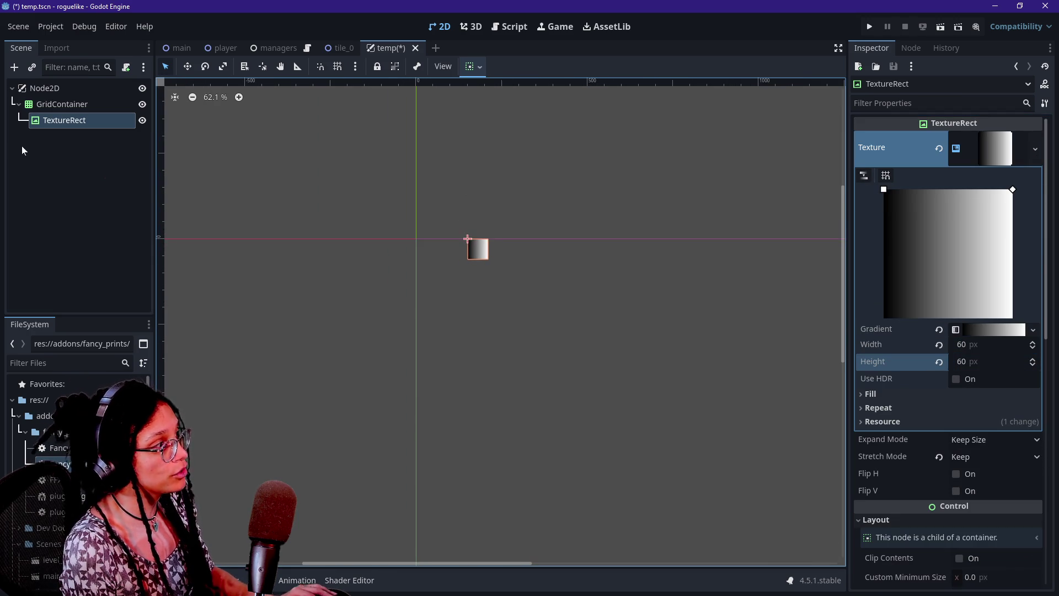
- Duplicate the gradient TextureRect so the GridContainer holds TextureRect and TextureRect2
key("ctrl+d")
scroll(411, 231, "down", 3)
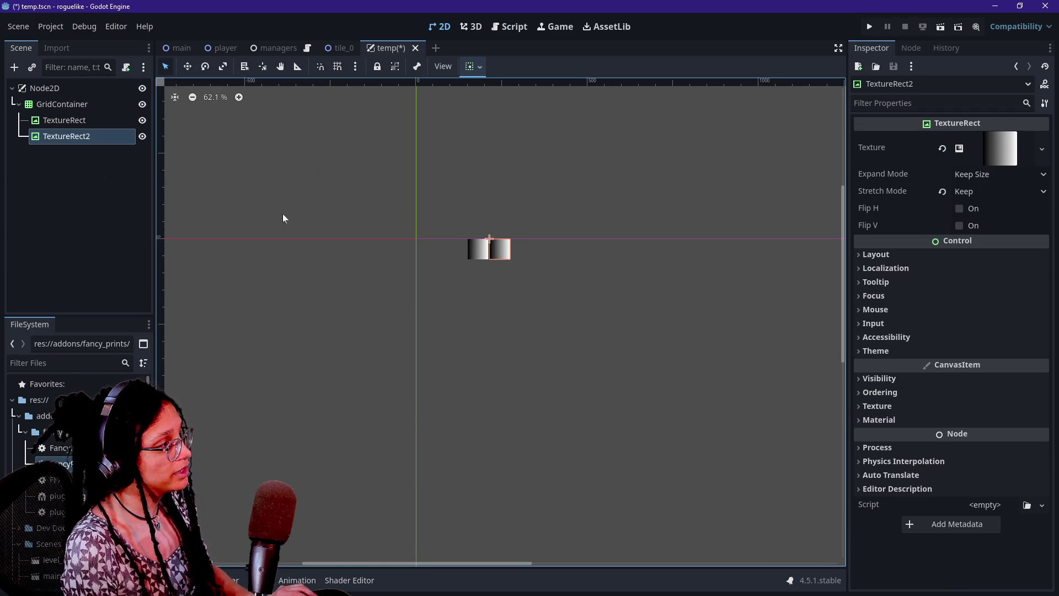
left_click_drag(368, 563, 441, 568)
left_click(86, 122)
left_click(89, 105)
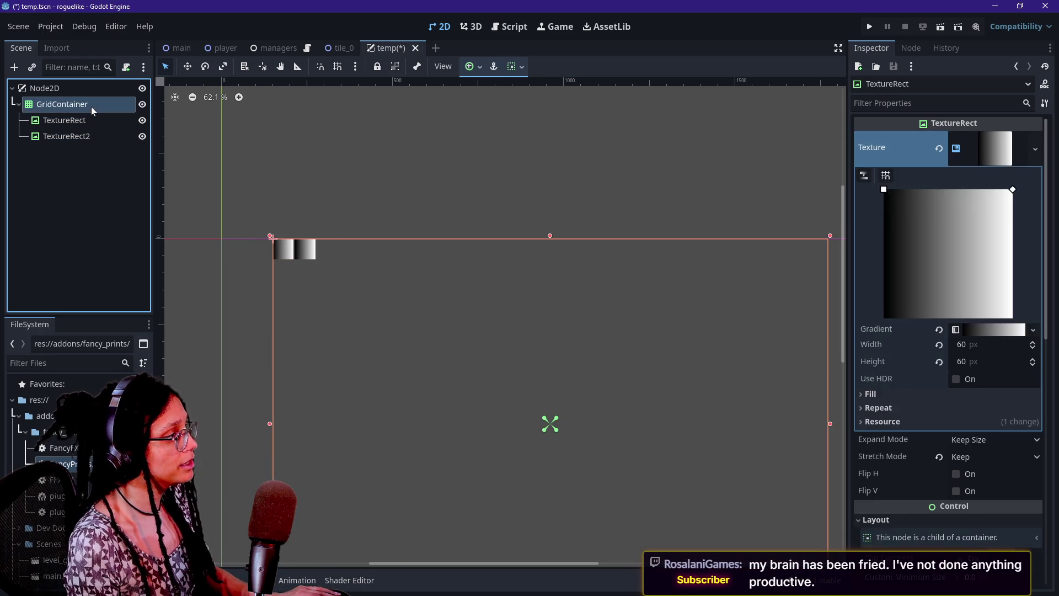
- Start adding a new child node under Node2D
right_click(87, 102)
left_click(86, 91)
right_click(86, 91)
left_click(121, 99)
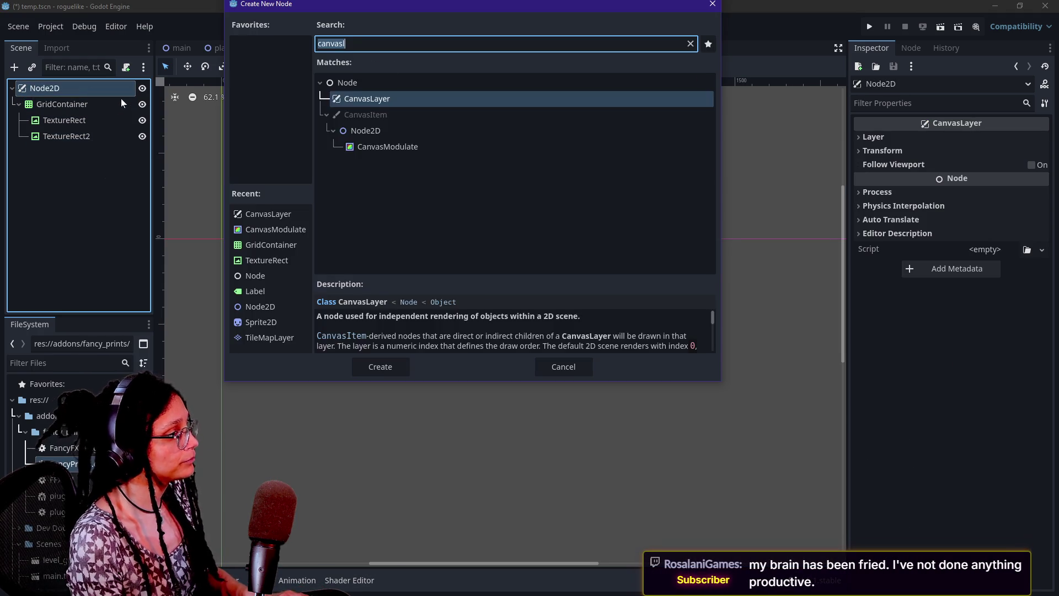
- Create a PanelContainer under Node2D and move the GridContainer inside it
type("panel")
key("Down")
key("Down")
key("Return")
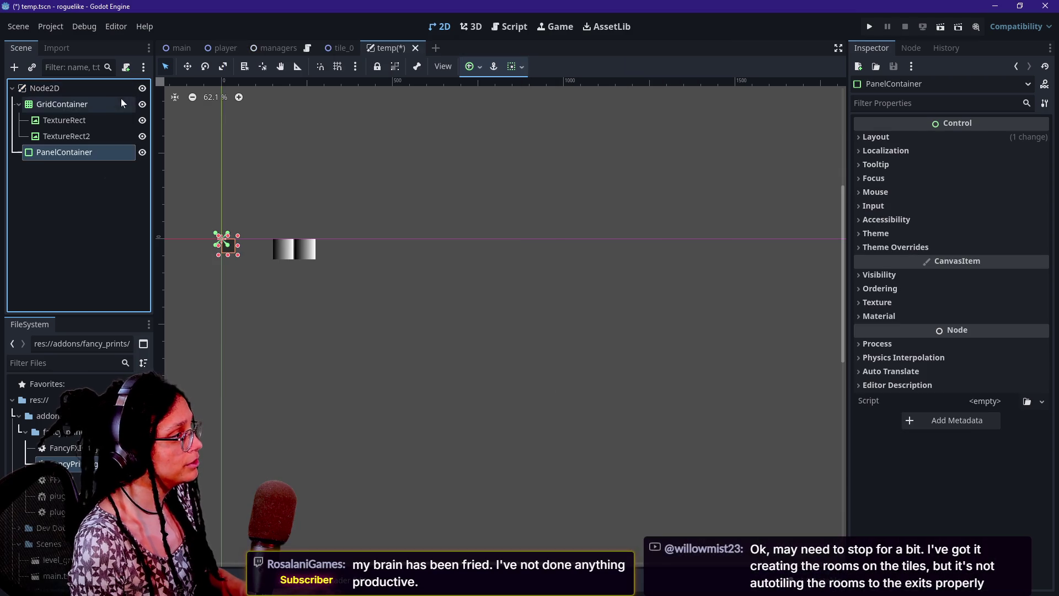
left_click_drag(72, 112, 77, 153)
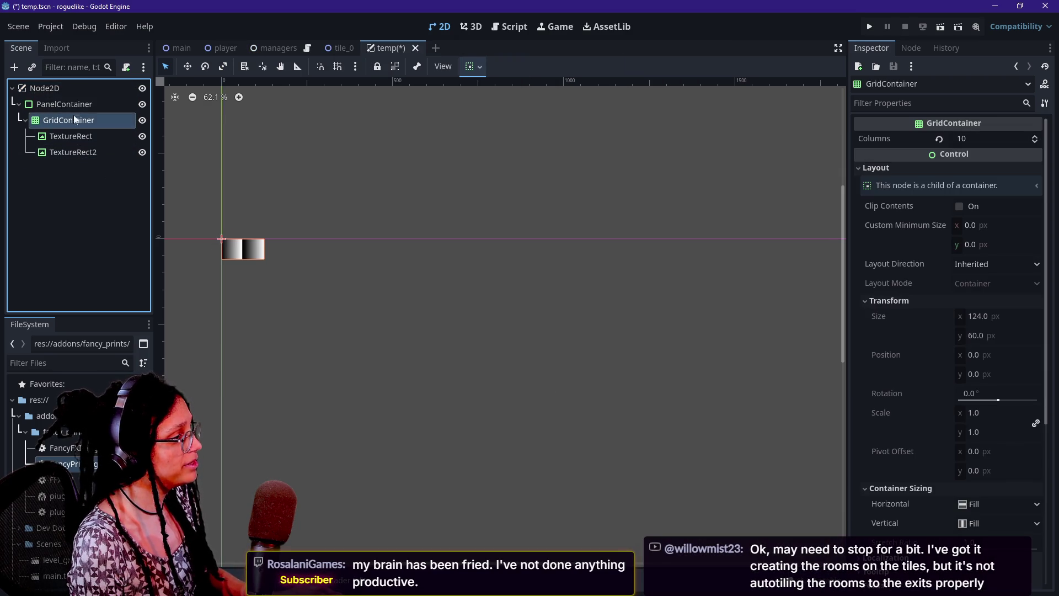
- Set the PanelContainer's anchor preset to Full Rect
left_click(71, 105)
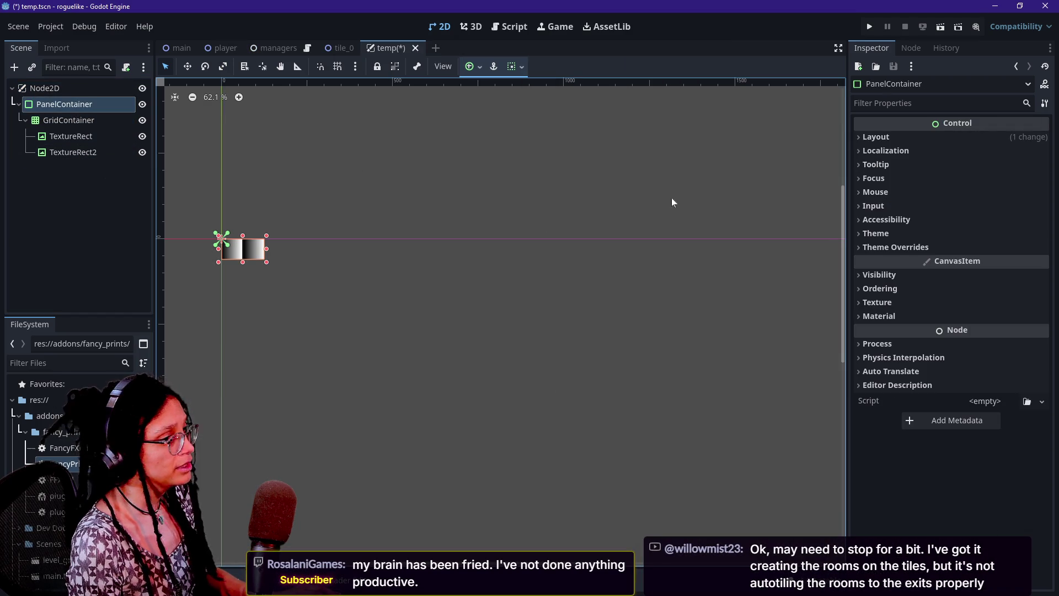
left_click(473, 67)
left_click(499, 133)
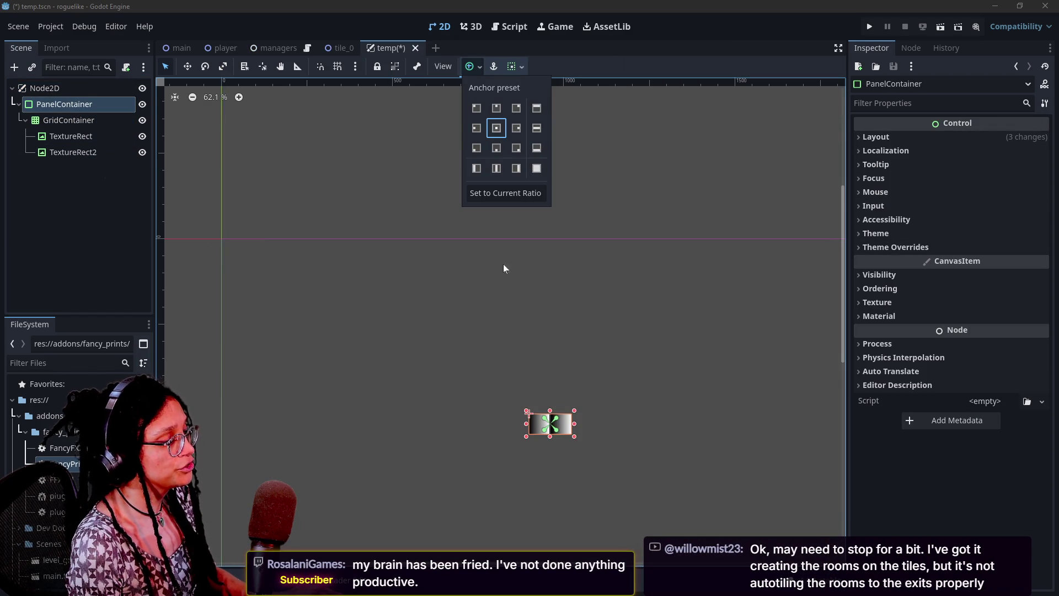
left_click(536, 169)
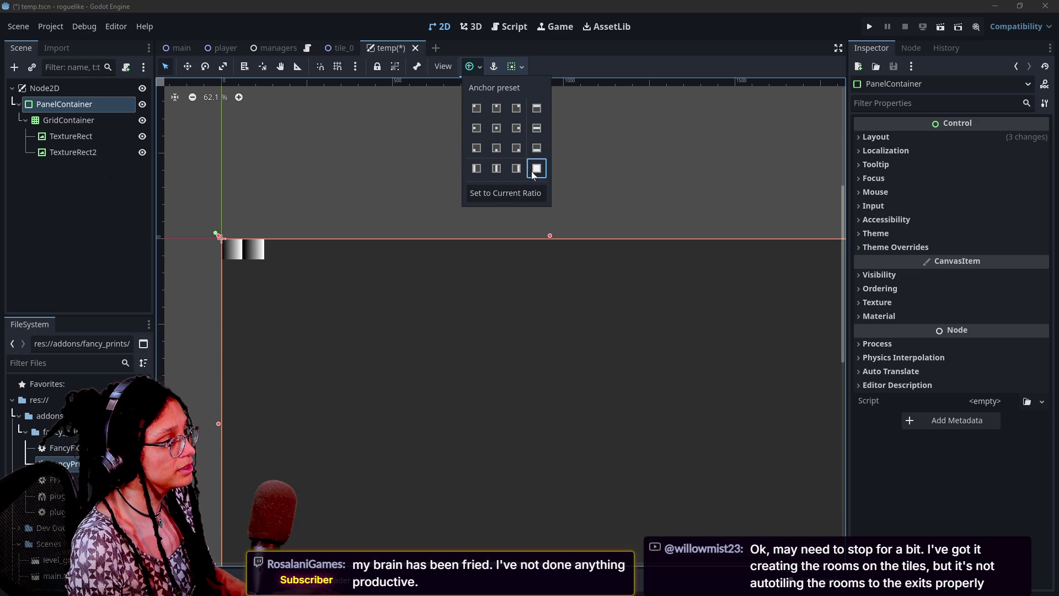
left_click(134, 177)
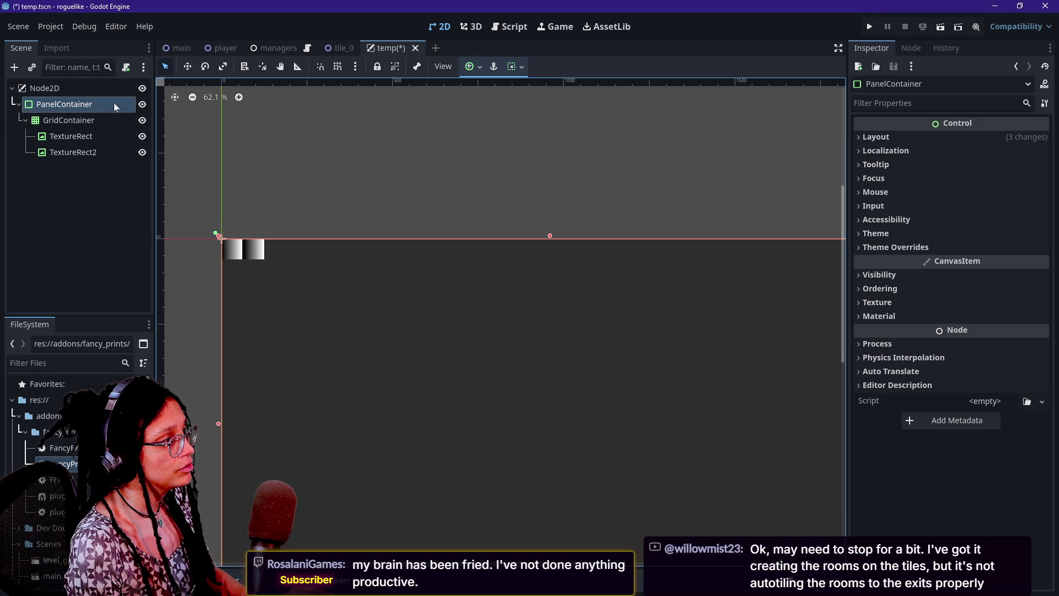
left_click(111, 118)
key("Up")
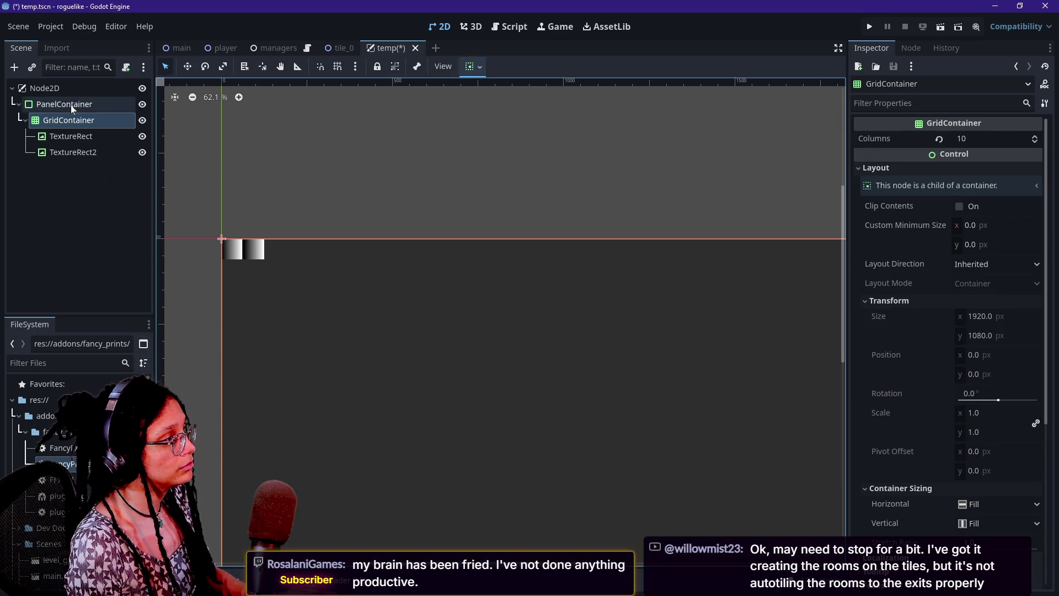
- Expand the PanelContainer's Layout > Container Sizing properties in the Inspector
left_click(907, 136)
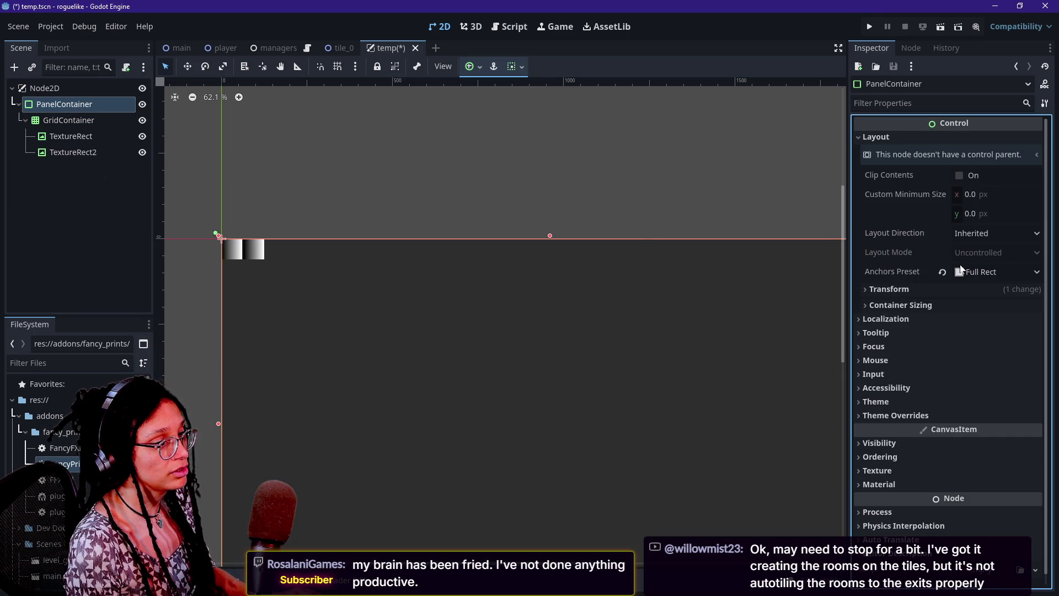
left_click(940, 306)
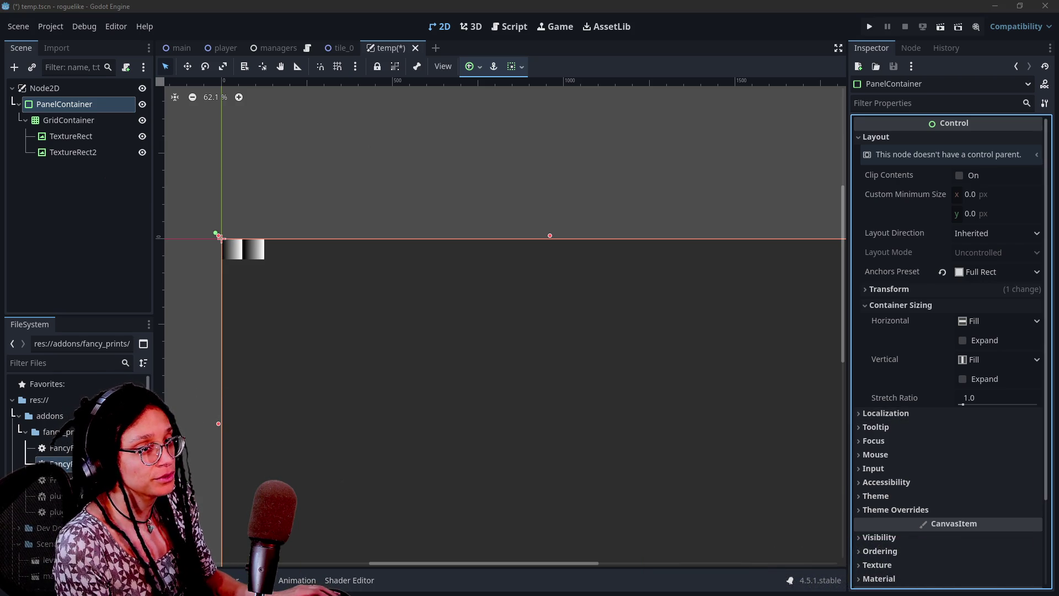
mouse_move(1032, 135)
left_mouse_down()
mouse_move(451, 48)
mouse_move(420, 18)
mouse_move(419, 94)
mouse_move(477, 18)
mouse_move(537, 172)
mouse_move(1058, 172)
left_mouse_up()
scroll(419, 316, "up", 15)
scroll(419, 315, "down", 15)
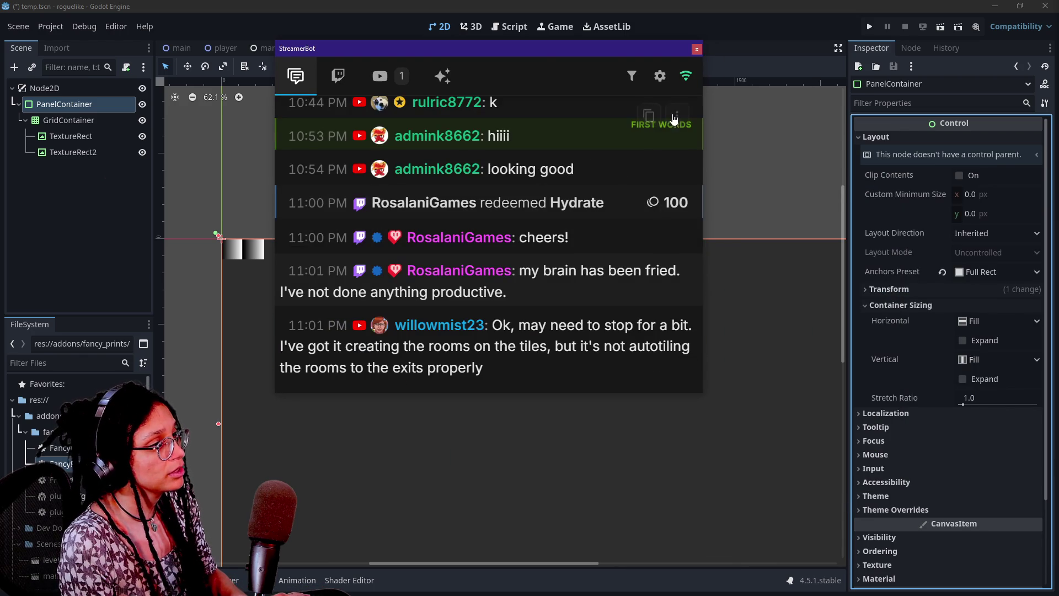
left_click(631, 76)
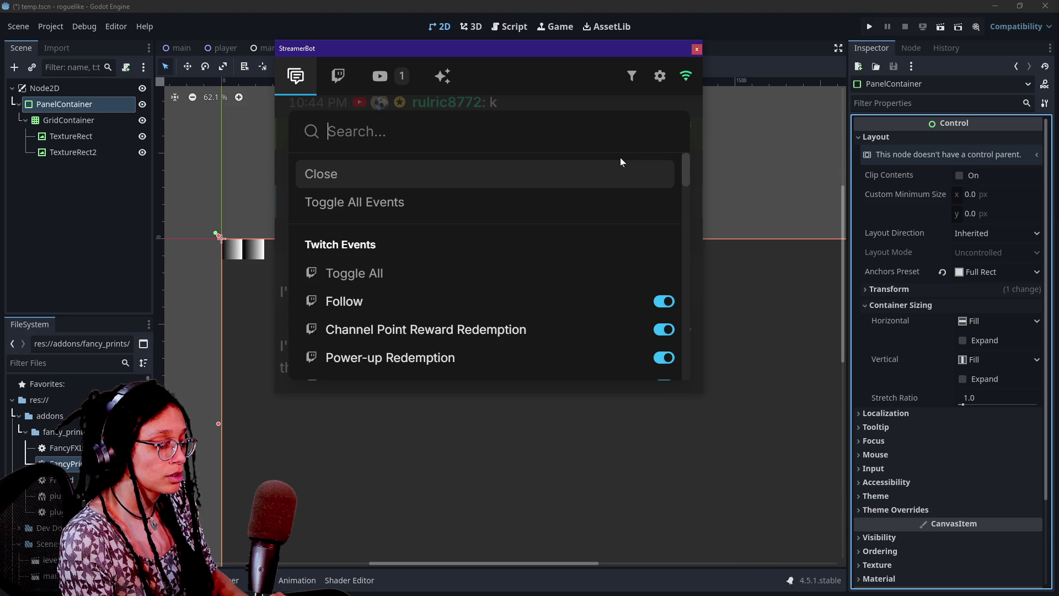
type("willow")
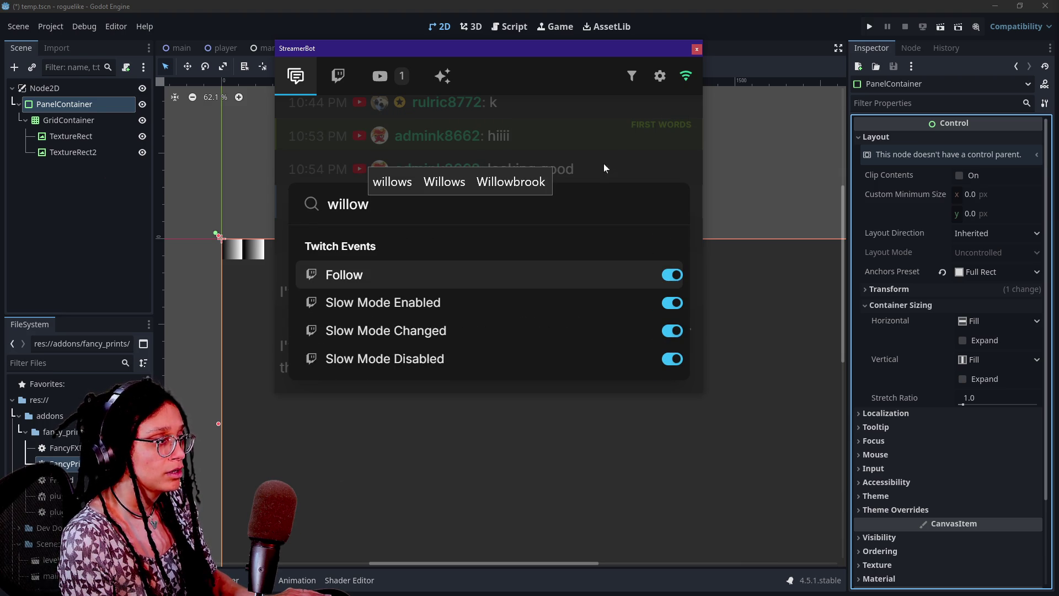
key("BackSpace")
key("BackSpace")
key("BackSpace")
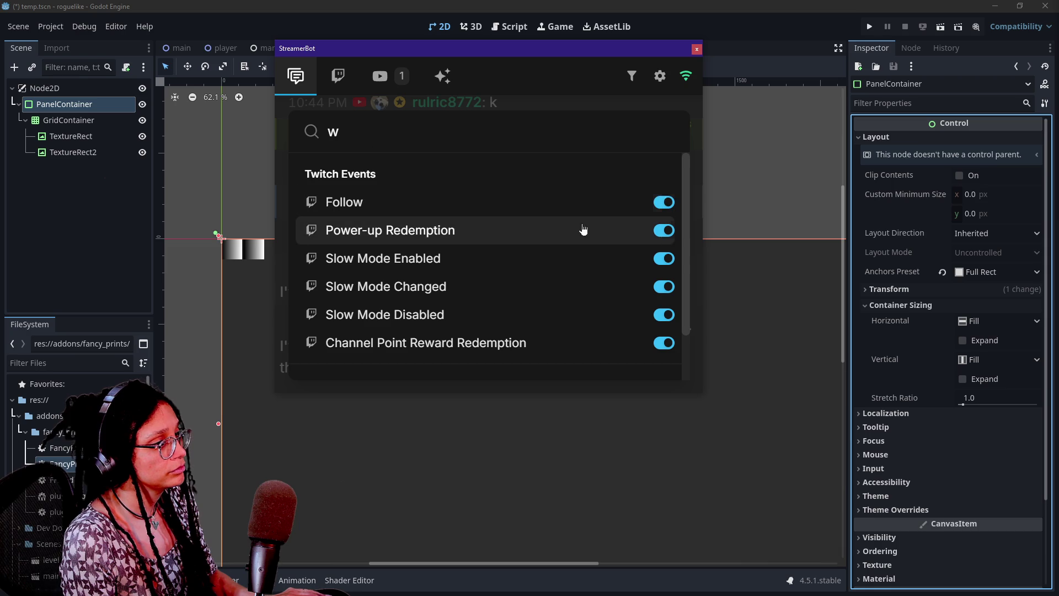
key("Escape")
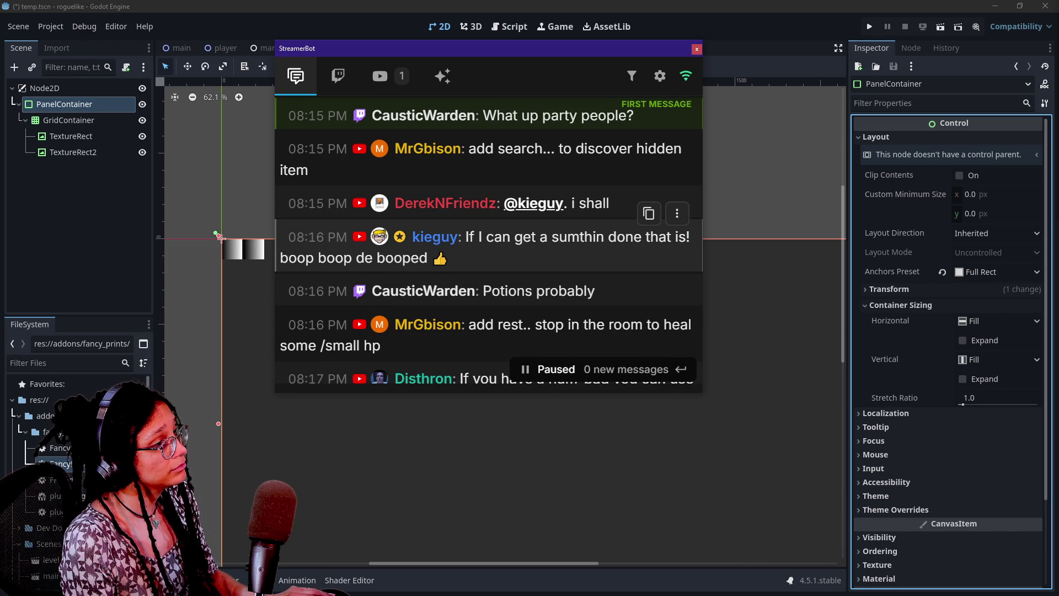
scroll(492, 229, "down", 10)
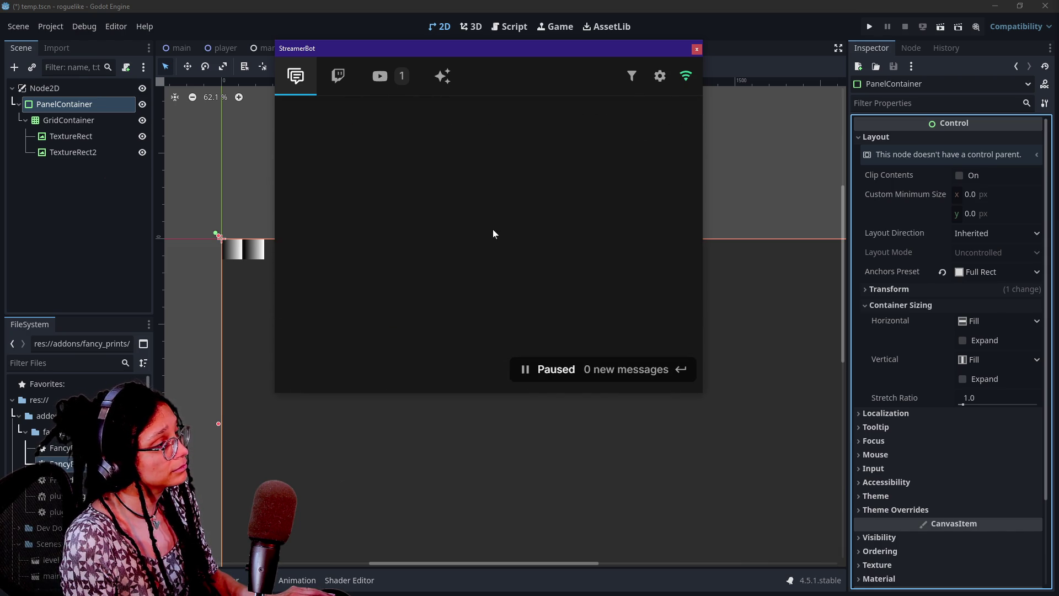
scroll(493, 234, "up", 10)
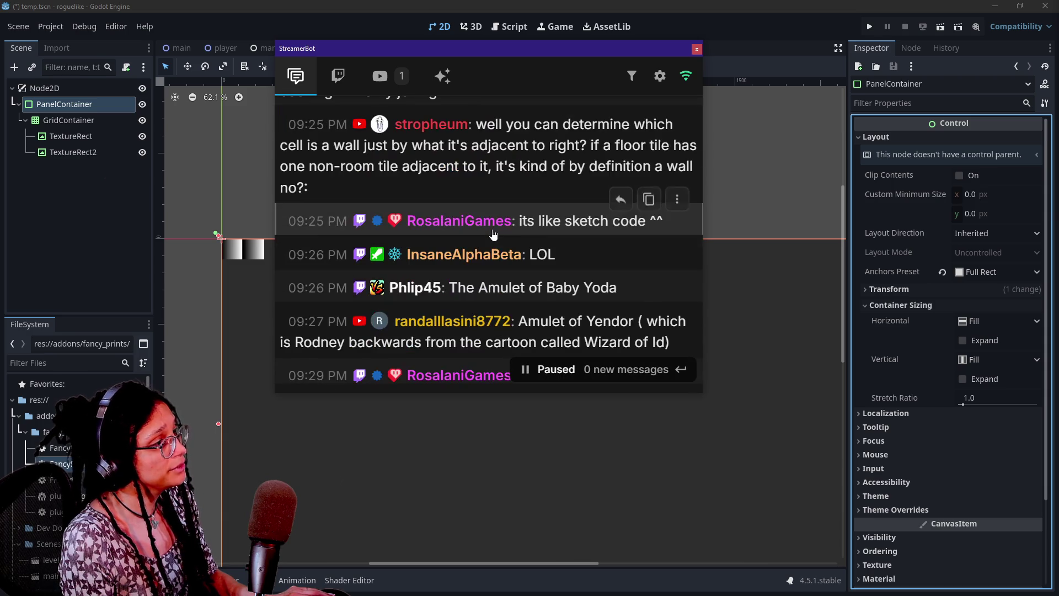
scroll(494, 235, "up", 8)
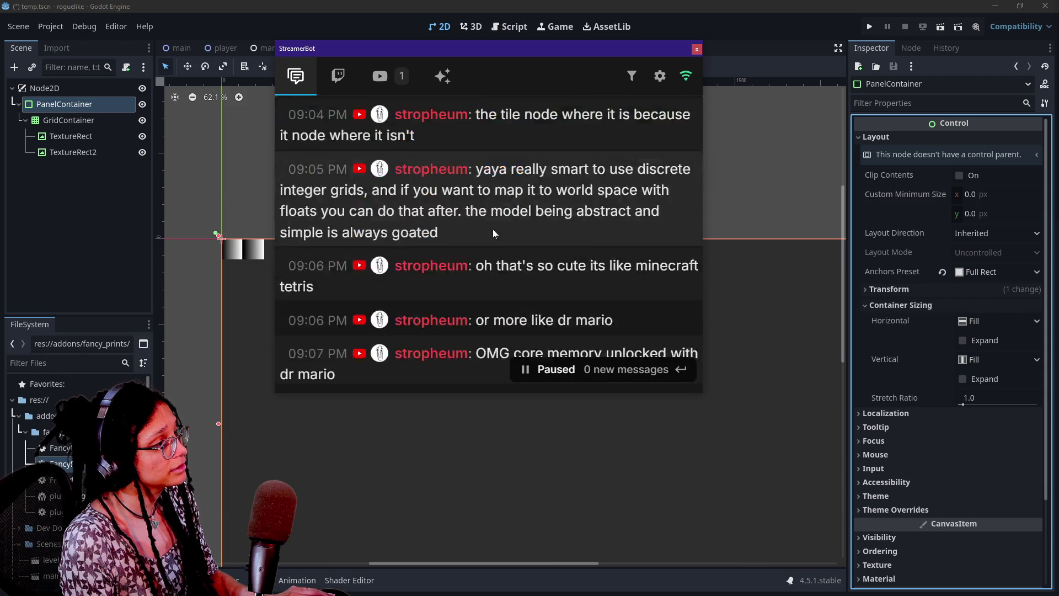
scroll(493, 235, "down", 4)
scroll(489, 237, "up", 8)
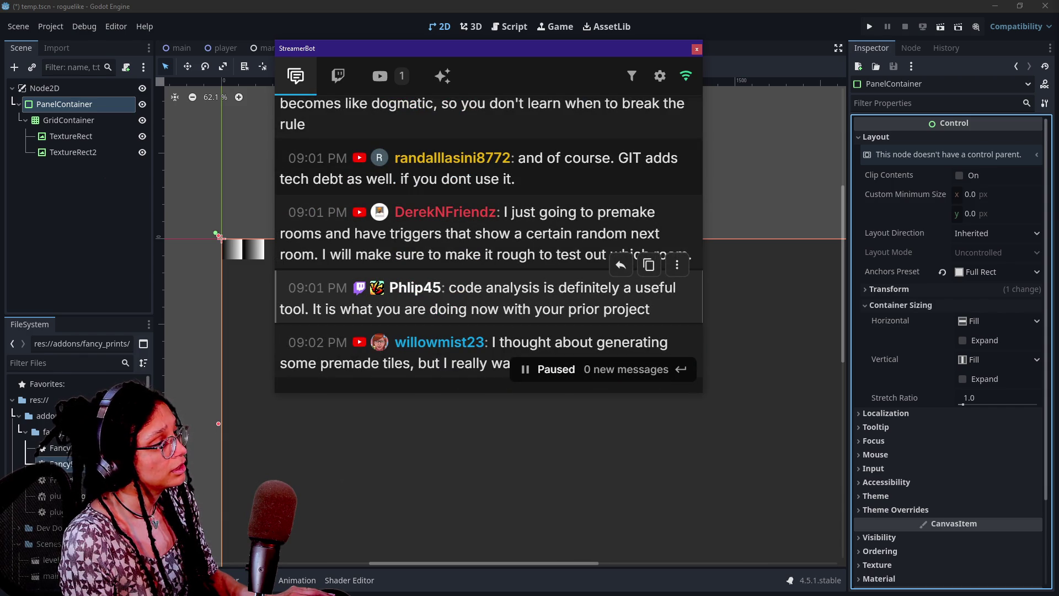
scroll(489, 265, "down", 2)
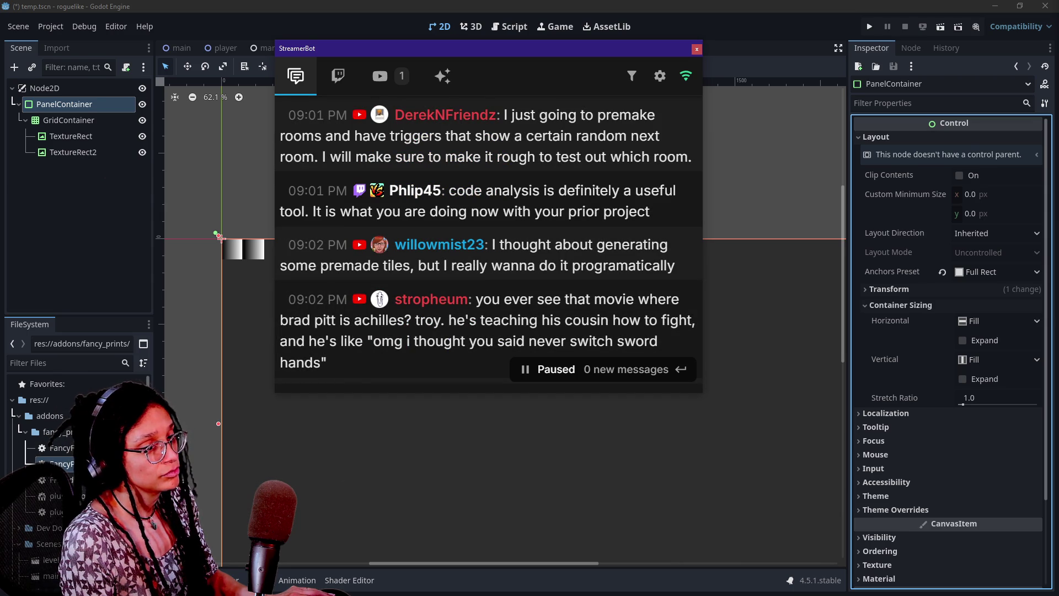
scroll(444, 231, "down", 6)
scroll(443, 232, "down", 15)
scroll(443, 234, "down", 20)
scroll(444, 236, "down", 20)
scroll(445, 236, "down", 15)
- Move the chat window off-screen and open the Discord channel from a new browser tab
mouse_move(376, 64)
left_mouse_down()
mouse_move(828, 134)
mouse_move(1058, 132)
left_mouse_up()
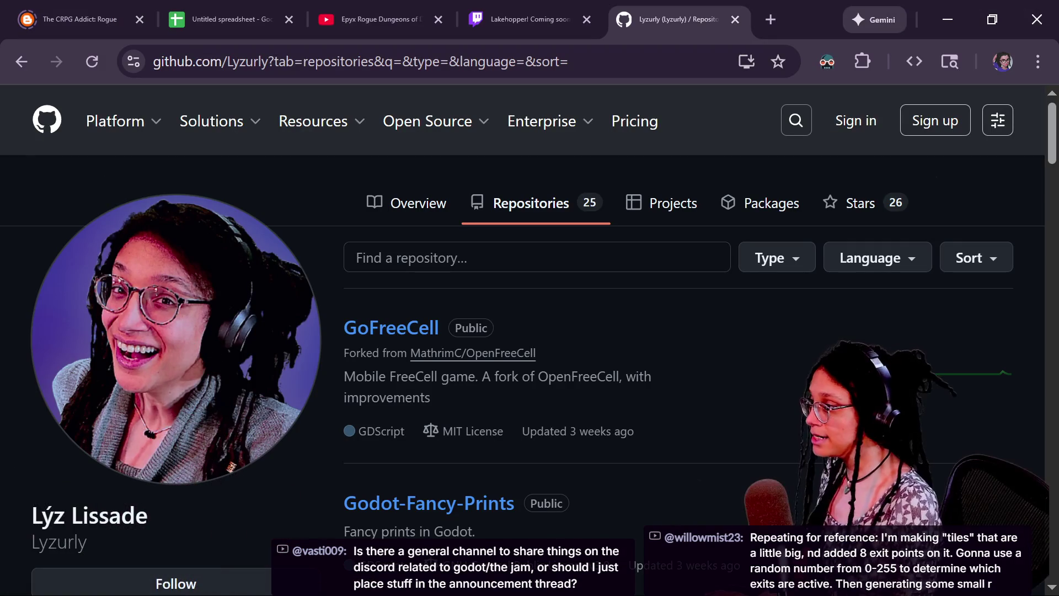
left_click(770, 23)
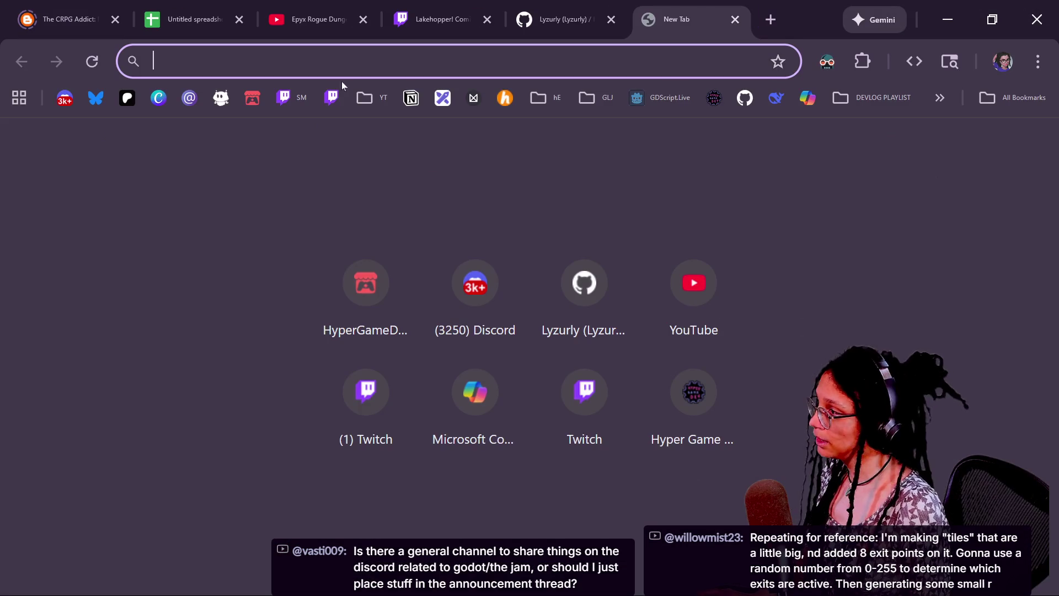
left_click(65, 96)
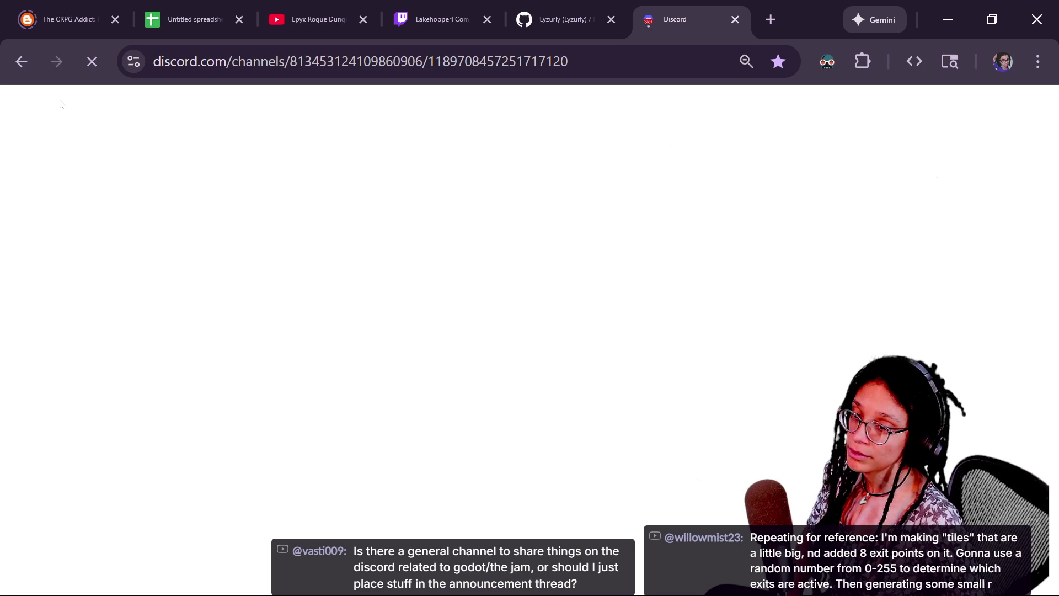
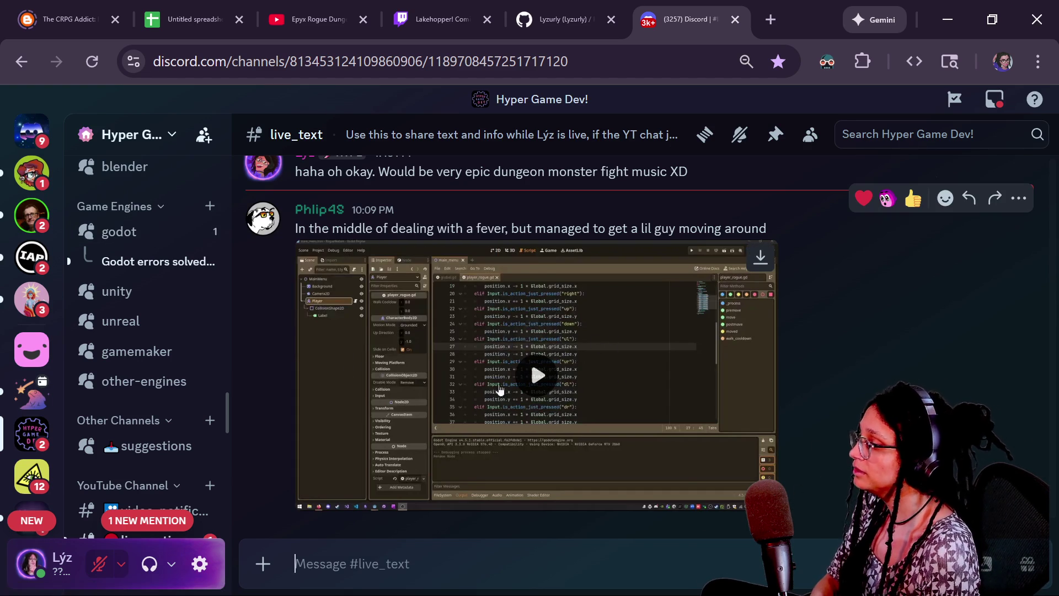
- Play the member's 15-second Godot clip in the live_text channel and view it full screen
left_click(397, 485)
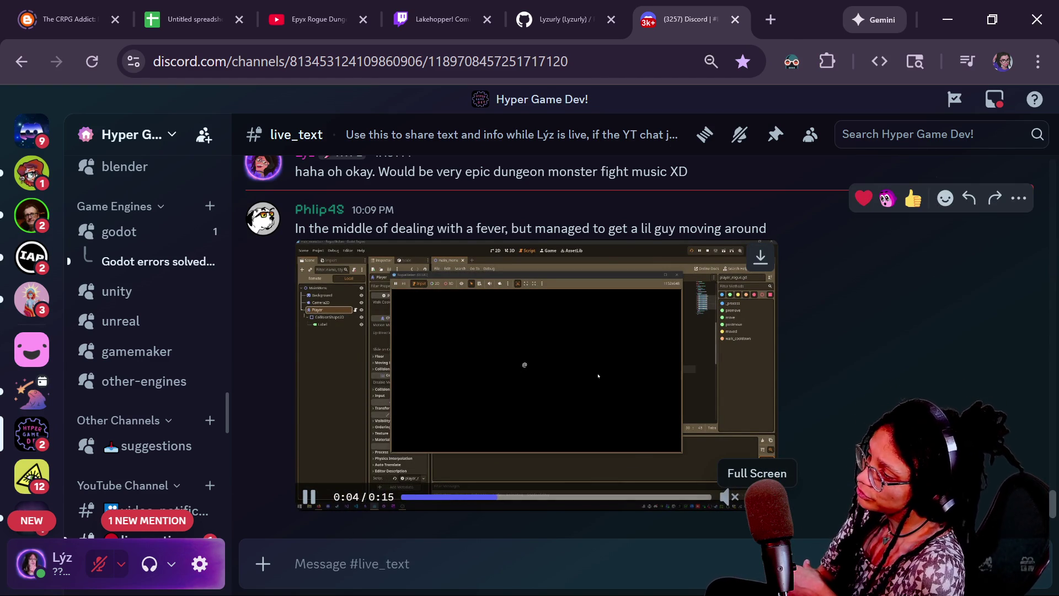
left_click(757, 496)
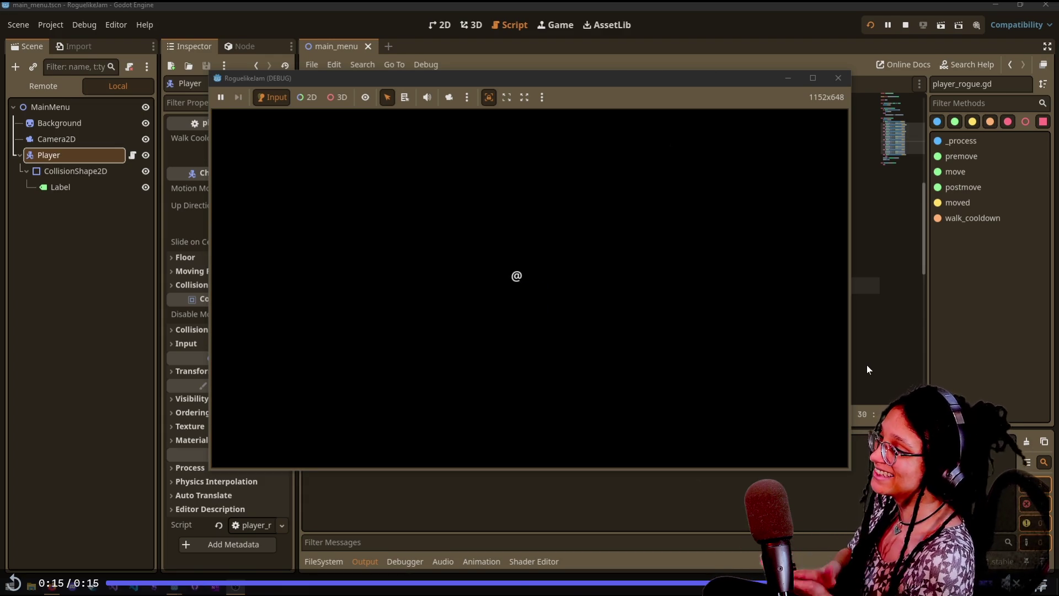
- Replay the Godot clip, restarting it from 0:00 twice
left_click(457, 350)
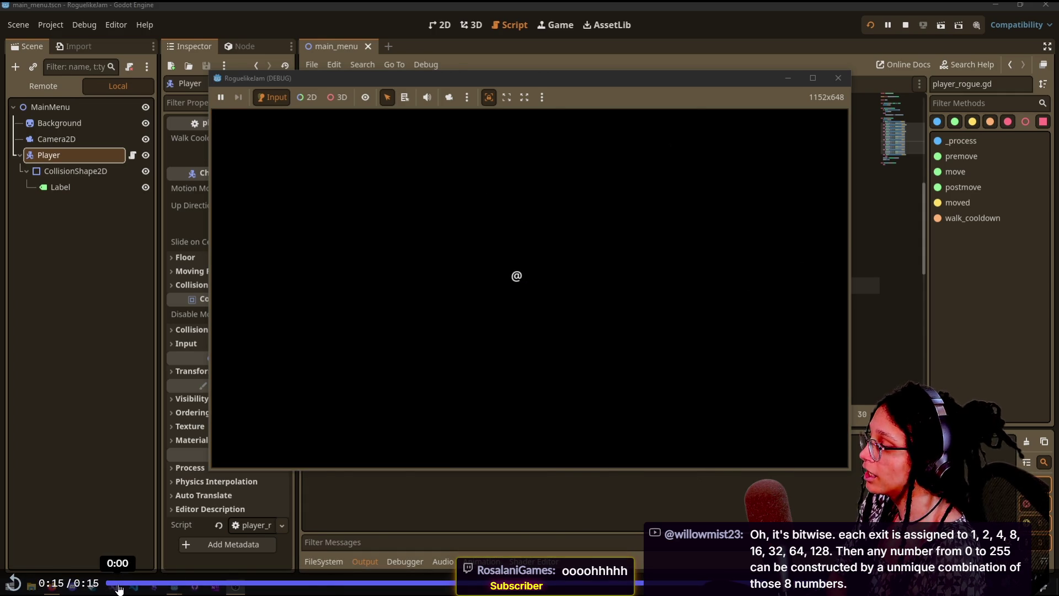
left_click(117, 583)
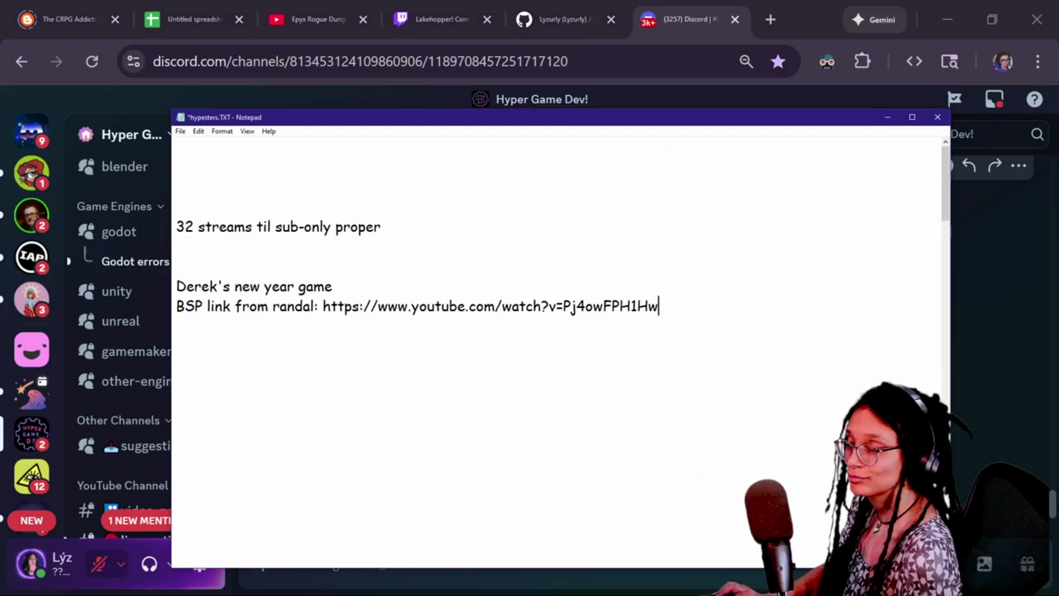
- Select the YouTube BSP link on its line in hypesters.TXT
left_click_drag(177, 286, 332, 286)
left_click(441, 305)
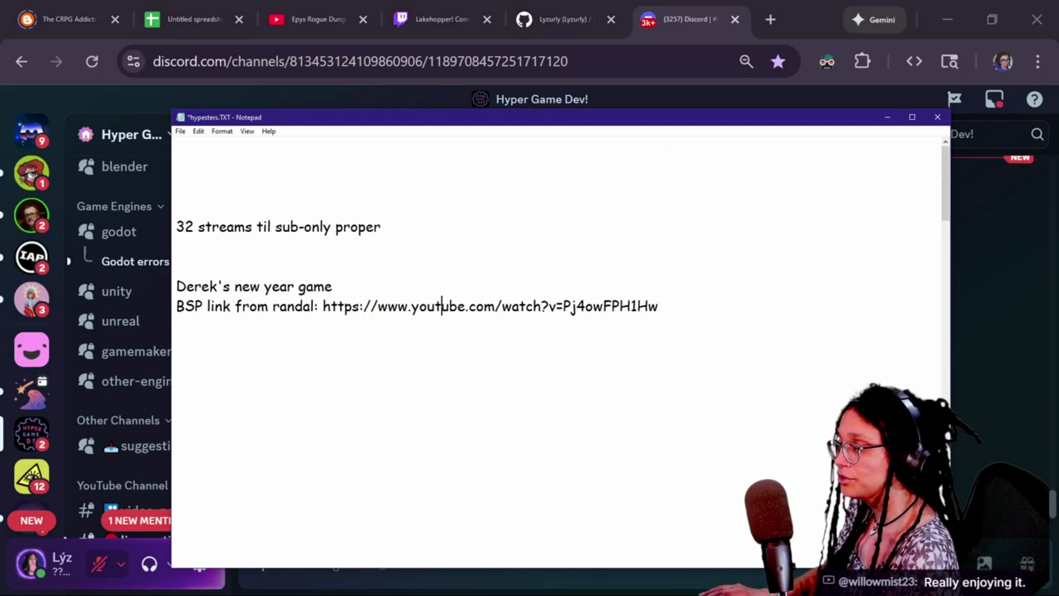
left_click_drag(659, 305, 176, 286)
left_click(280, 286)
left_click_drag(322, 305, 659, 306)
key("ctrl+c")
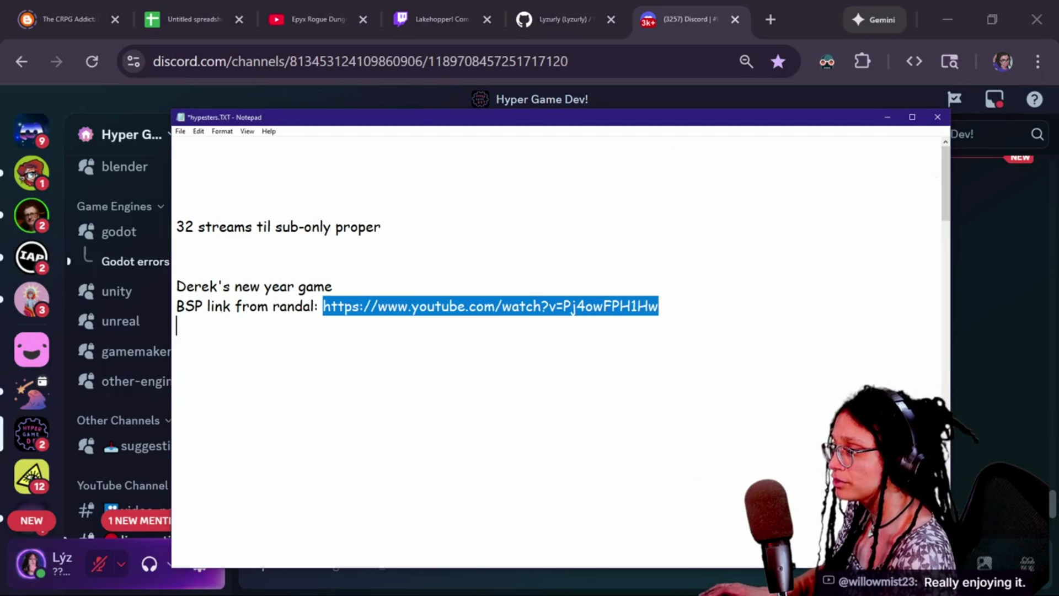
- Load the copied BSP video link in a new Chrome tab
left_click(779, 25)
key("ctrl+v")
type("\\")
key("Return")
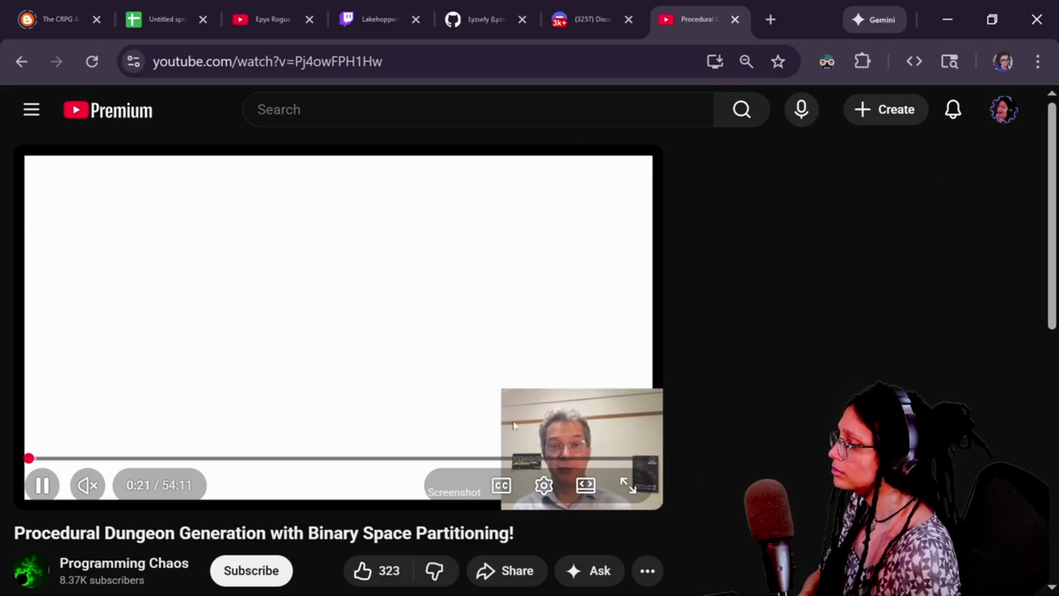
- Turn on captions and skip ahead to the coloured dungeon part of the video
left_click(500, 486)
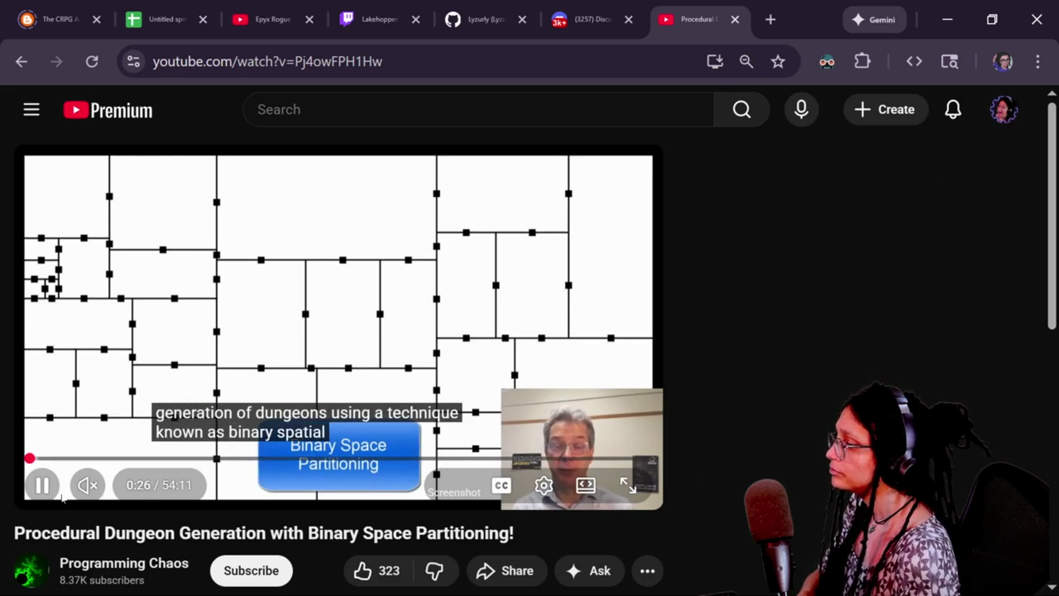
key("Right")
key("Right")
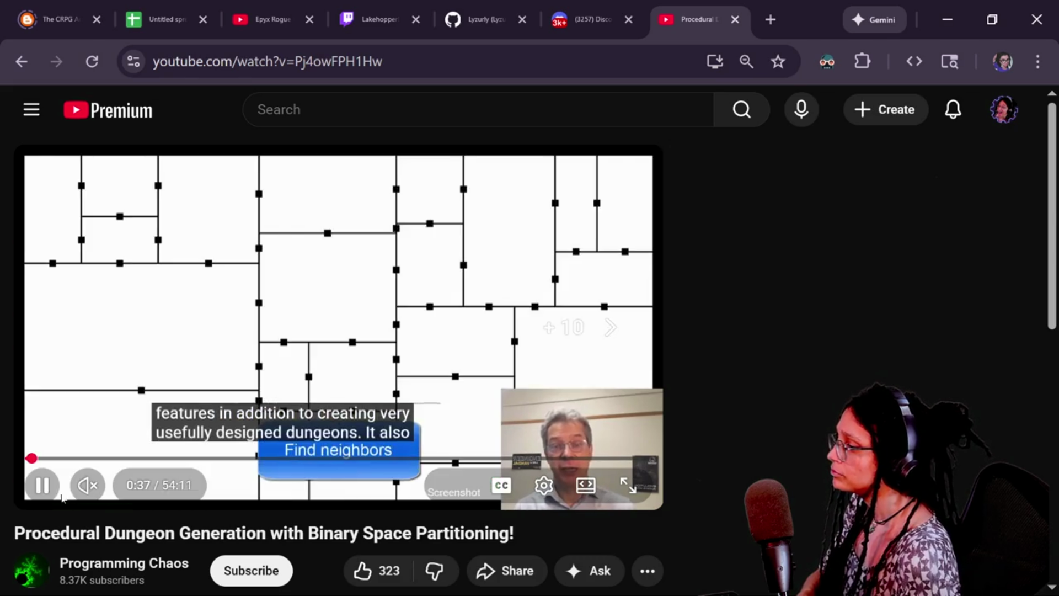
key("Right")
key("Right")
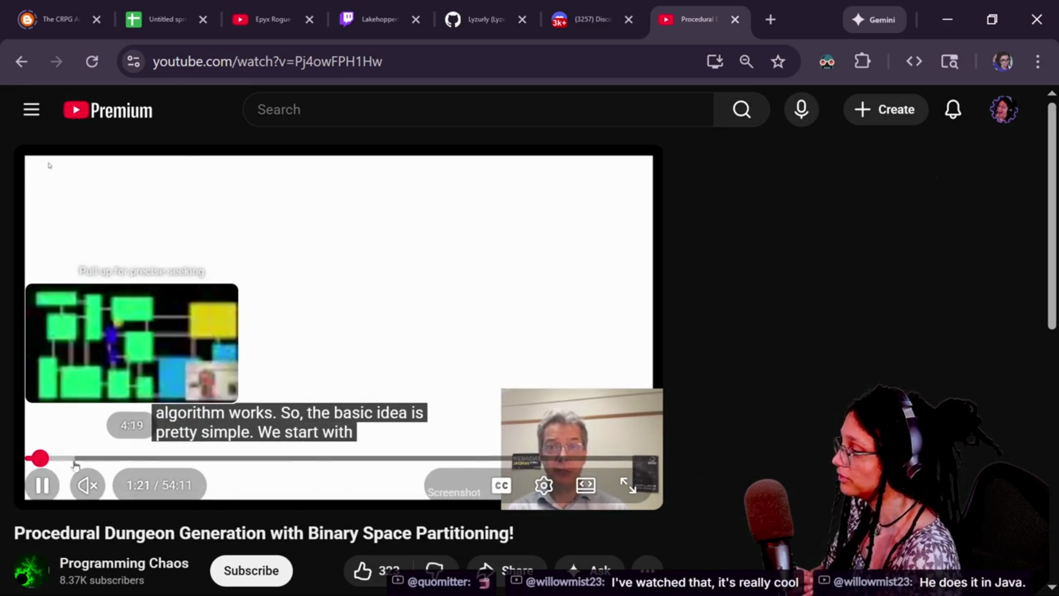
left_click(73, 459)
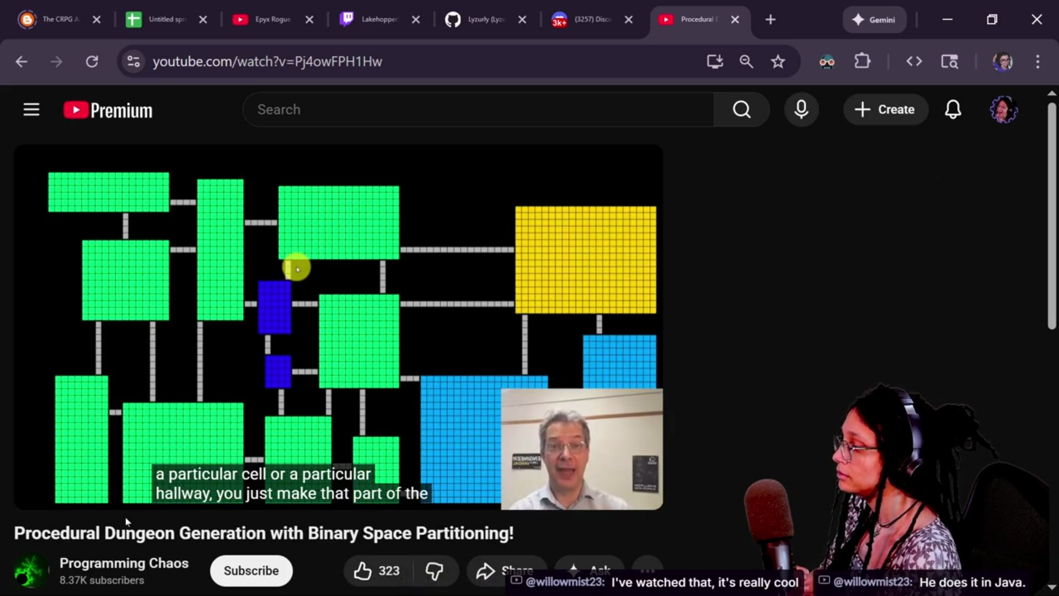
scroll(132, 518, "down", 3)
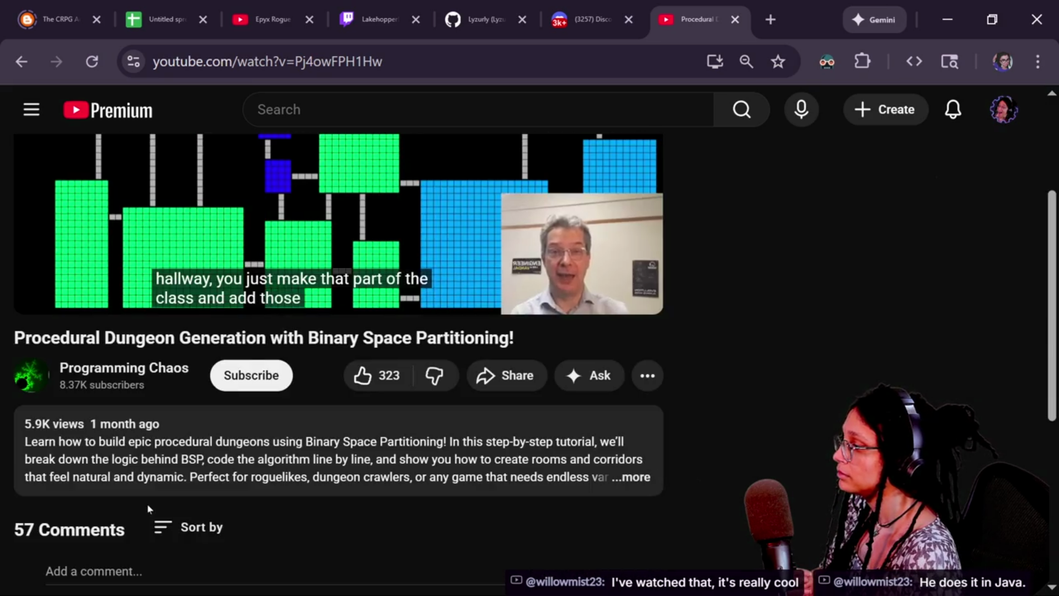
scroll(147, 508, "up", 3)
scroll(147, 506, "down", 5)
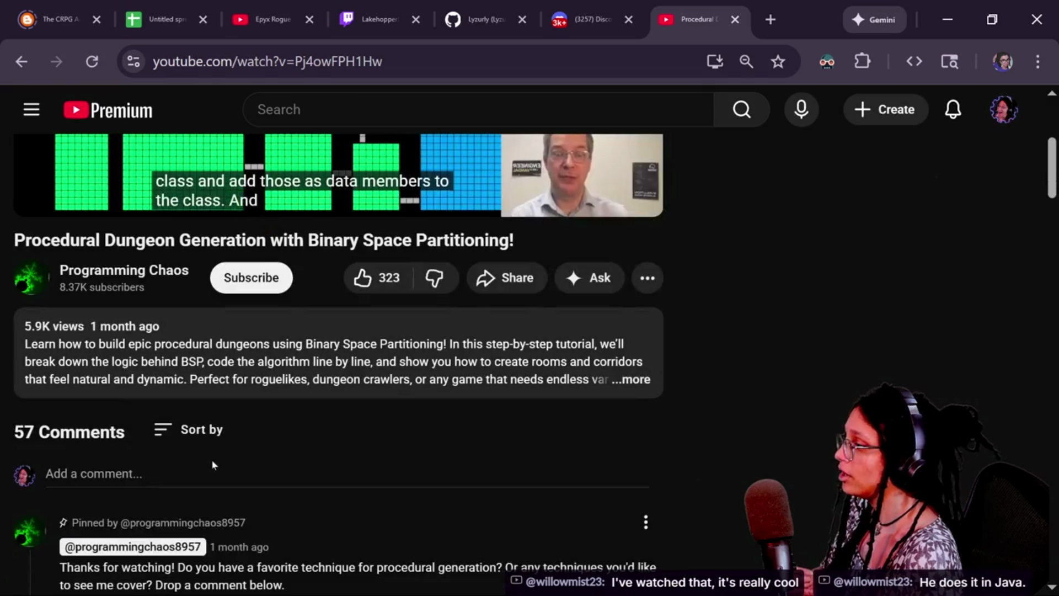
scroll(212, 464, "up", 5)
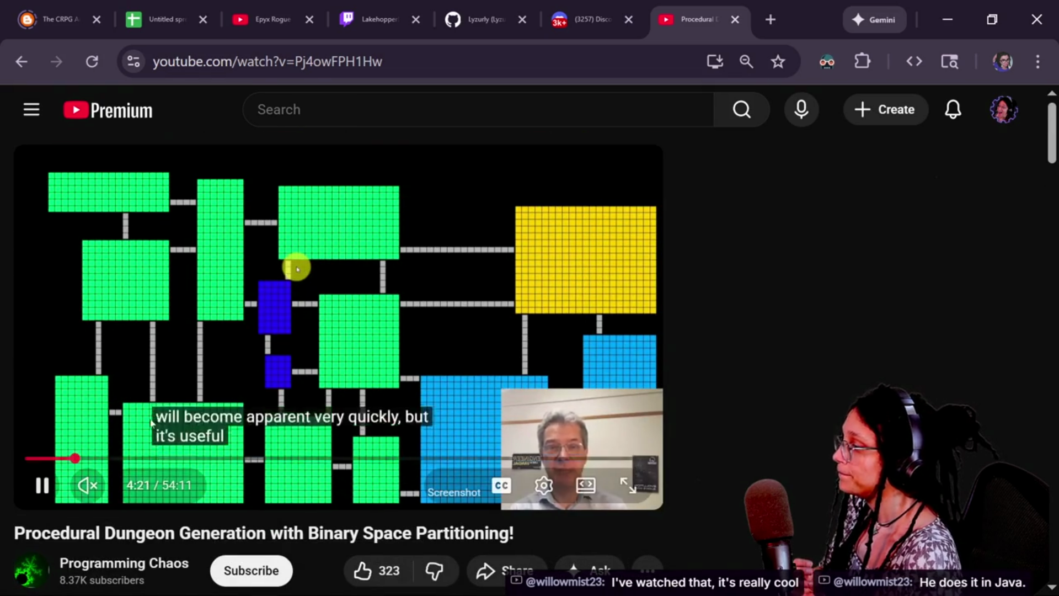
- Skip ahead to about 20:09, subscribe to Programming Chaos, and pause the video
key("Right")
key("Right")
key("Right")
left_click(104, 458)
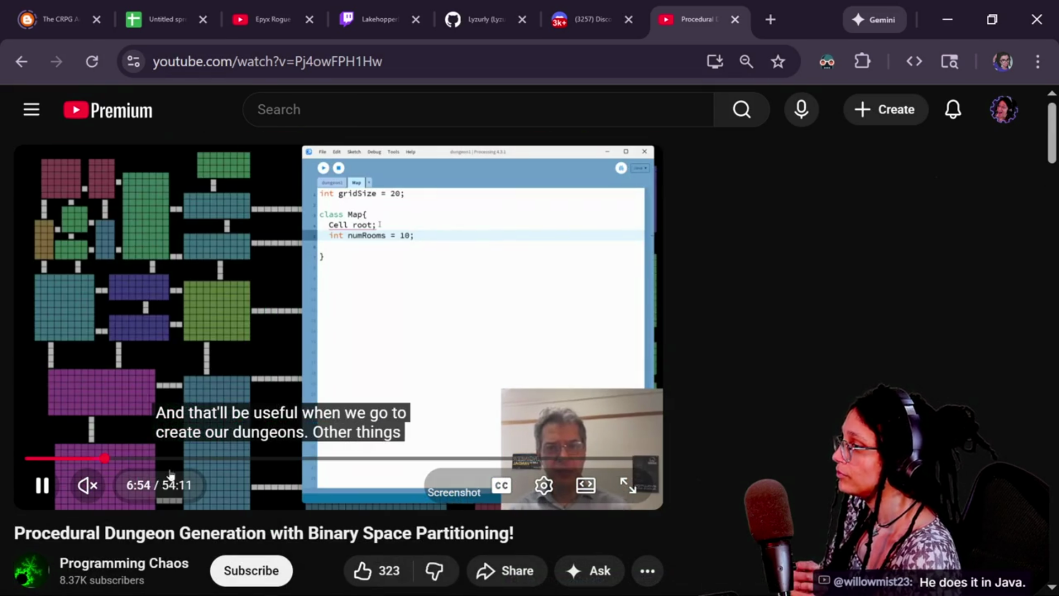
left_click(168, 458)
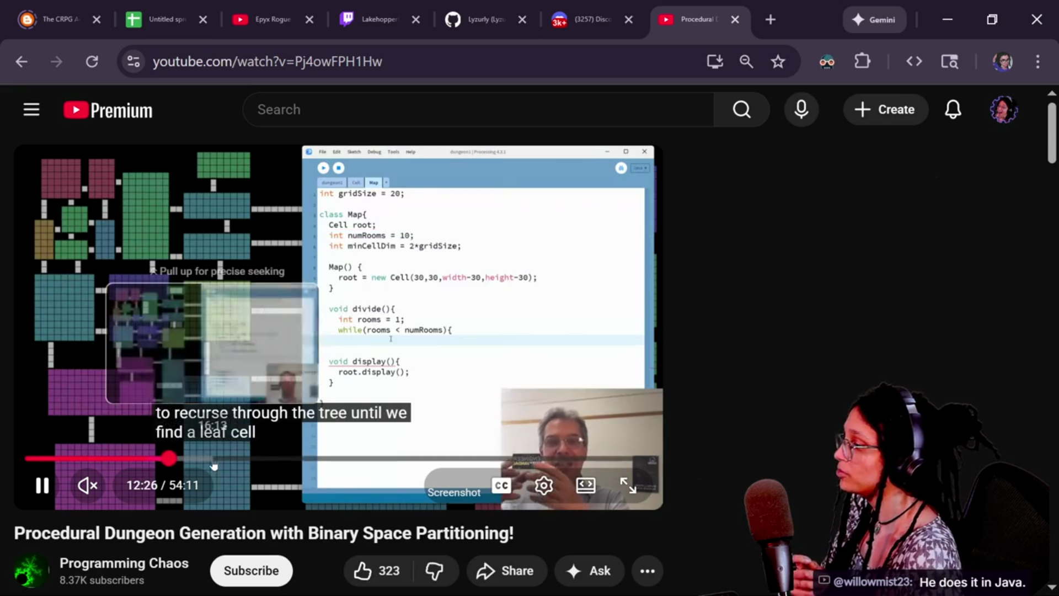
left_click(220, 459)
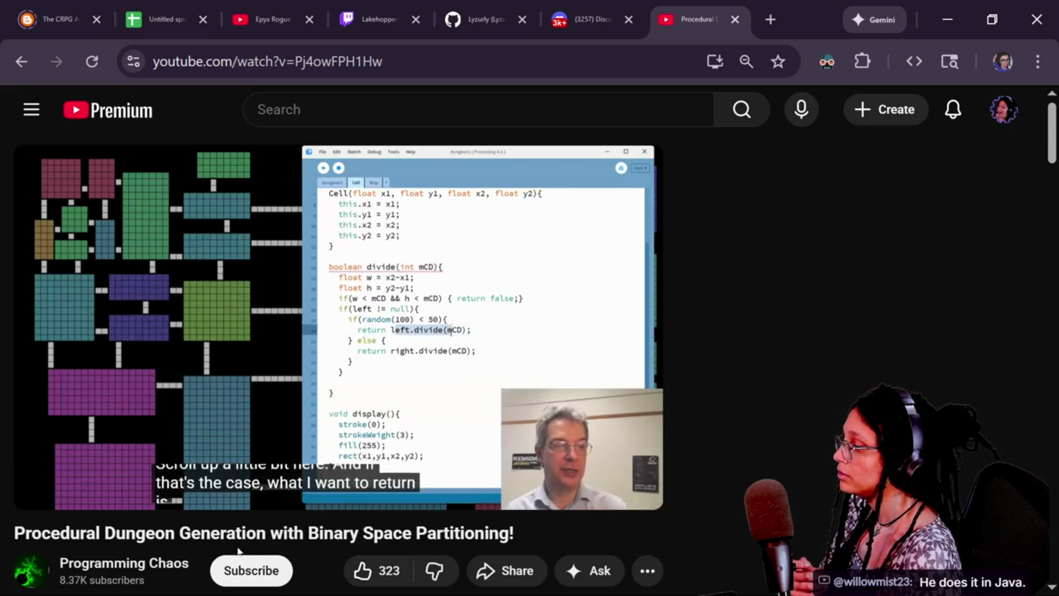
left_click(240, 566)
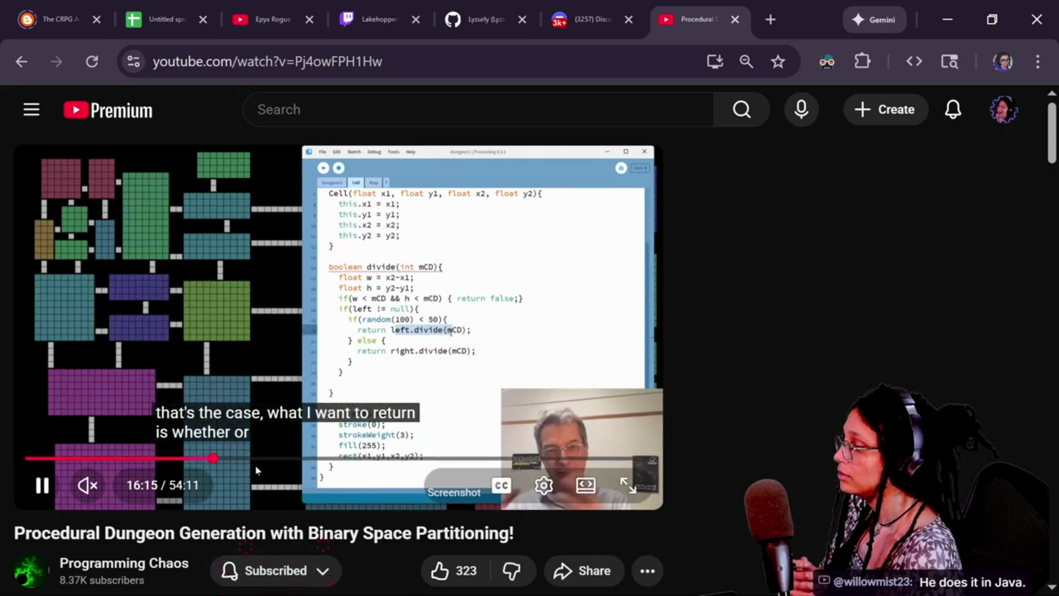
left_click(257, 458)
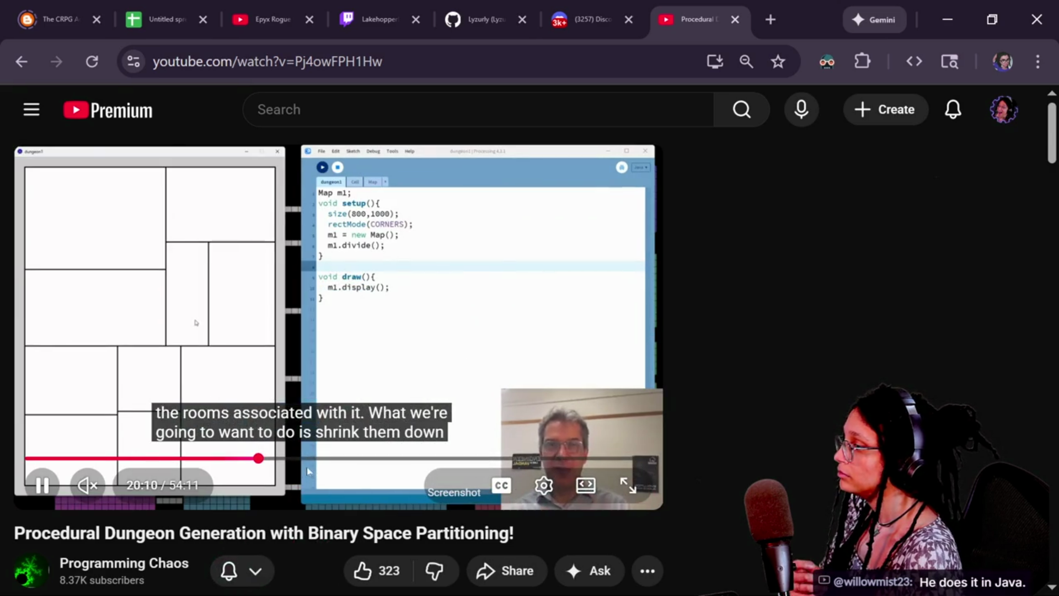
left_click(284, 274)
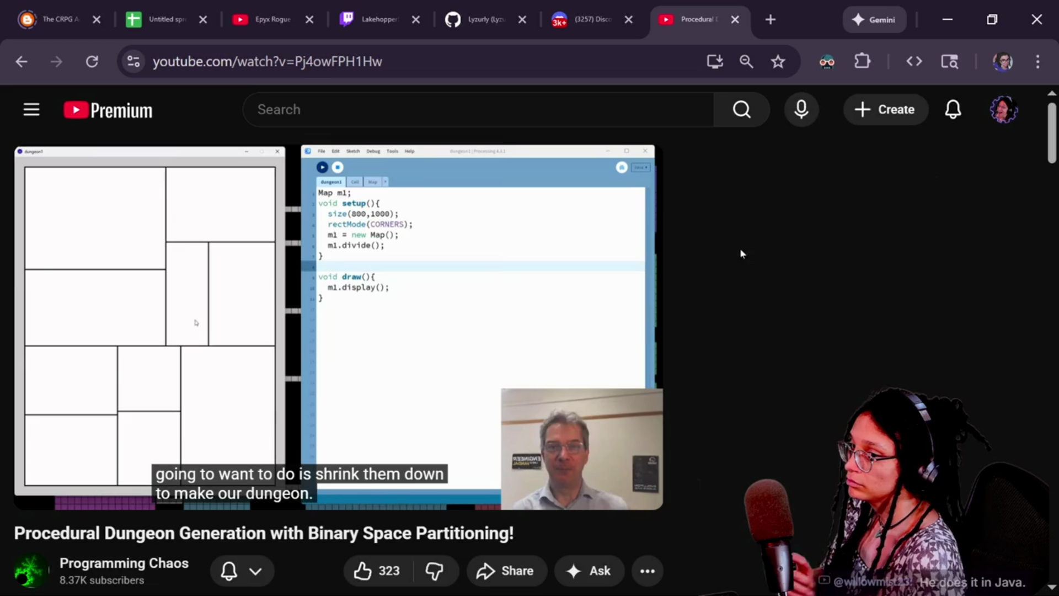
- Delete the BSP link line from hypesters.TXT in Notepad
key("alt+Tab")
left_click_drag(176, 226, 381, 226)
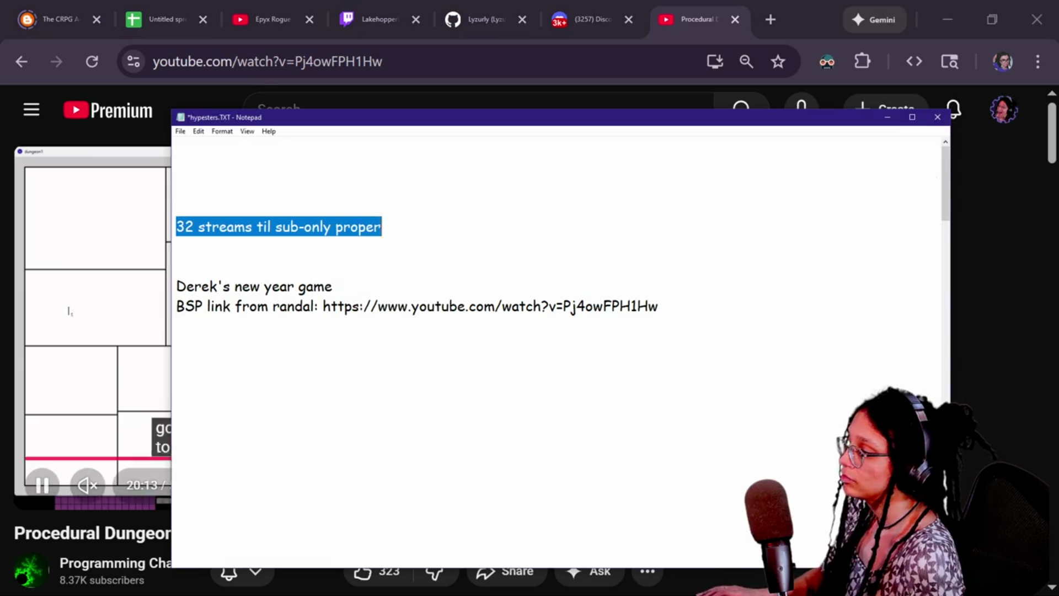
key("alt+Tab")
key("alt+Tab")
left_click_drag(176, 306, 659, 306)
key("BackSpace")
key("BackSpace")
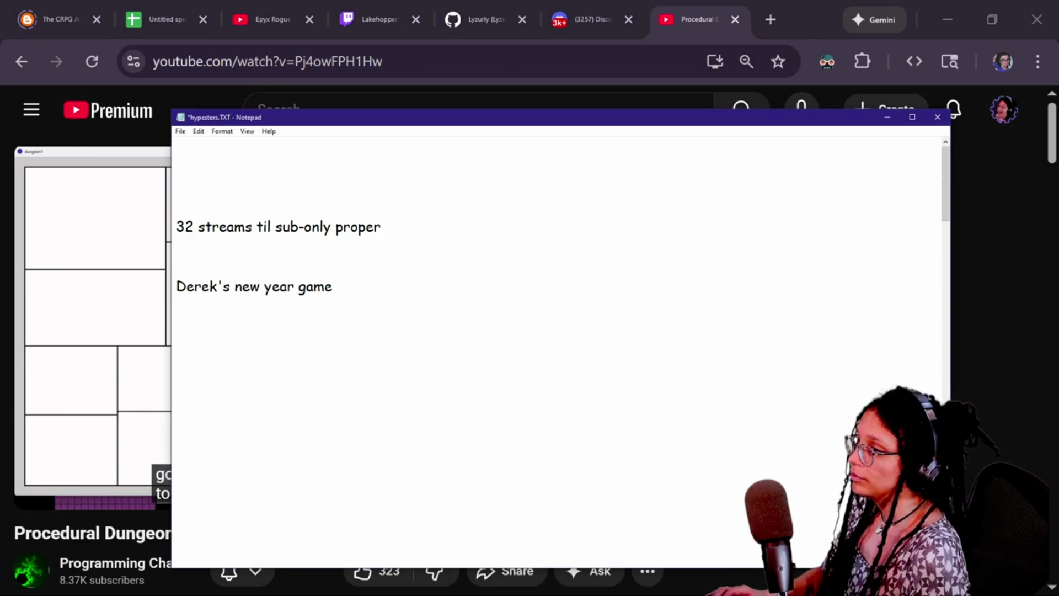
- Select and deselect the notes text, leaving the caret on the empty line above
key("ctrl+a")
left_click(176, 344)
key("ctrl+a")
left_click(177, 345)
left_click_drag(176, 266, 333, 286)
left_click(177, 266)
left_click_drag(176, 266, 333, 286)
left_click(177, 266)
left_click(333, 286)
mouse_move(176, 266)
left_mouse_down()
mouse_move(333, 286)
mouse_move(177, 266)
left_mouse_up()
left_click(176, 266)
- Bring the YouTube page forward, return to the notes, then switch to Godot's temp scene
left_click(963, 257)
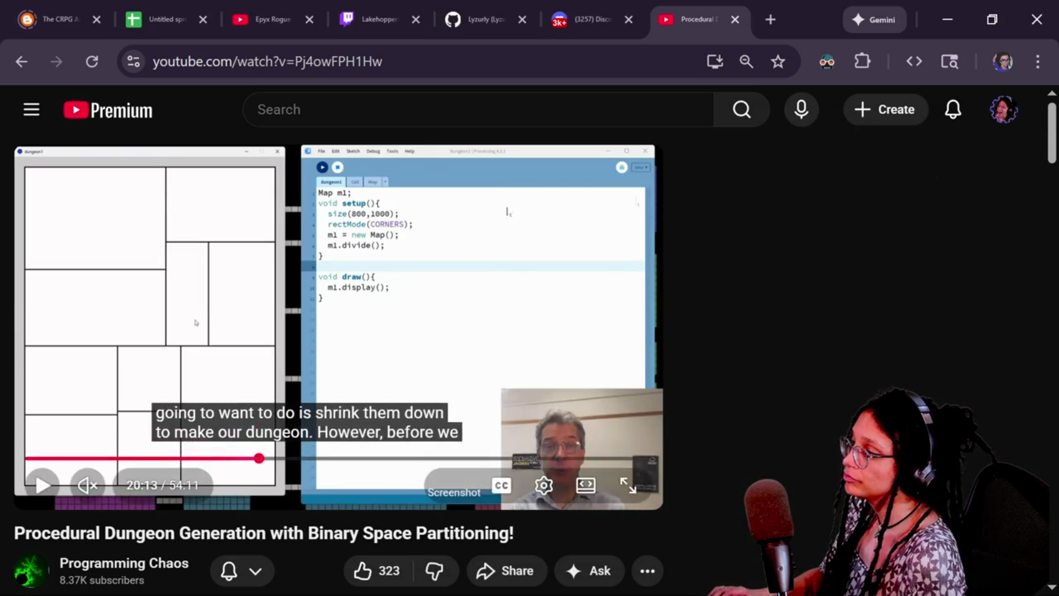
key("alt+Tab")
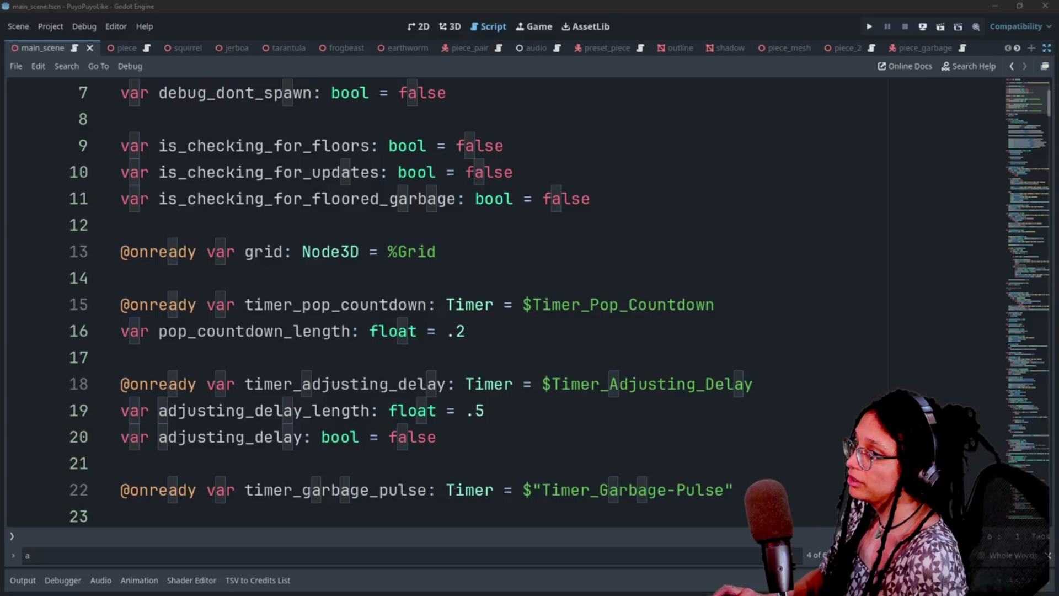
left_click(437, 304)
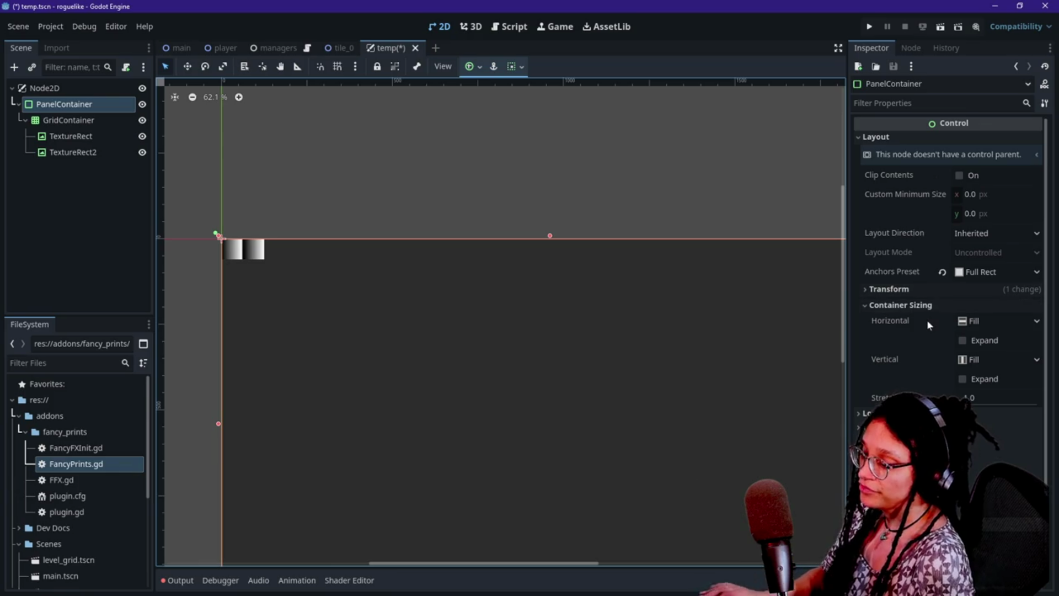
- Set the PanelContainer width to 1620 in its transform settings
scroll(926, 320, "down", 3)
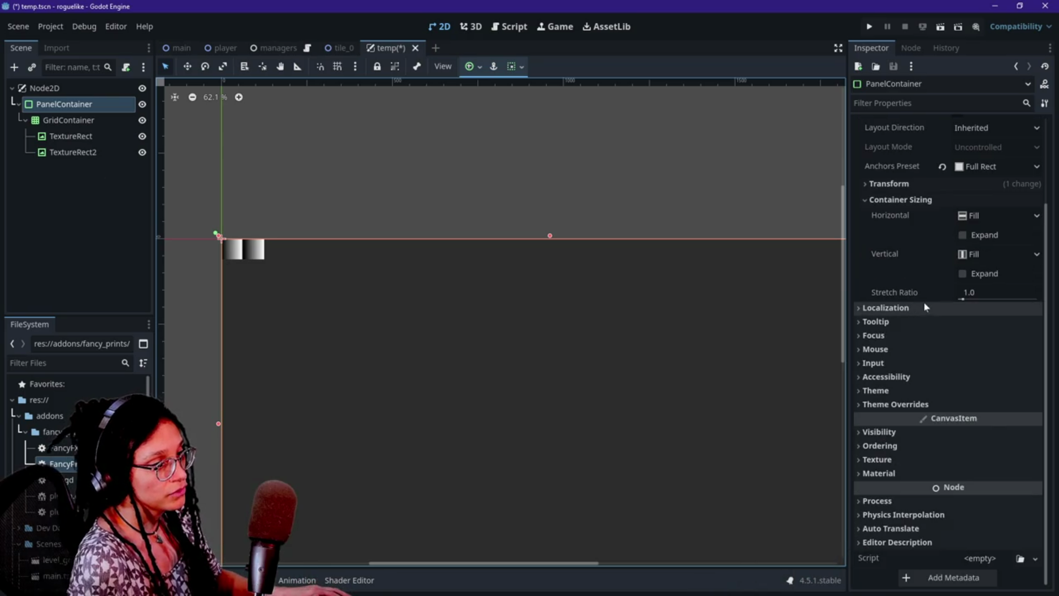
left_click(915, 182)
left_click(992, 199)
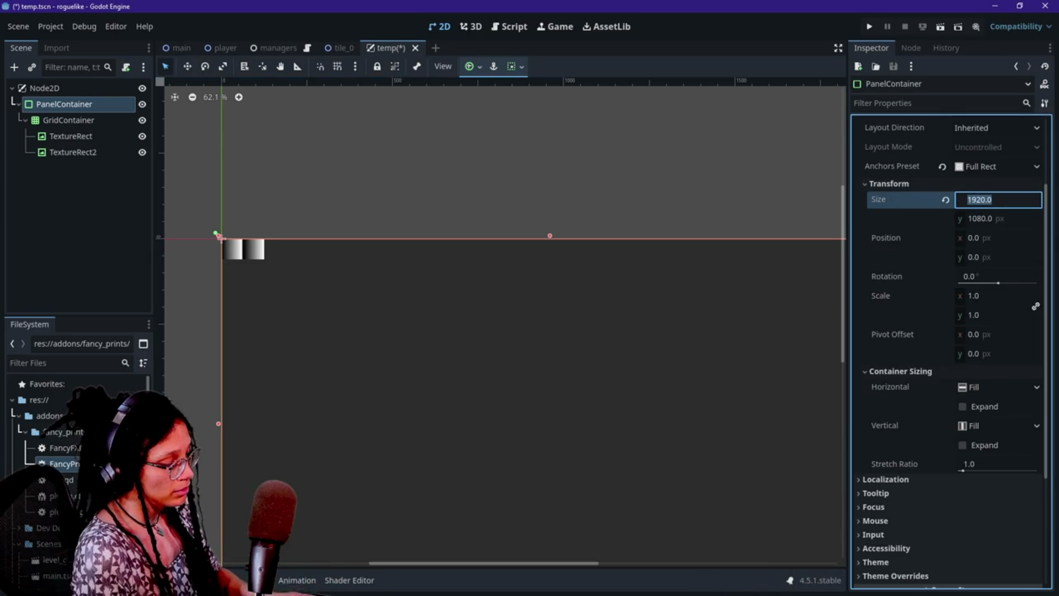
key("Tab")
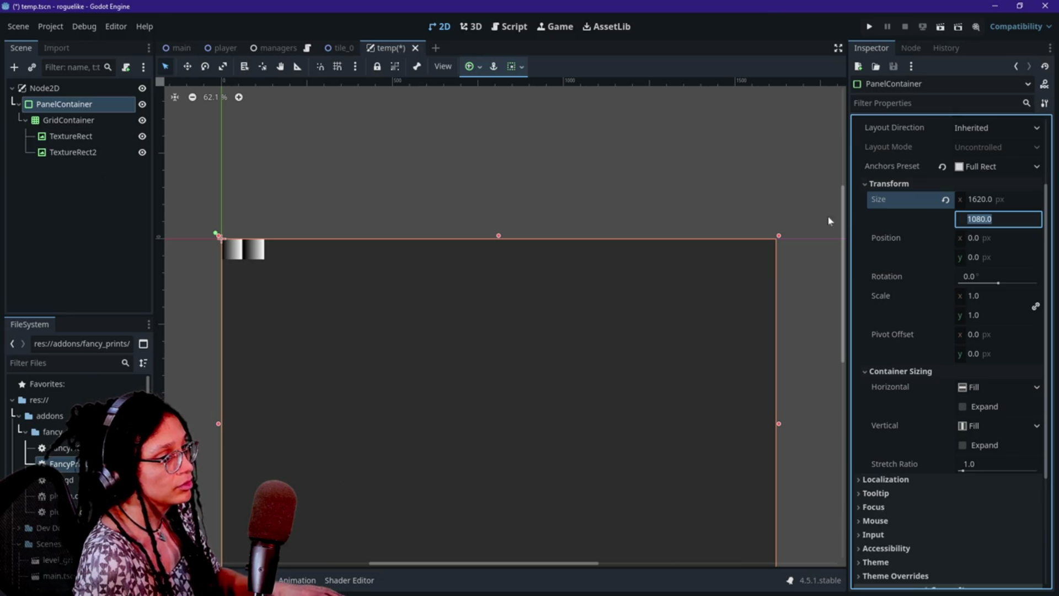
scroll(746, 181, "down", 3)
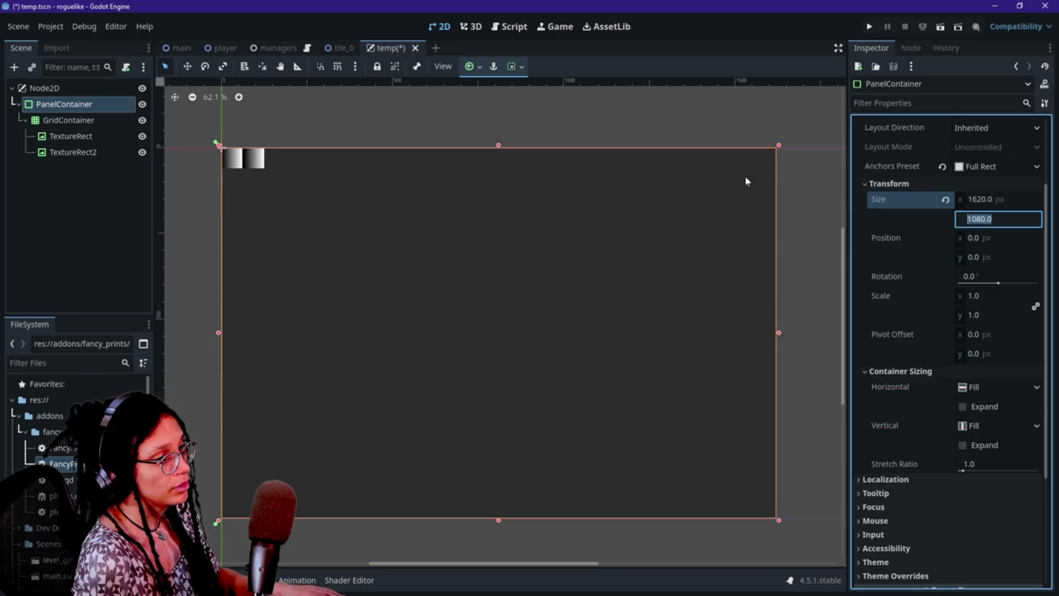
- Try Center and Center Top anchor presets on the PanelContainer, undoing each
left_click(991, 166)
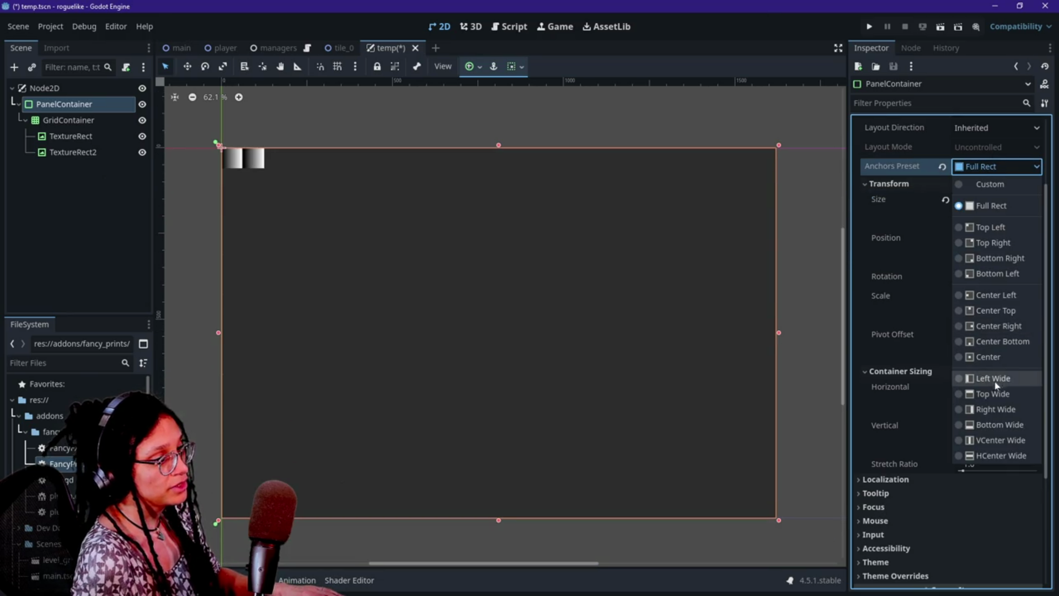
left_click(987, 356)
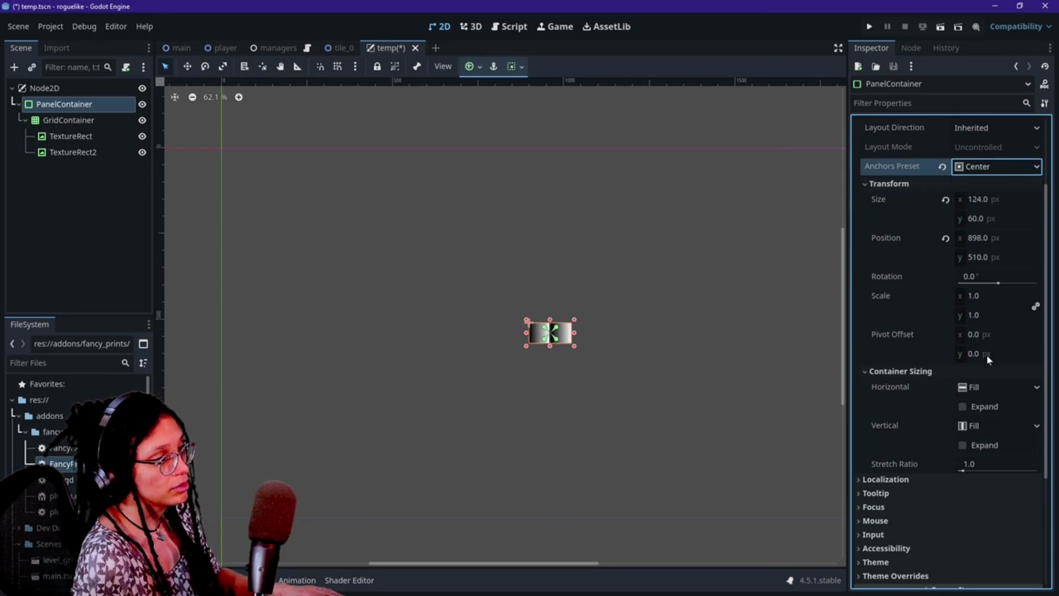
key("ctrl+z")
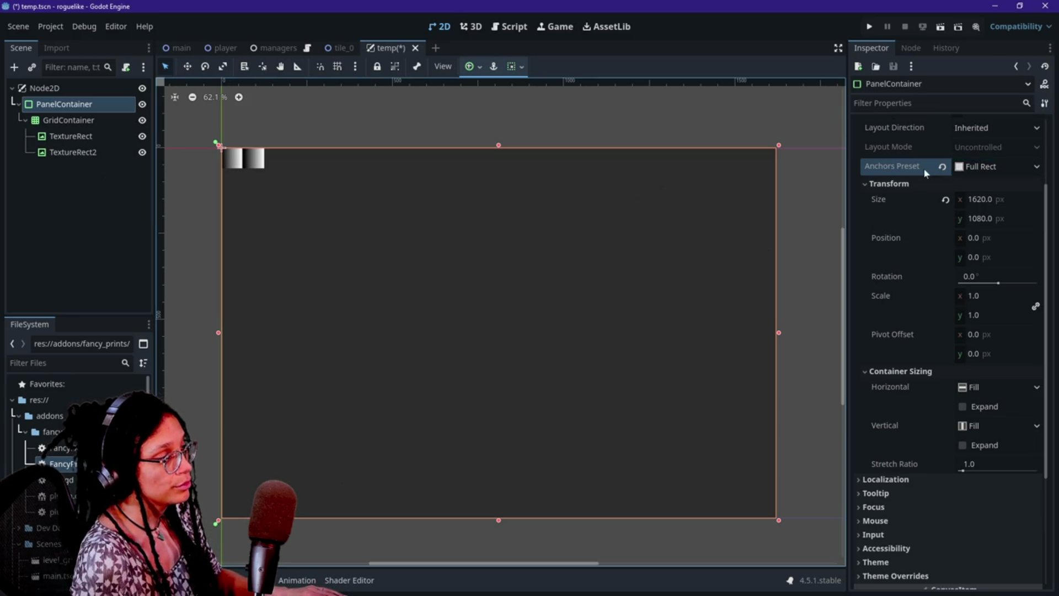
left_click(989, 172)
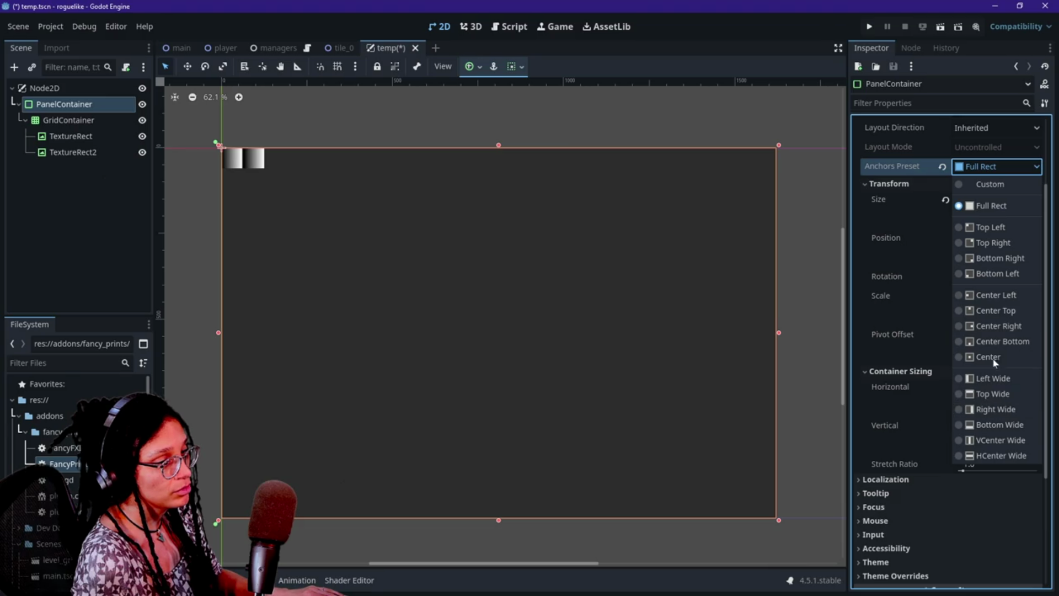
left_click(1000, 311)
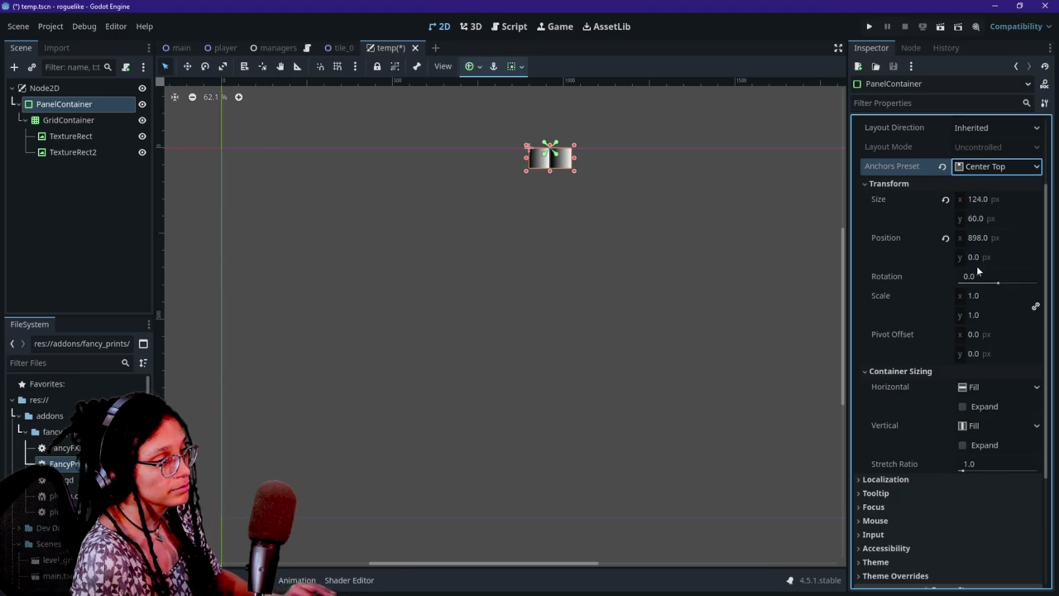
key("ctrl+z")
left_click(970, 166)
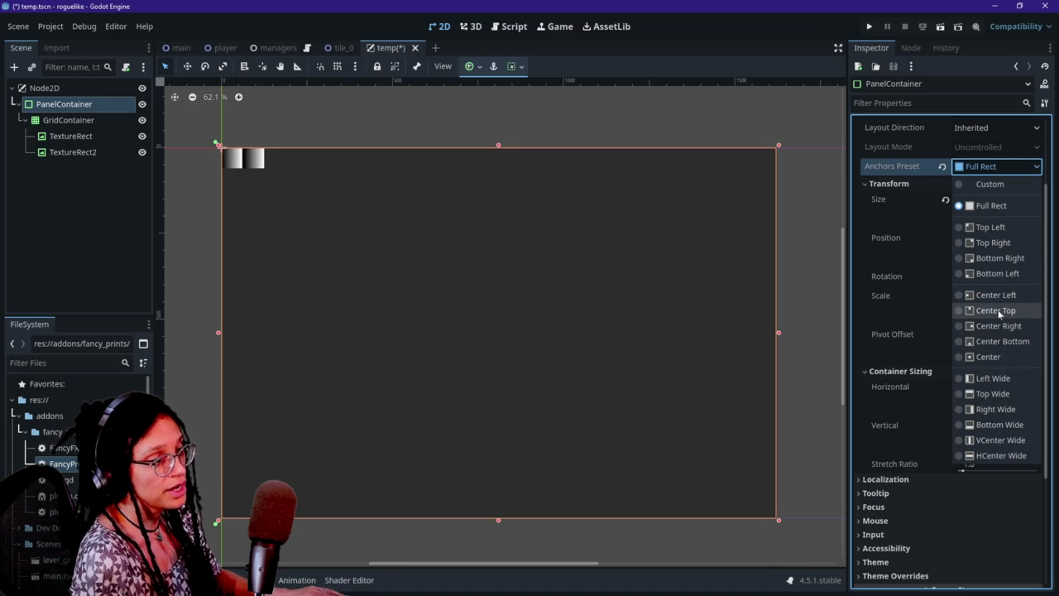
left_click(987, 357)
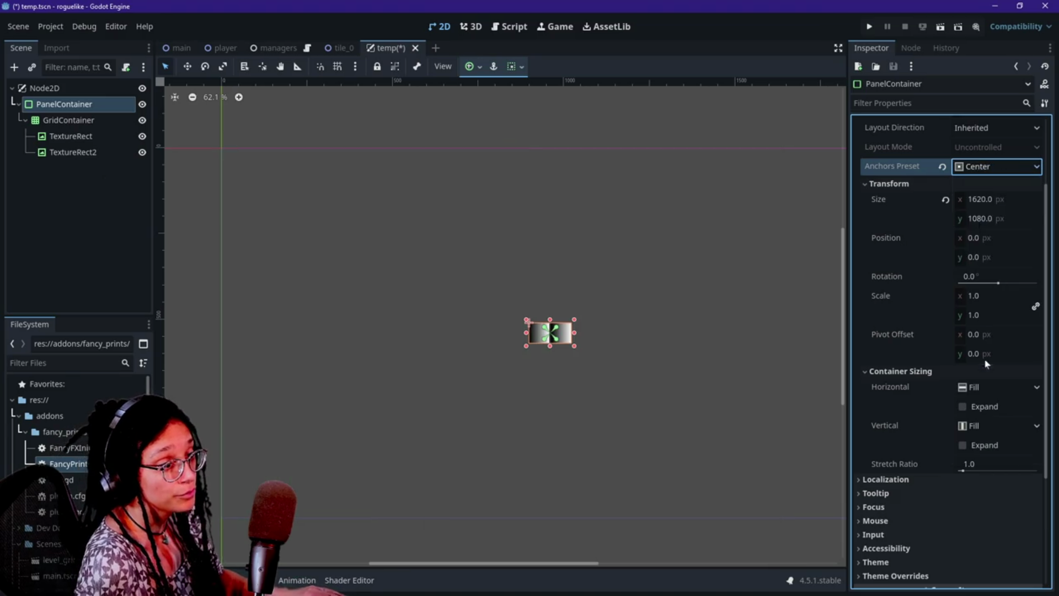
- Enter a 1620×1080 panel size, then undo the size changes
left_click(978, 200)
type("20")
key("Tab")
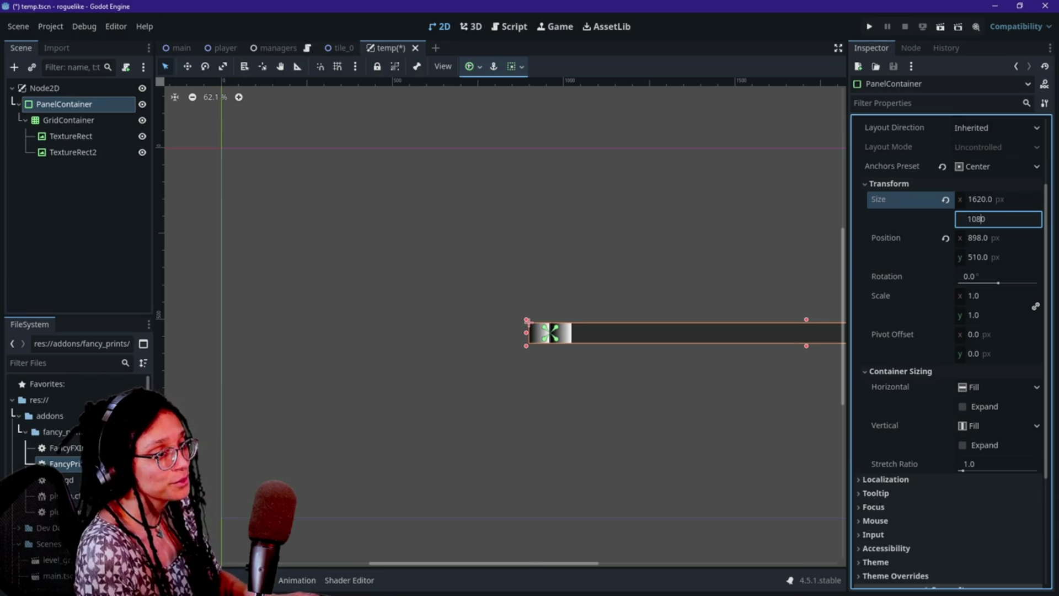
key("Return")
left_click(763, 357)
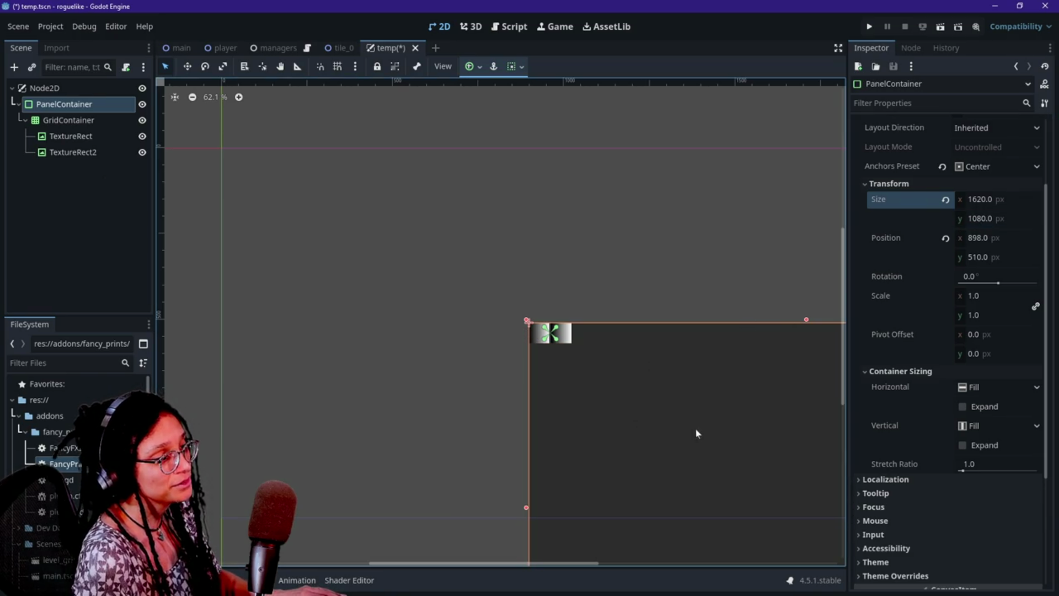
left_click_drag(696, 435, 574, 308)
key("ctrl+z")
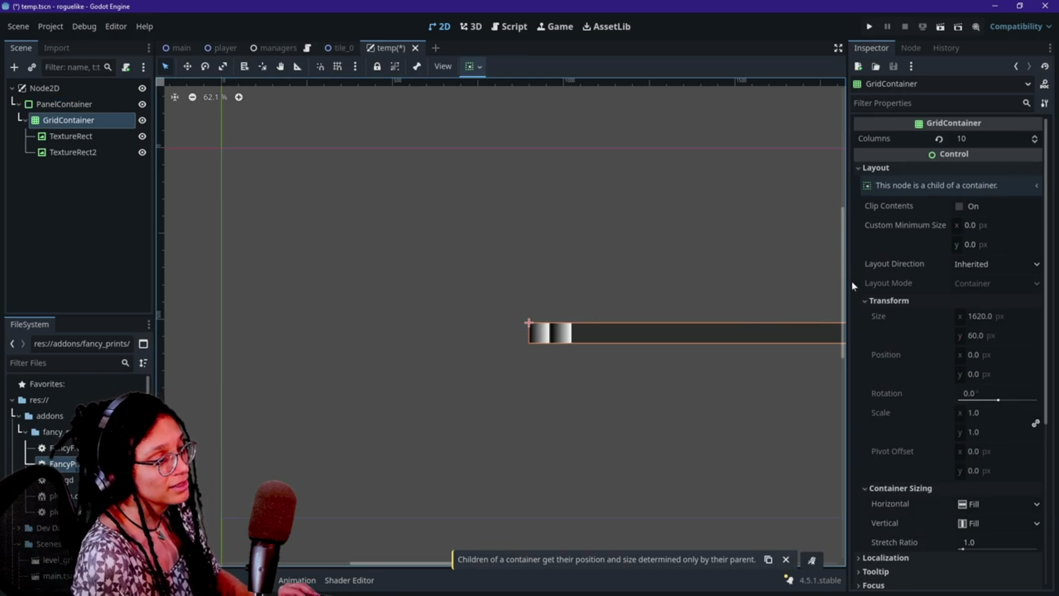
key("ctrl+z")
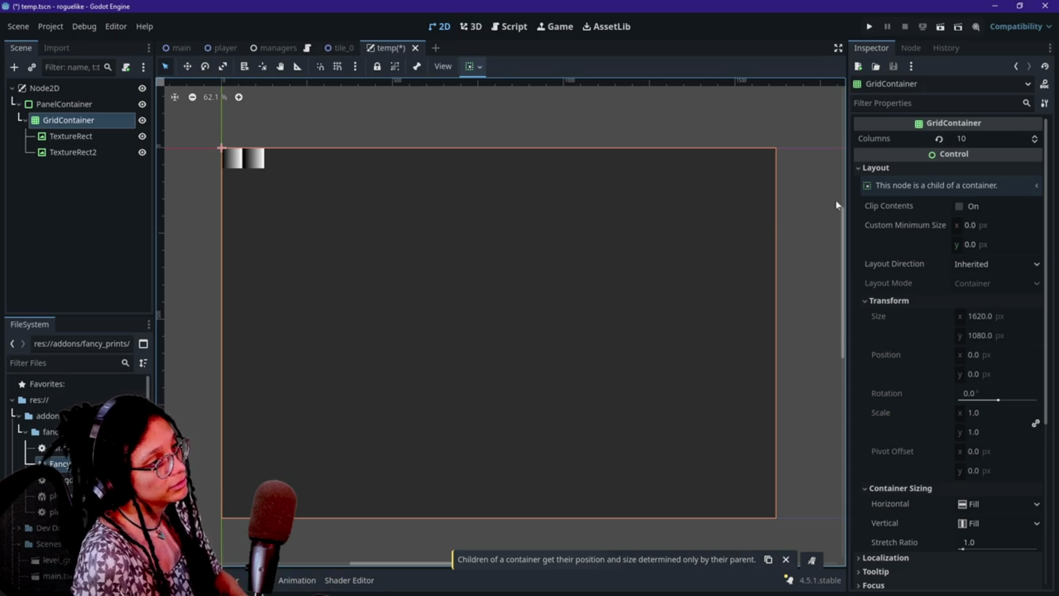
- Reselect the PanelContainer and zoom and pan the 2D viewport to recentre it
left_click(83, 104)
left_click(78, 90)
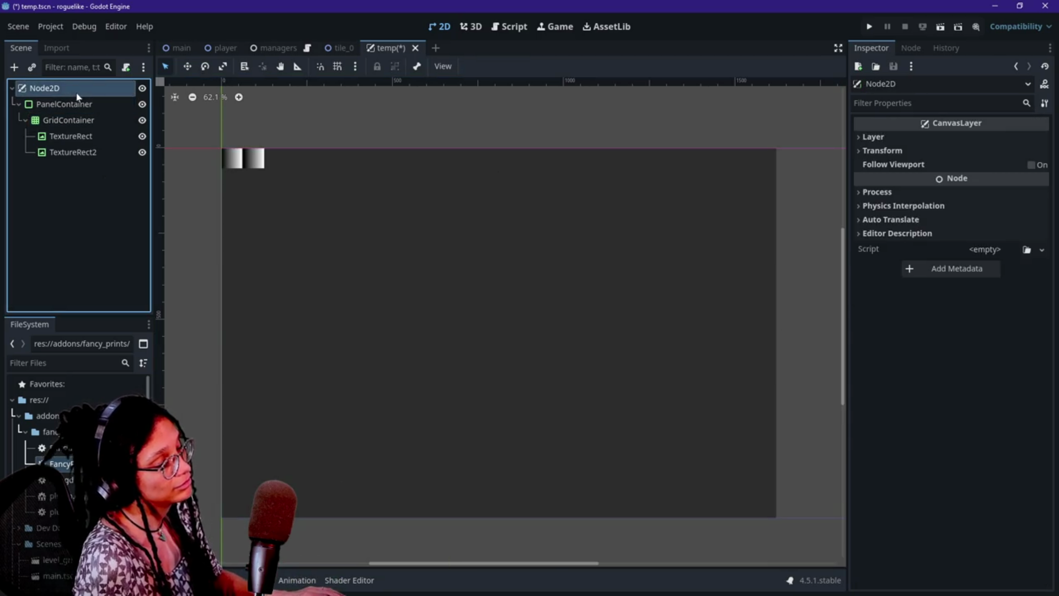
left_click(85, 105)
scroll(948, 221, "up", 3)
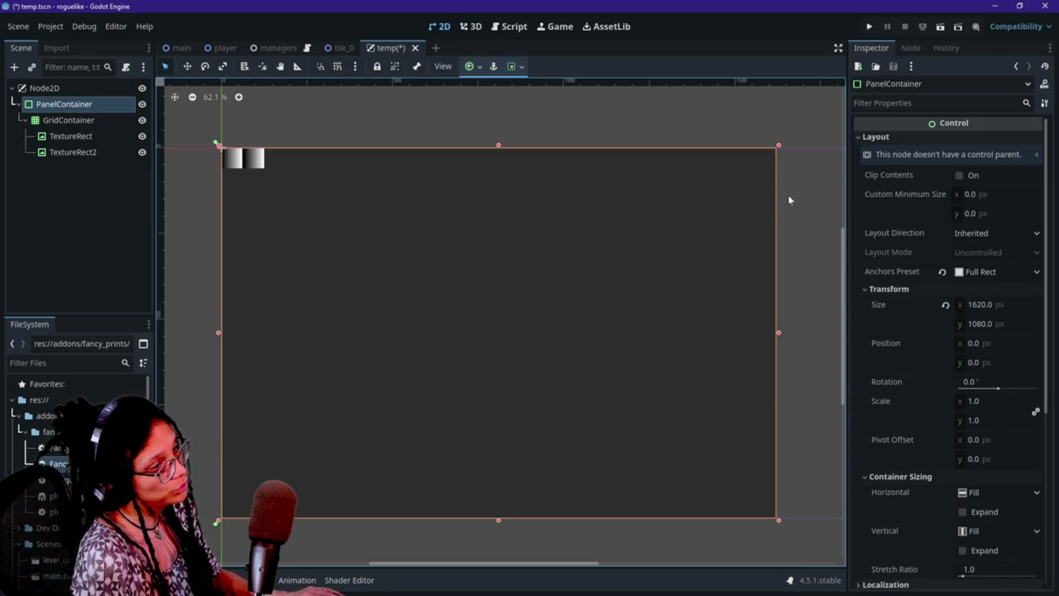
scroll(753, 238, "down", 4)
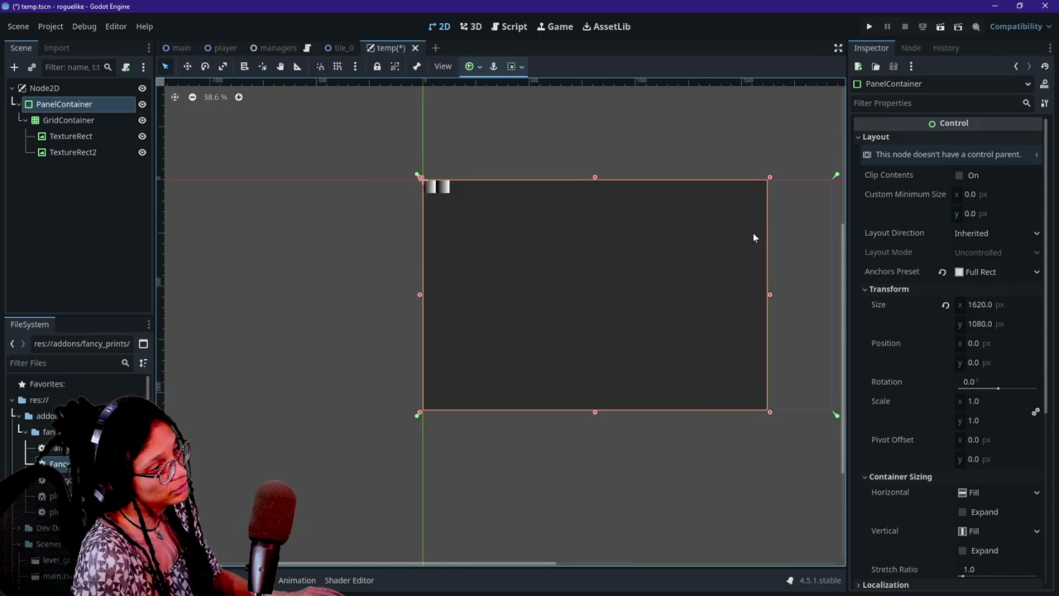
left_click_drag(298, 563, 343, 563)
scroll(442, 338, "up", 4)
scroll(301, 255, "down", 3)
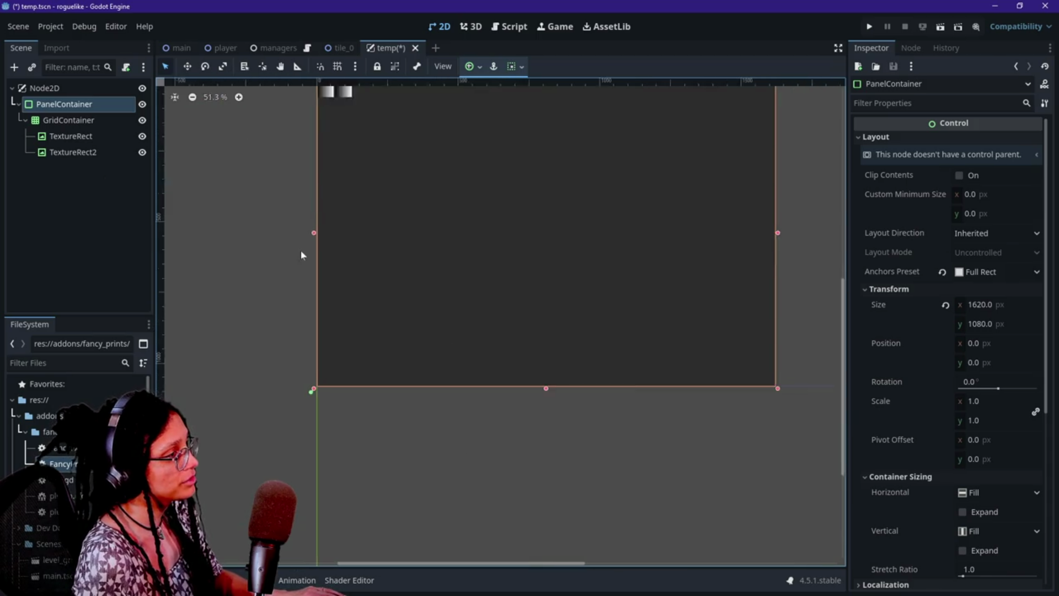
scroll(304, 171, "up", 2)
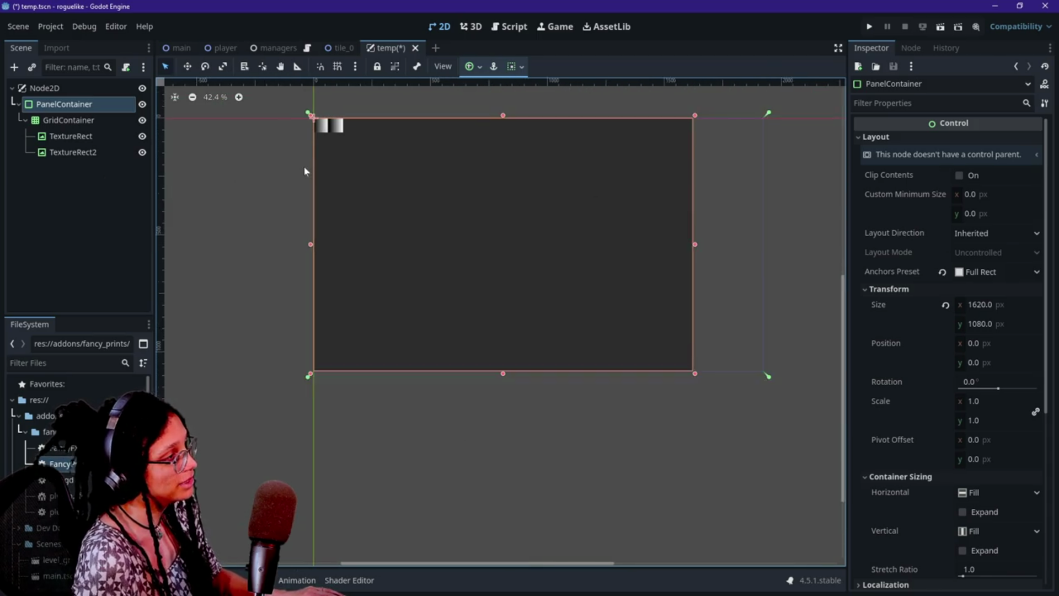
left_click(70, 136)
- Duplicate TextureRect2 with Ctrl+D to make eight more gradient tiles
left_click(78, 152)
key("ctrl+d")
key("ctrl+d")
key("ctrl+d")
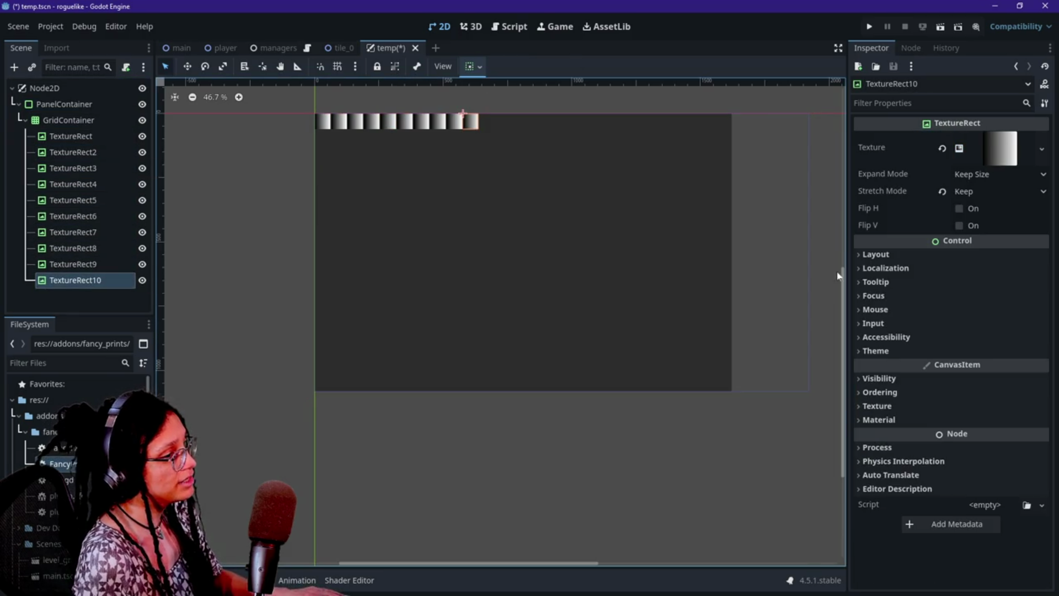
left_click_drag(842, 276, 843, 241)
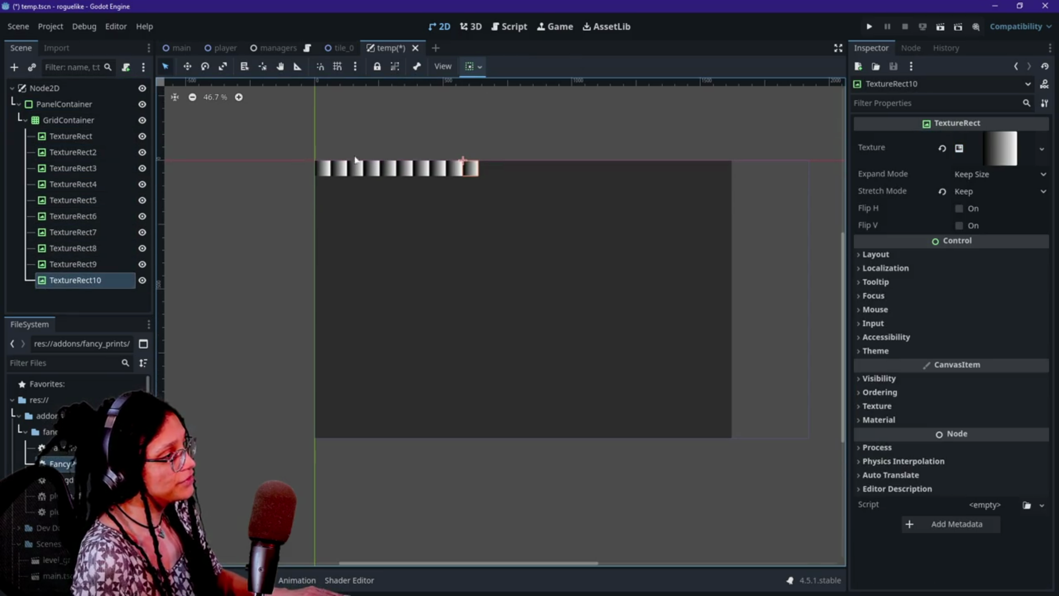
- Step through the TextureRect nodes to check their gradients, ending on the first
left_click(94, 306)
left_click(108, 137, "shift")
left_click(110, 137)
key("Down")
key("Up")
key("Down")
key("Down")
key("Down")
key("Up")
key("Up")
key("Up")
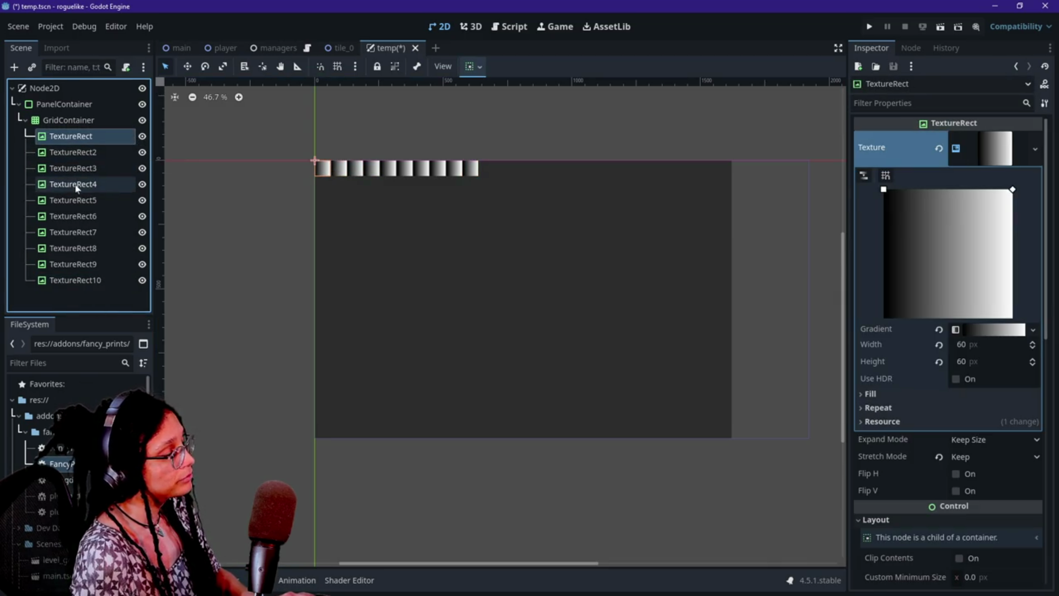
left_click(64, 280)
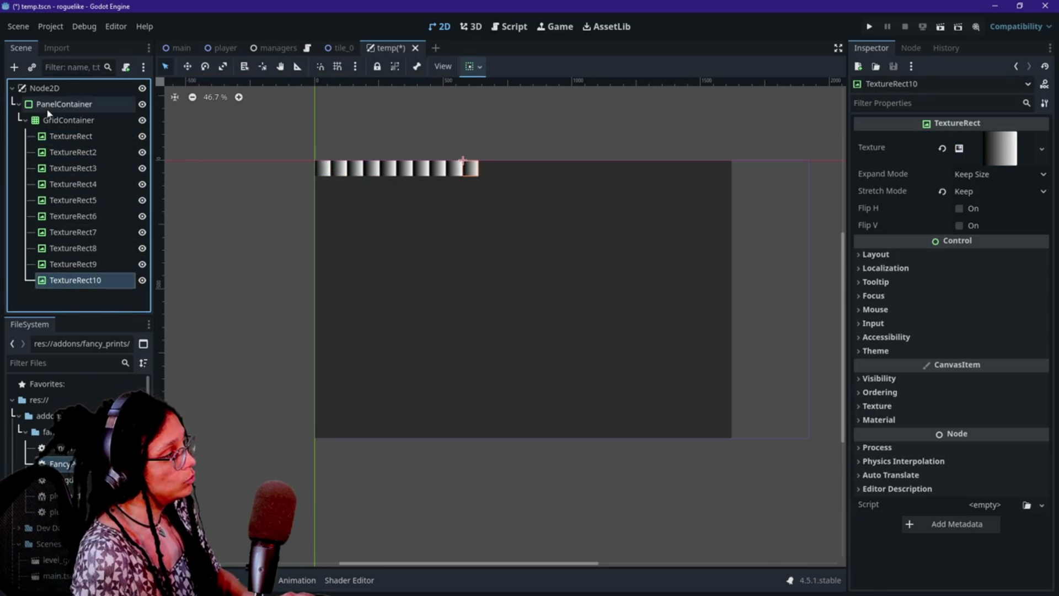
left_click(55, 142)
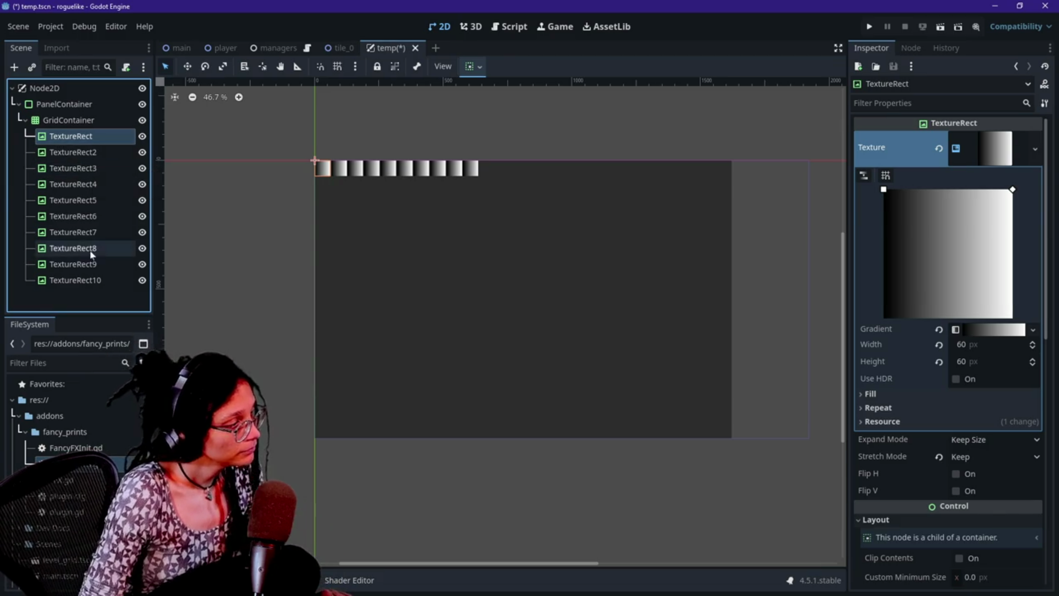
left_click(101, 279)
- Delete the TextureRect10 tile from the GridContainer
left_click(81, 138)
key("Down")
key("Down")
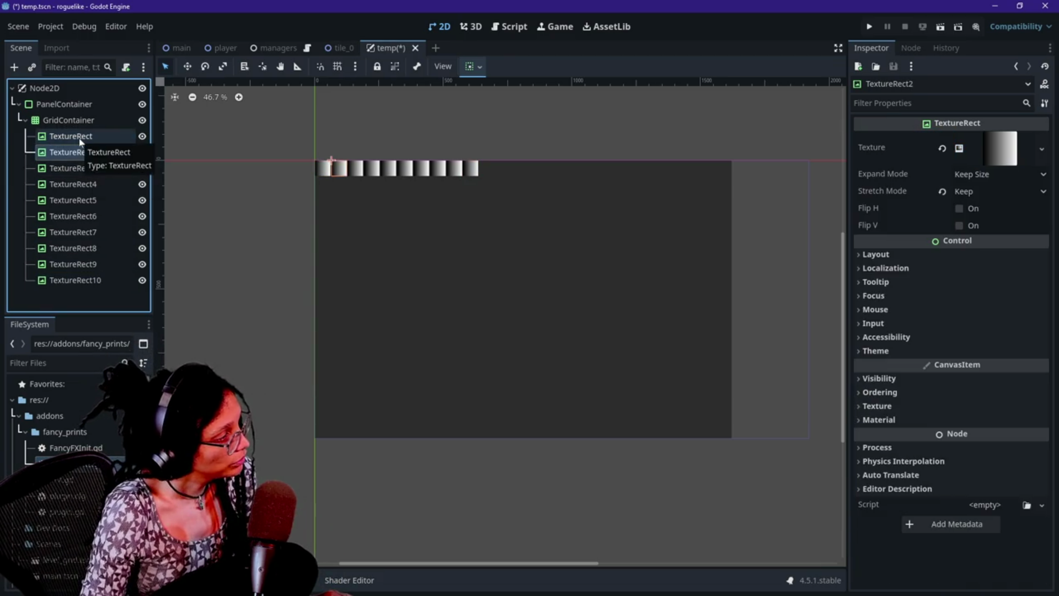
key("Down")
key("Down")
key("Down")
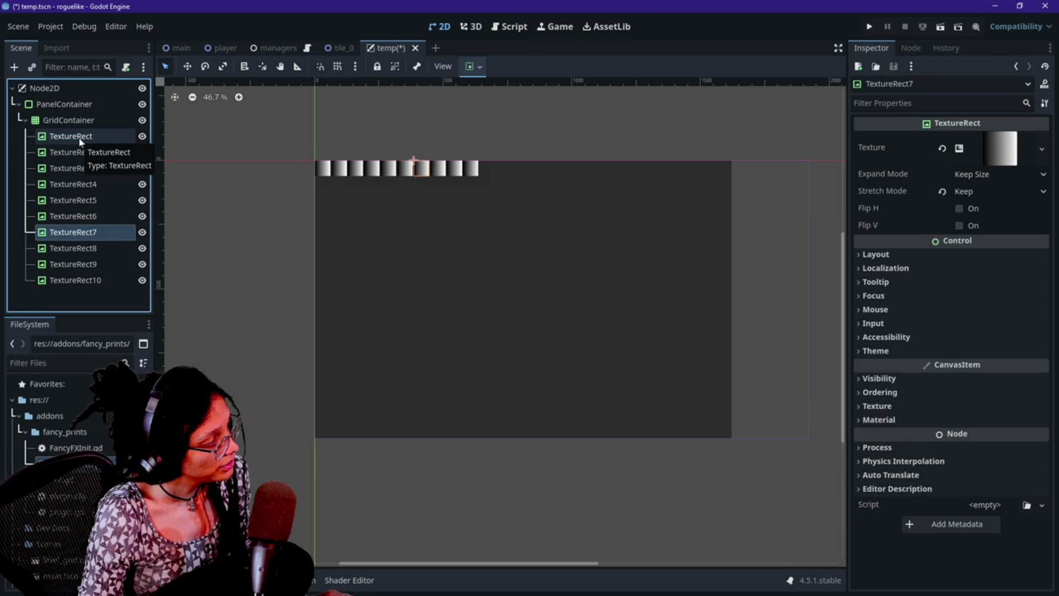
key("Down")
left_click(102, 281)
key("Delete")
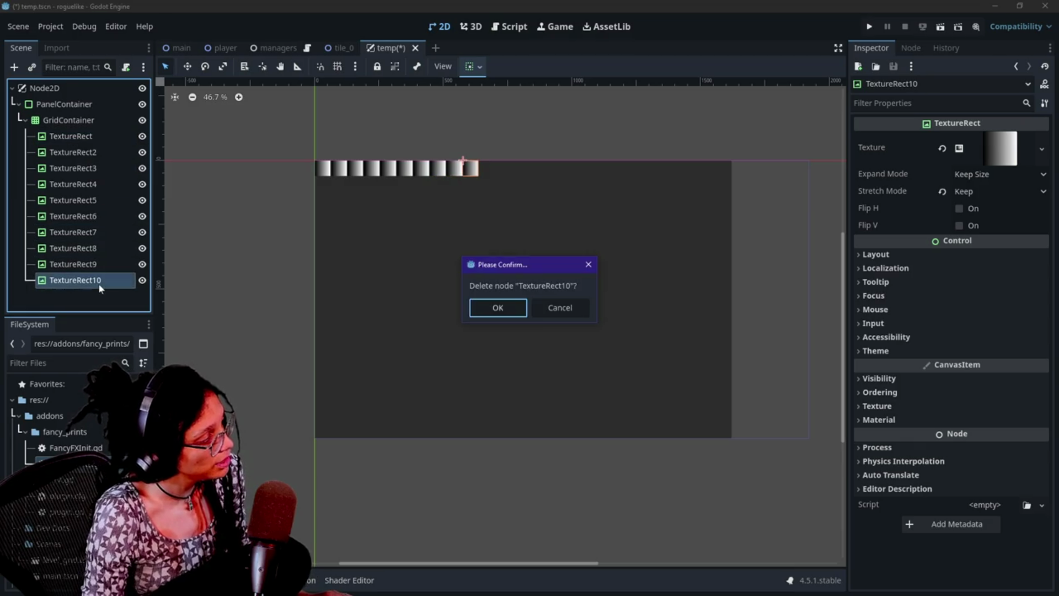
key("Return")
- Select tiles TextureRect through TextureRect9, then the GridContainer as the paste target
left_click(71, 136)
left_click(83, 265, "shift")
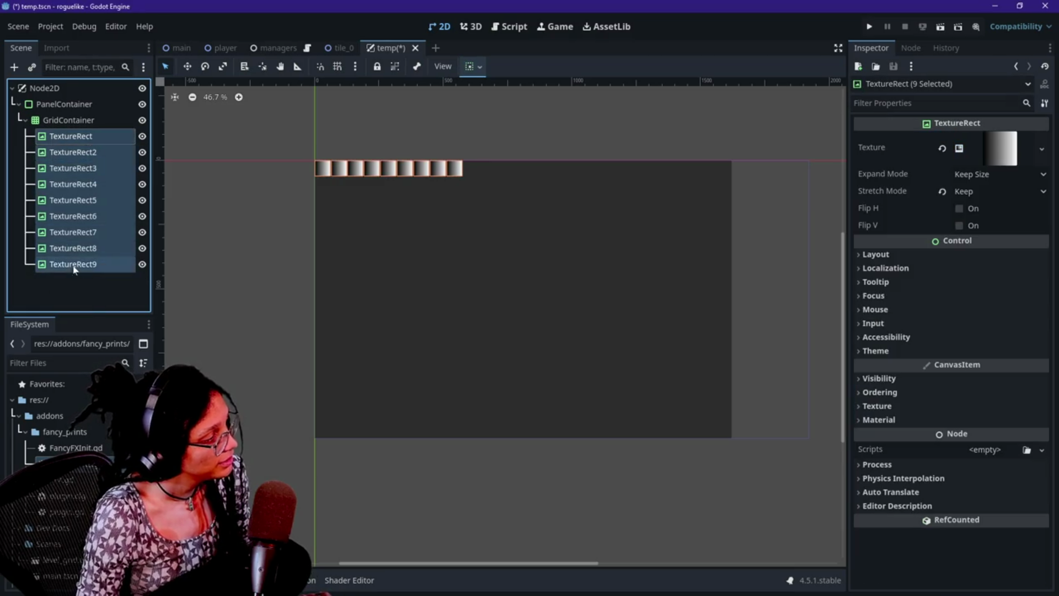
left_click(68, 120)
left_click(70, 137)
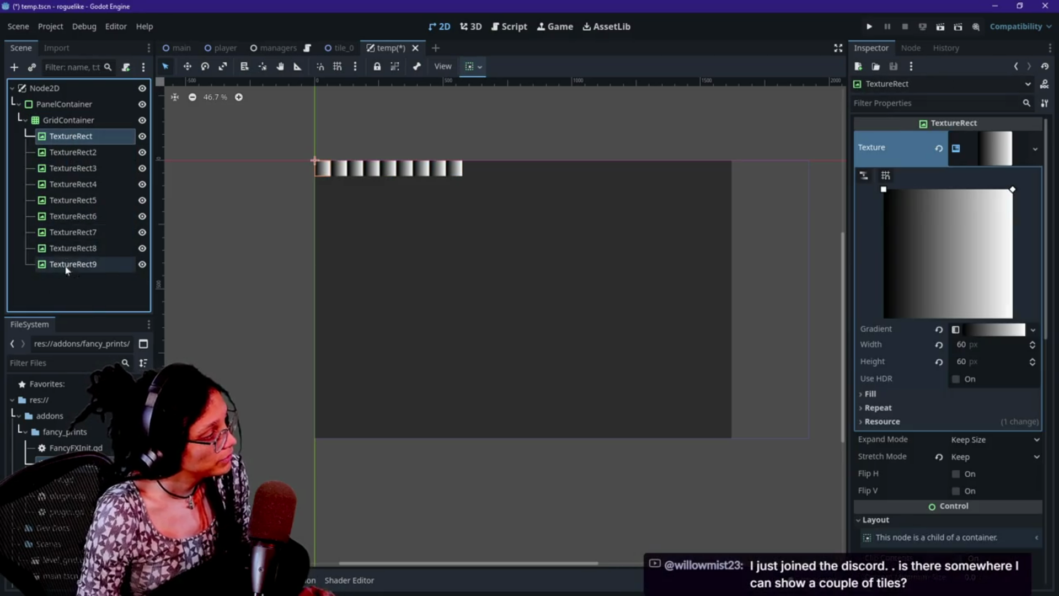
left_click(72, 265, "shift")
left_click(94, 121)
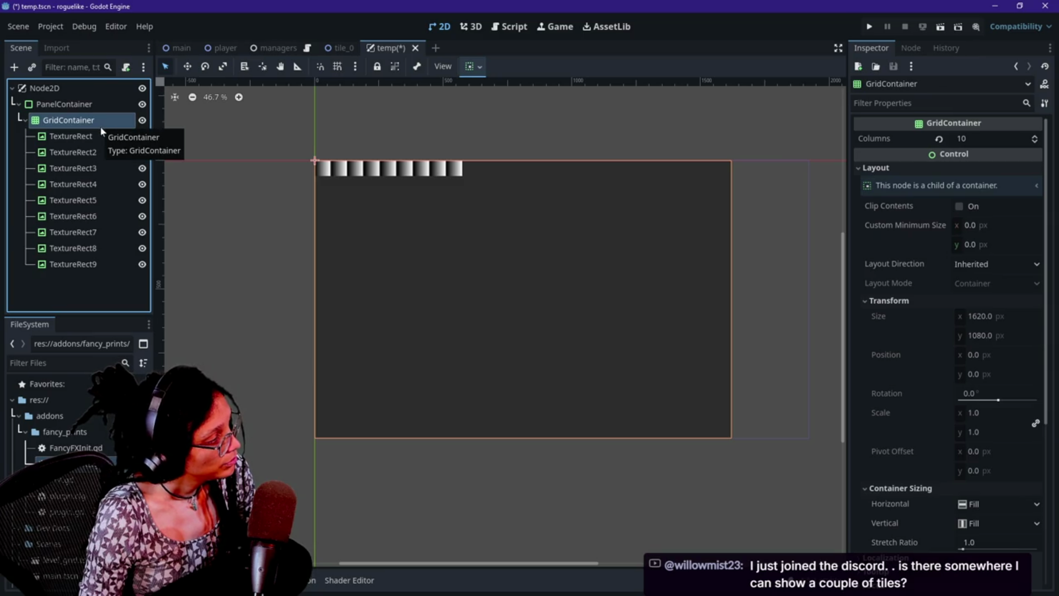
- Paste nine tiles into the GridContainer, undoing a batch nested under TextureRect27
key("ctrl+v")
key("ctrl+v")
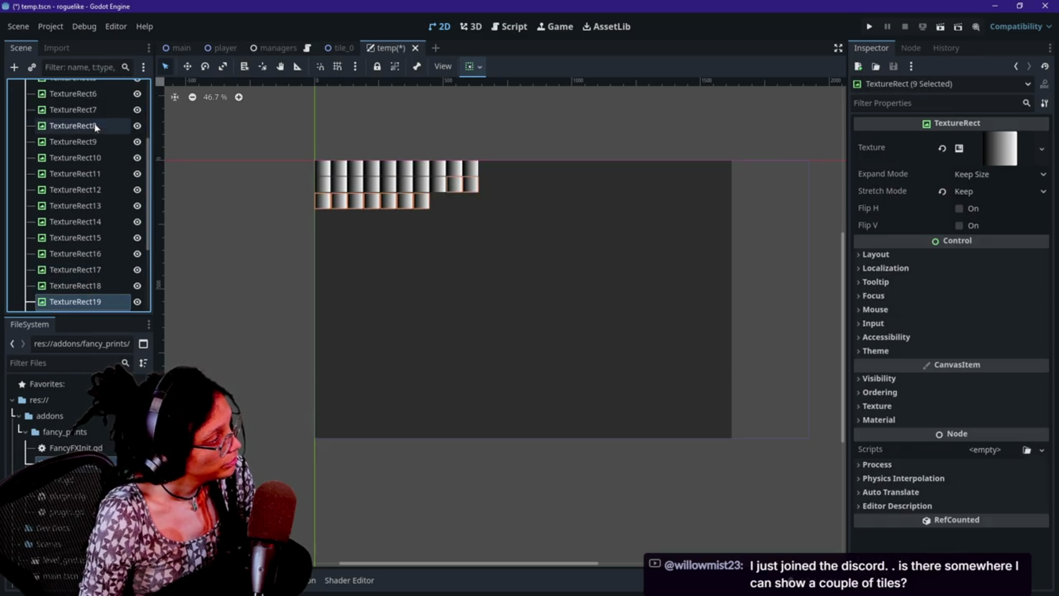
scroll(82, 151, "up", 5)
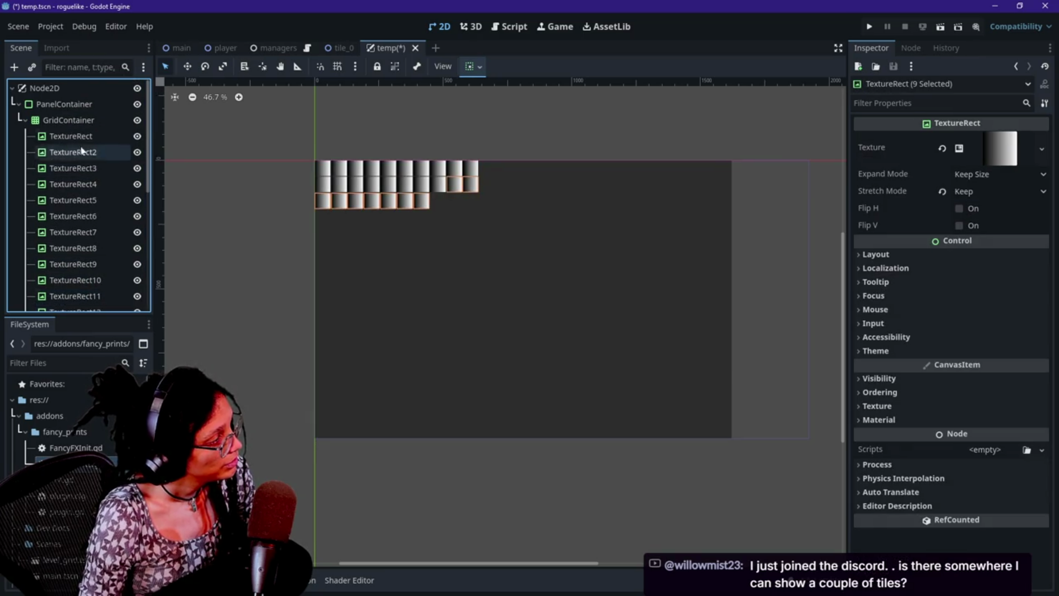
key("ctrl+v")
key("ctrl+z")
left_click(64, 118)
key("ctrl+v")
- Keep pasting batches of nine tiles into the GridContainer toward 99, then inspect one tile
scroll(60, 121, "up", 5)
left_click(65, 121)
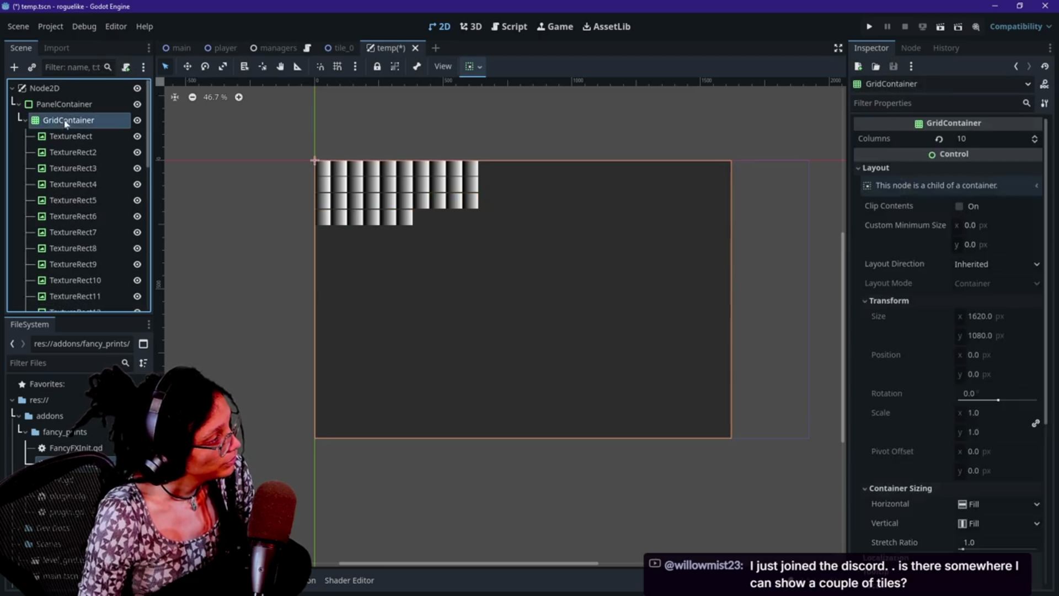
key("ctrl+v")
key("ctrl+v")
scroll(65, 126, "up", 5)
left_click(66, 120)
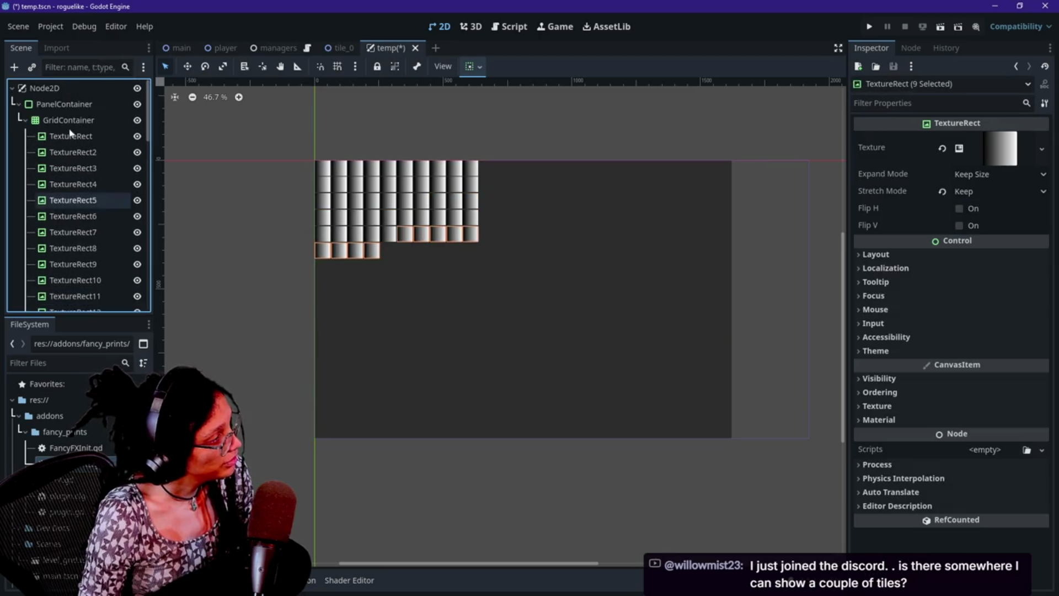
key("ctrl+v")
scroll(67, 133, "up", 5)
left_click(65, 120)
key("ctrl+v")
scroll(65, 132, "up", 5)
left_click(65, 121)
key("ctrl+v")
scroll(62, 143, "up", 5)
left_click(65, 121)
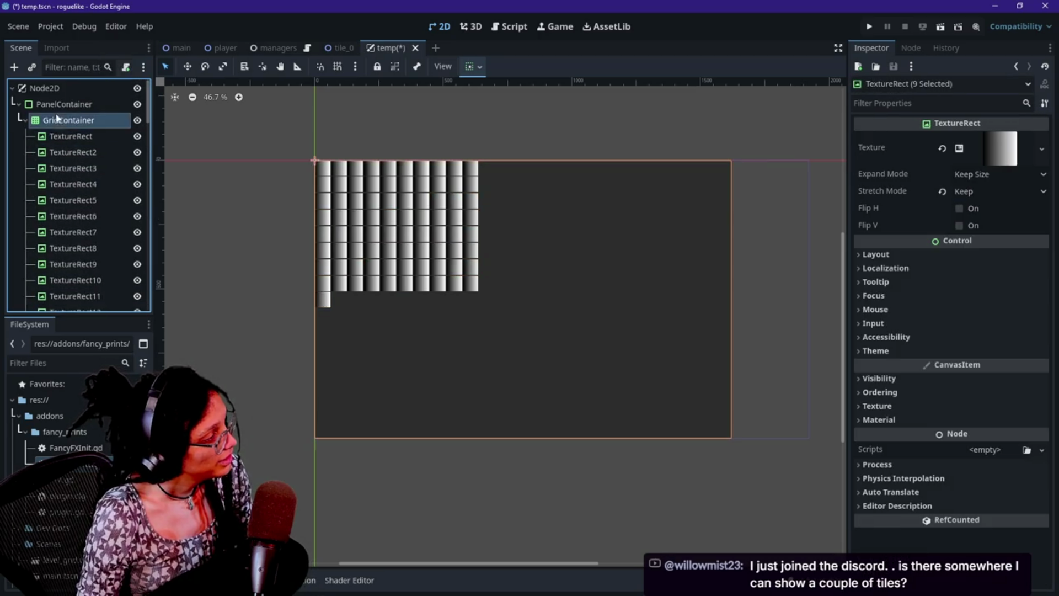
key("ctrl+v")
scroll(64, 138, "up", 5)
left_click(65, 121)
key("ctrl+v")
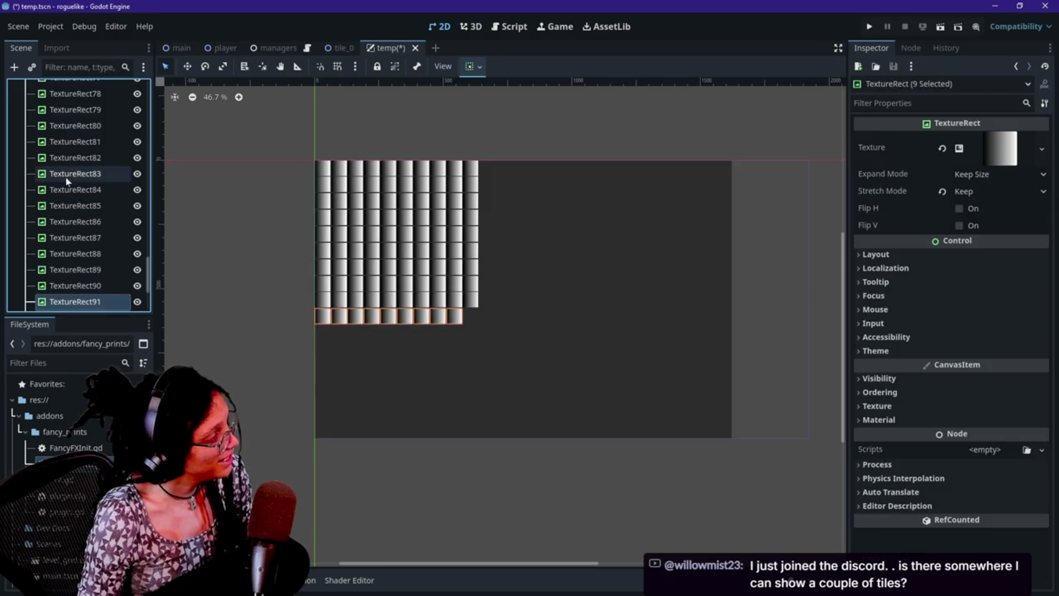
left_click(72, 173)
scroll(72, 137, "down", 1)
scroll(72, 111, "up", 5)
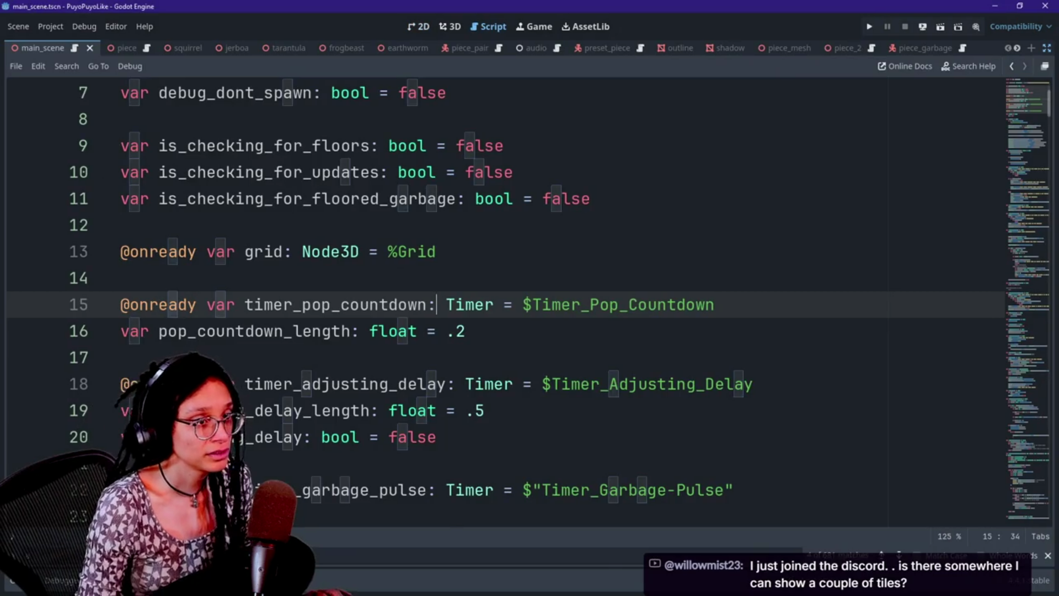
- Close the YouTube video tab in the browser, leaving Discord's live_text channel showing
key("alt+Tab")
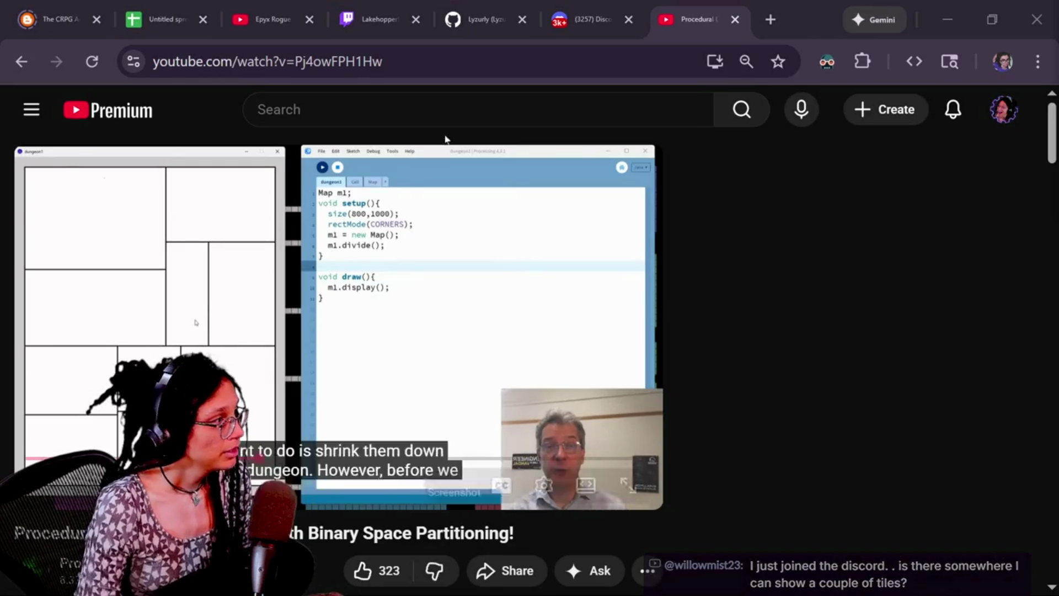
key("alt+Tab")
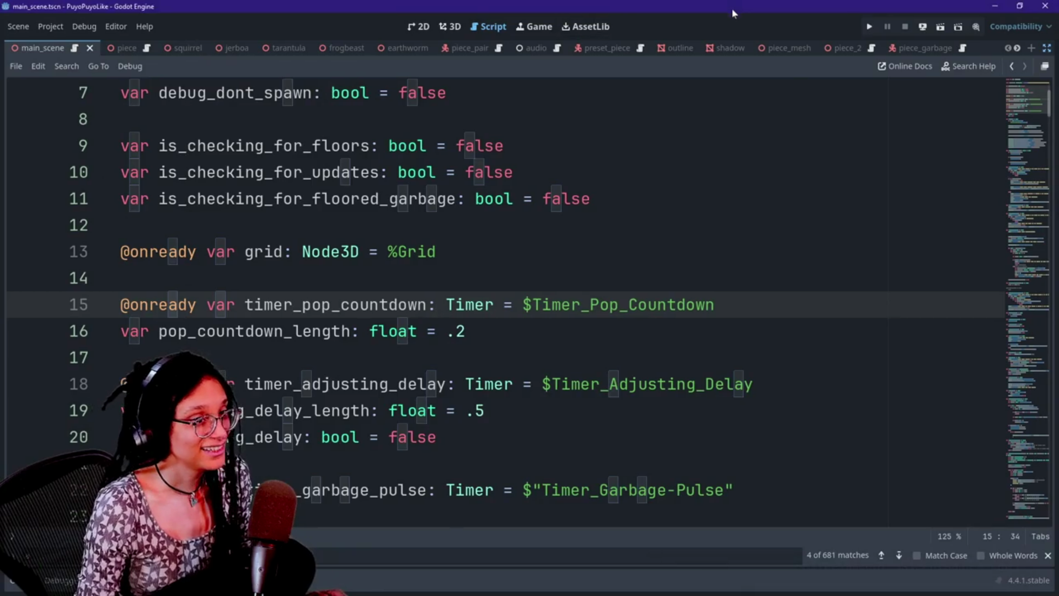
key("alt+Tab")
left_click(735, 19)
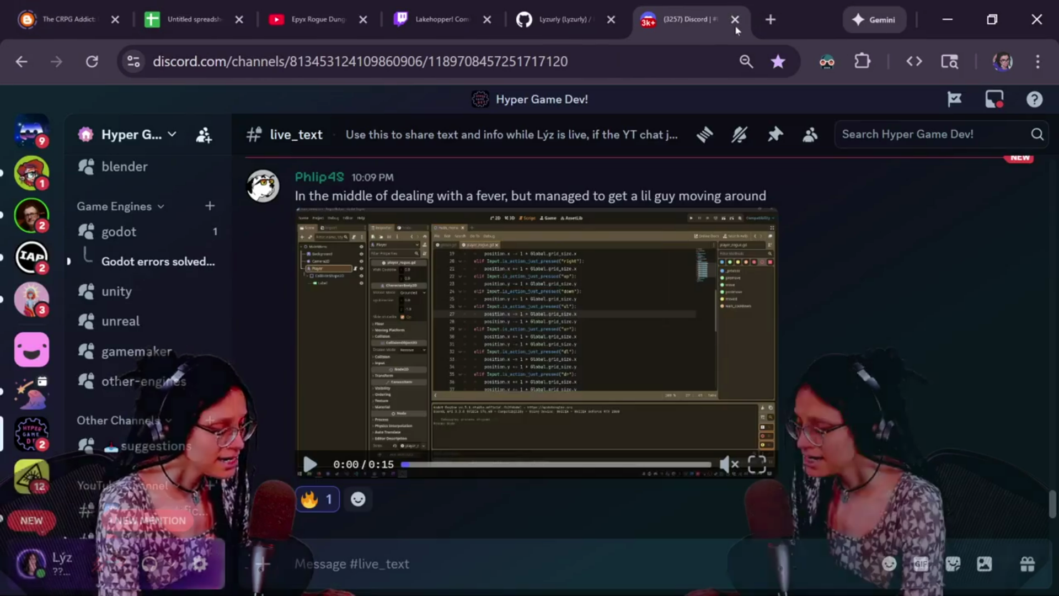
scroll(190, 353, "down", 10)
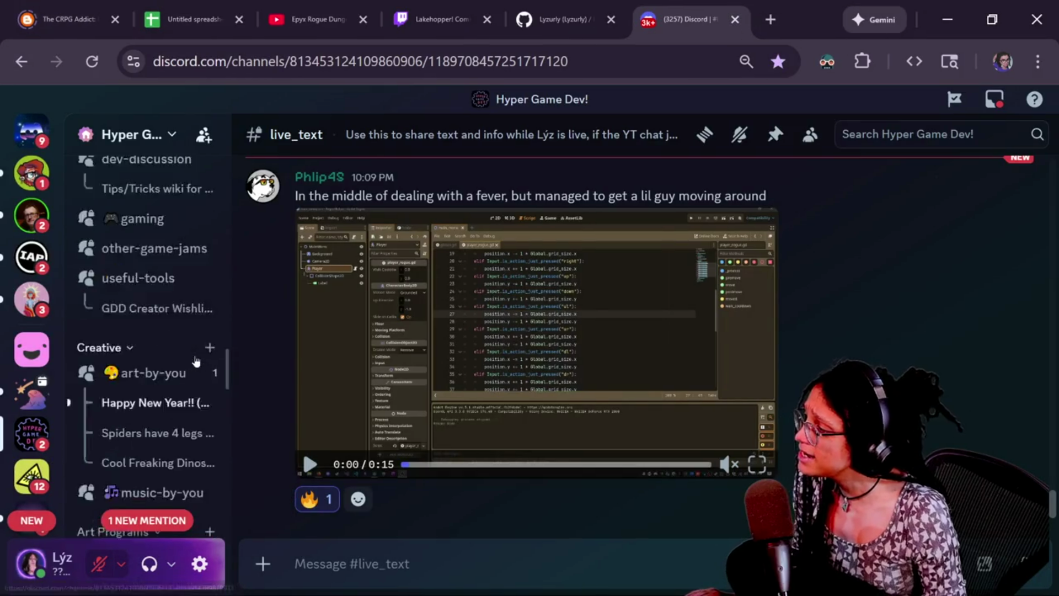
scroll(186, 356, "up", 4)
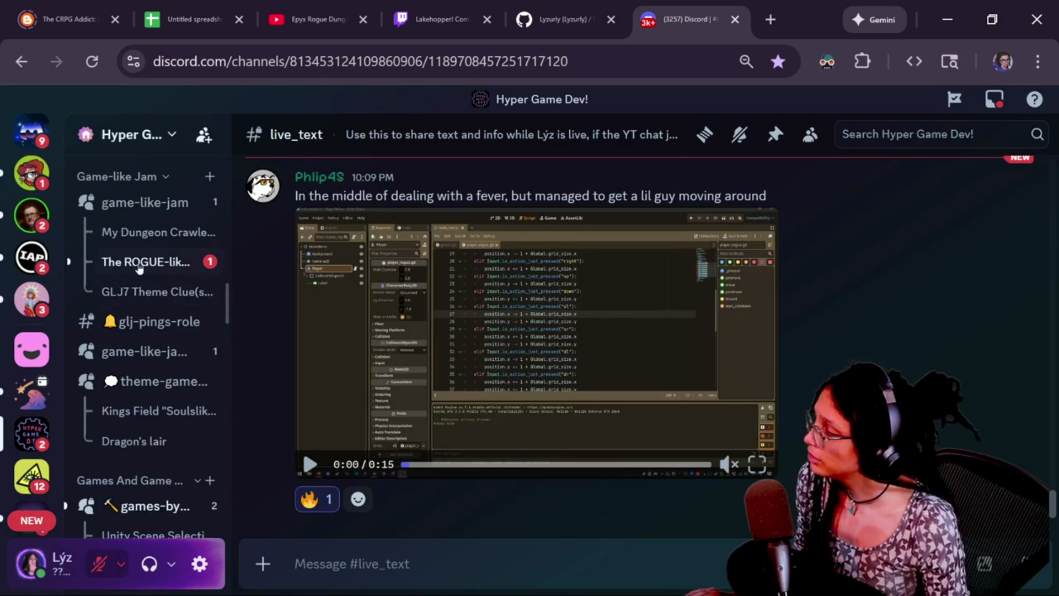
scroll(134, 266, "up", 2)
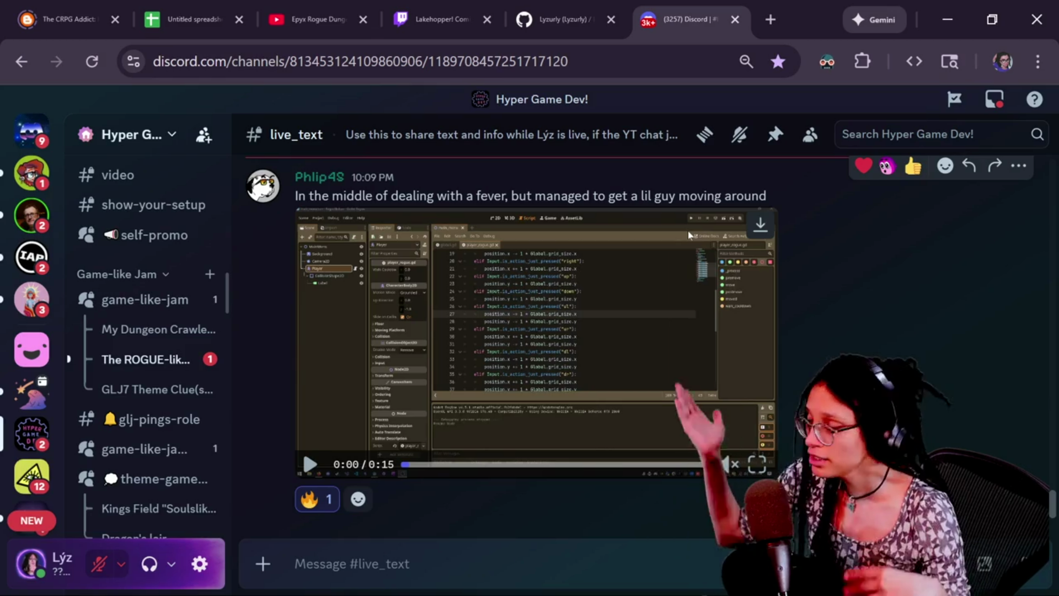
scroll(129, 301, "down", 10)
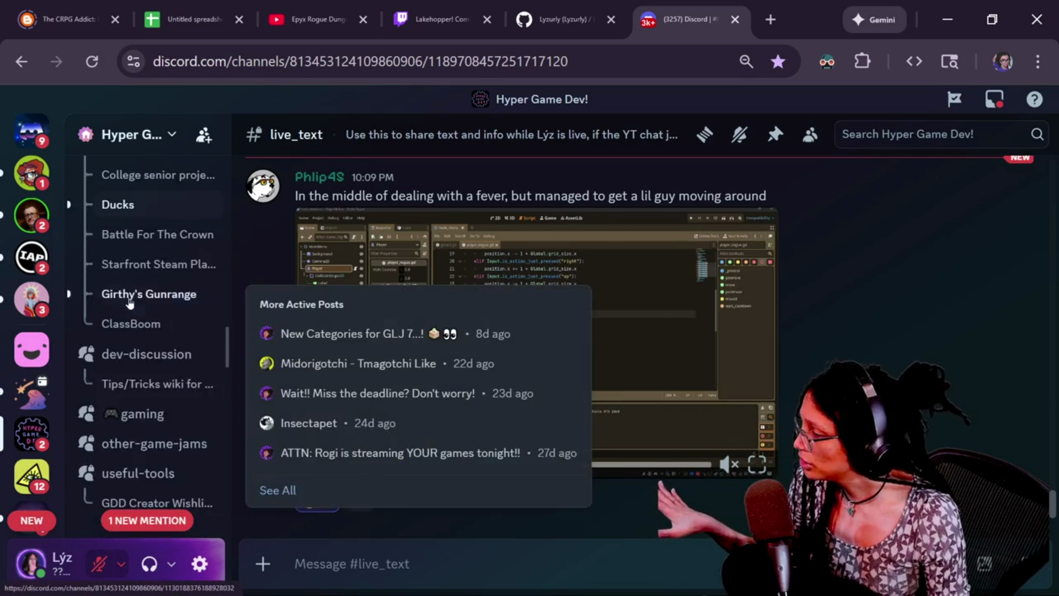
scroll(129, 301, "down", 3)
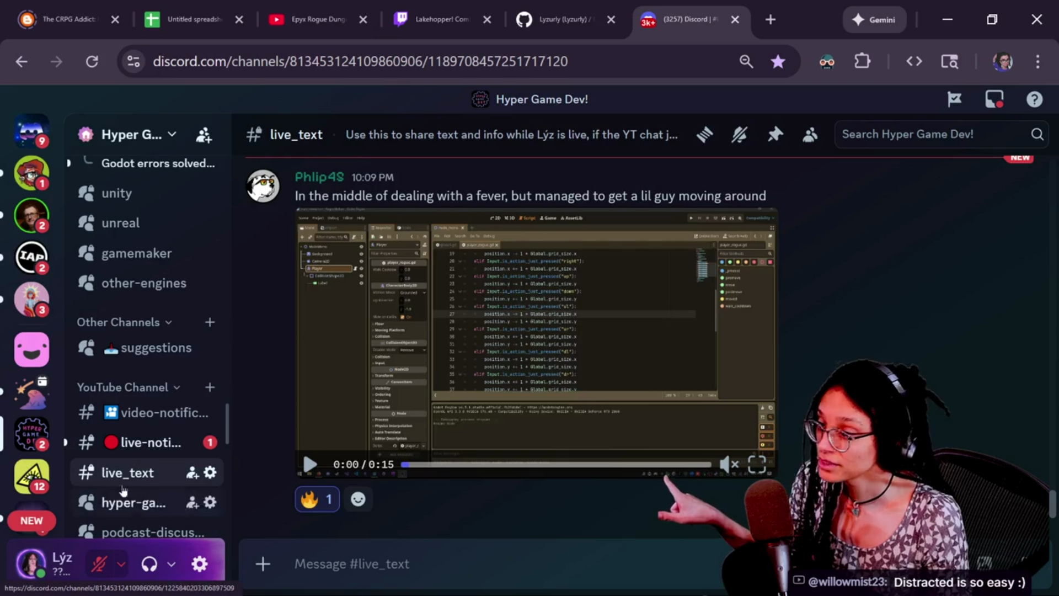
scroll(182, 455, "up", 10)
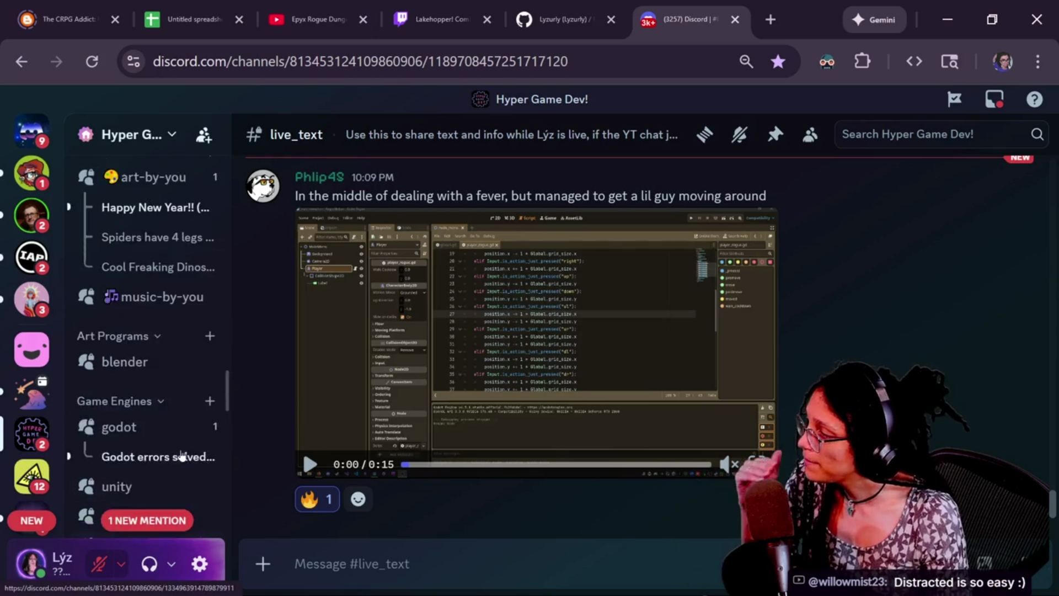
scroll(182, 429, "up", 15)
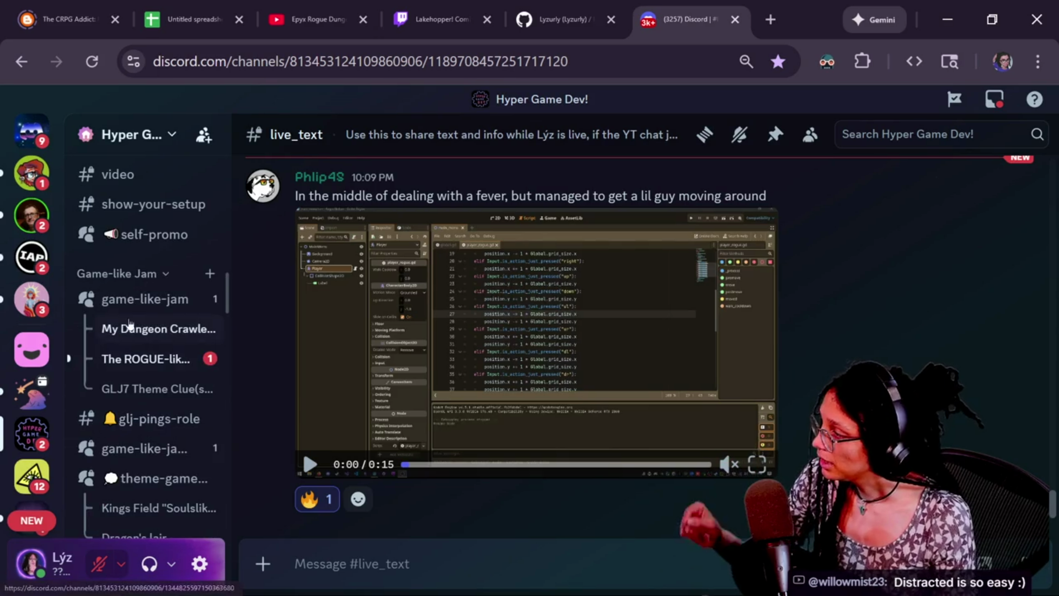
mouse_move(149, 298)
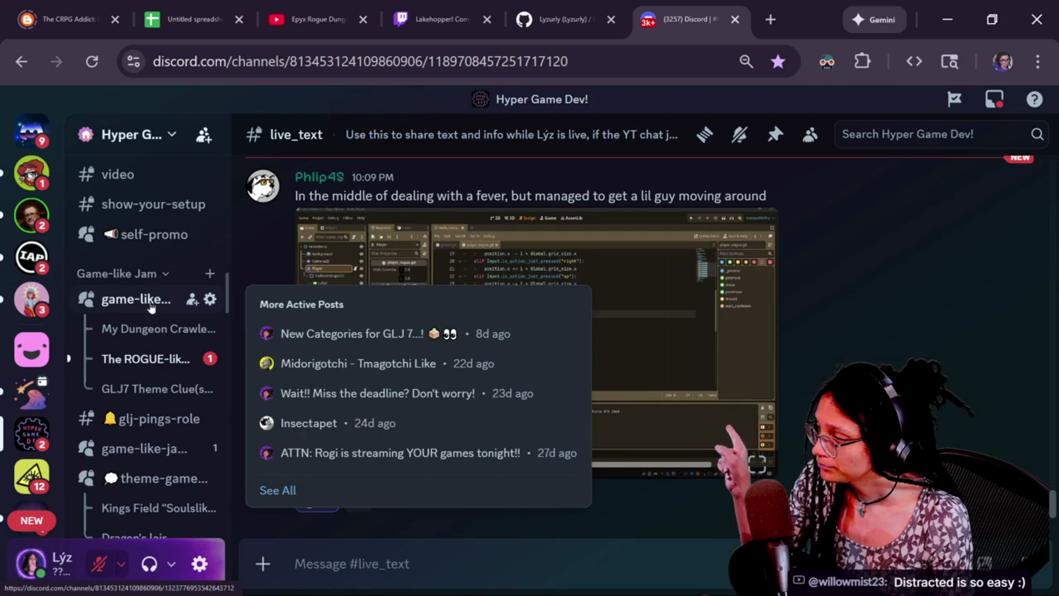
left_click(144, 298)
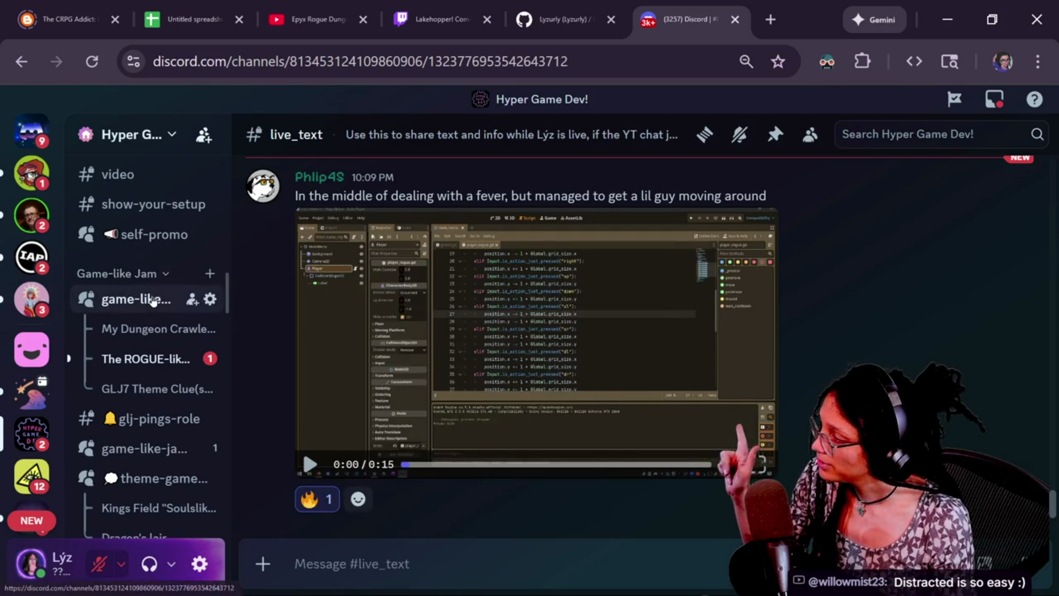
- Start a new forum post titled 'My Rogue Like Progress!' with the message 'Some progress'
left_click(975, 213)
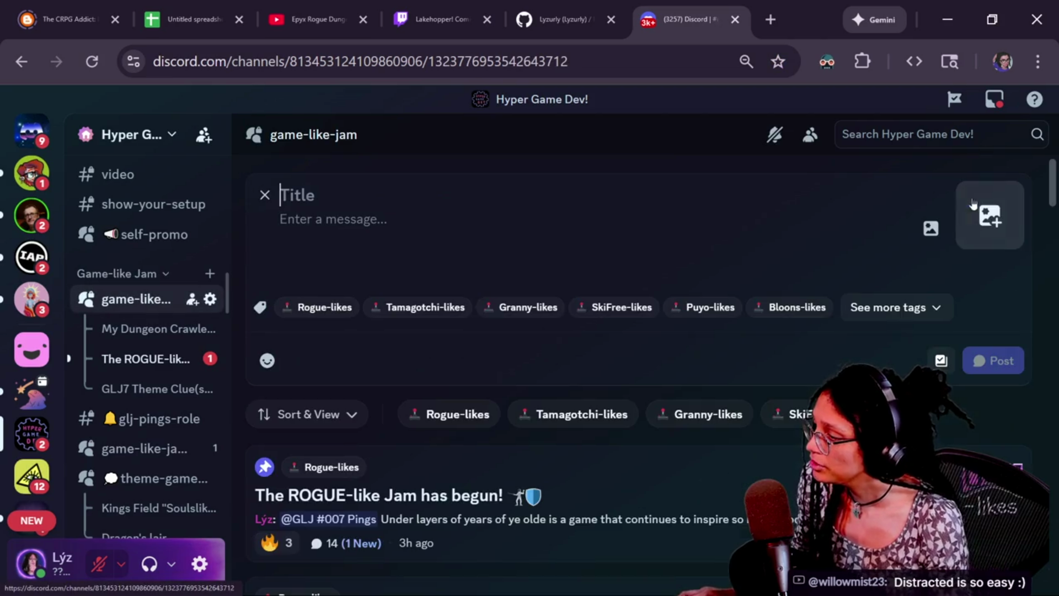
type("My")
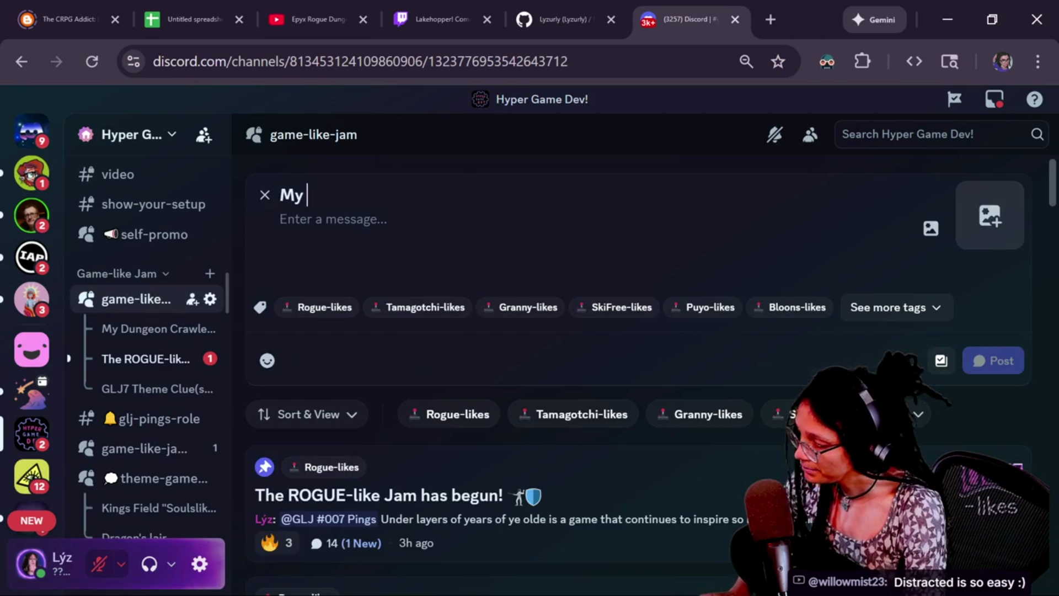
type(" Rogue")
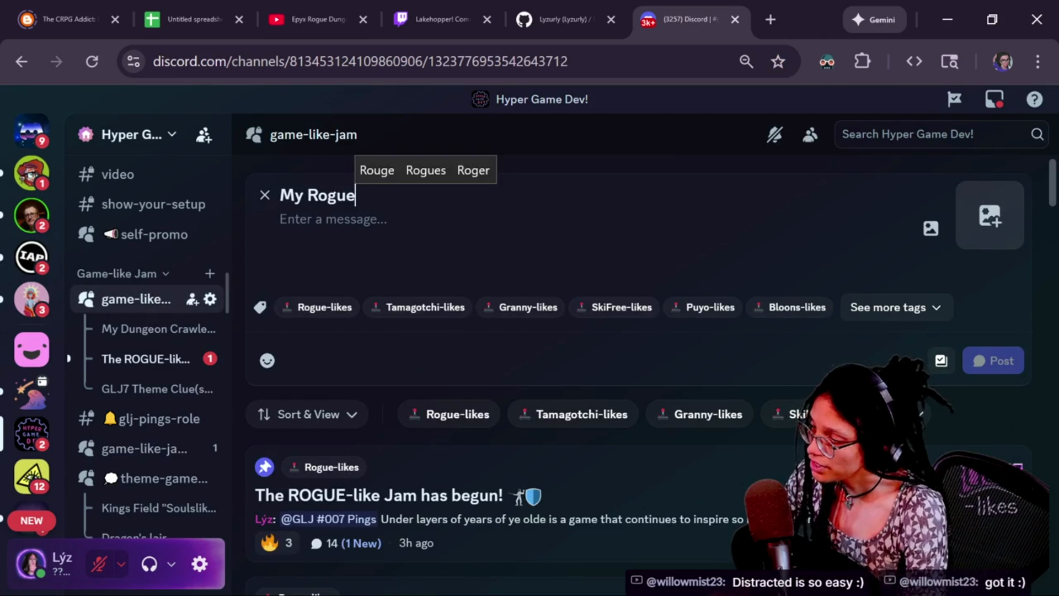
type(" Like Progress!")
key("Tab")
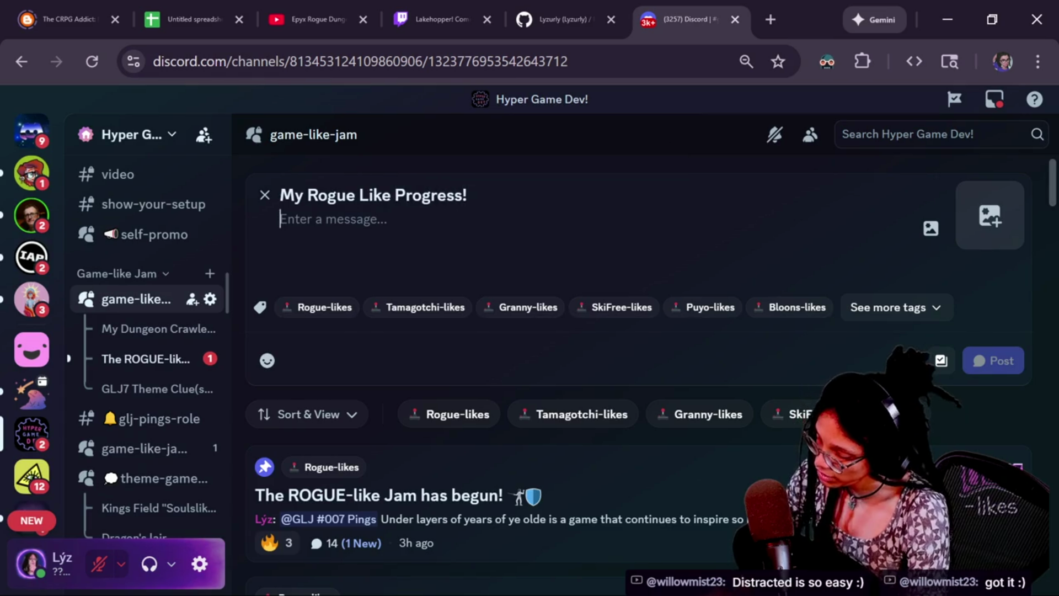
type("Some progress")
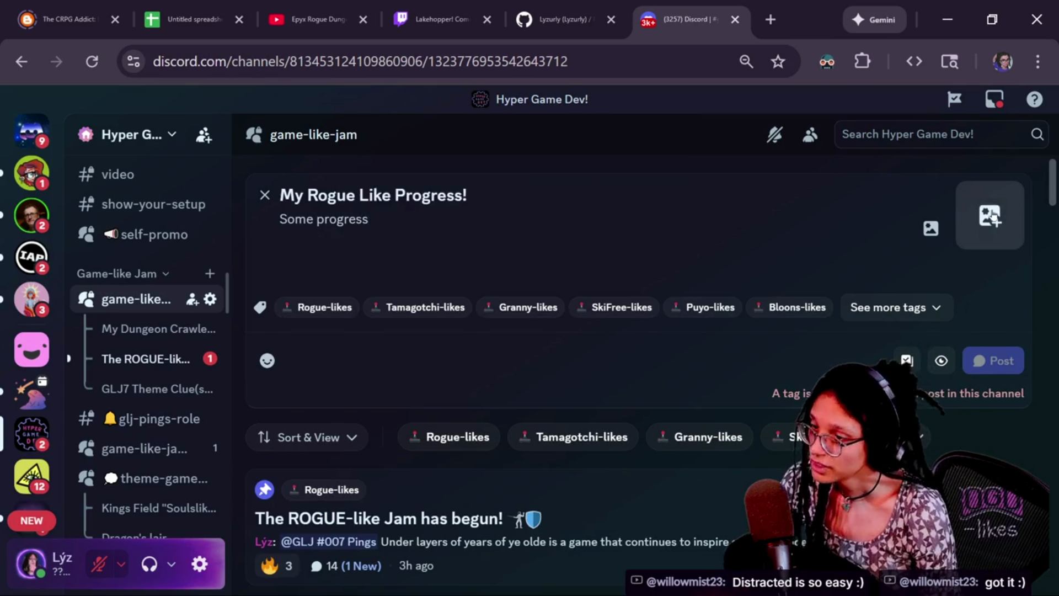
- Attach the image 'Gamelike Jam (GLJ) Thumbs (96).png' to the post
left_click(990, 215)
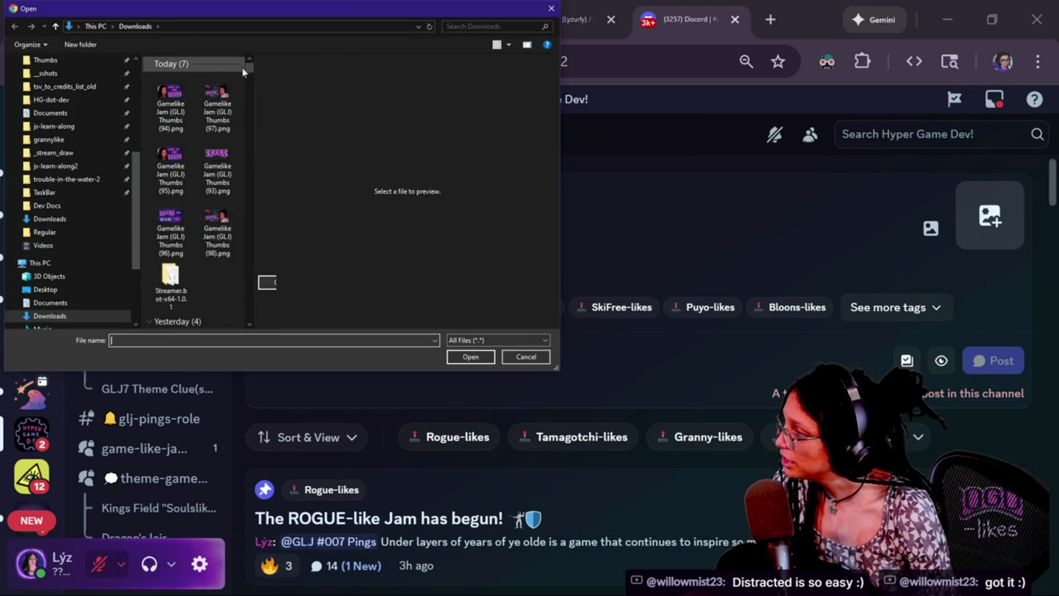
left_click_drag(248, 69, 251, 95)
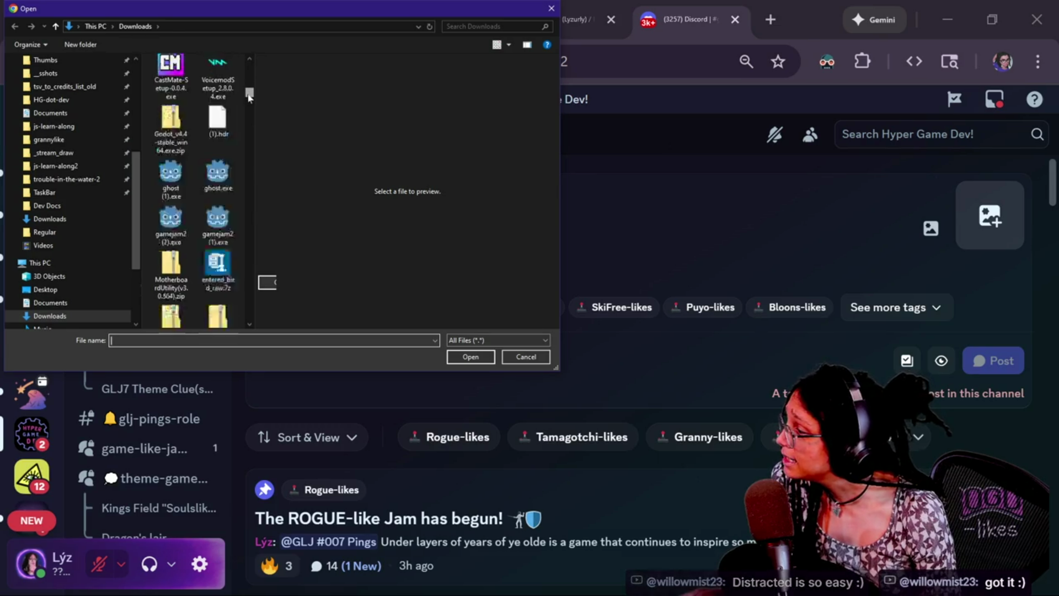
left_click_drag(249, 95, 249, 71)
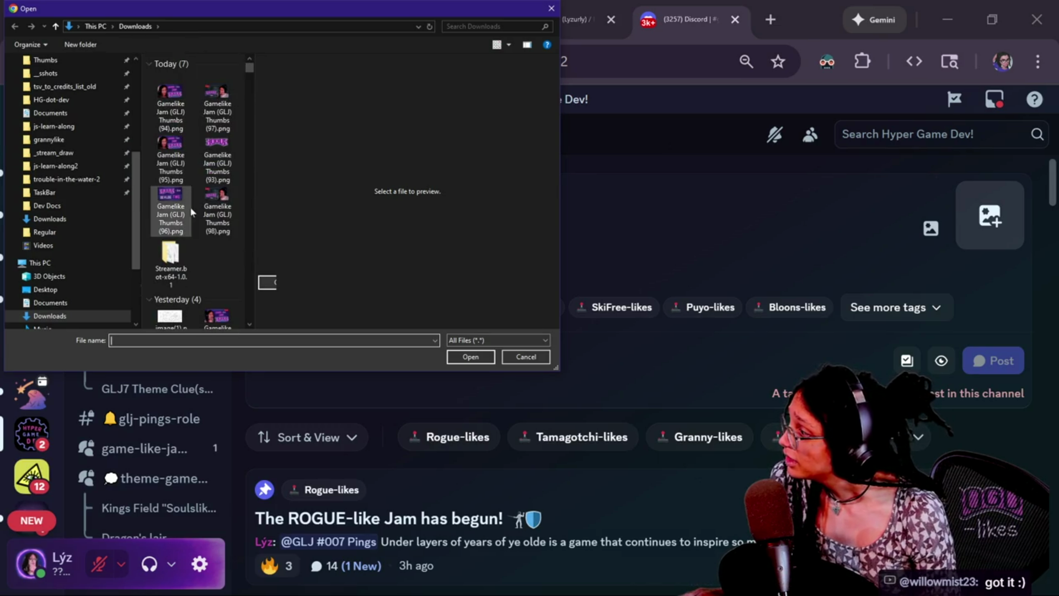
left_click(170, 212)
left_click(471, 357)
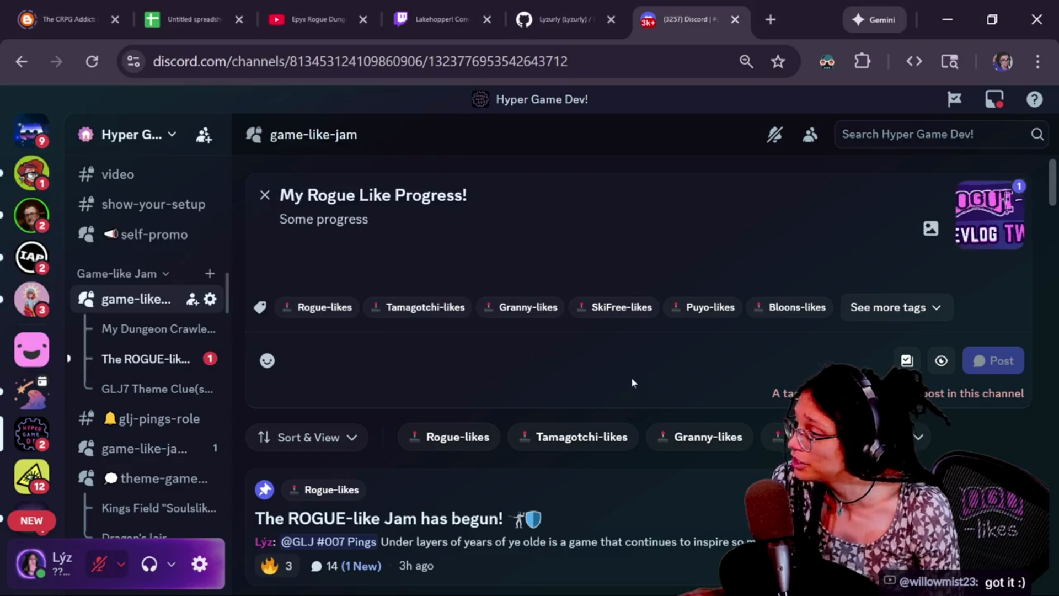
- Tag the post Rogue-likes, publish it, and close its thread view
left_click(312, 307)
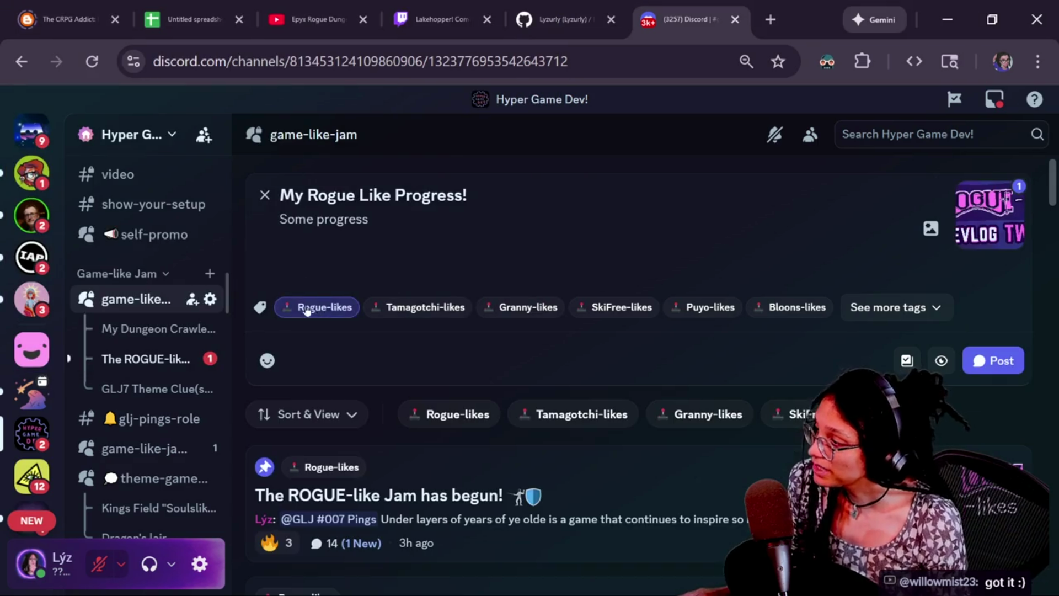
left_click(999, 365)
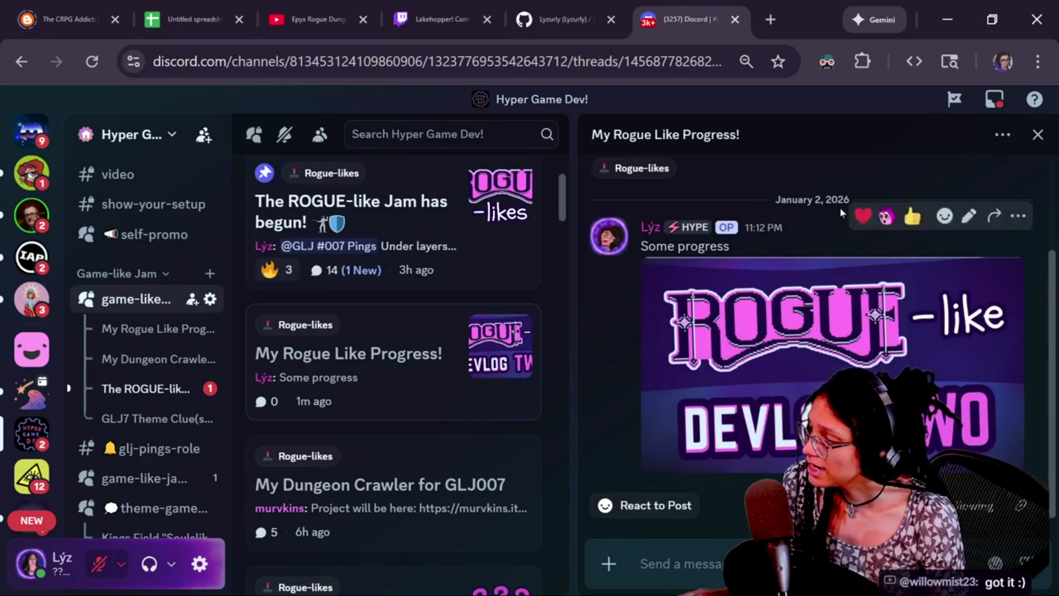
left_click(1037, 138)
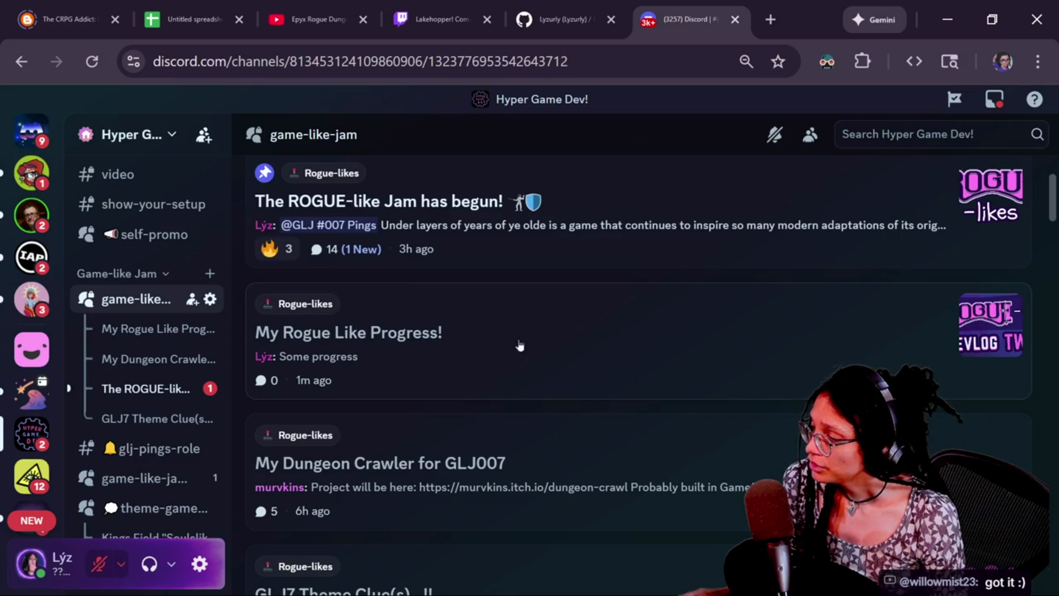
left_click(557, 350)
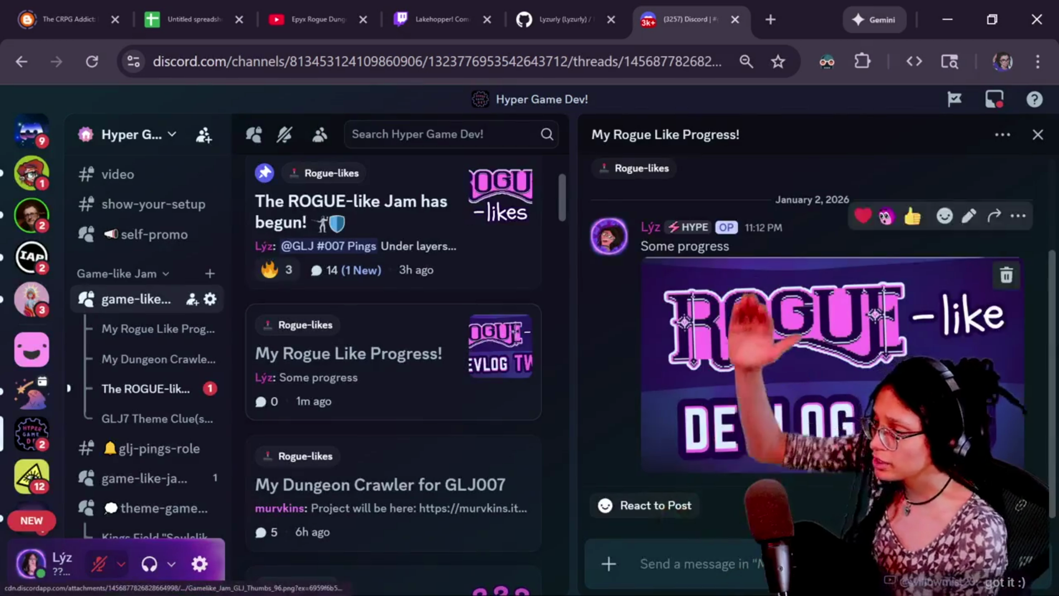
left_click(1037, 135)
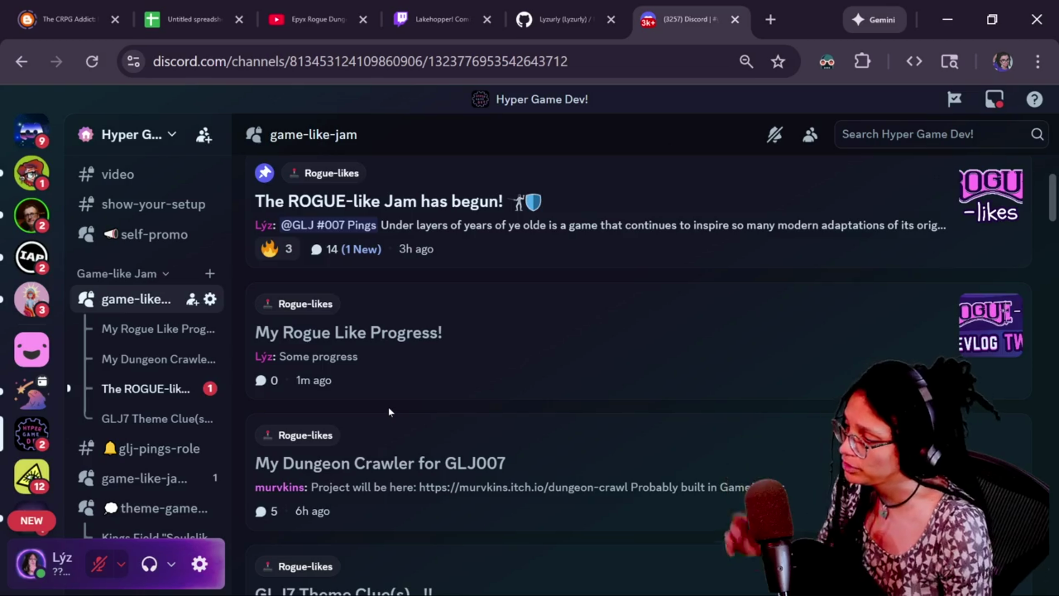
scroll(388, 411, "down", 2)
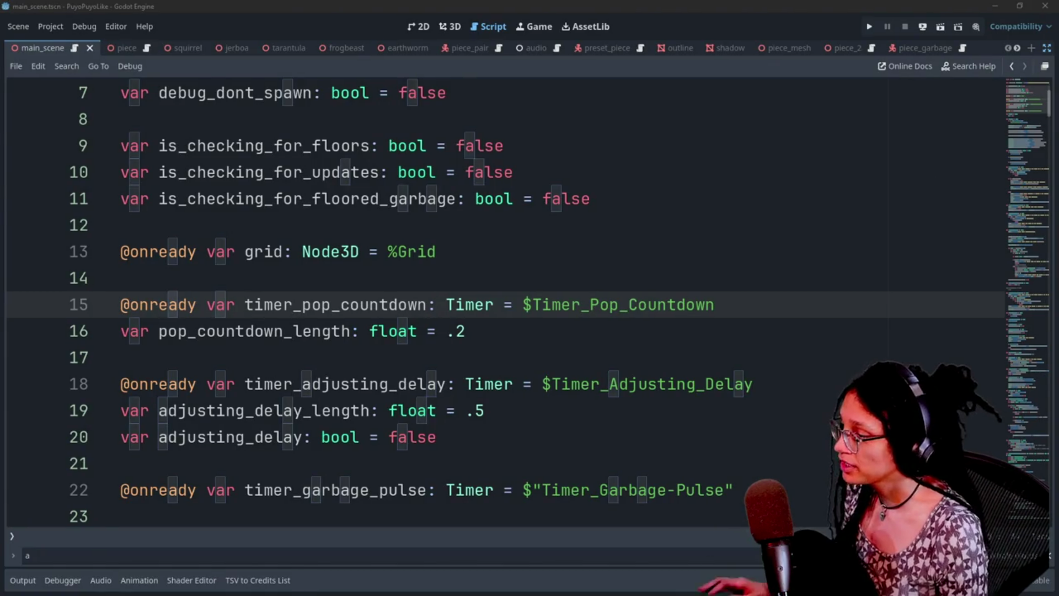
- Switch back to the Godot roguelike project window showing temp.tscn in the 2D view
left_click(512, 172)
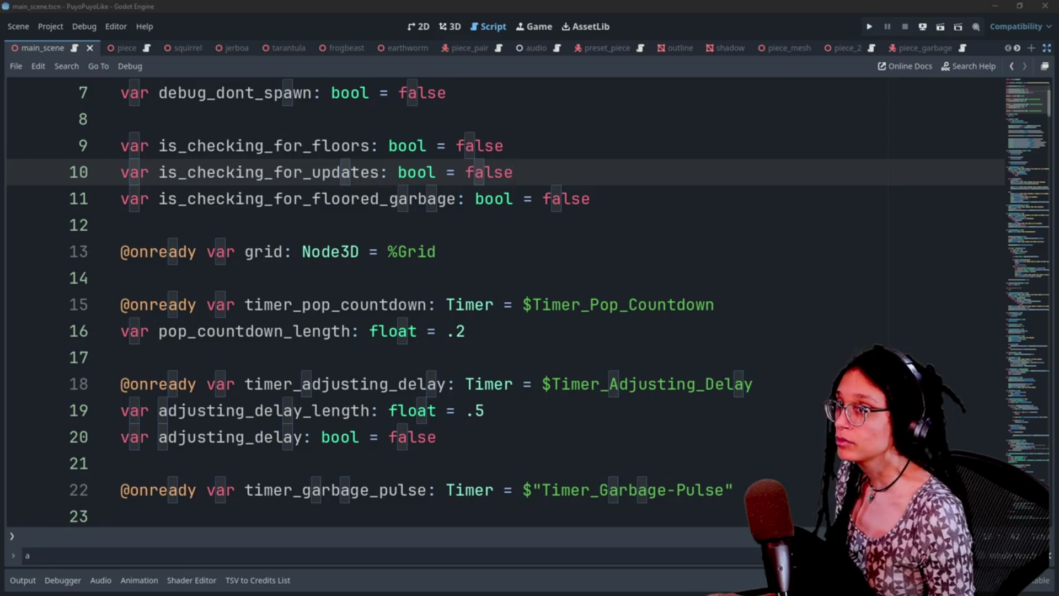
left_click(532, 305)
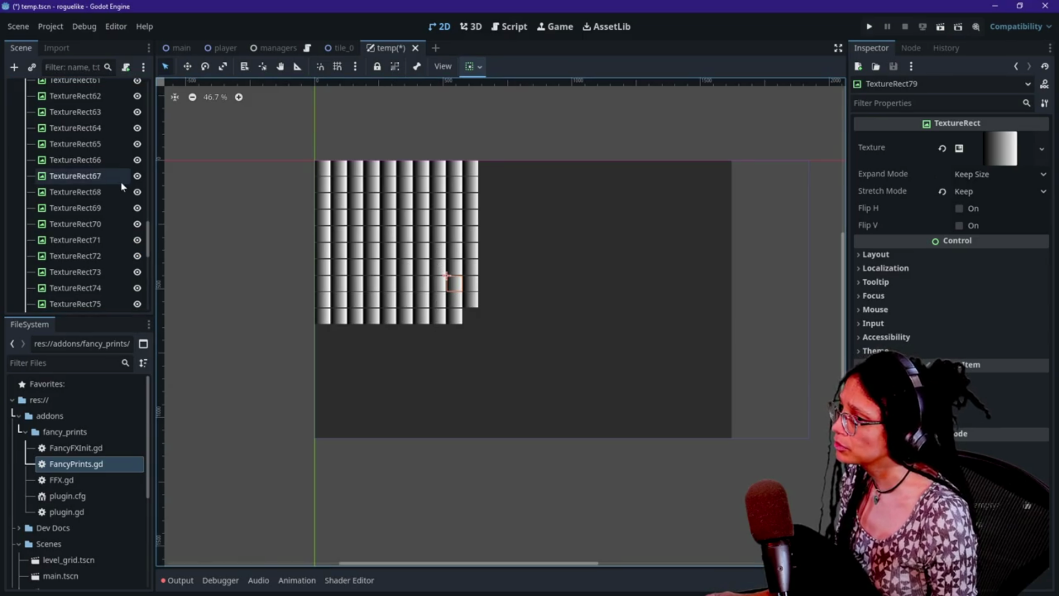
- Select the GridContainer and try Columns values of 90, 40, 50 and 1
scroll(120, 181, "up", 15)
left_click(68, 120)
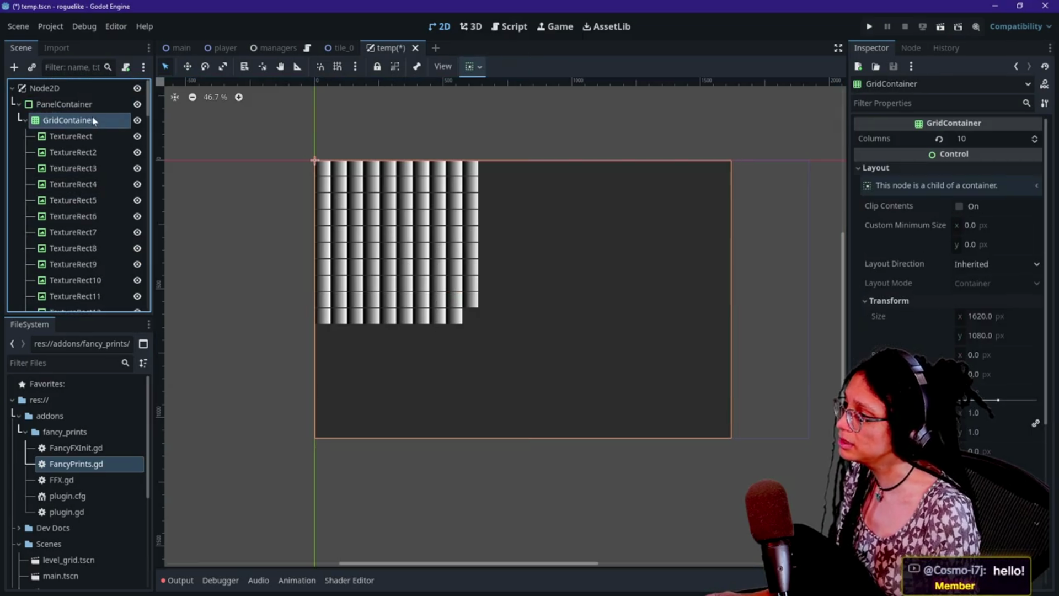
left_click(981, 140)
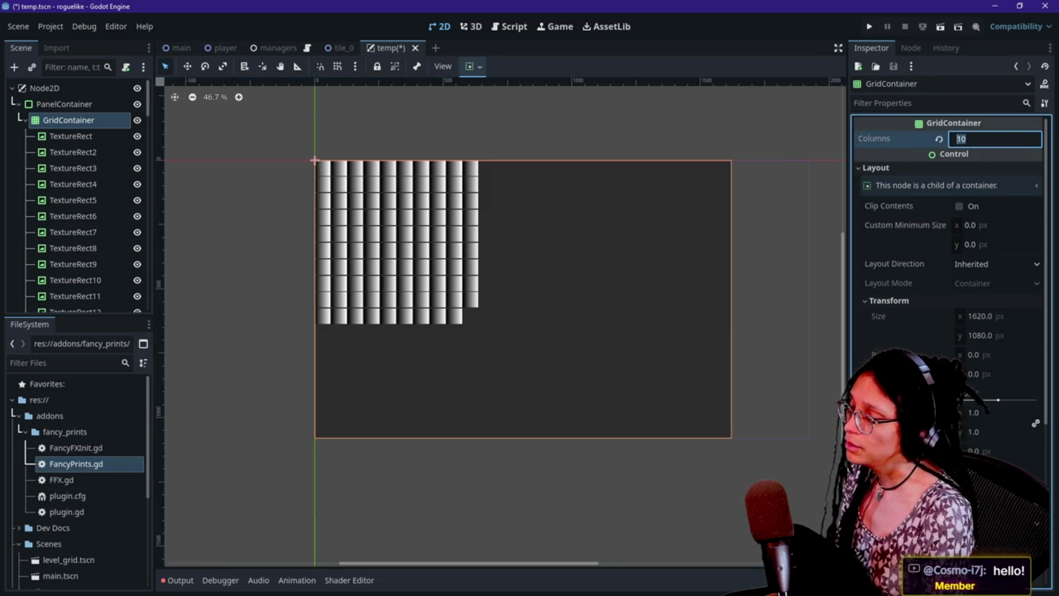
type("90")
key("Return")
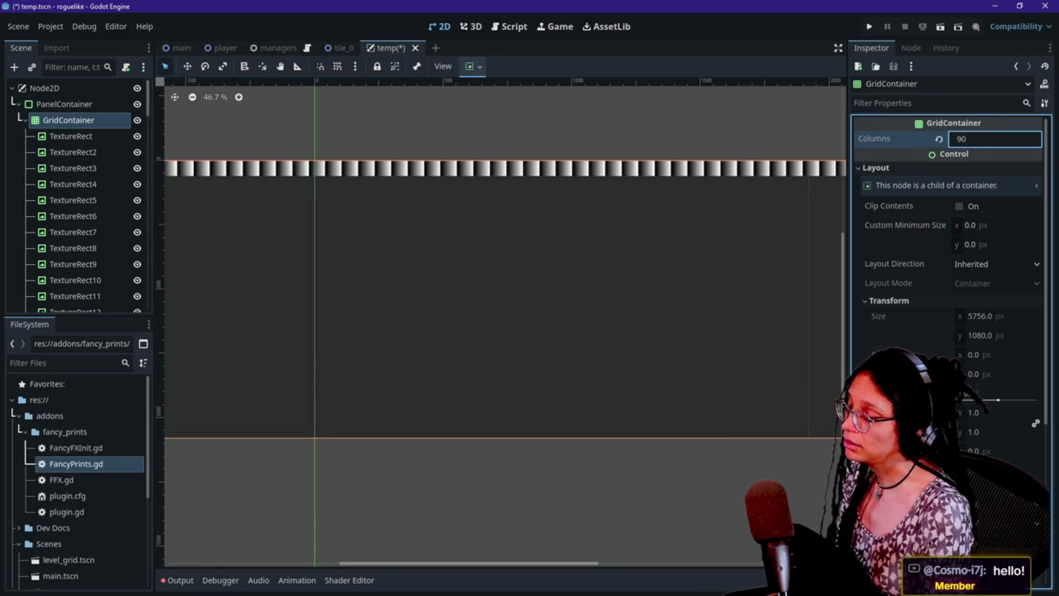
key("BackSpace")
key("BackSpace")
type("40")
key("Return")
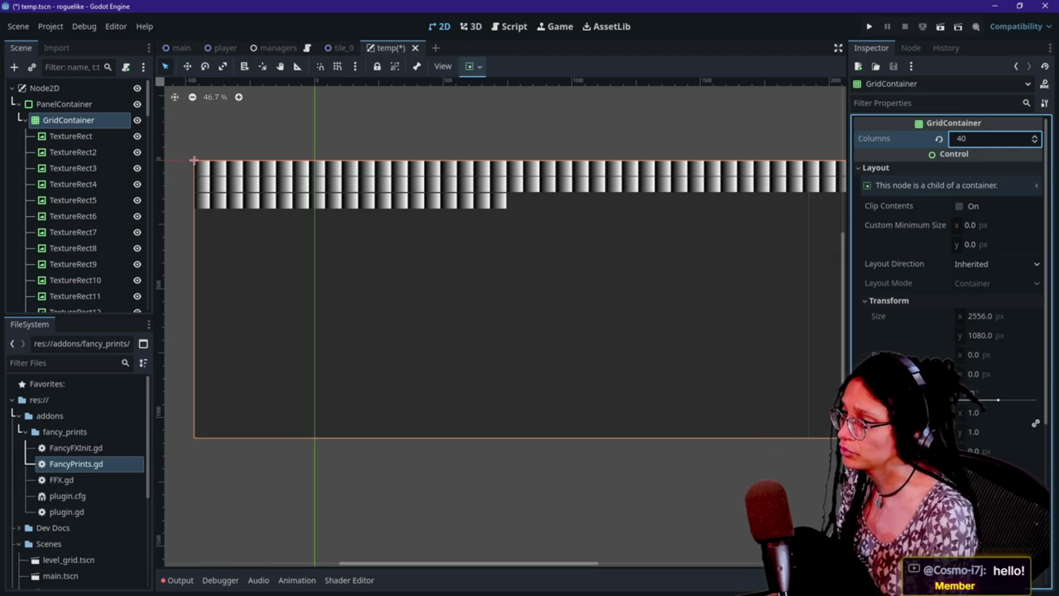
type("50")
key("Return")
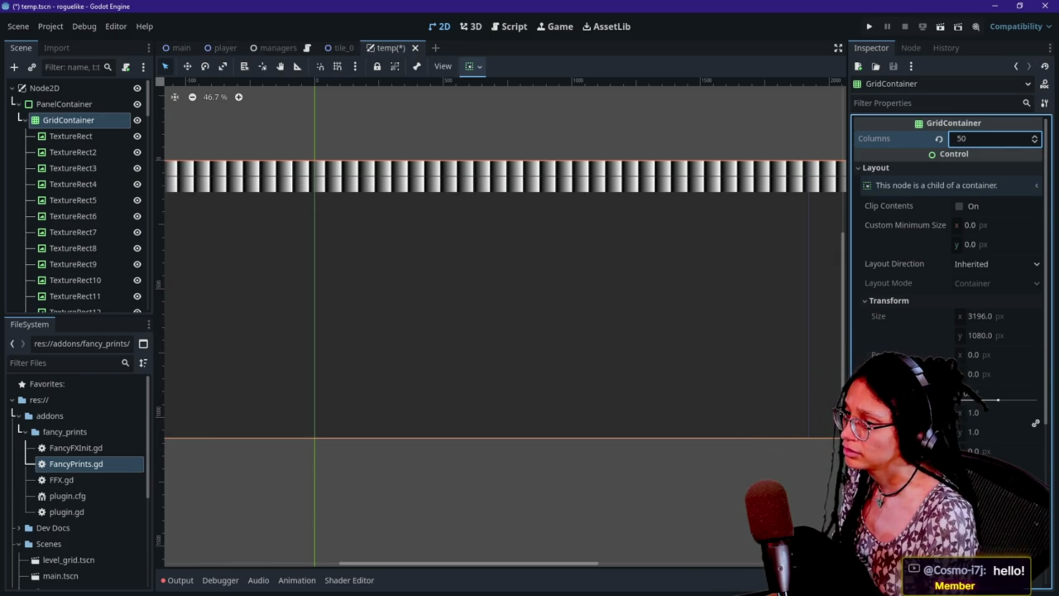
key("BackSpace")
key("BackSpace")
type("1")
key("Return")
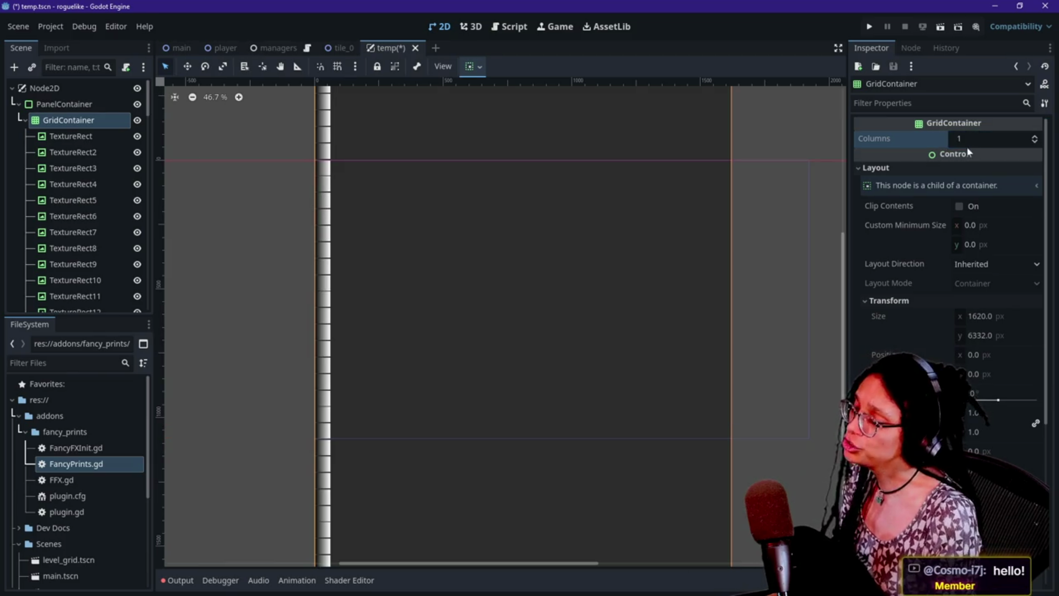
- Try 5 columns, then settle on a GridContainer Columns value of 50
left_click(993, 138)
type("5")
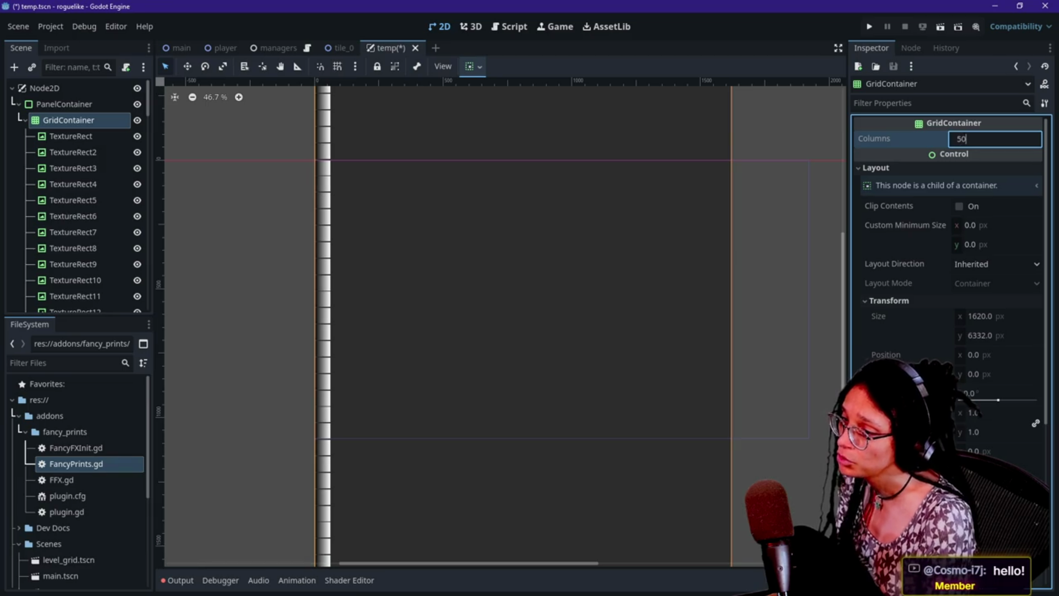
key("Return")
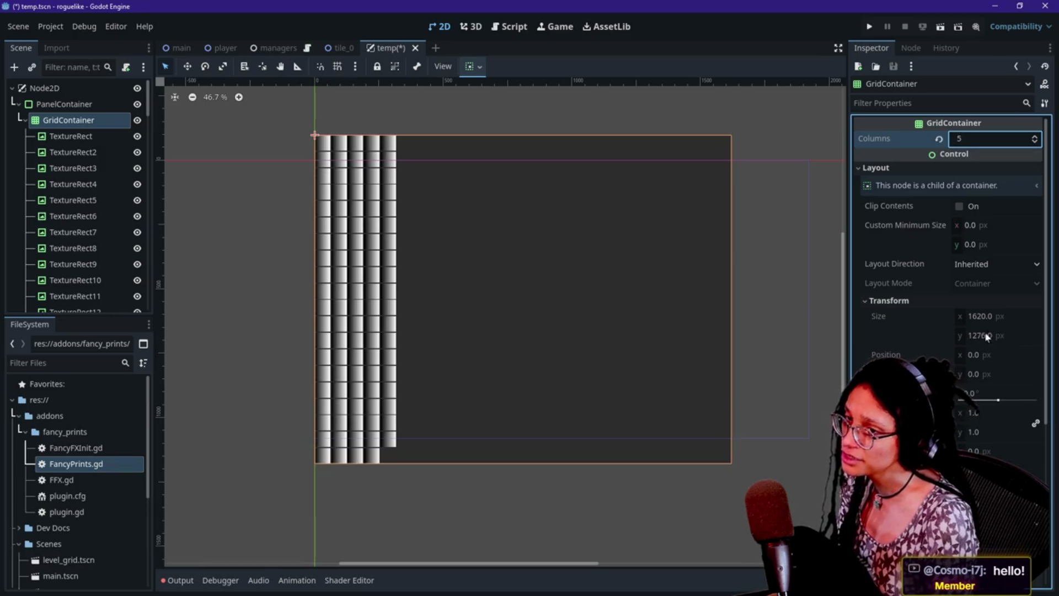
scroll(987, 338, "down", 5)
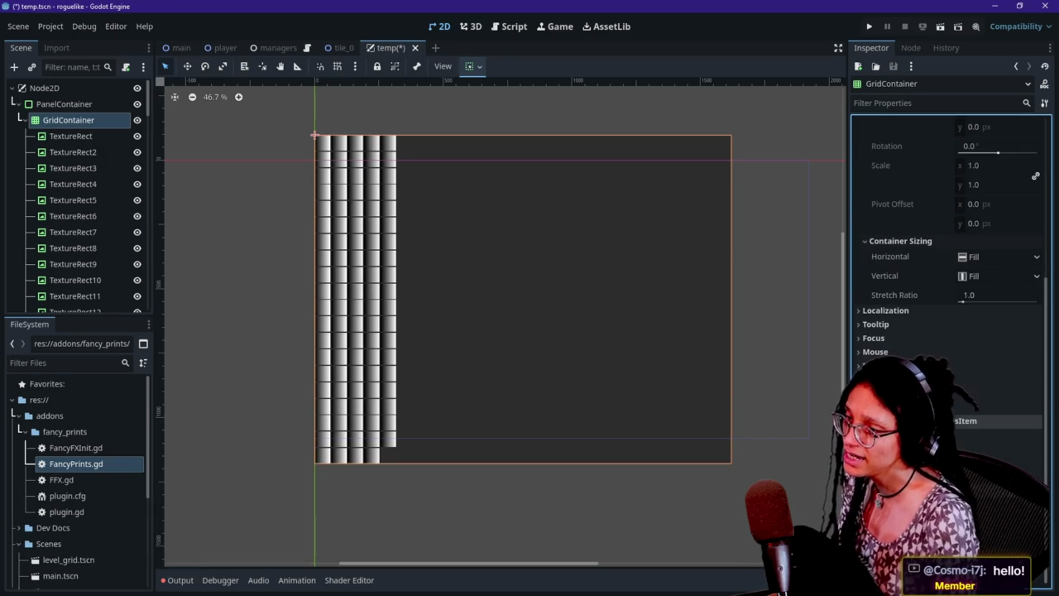
scroll(936, 350, "up", 5)
left_click(970, 139)
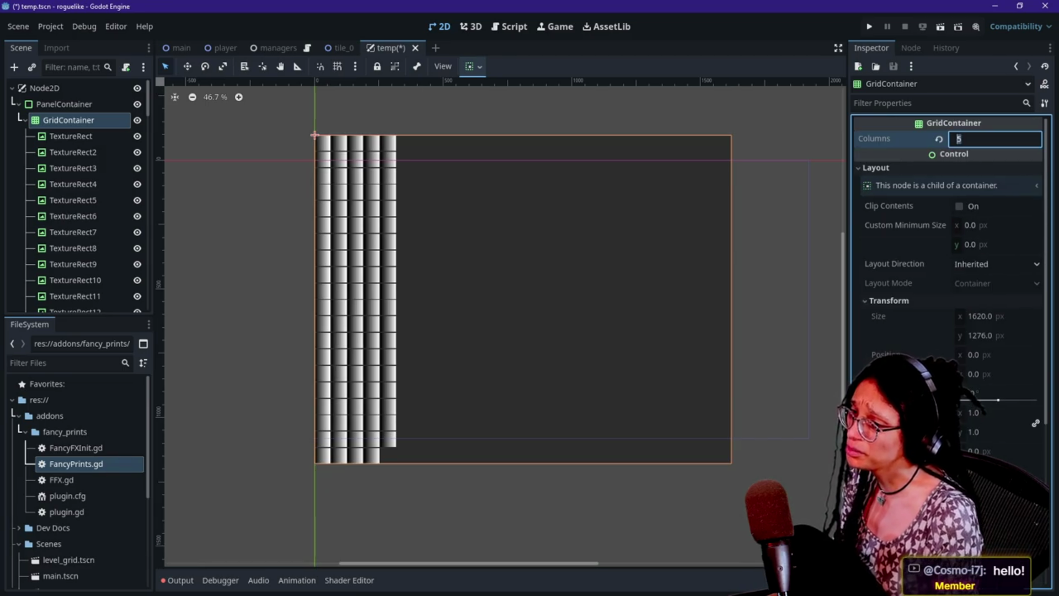
type("50")
key("Return")
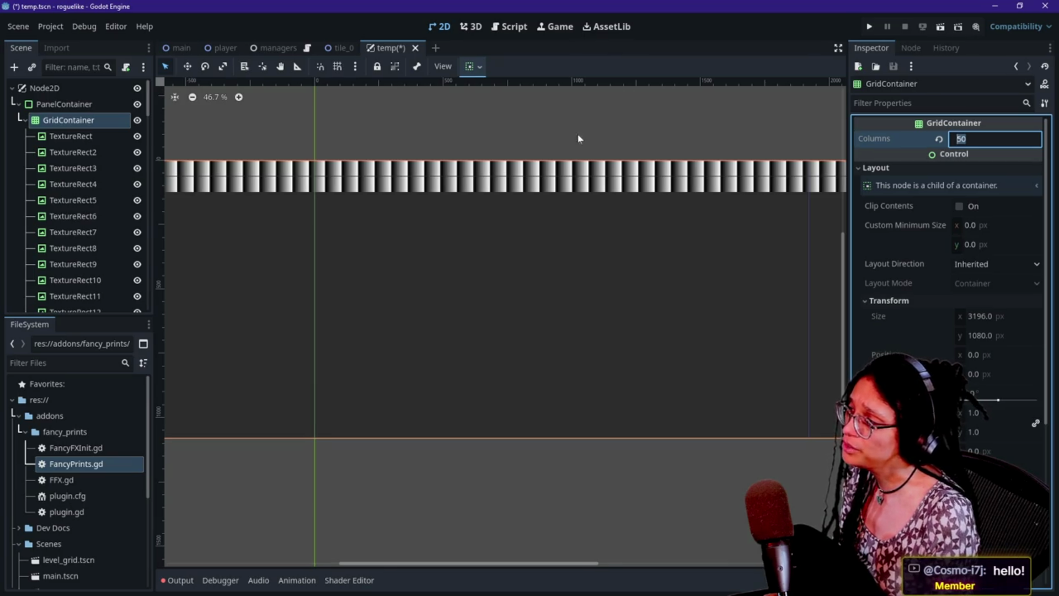
left_click(46, 136)
- Change the GridContainer's node type to HFlowContainer
left_click(62, 122)
right_click(62, 121)
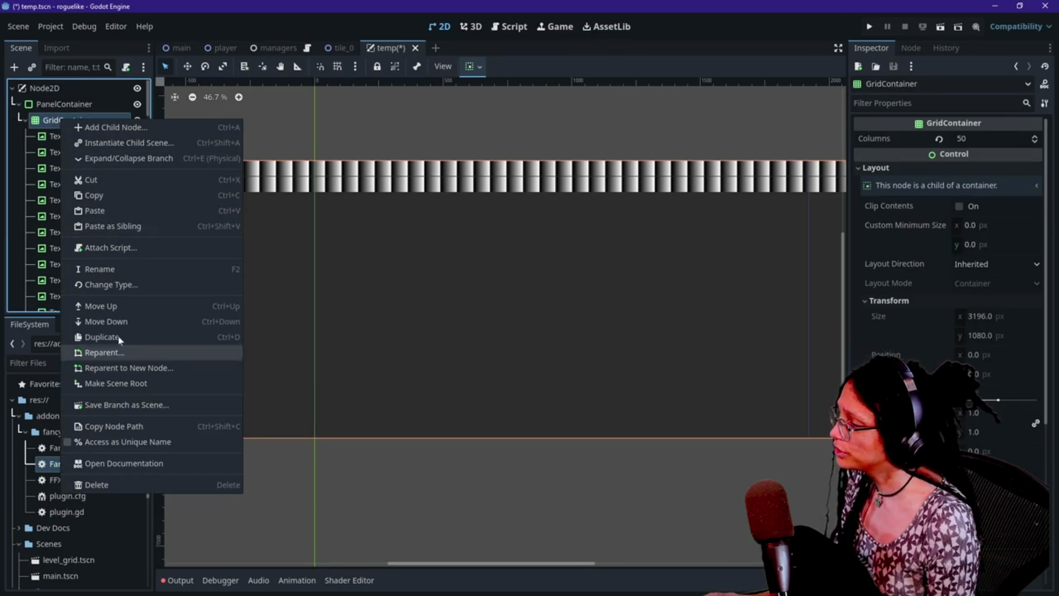
left_click(118, 285)
type("flow")
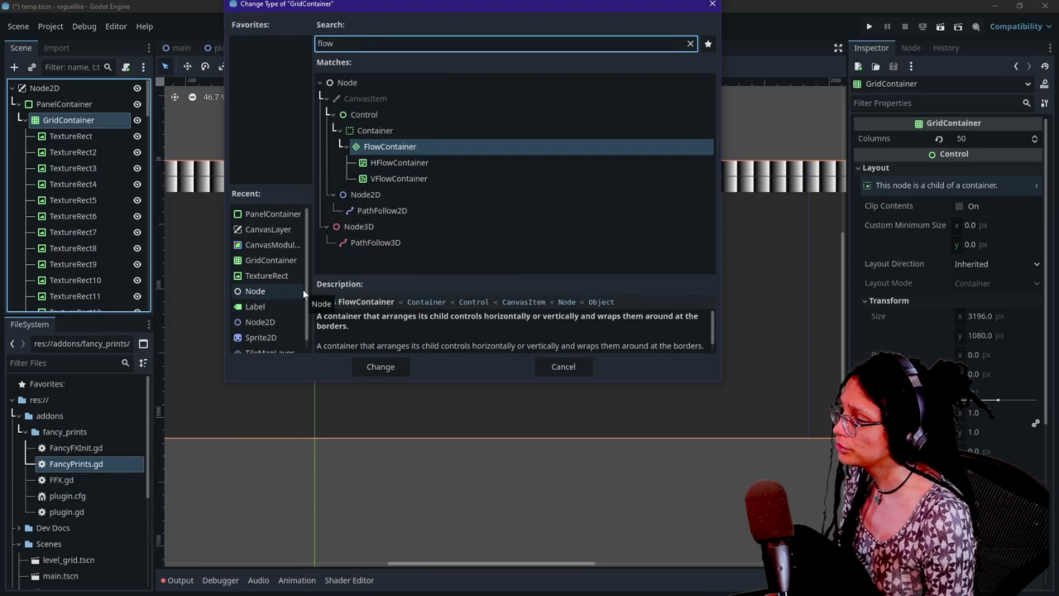
key("Down")
key("Return")
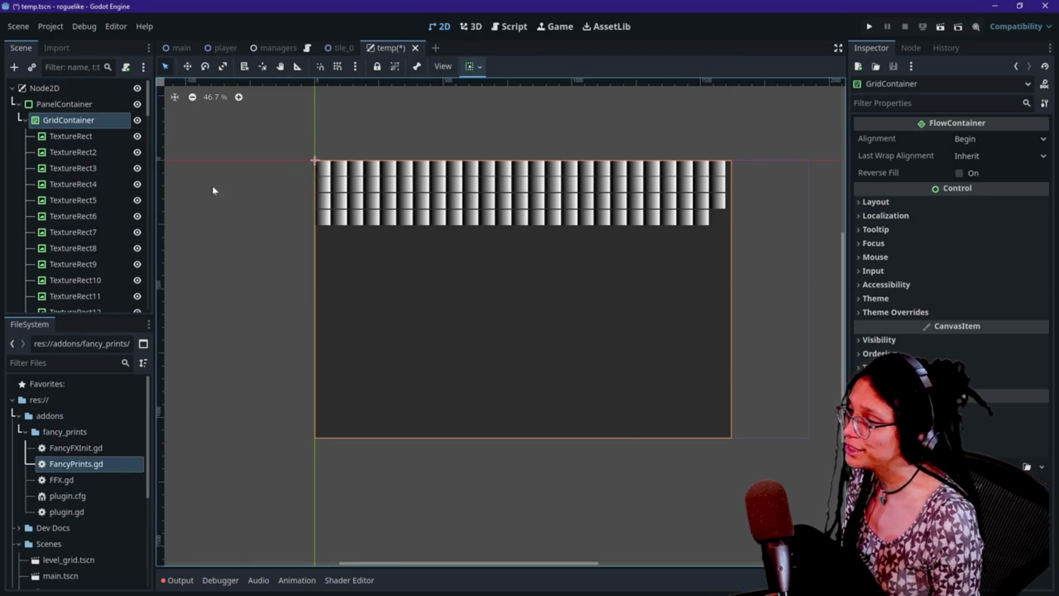
- Inspect the tile nodes from TextureRect down to TextureRect99 in the Scene tree
left_click(61, 137)
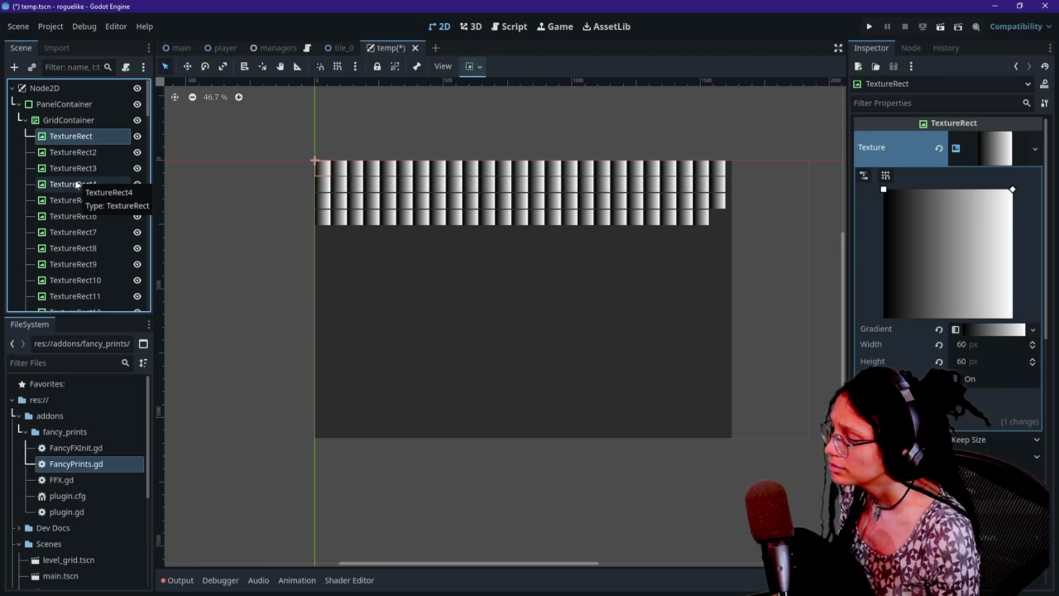
scroll(77, 176, "down", 3)
scroll(77, 204, "up", 3)
scroll(79, 204, "down", 3)
scroll(79, 204, "down", 20)
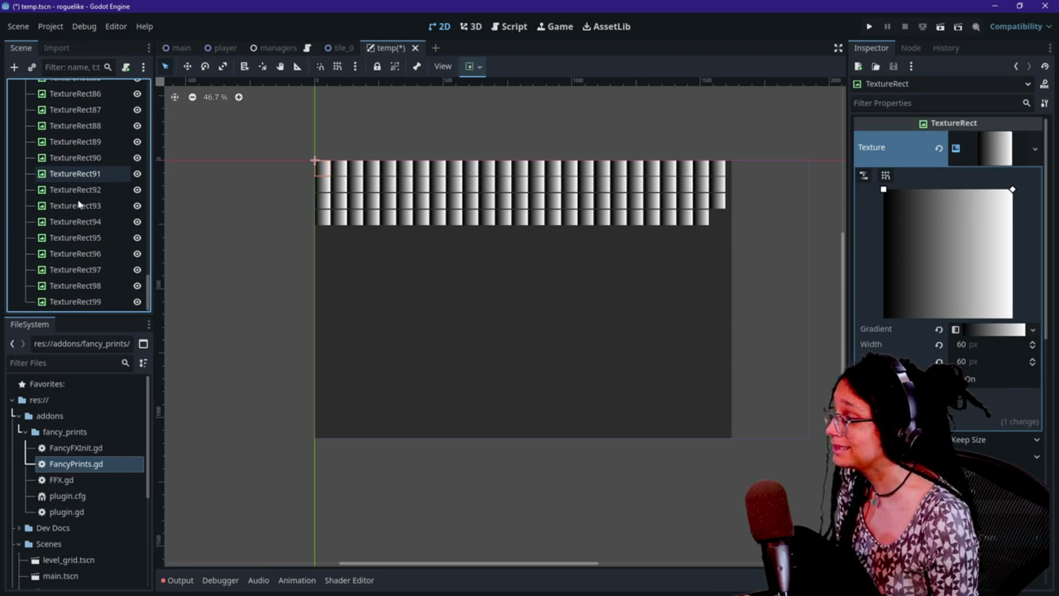
left_click(76, 301)
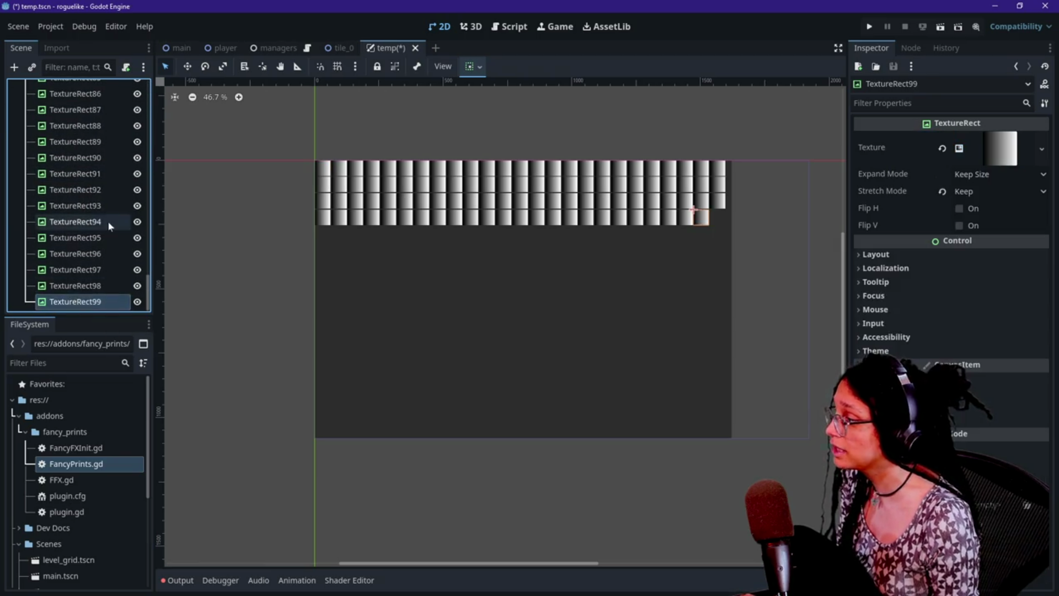
scroll(108, 225, "up", 20)
left_click(98, 136)
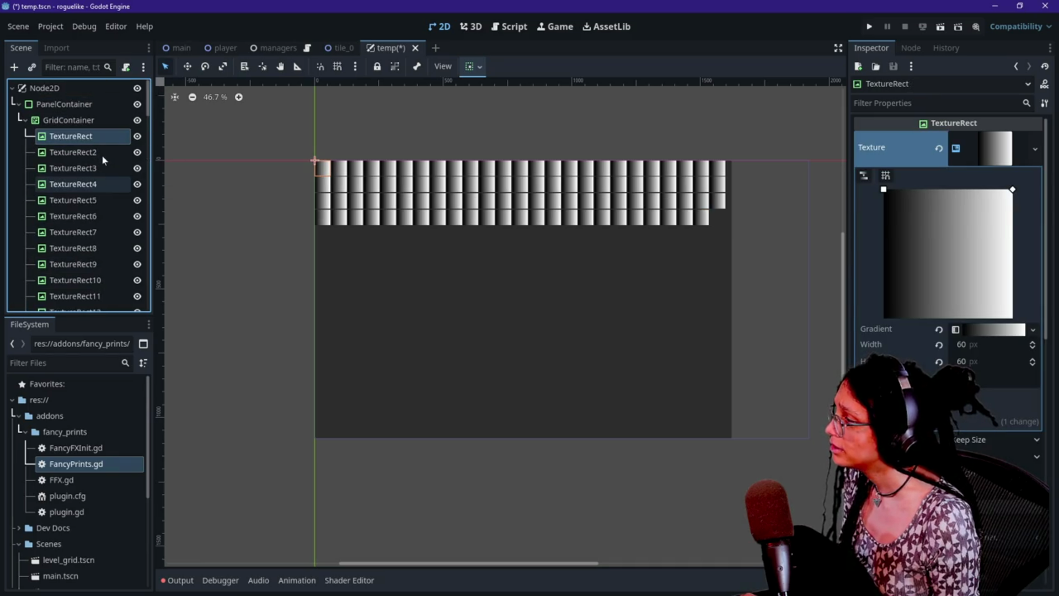
- Delete the tiles TextureRect through TextureRect90
scroll(102, 160, "down", 20)
left_click(103, 160, "shift")
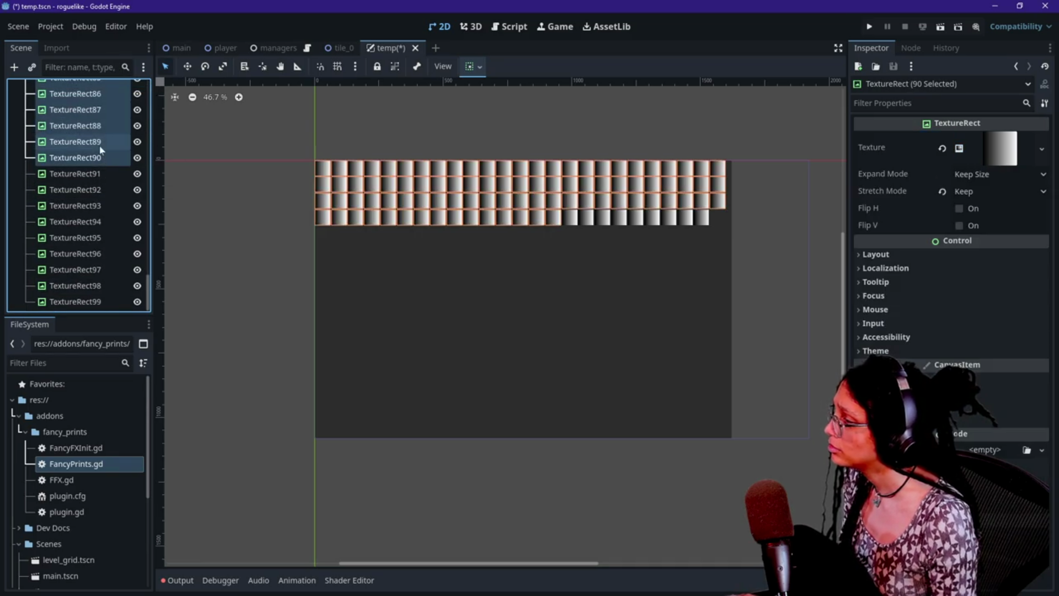
key("Delete")
- Rename TextureRect91–TextureRect95 to TextureRect1 through TextureRect5
left_click(99, 142)
key("F2")
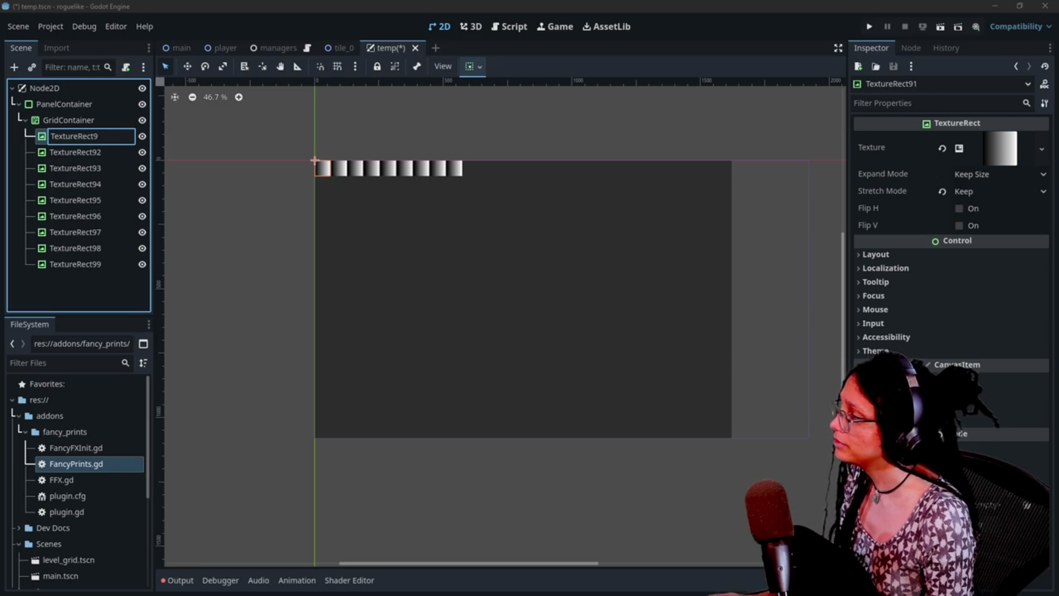
key("Return")
left_click(110, 149)
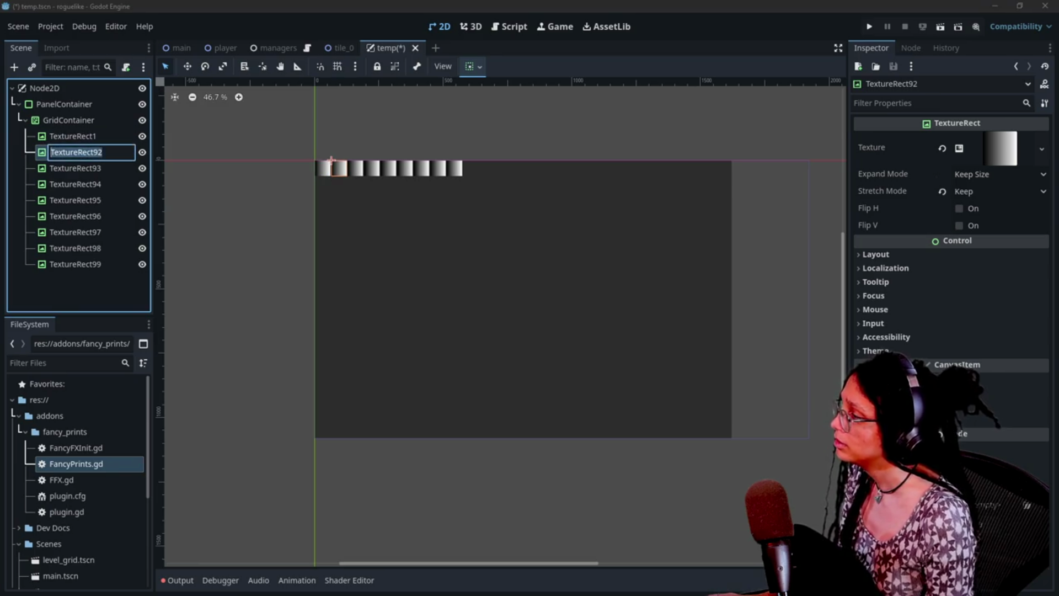
key("F2")
key("BackSpace")
type("TextureRect92")
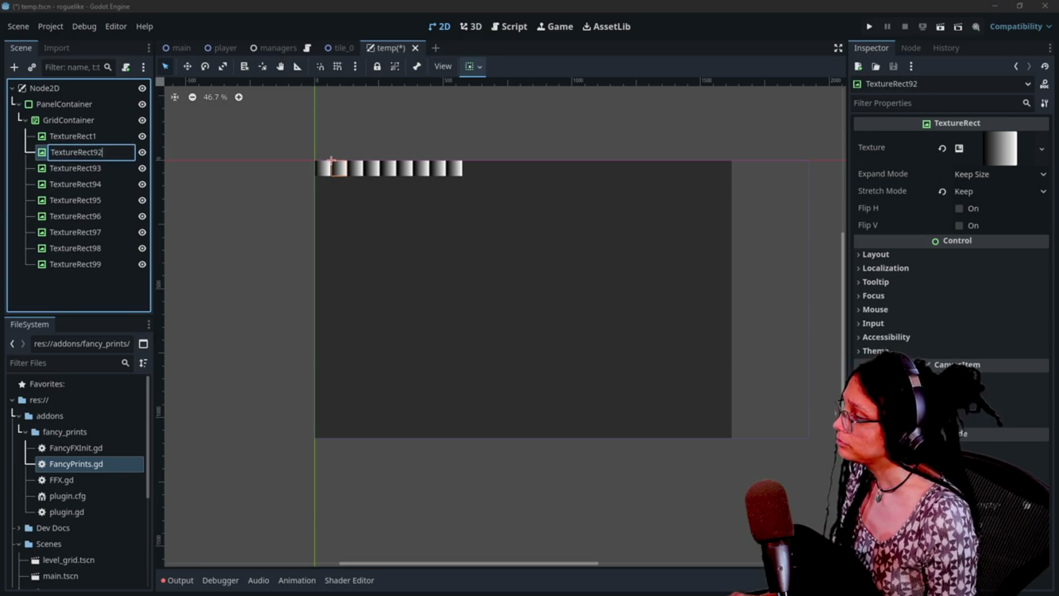
key("Return")
left_click(116, 168)
key("F2")
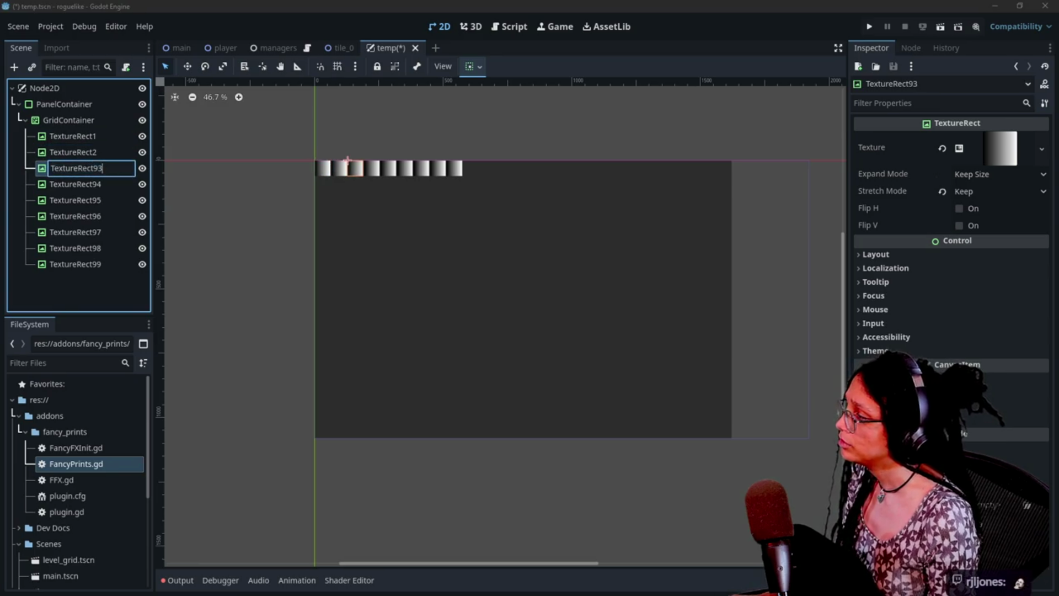
key("Return")
left_click(115, 184)
key("F2")
key("End")
key("Left")
key("BackSpace")
key("Return")
left_click(121, 201)
key("F2")
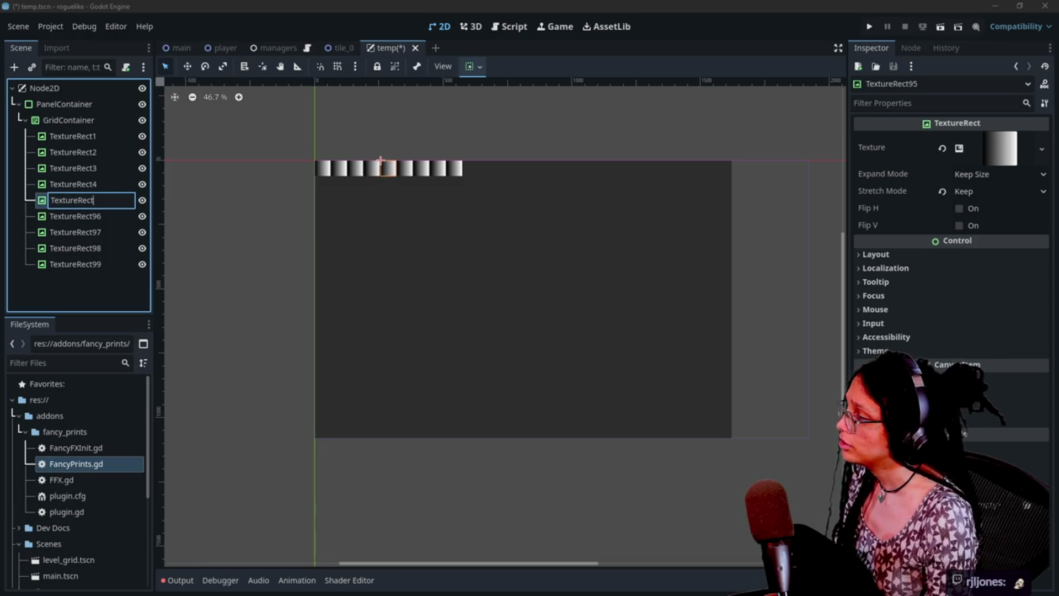
key("BackSpace")
key("Return")
- Rename TextureRect96–TextureRect99 to TextureRect6 through TextureRect9
left_click(110, 218)
key("F2")
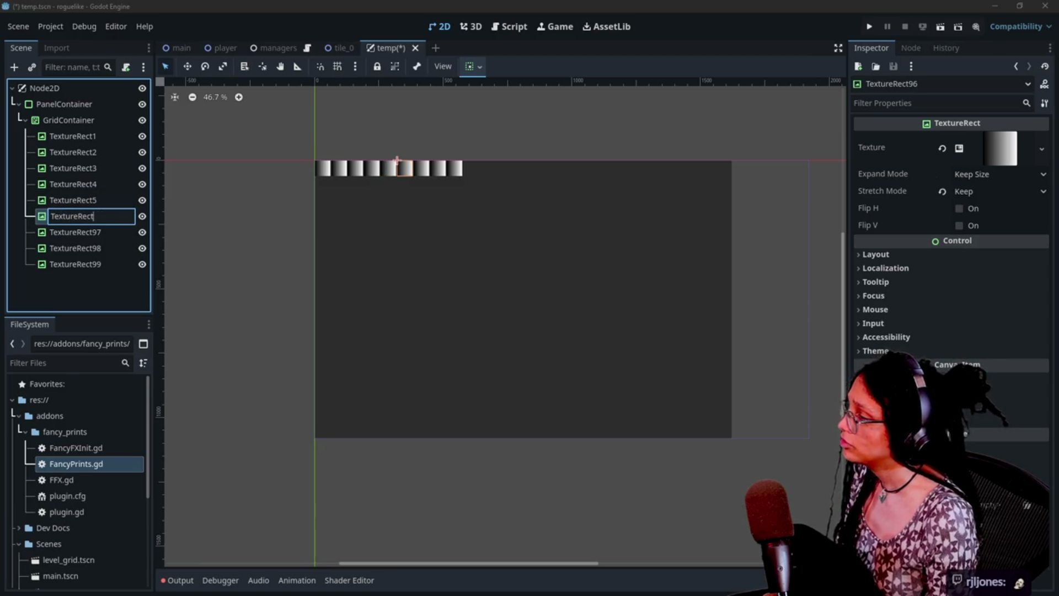
type("6")
key("Return")
left_click(110, 248)
key("F2")
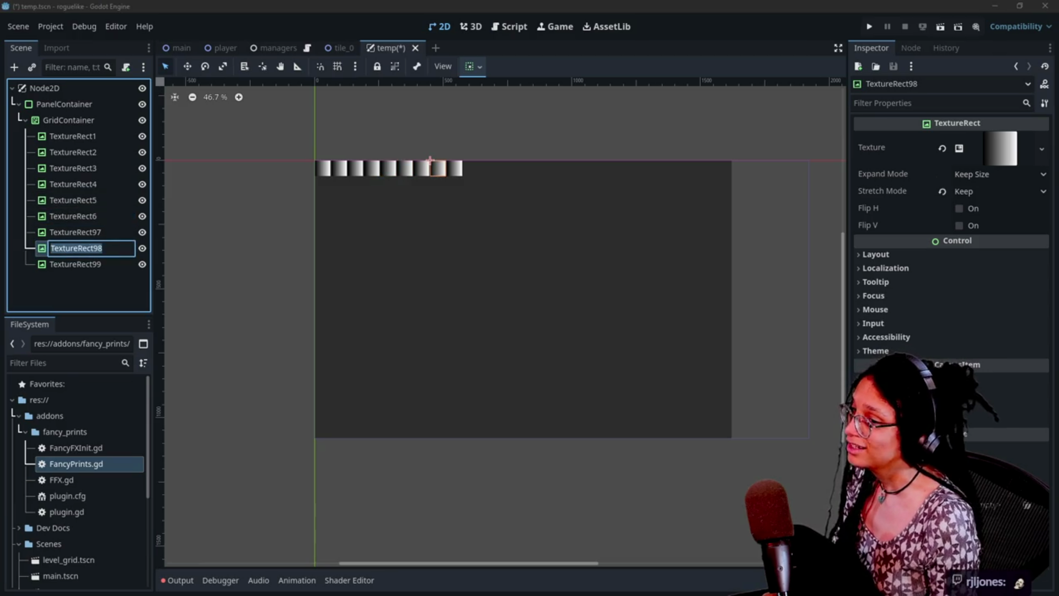
key("Return")
left_click(111, 232)
key("F2")
key("End")
key("BackSpace")
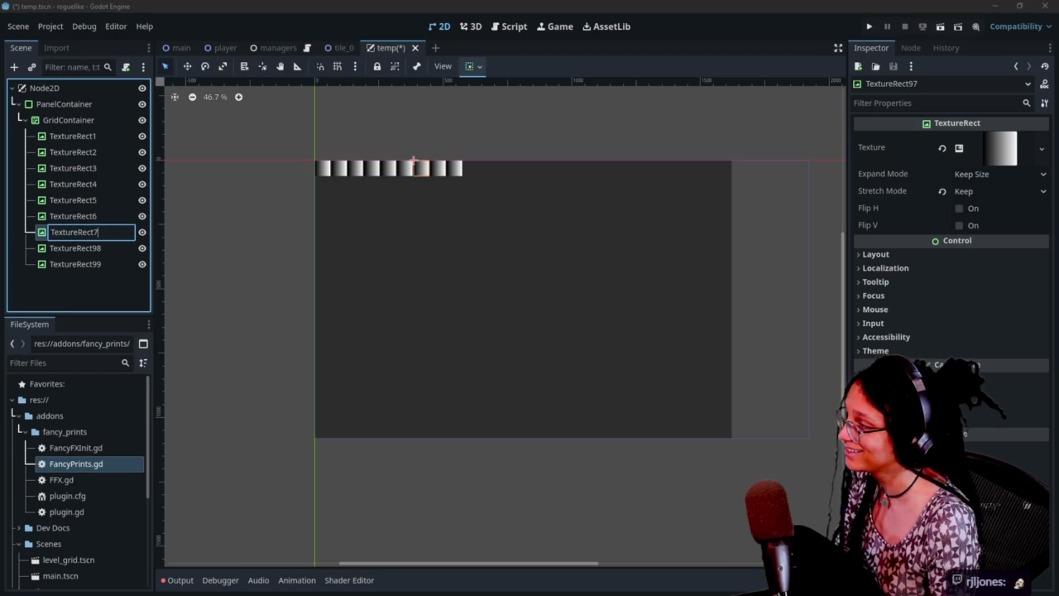
key("Return")
left_click(109, 248)
key("F2")
key("End")
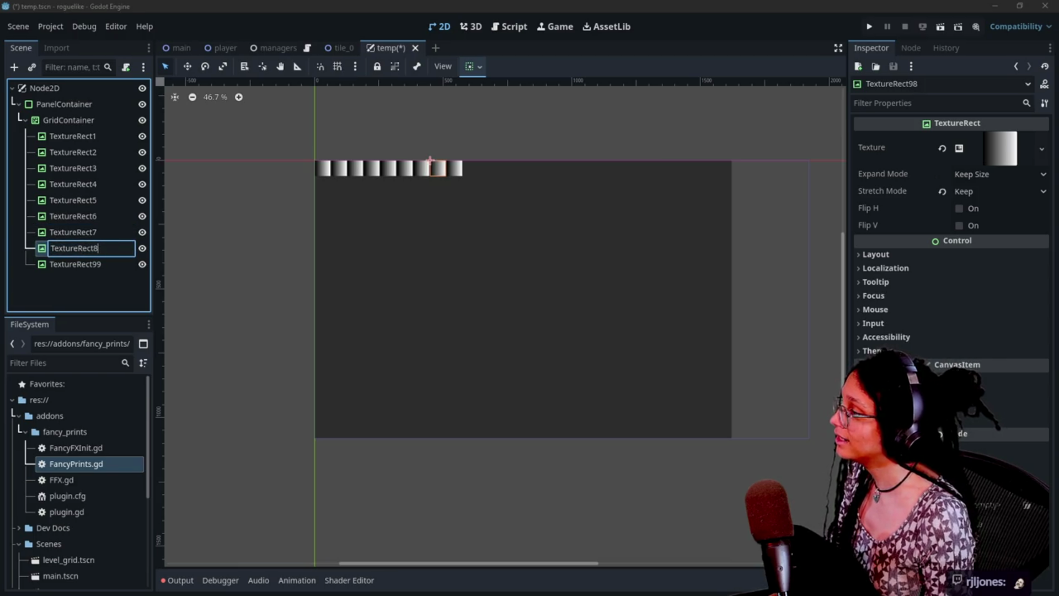
key("Return")
left_click(121, 264)
key("F2")
key("End")
key("BackSpace")
key("Return")
- Duplicate a tile as TextureRect10, then duplicate all ten tiles twice
key("ctrl+d")
left_click(111, 280)
key("F2")
key("End")
left_click(104, 136)
left_click(119, 281, "shift")
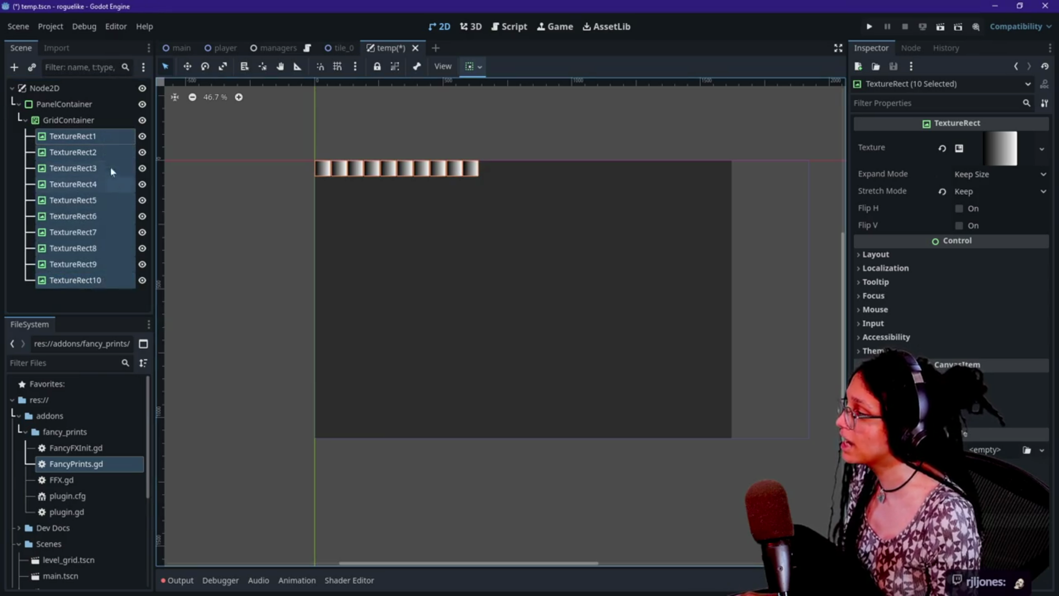
key("ctrl+d")
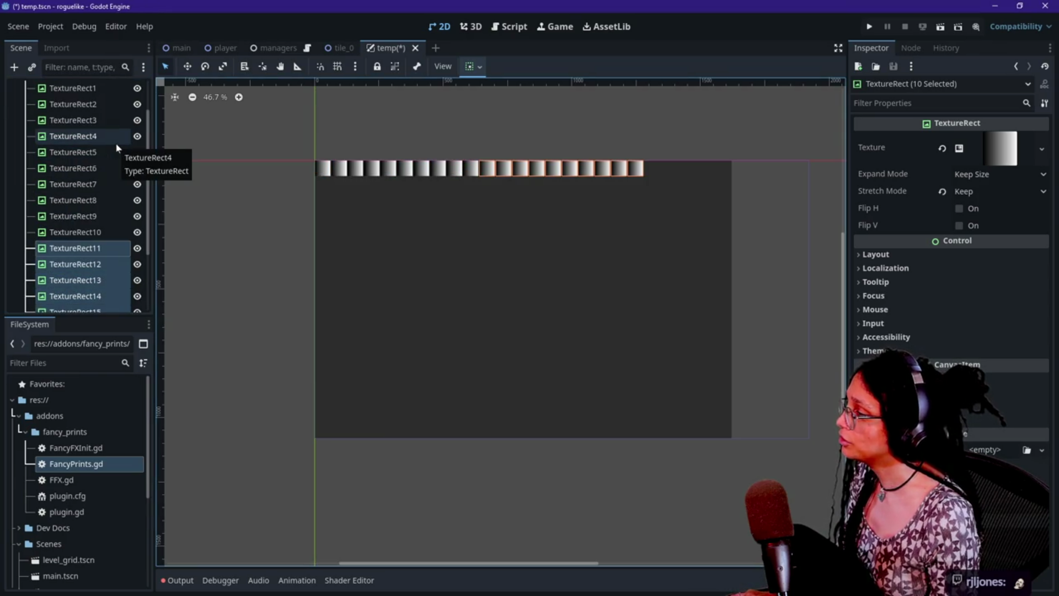
key("ctrl+d")
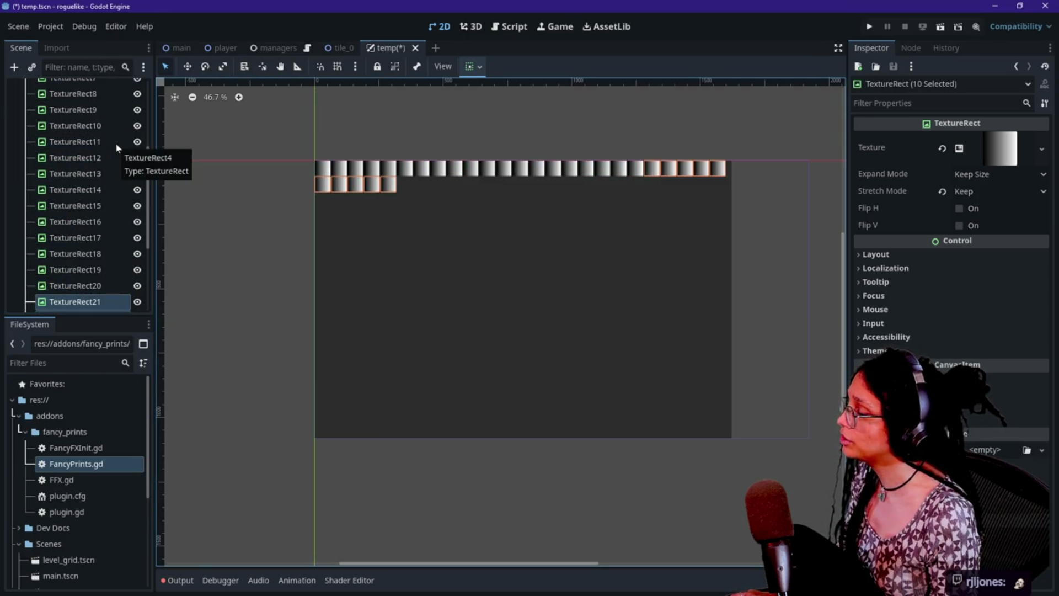
- Undo the extra duplicates, then select TextureRect2–TextureRect10 and duplicate them several times
key("ctrl+z")
key("ctrl+z")
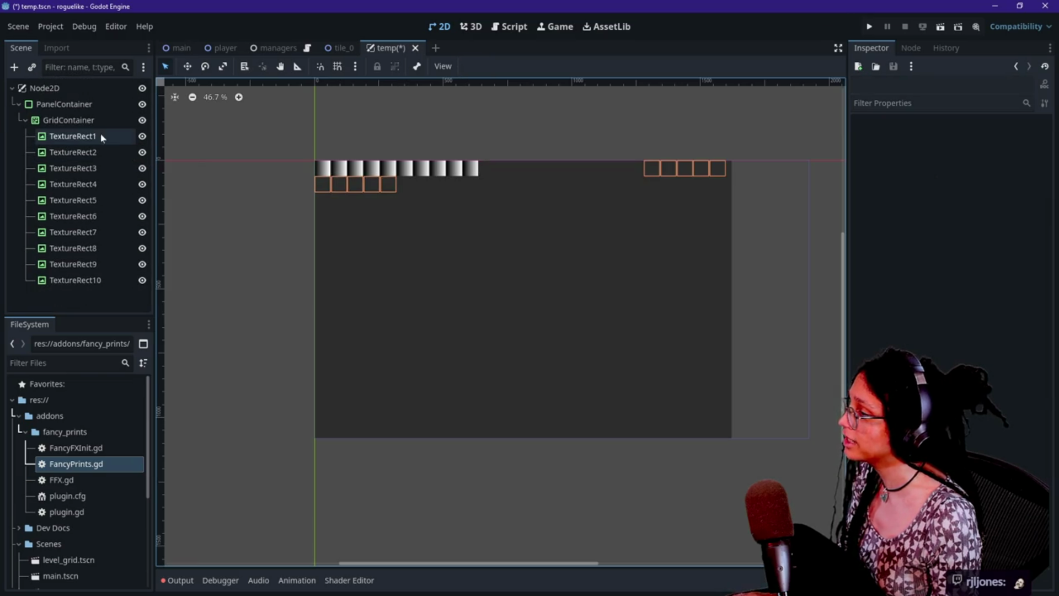
left_click(96, 136)
left_click(101, 274, "shift")
key("ctrl+z")
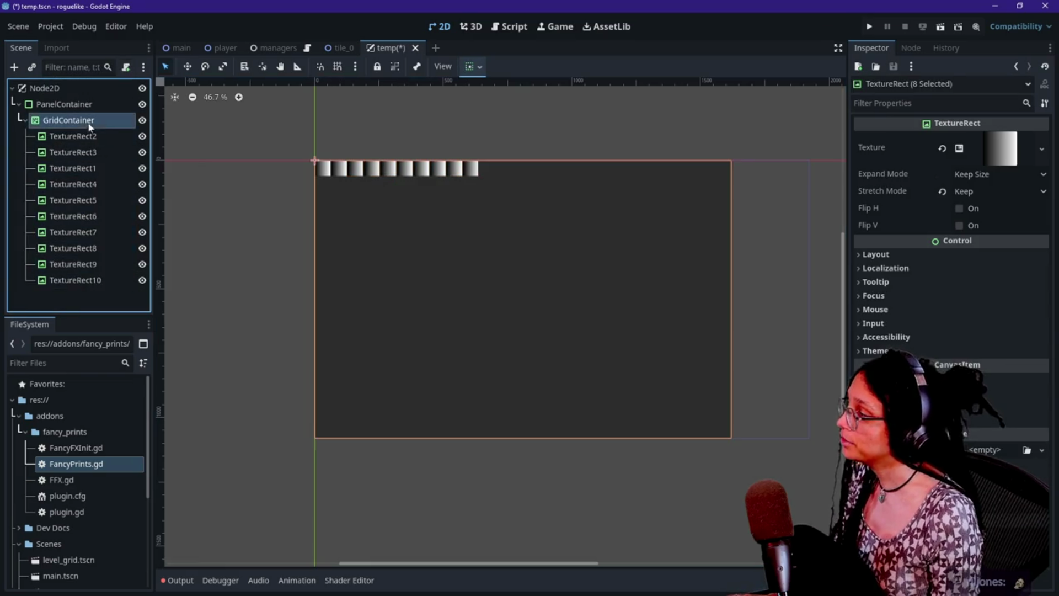
left_click(113, 138)
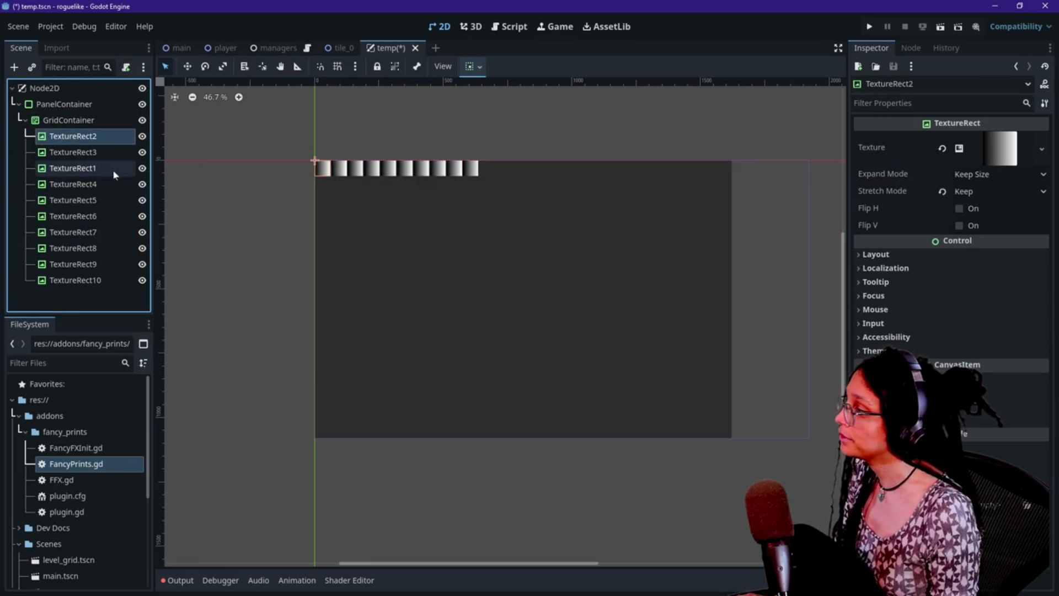
left_click(99, 280, "shift")
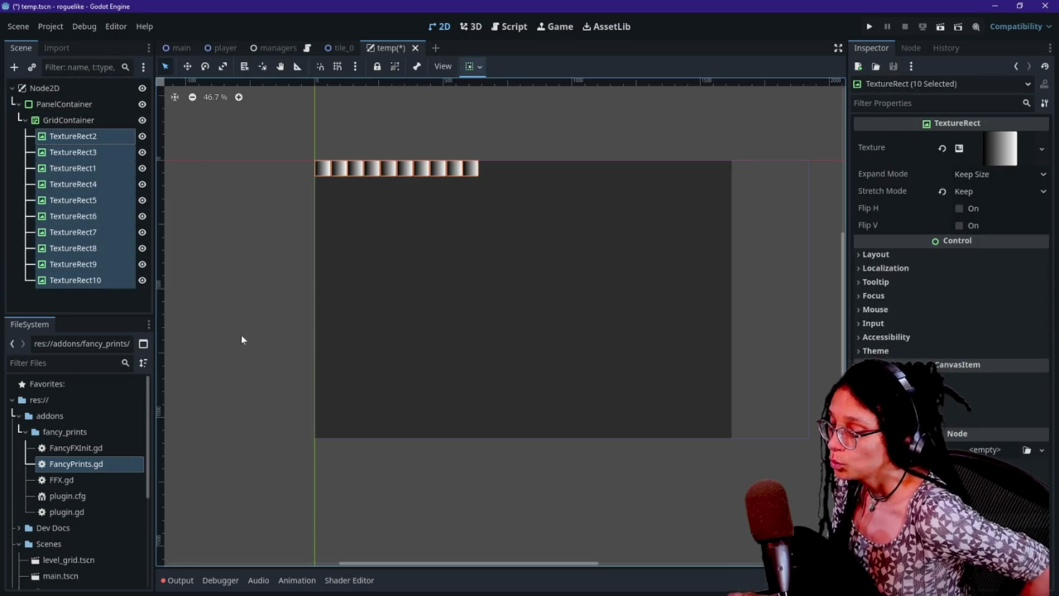
key("ctrl+d")
key("ctrl+d")
key("ctrl+d")
key("ctrl+d")
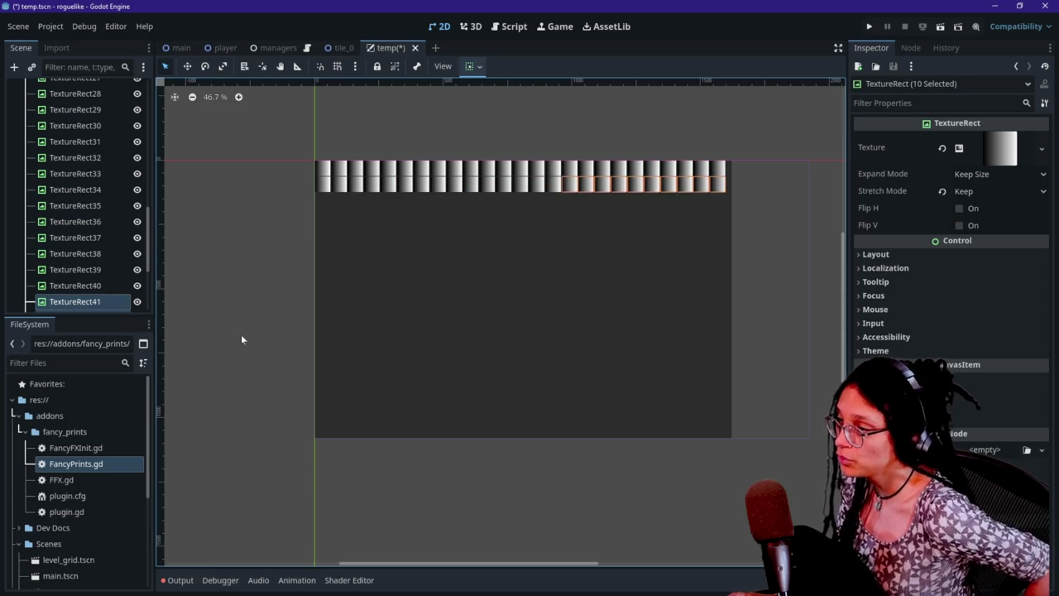
key("ctrl+d")
key("ctrl+d")
key("ctrl+d")
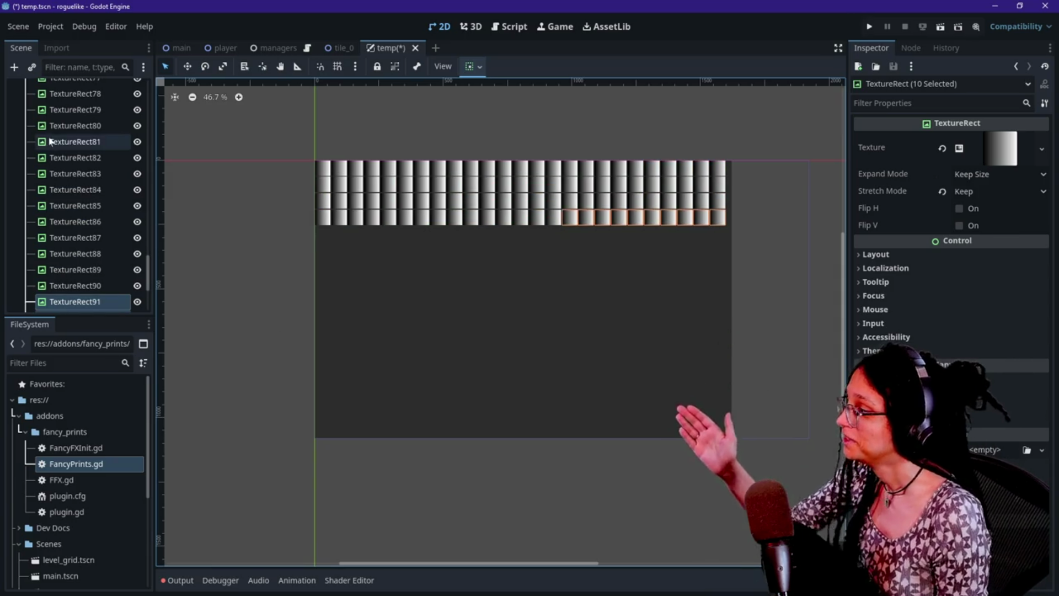
scroll(48, 141, "up", 7)
scroll(49, 138, "up", 20)
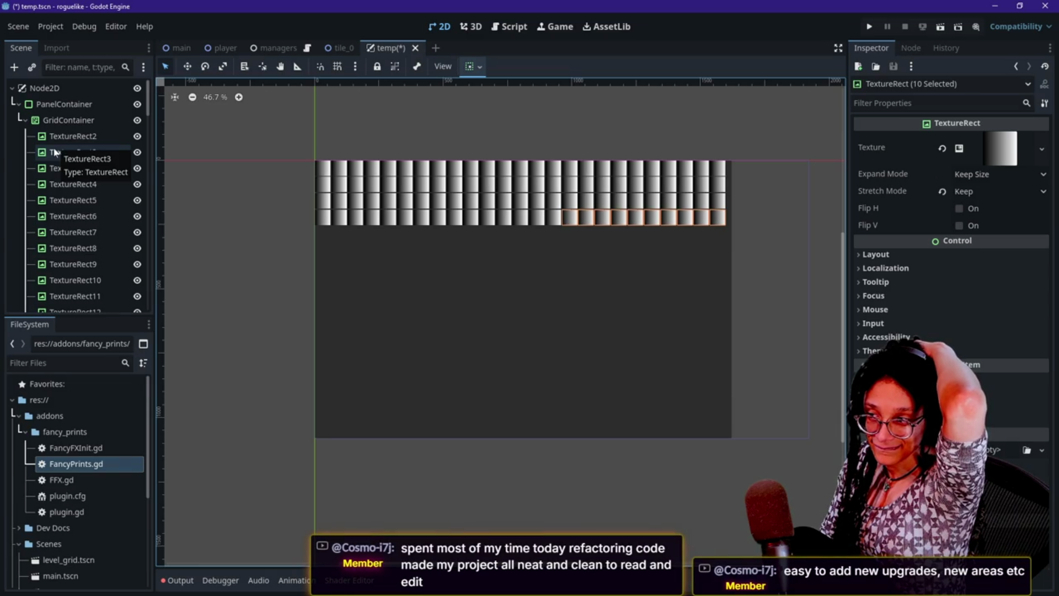
left_click(71, 135)
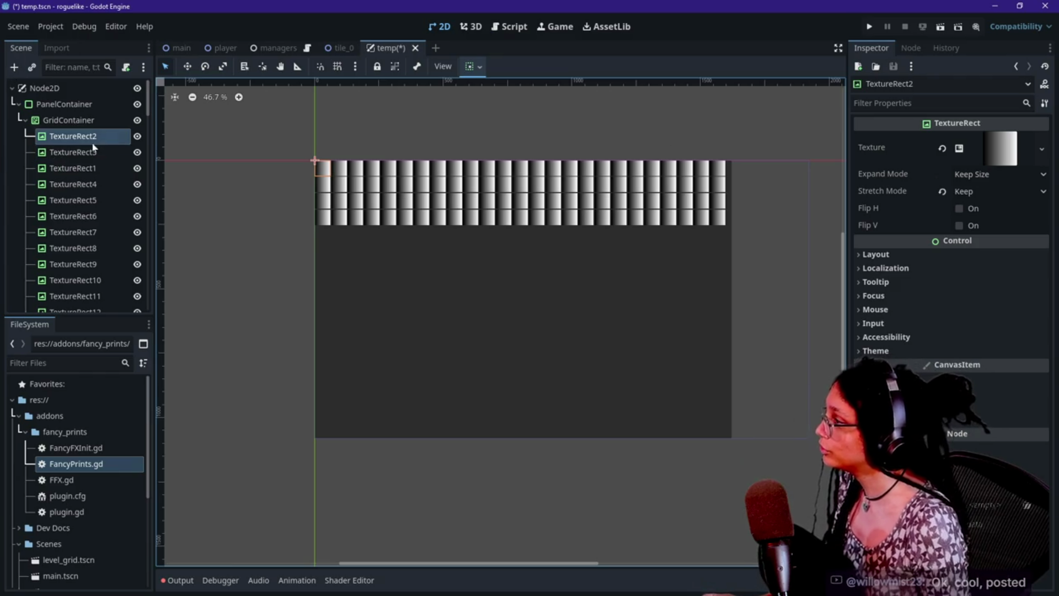
scroll(61, 174, "down", 10)
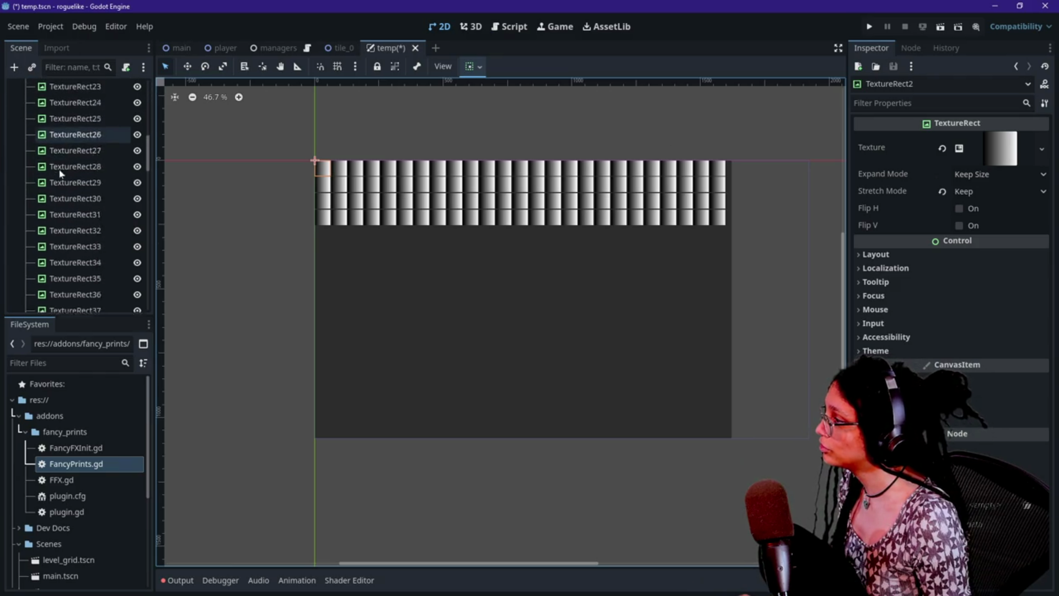
scroll(61, 175, "down", 15)
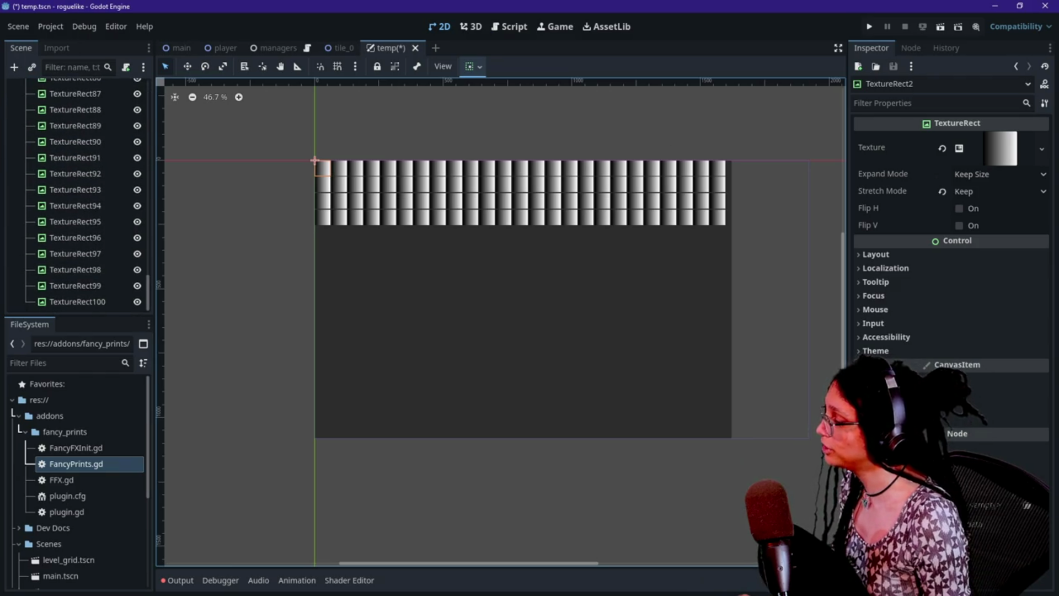
left_click(92, 302, "shift")
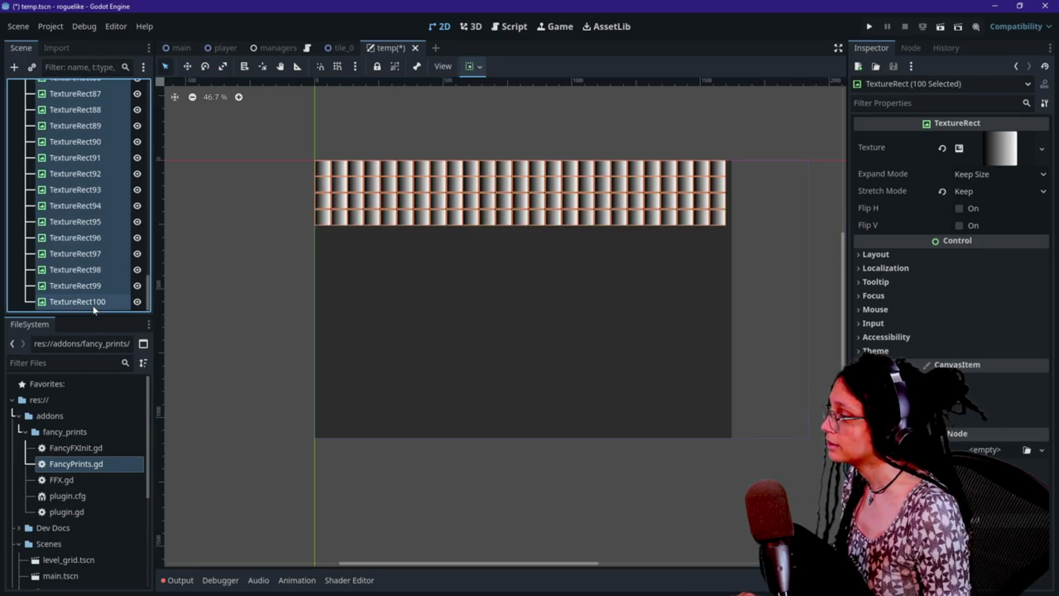
scroll(93, 297, "up", 20)
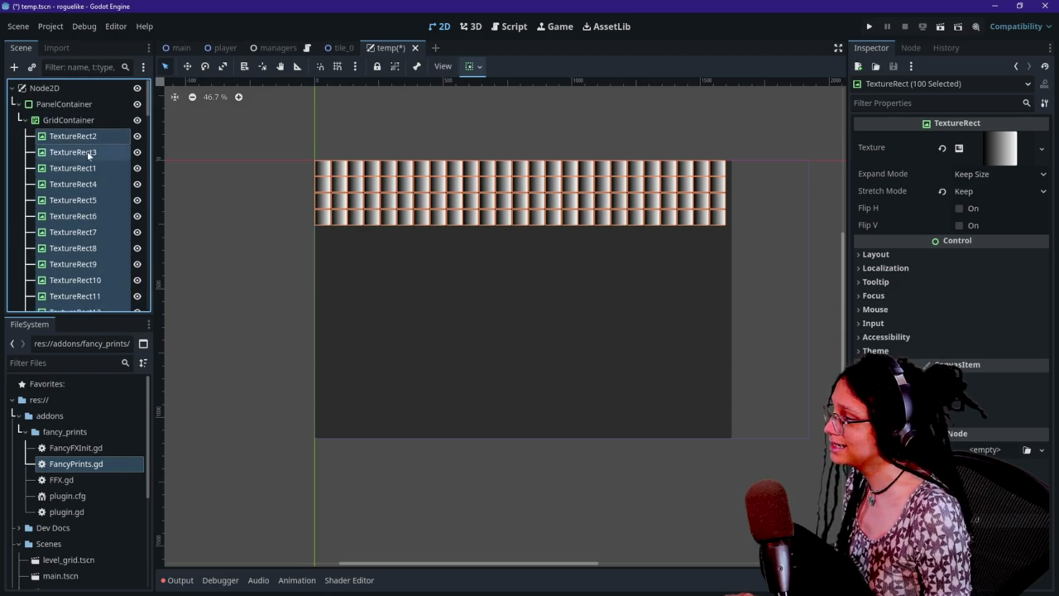
double_click(88, 136)
key("Escape")
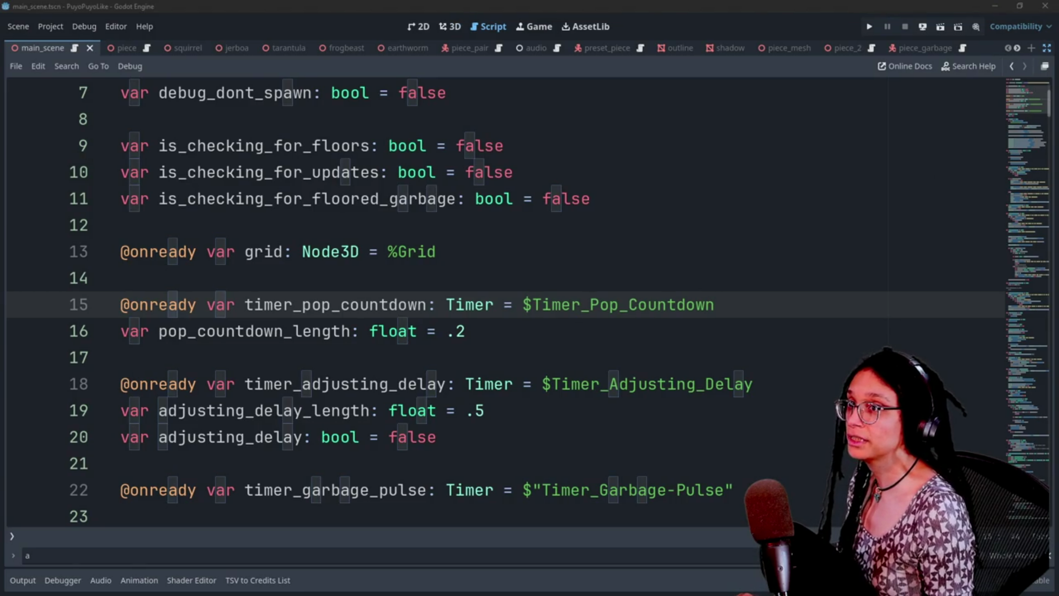
- Open Windows Calculator and compute 540 ÷ 90, which gives 6
key("XF86Calculator")
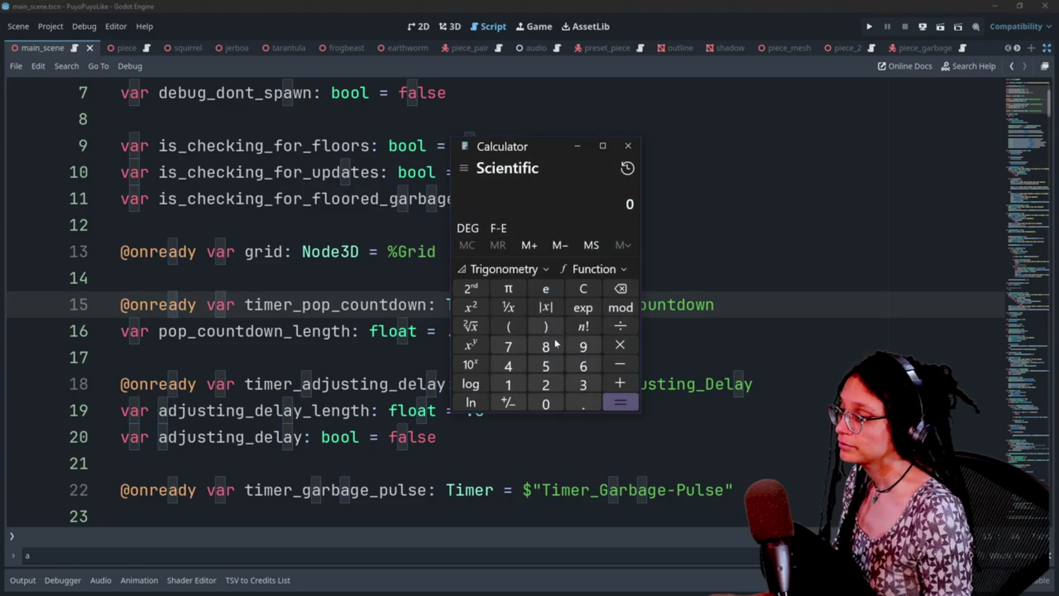
type("540")
left_click(620, 326)
left_click(582, 346)
left_click(546, 403)
left_click(618, 403)
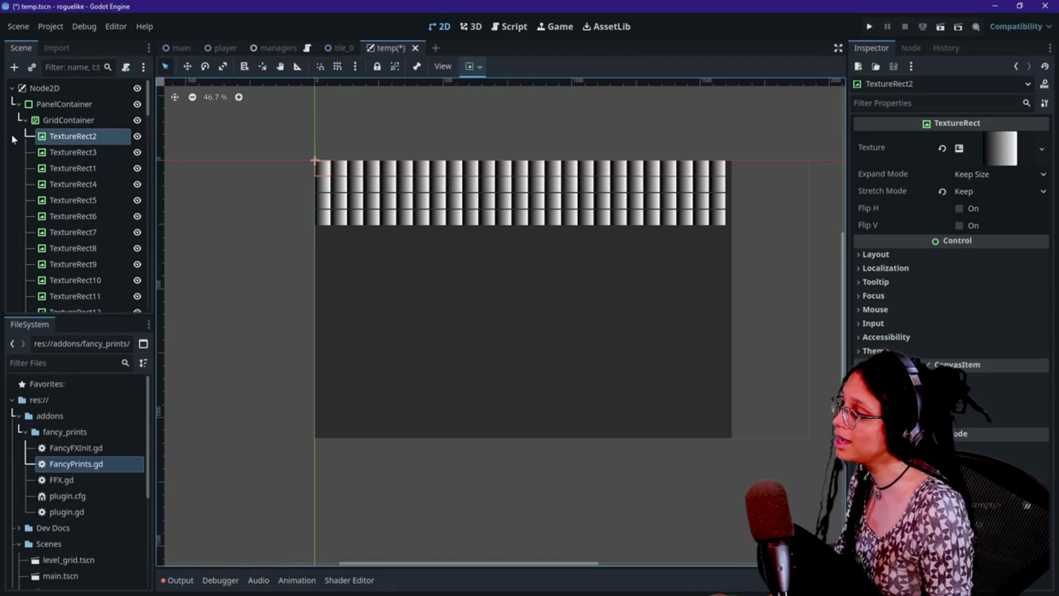
- Select all 100 tiles and duplicate them with Ctrl+D until TextureRect700 exists
scroll(48, 158, "down", 15)
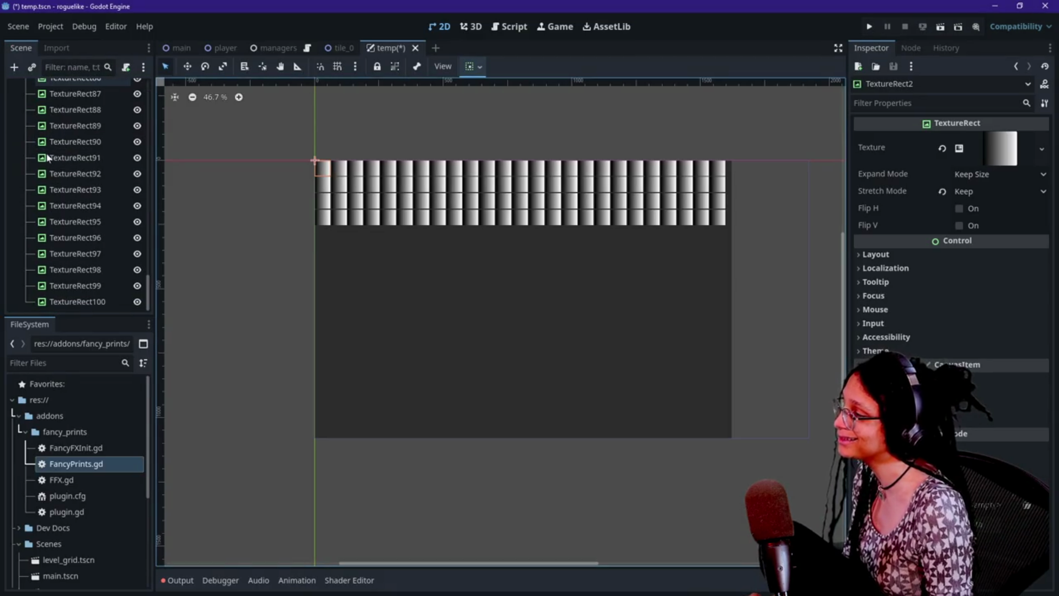
left_click(94, 302, "shift")
key("ctrl+d")
key("ctrl+d")
key("ctrl+d")
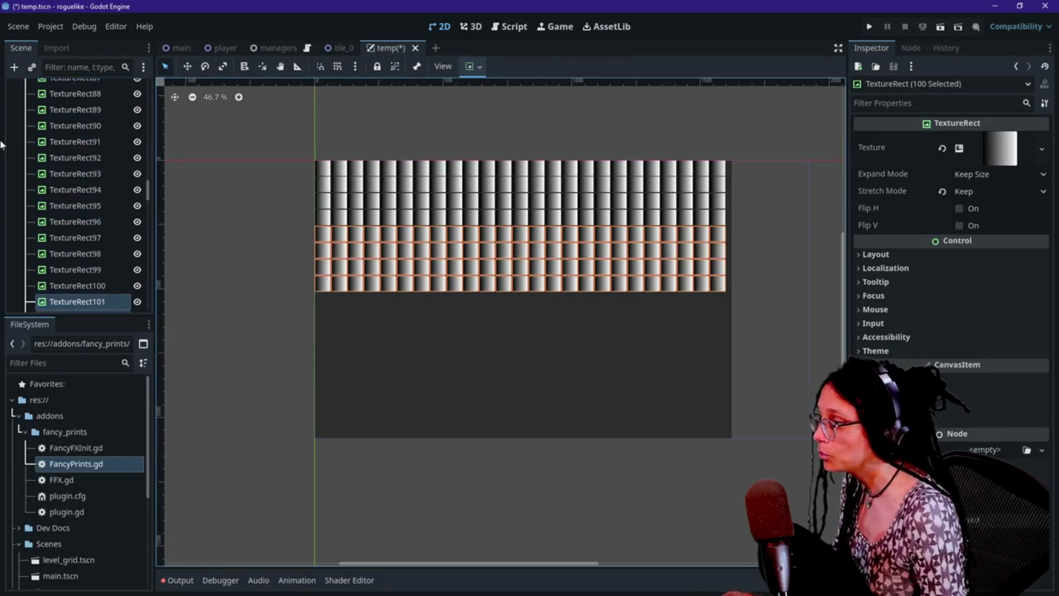
key("ctrl+d")
key("ctrl+d")
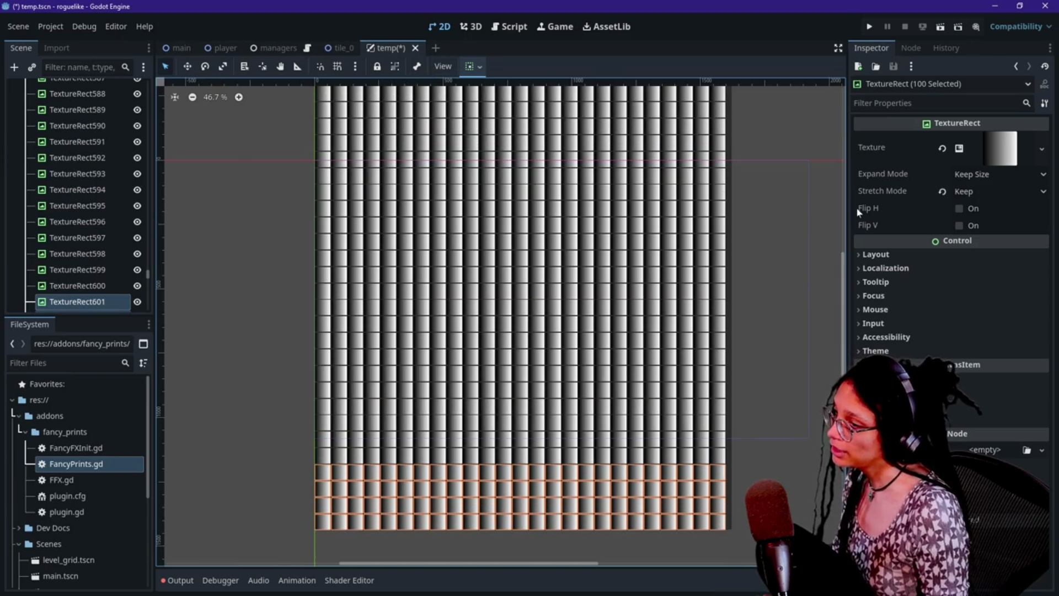
left_click_drag(843, 260, 836, 213)
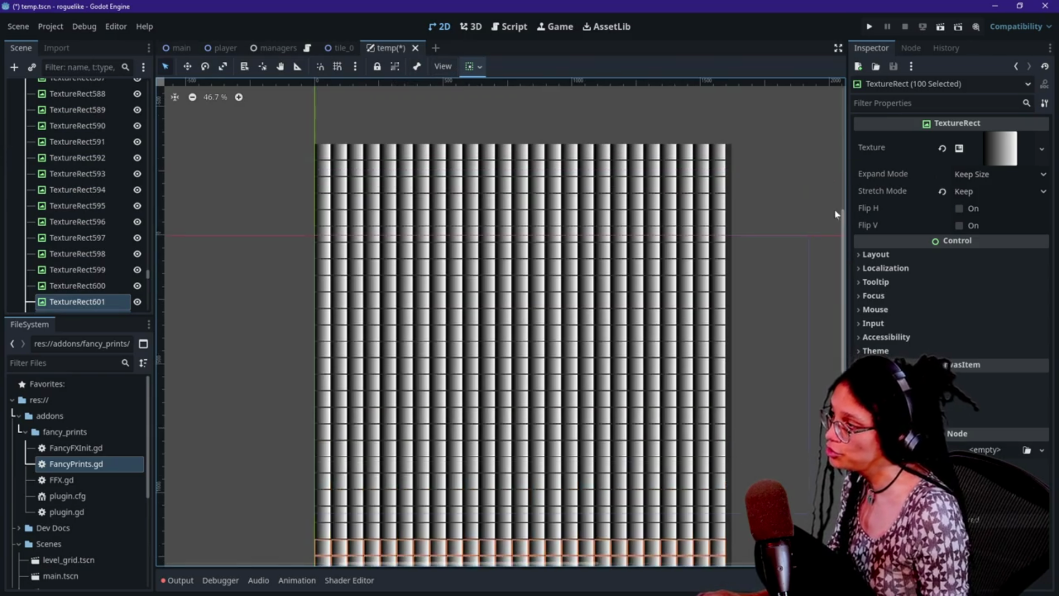
key("ctrl+d")
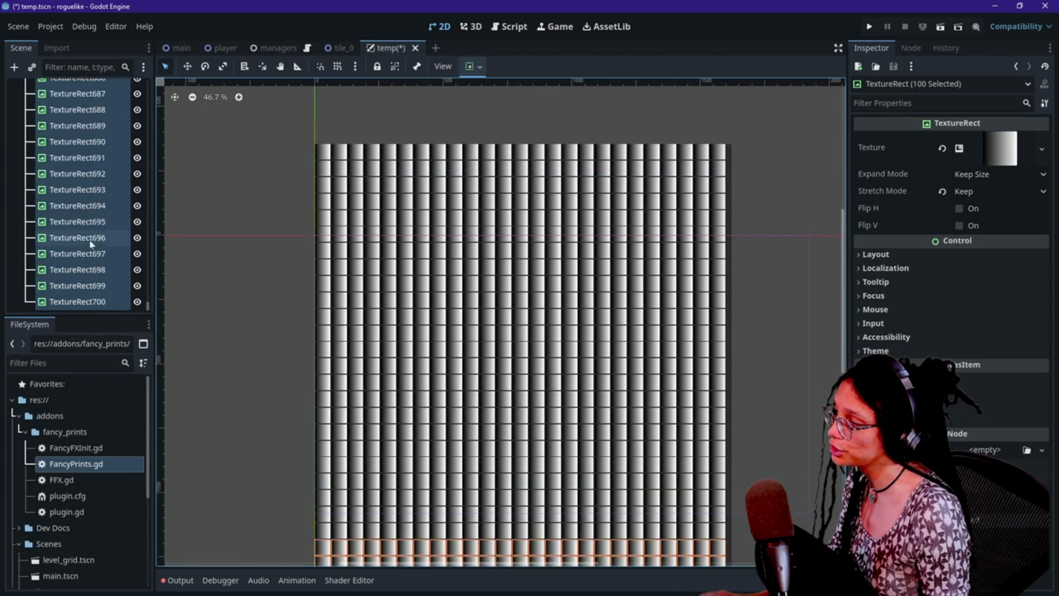
left_click(90, 237)
left_click(88, 301)
- Leave only TextureRect2 selected in the Scene dock
scroll(77, 220, "up", 20)
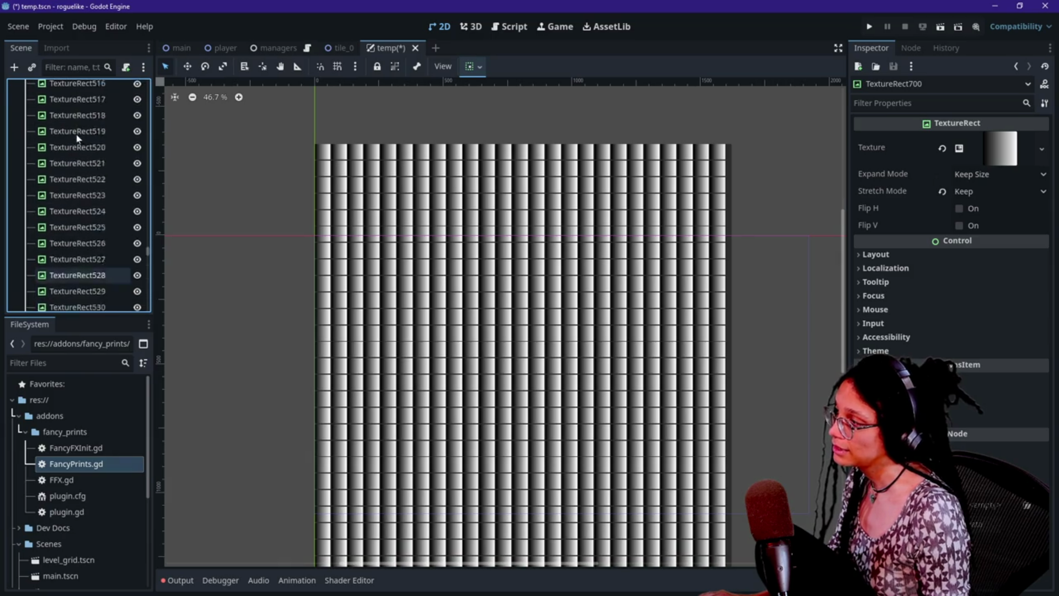
scroll(78, 138, "up", 20)
left_click(78, 137, "shift")
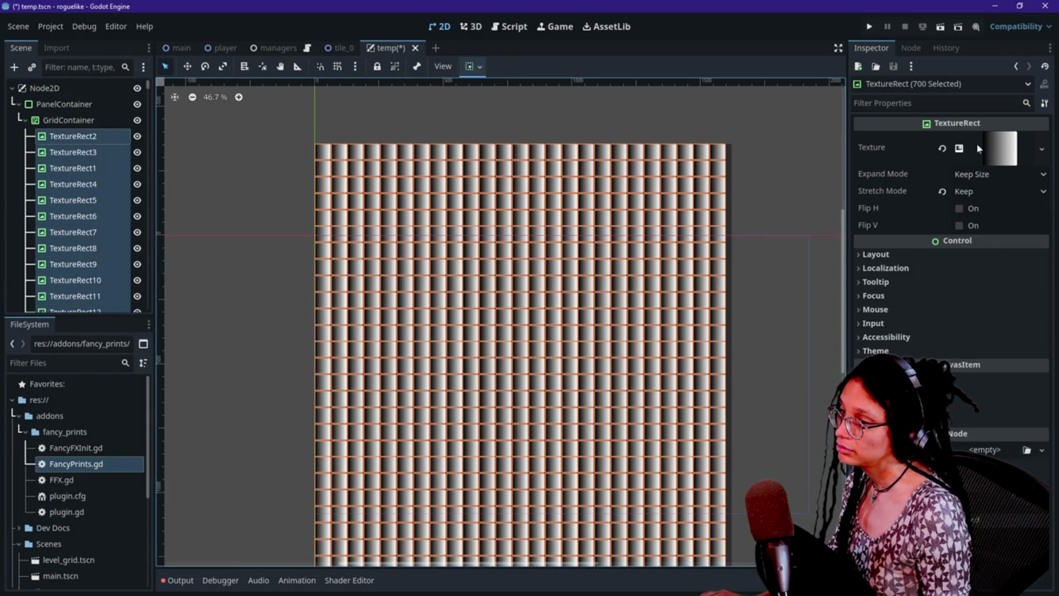
left_click(990, 150)
left_click(91, 104)
left_click(91, 135)
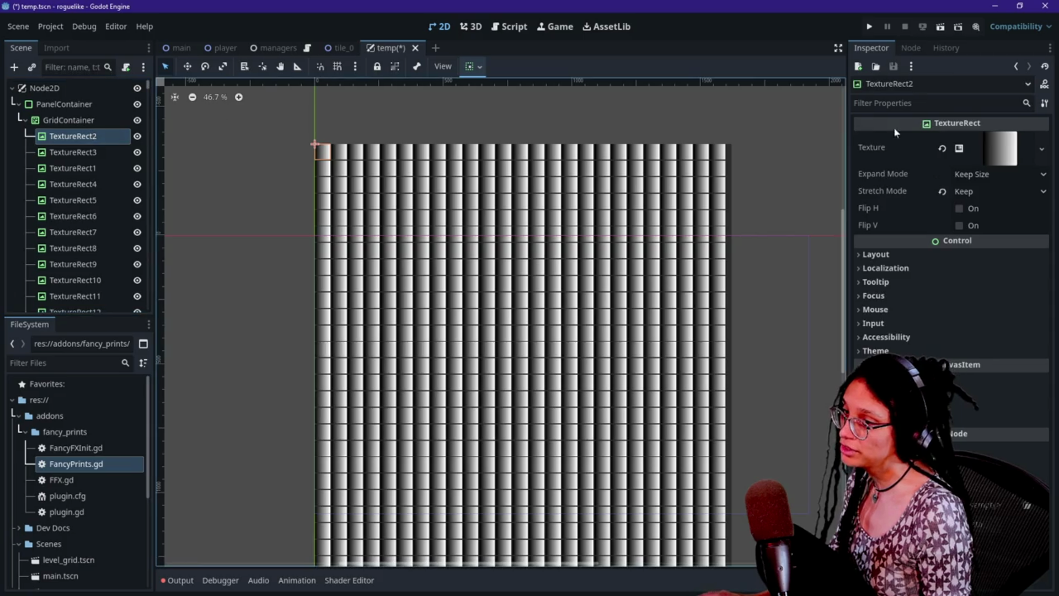
- Expand TextureRect2's gradient texture and set its width to 30 px
left_click(990, 148)
left_click(992, 329)
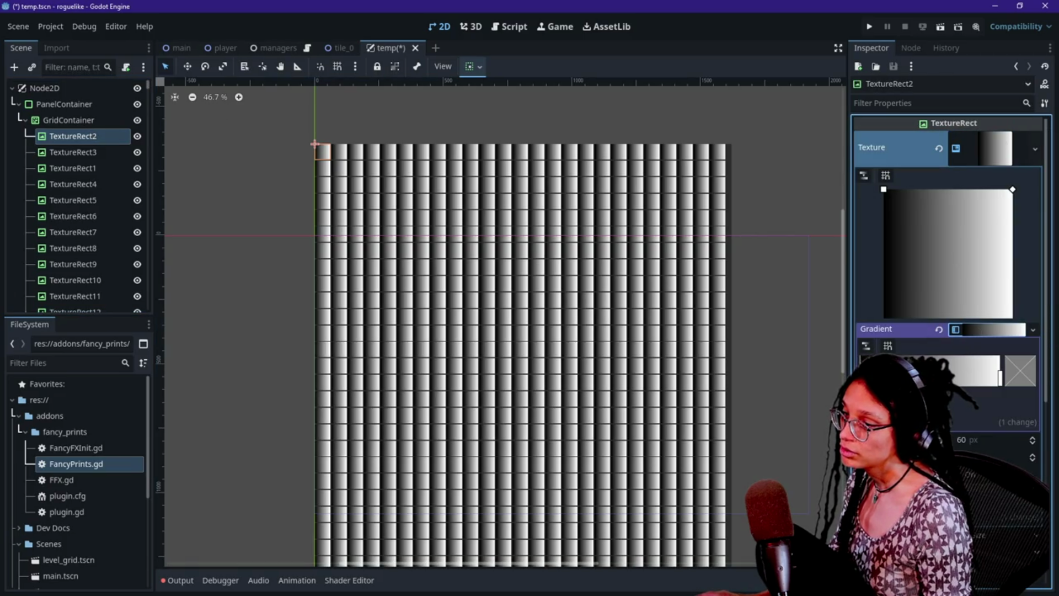
left_click(861, 380)
left_click(971, 439)
type("30")
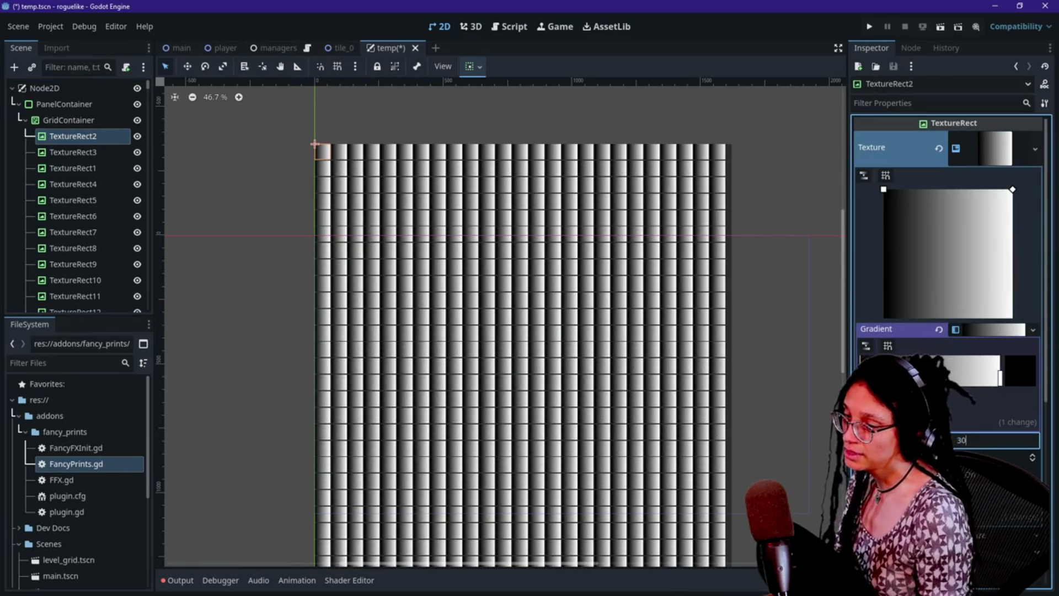
key("Return")
key("Return")
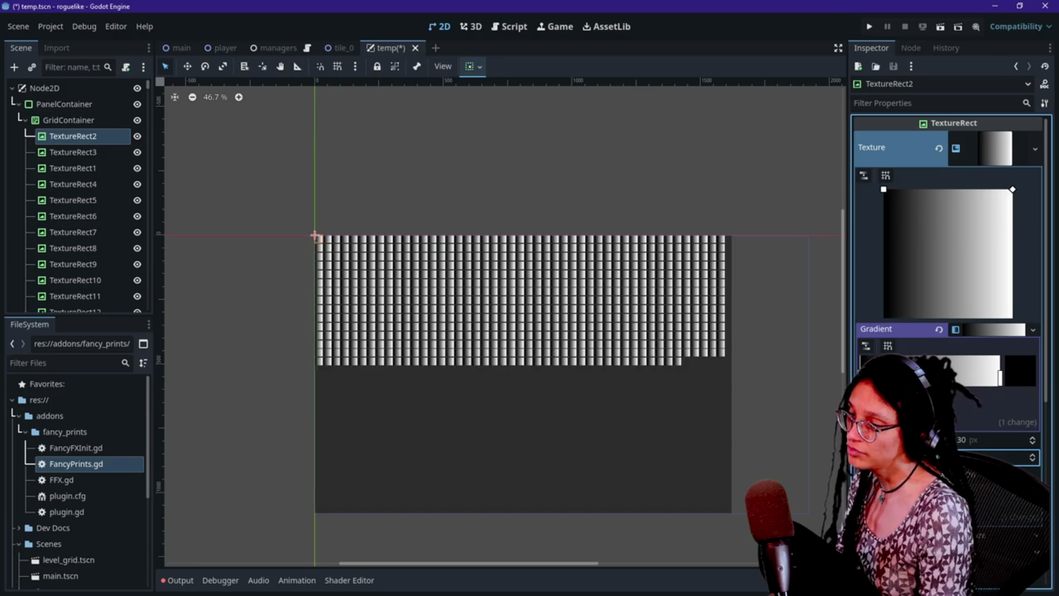
- Try a 45 px gradient texture width and height
scroll(788, 273, "up", 2)
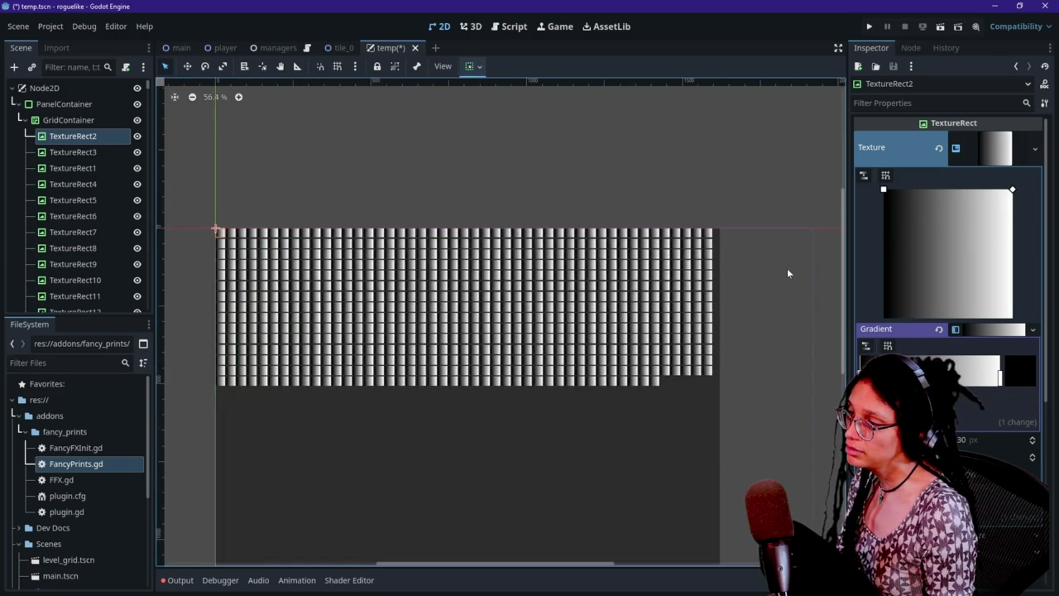
left_click(987, 442)
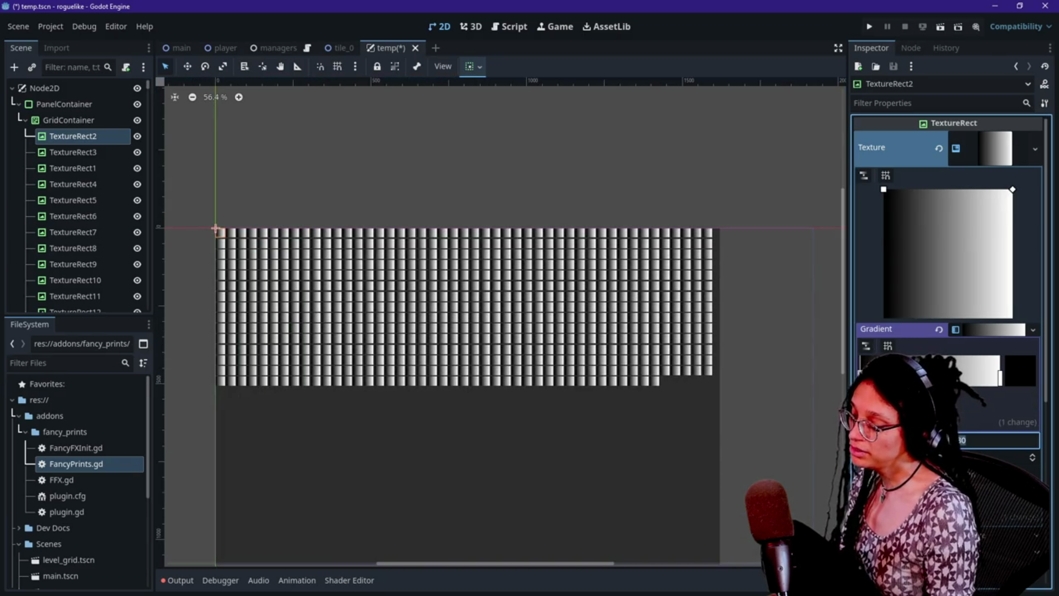
scroll(666, 402, "down", 2)
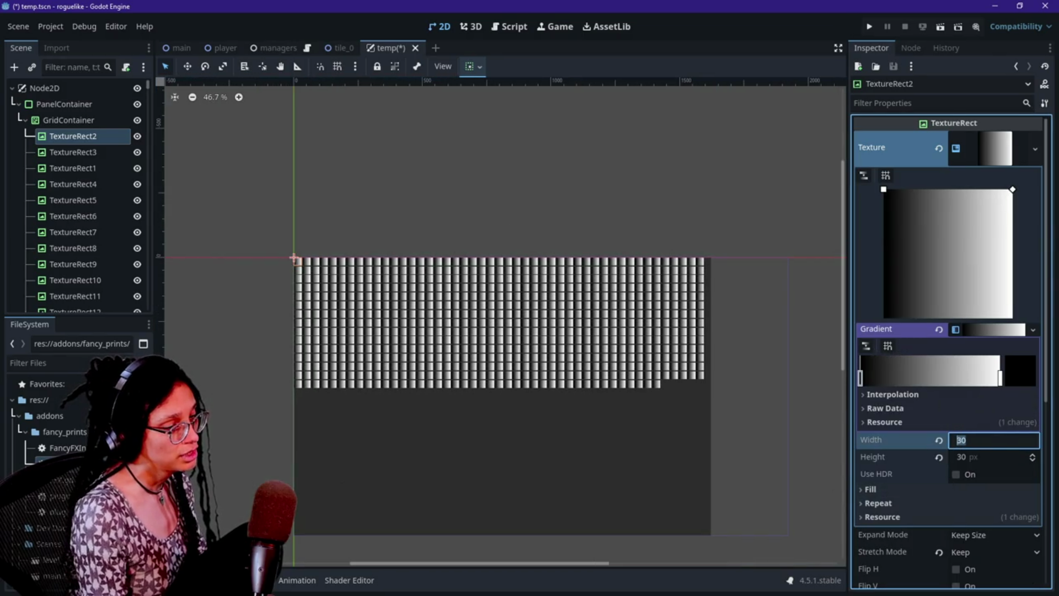
type("30")
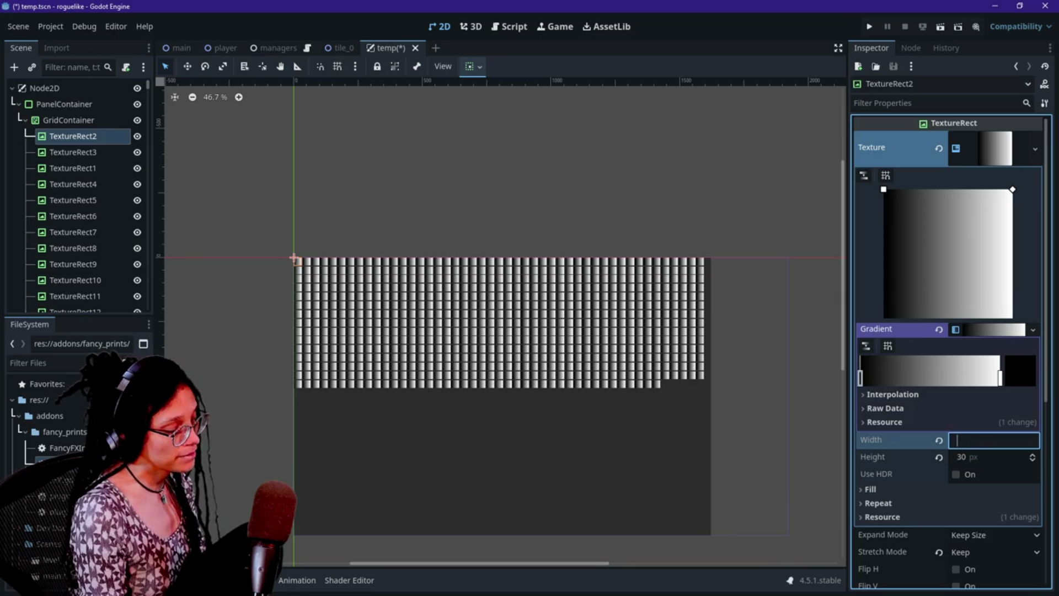
type("45")
key("Tab")
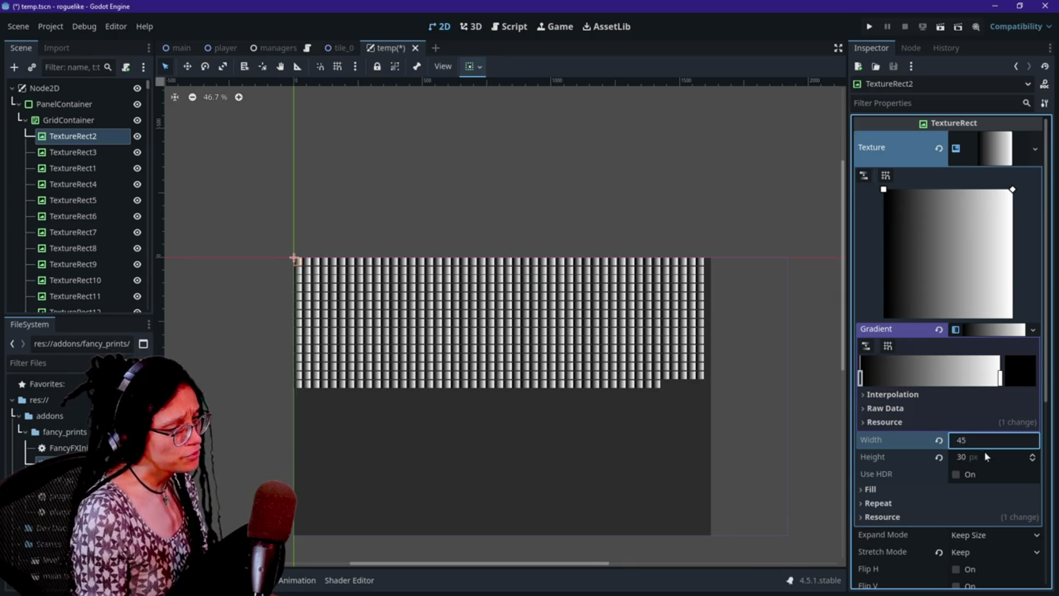
type("45")
key("Return")
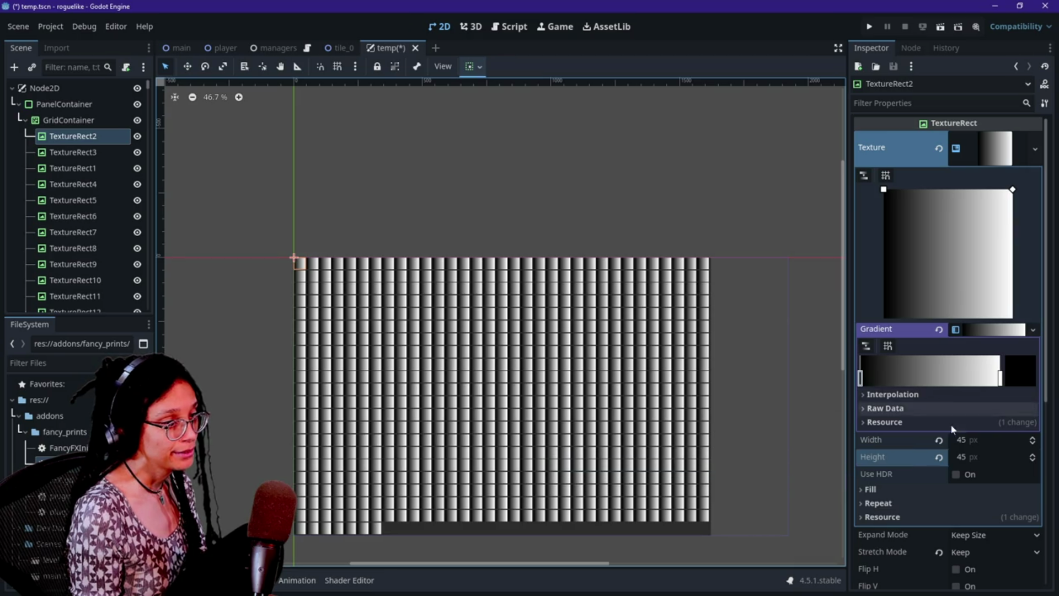
- Try a 50 × 50 px gradient texture
left_click(990, 444)
type("50")
key("Tab")
type("5")
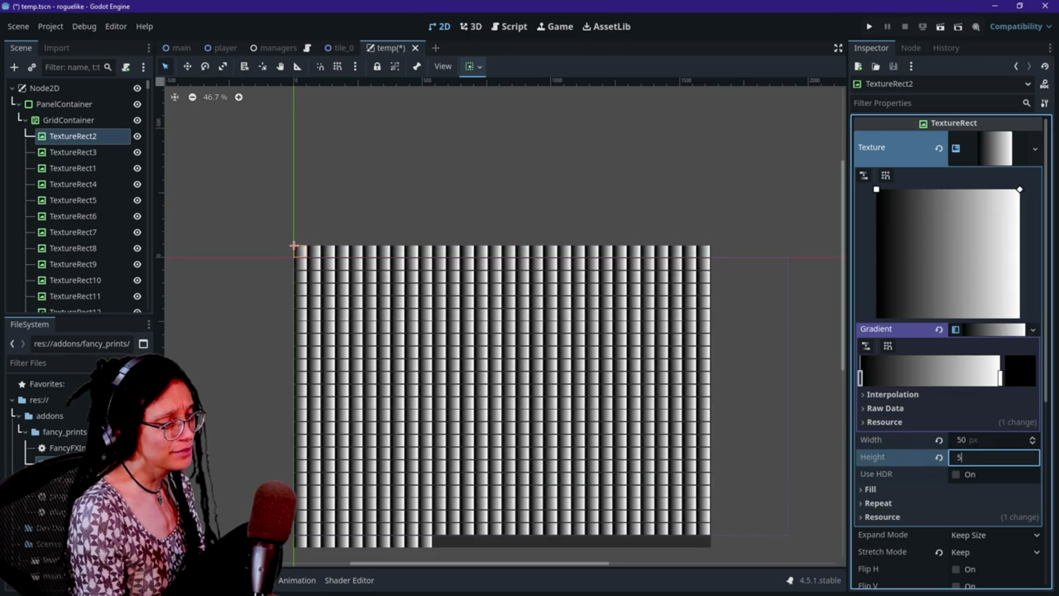
key("Return")
- Try a 46 × 46 px gradient texture
left_click(990, 440)
type("46")
key("Return")
left_click(981, 458)
type("46")
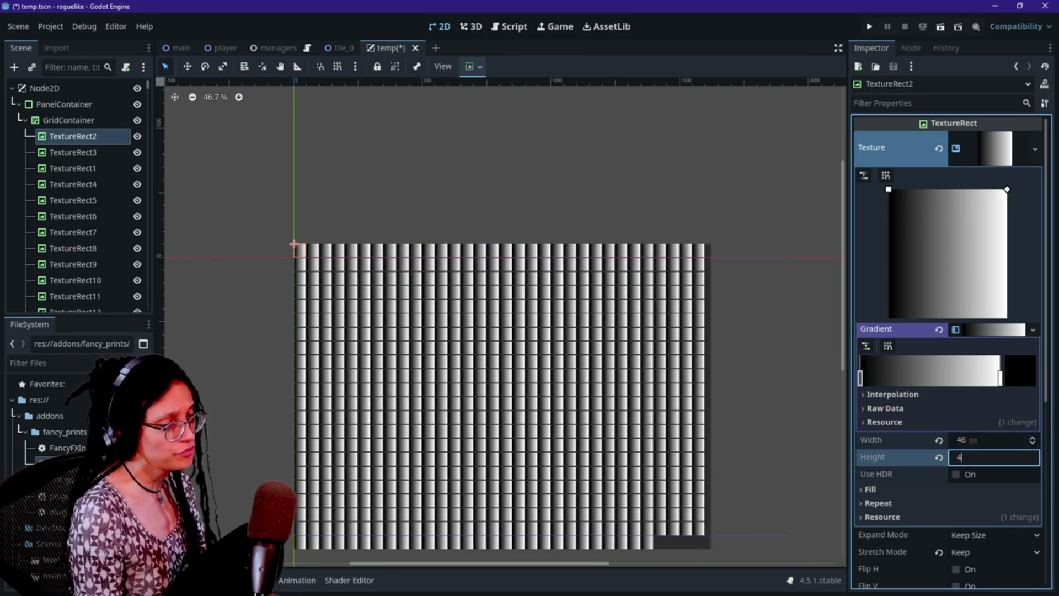
key("Return")
- Try a 47 × 47 px gradient texture
key("shift+Tab")
type("47")
key("Return")
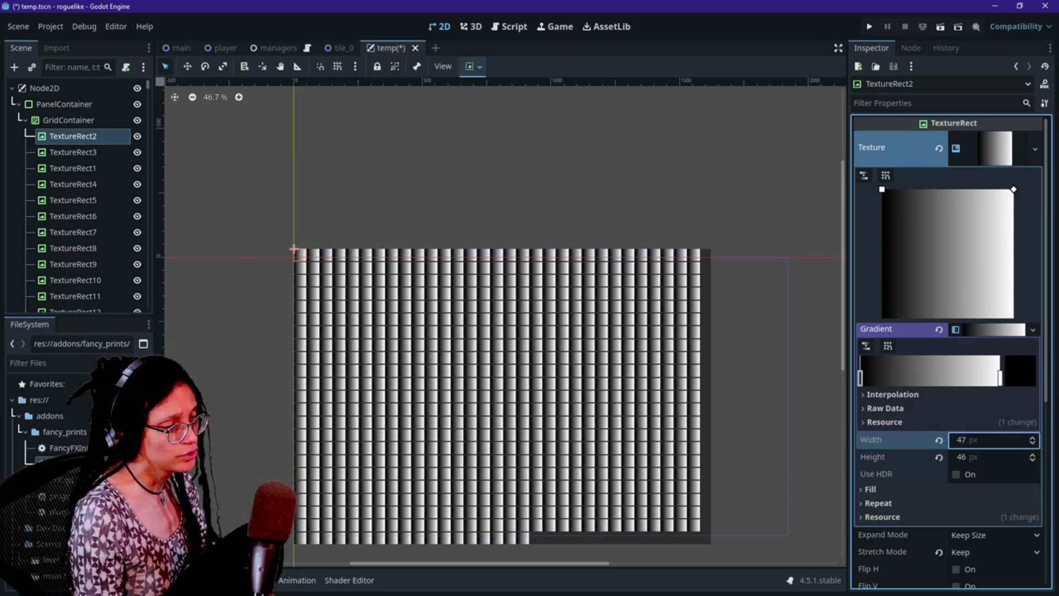
left_click(981, 457)
type("47")
key("Return")
- Try a 48 × 48 px gradient texture
key("shift+Tab")
type("48")
key("Return")
left_click(979, 458)
type("48")
key("Return")
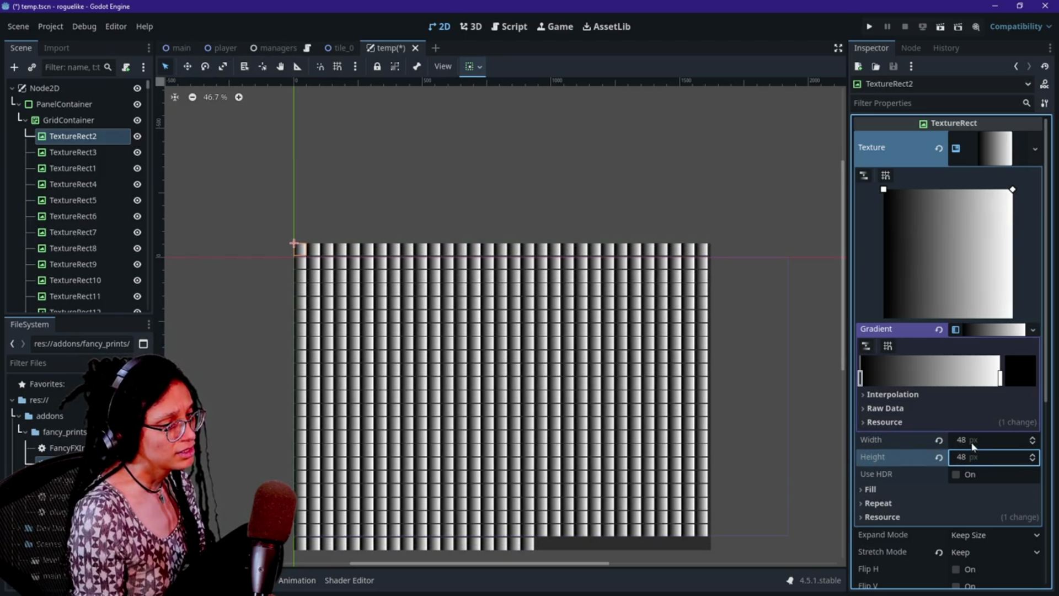
- Try gradient texture widths of 40, 48 and 49 px
left_click(972, 444)
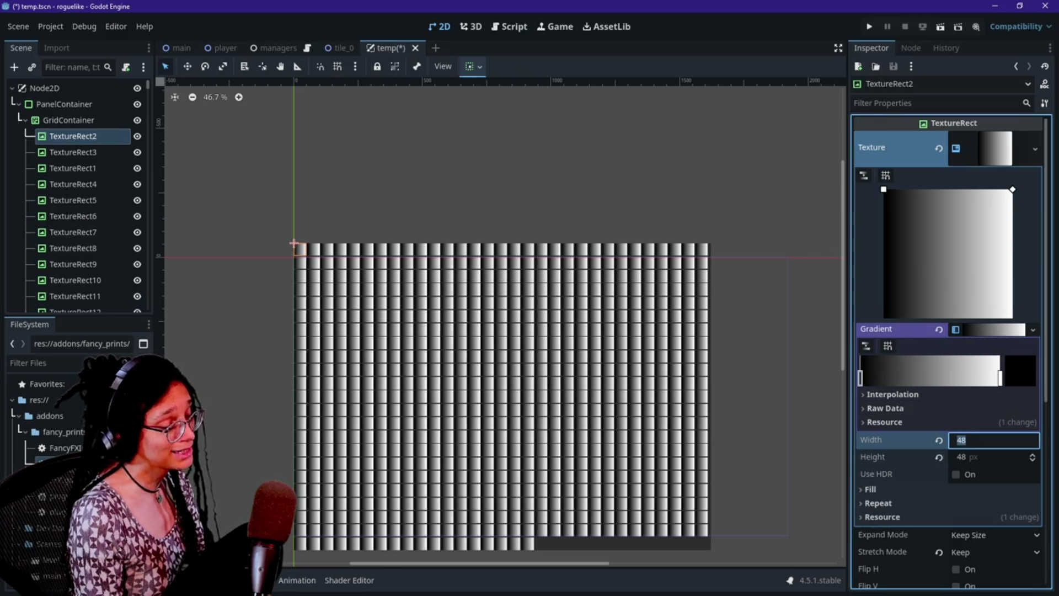
type("40")
key("Return")
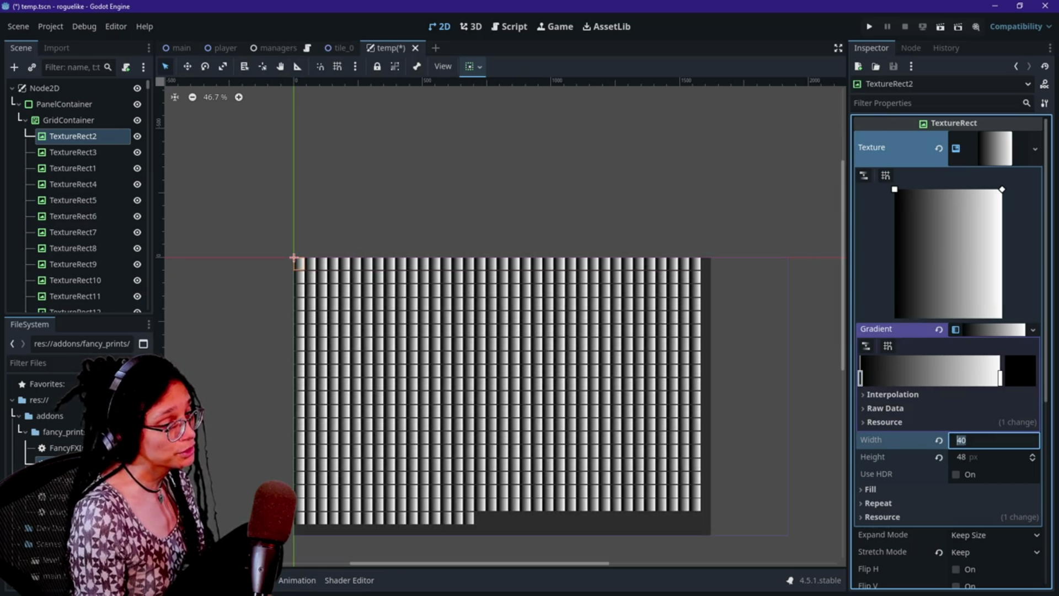
type("48")
key("Return")
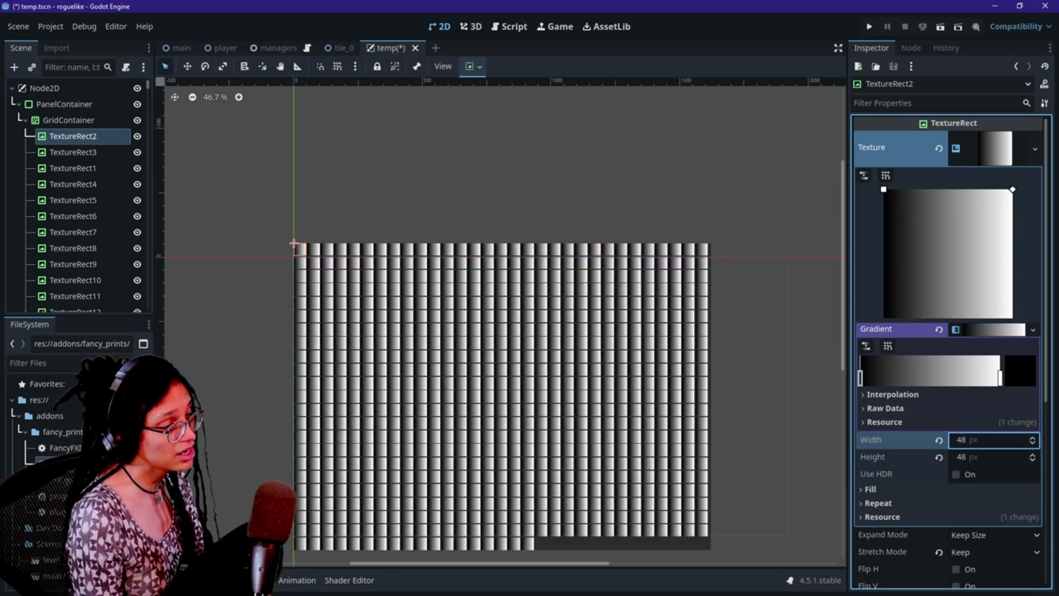
left_click(1018, 440)
type("49")
key("Return")
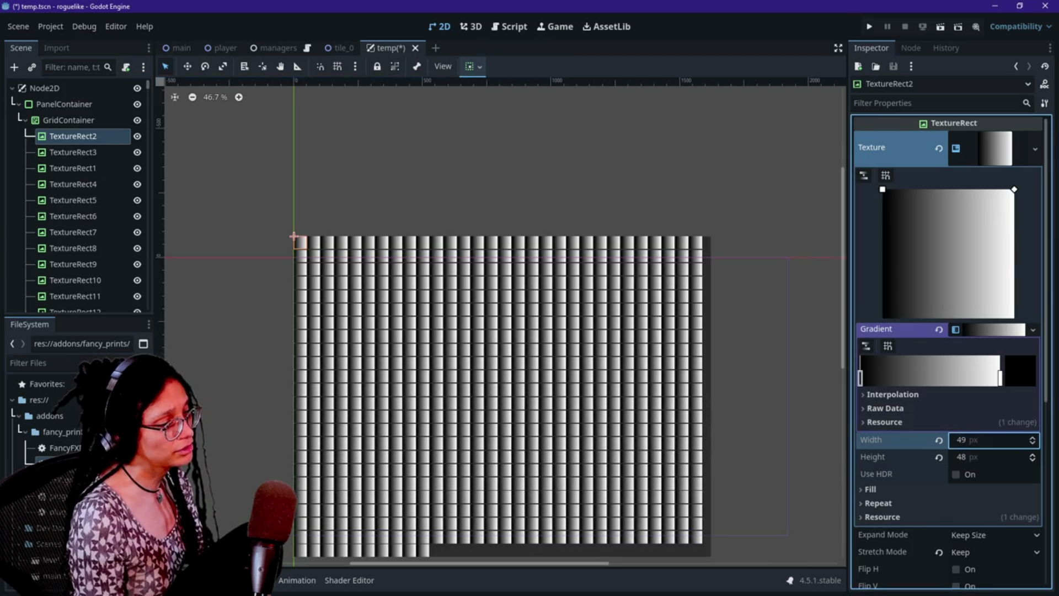
- Try a 40 × 40 px gradient texture
double_click(1015, 444)
type("40")
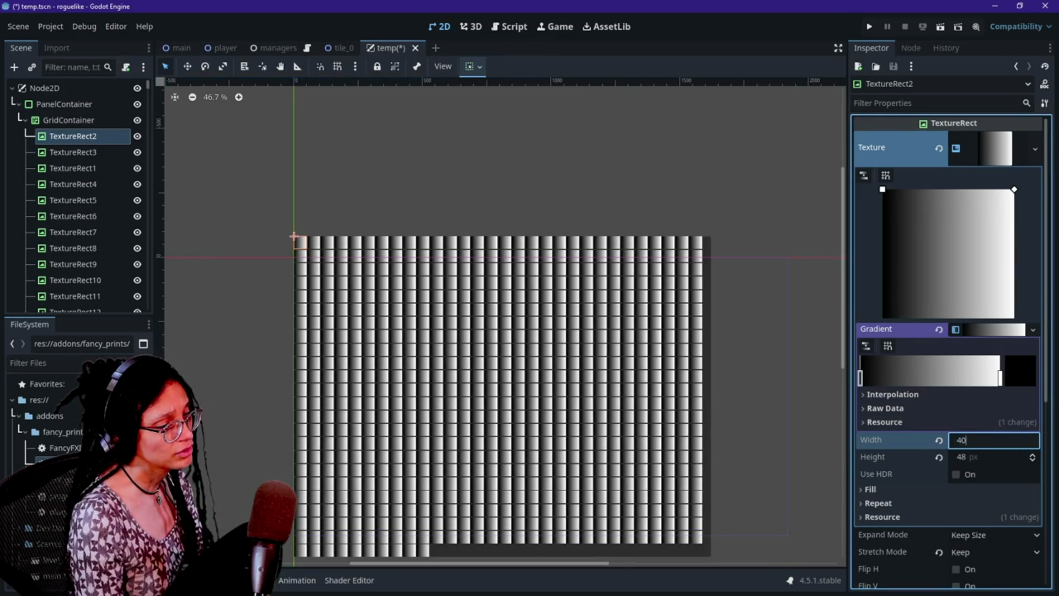
key("Return")
left_click(1014, 456)
type("40")
key("Return")
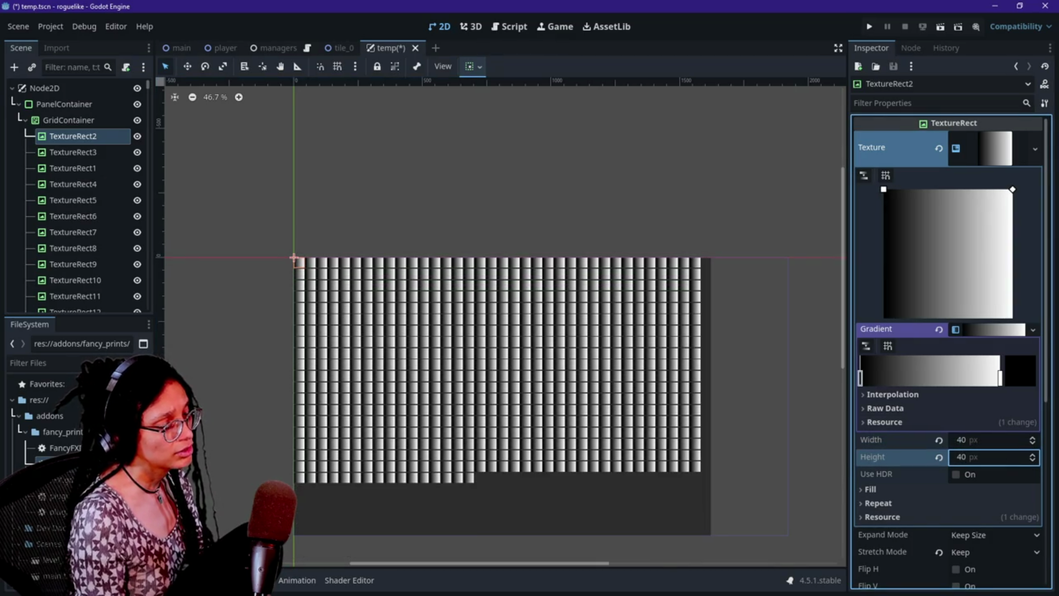
- Settle on a 45 × 45 px gradient texture for the tiles
left_click(995, 439)
type("4")
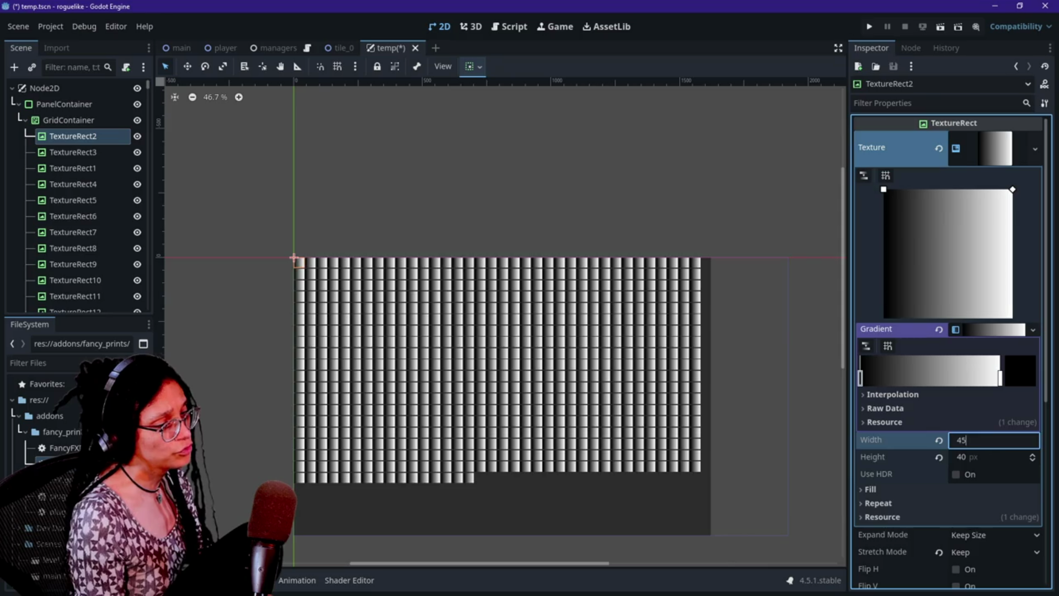
key("Return")
key("Tab")
type("45")
key("Return")
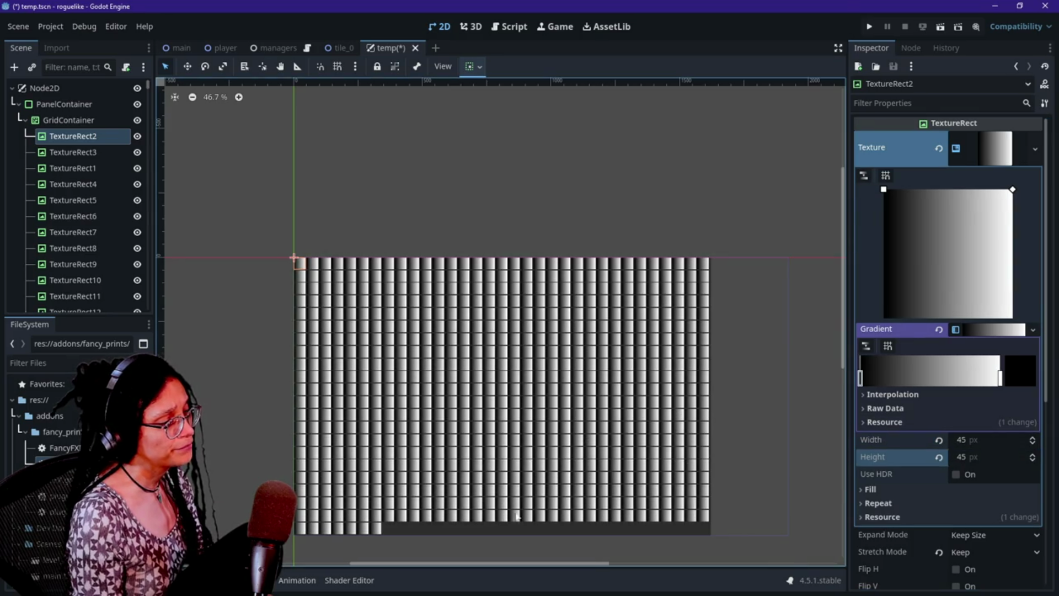
scroll(648, 377, "down", 3)
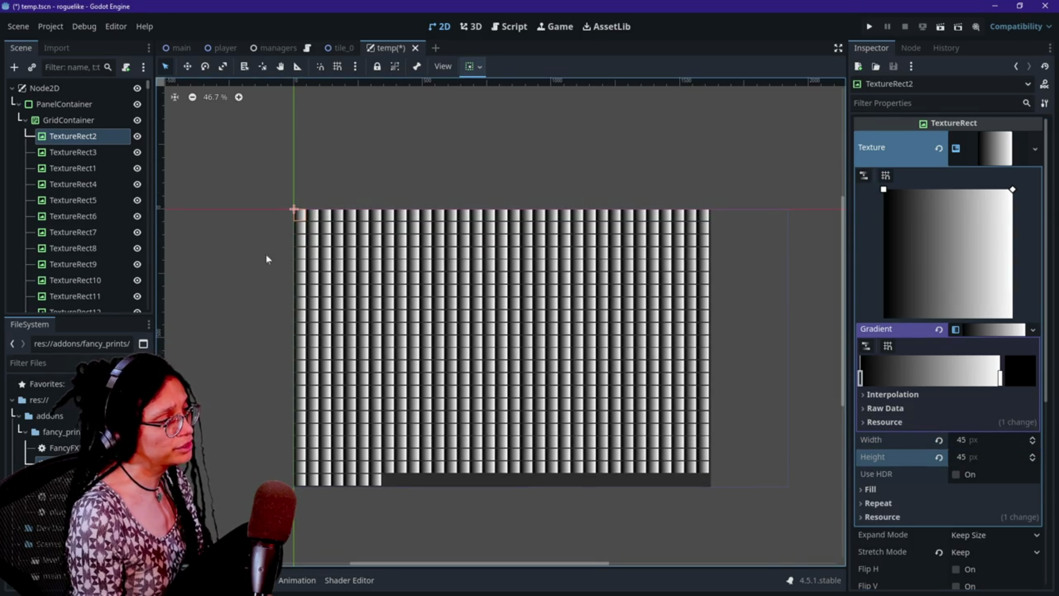
left_click(95, 153)
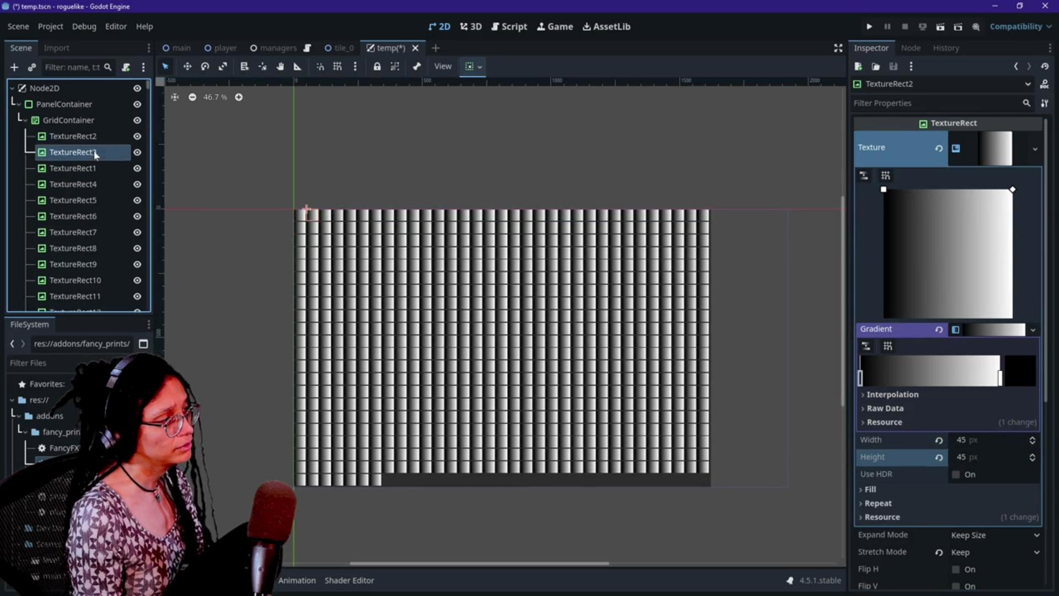
left_click(71, 136)
left_click(118, 153)
left_click(107, 136)
scroll(100, 193, "down", 1)
scroll(100, 193, "up", 1)
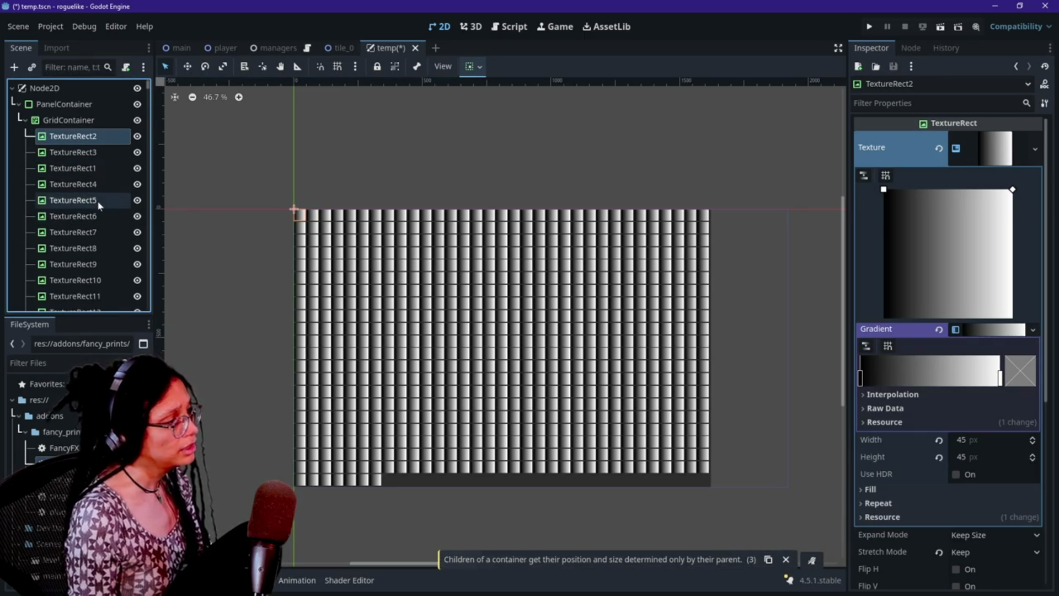
scroll(100, 199, "down", 5)
scroll(100, 207, "down", 10)
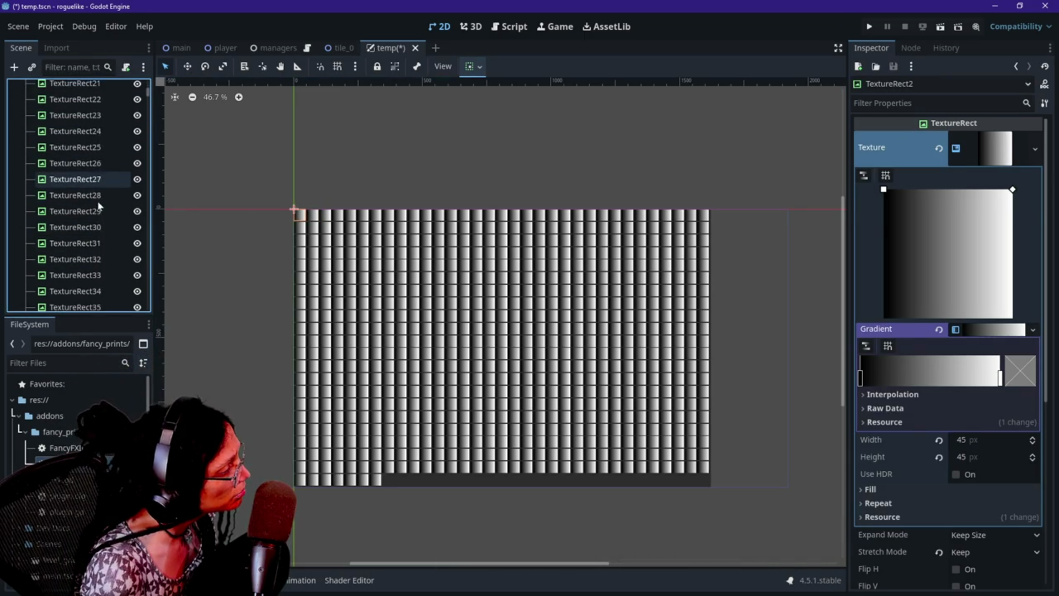
scroll(100, 207, "down", 13)
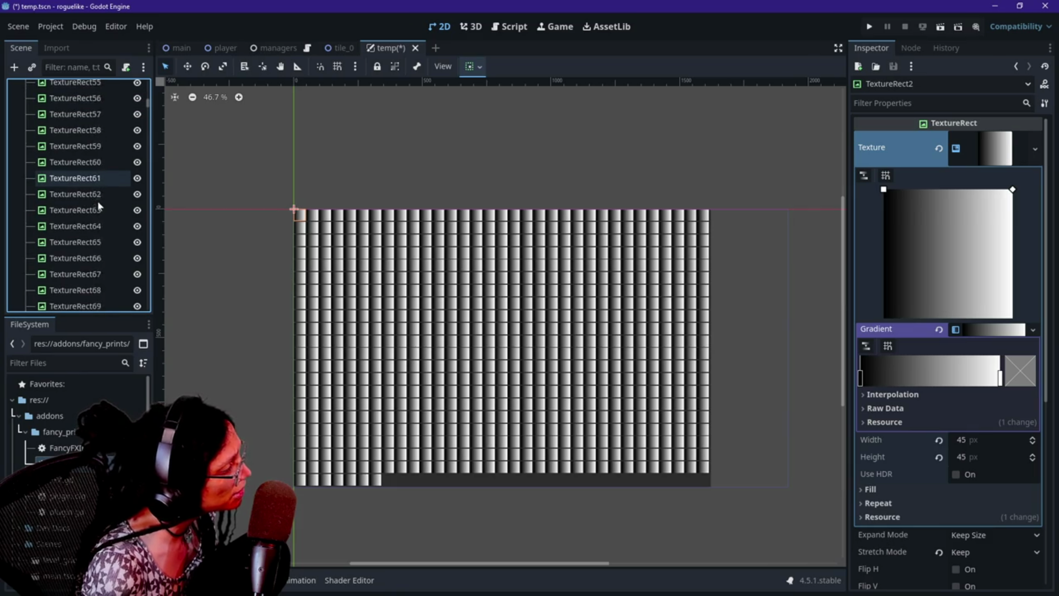
scroll(99, 206, "down", 2)
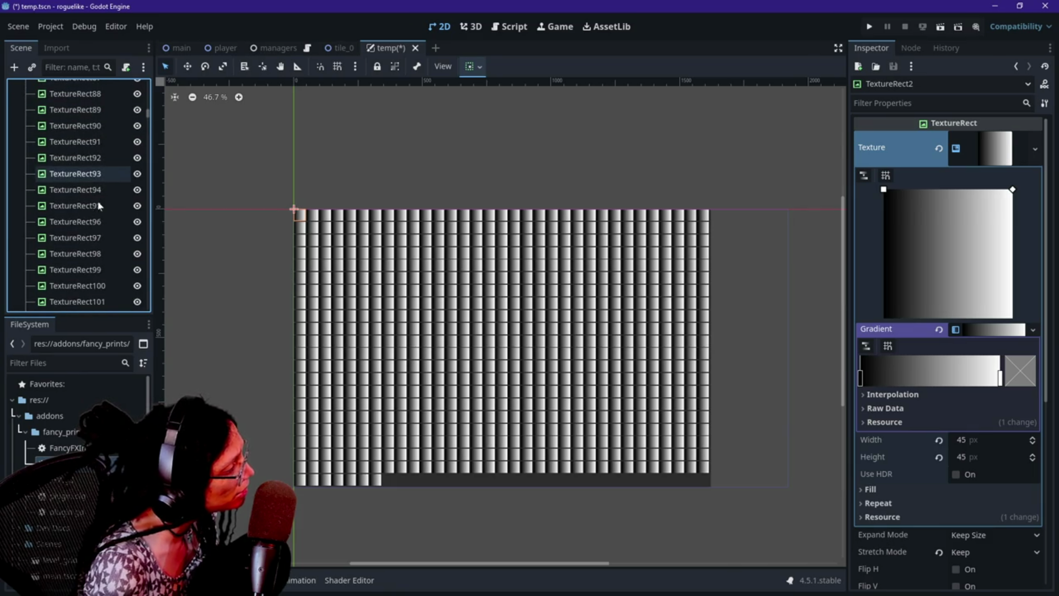
left_click(103, 131, "shift")
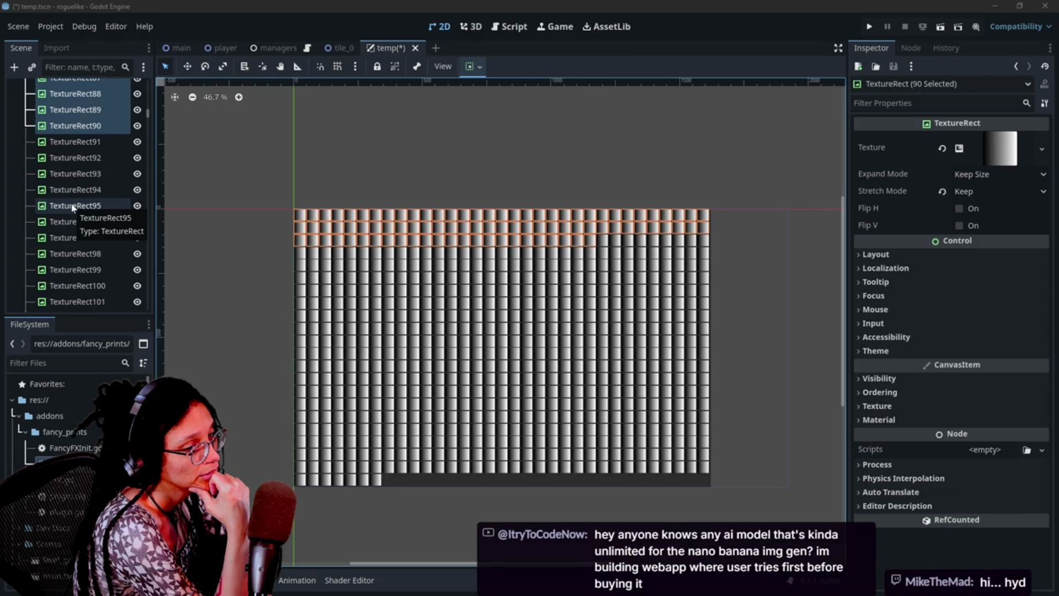
scroll(73, 207, "up", 20)
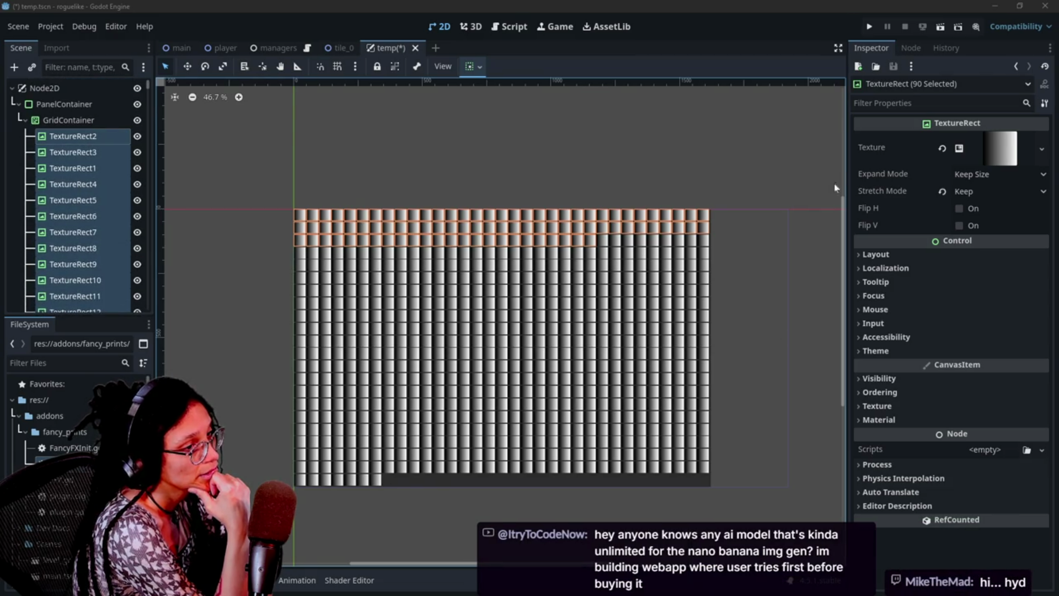
left_click(72, 168)
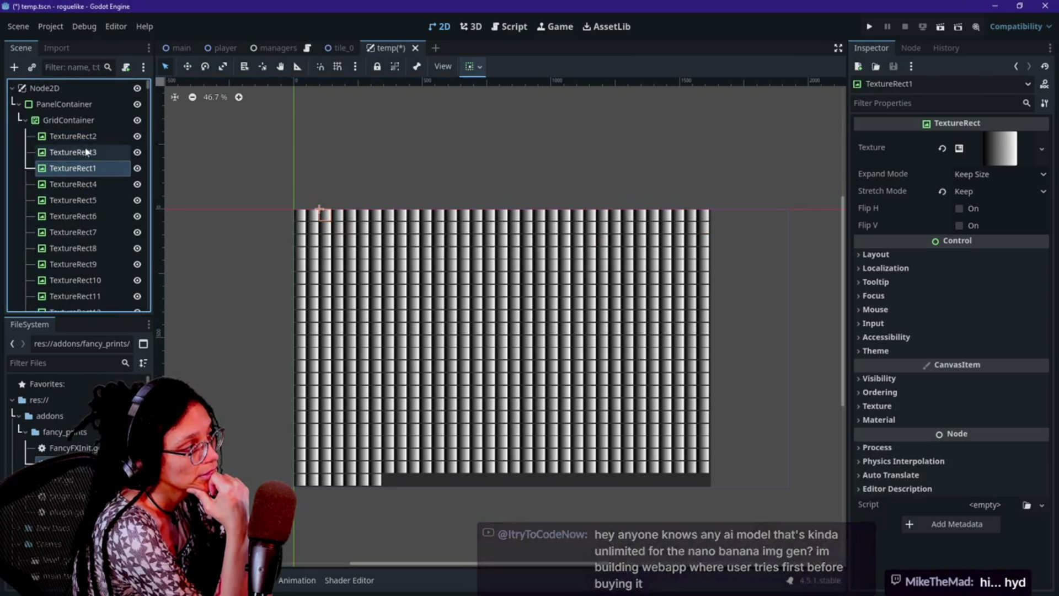
- Set TextureRect2's gradient texture to 40 × 40 px
left_click(294, 210)
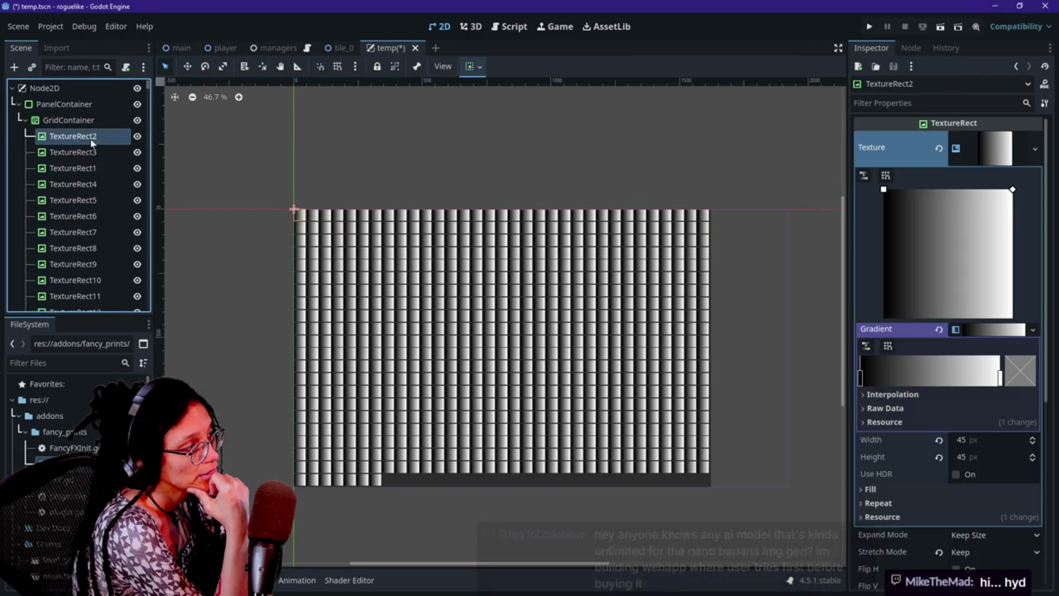
left_click(965, 439)
type("40")
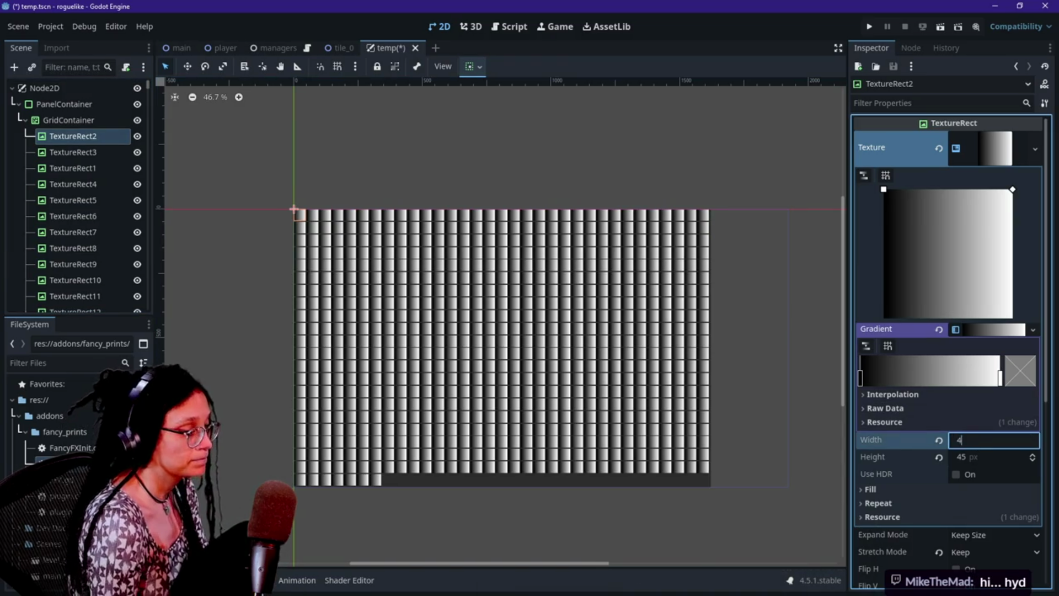
key("Tab")
type("40")
key("Return")
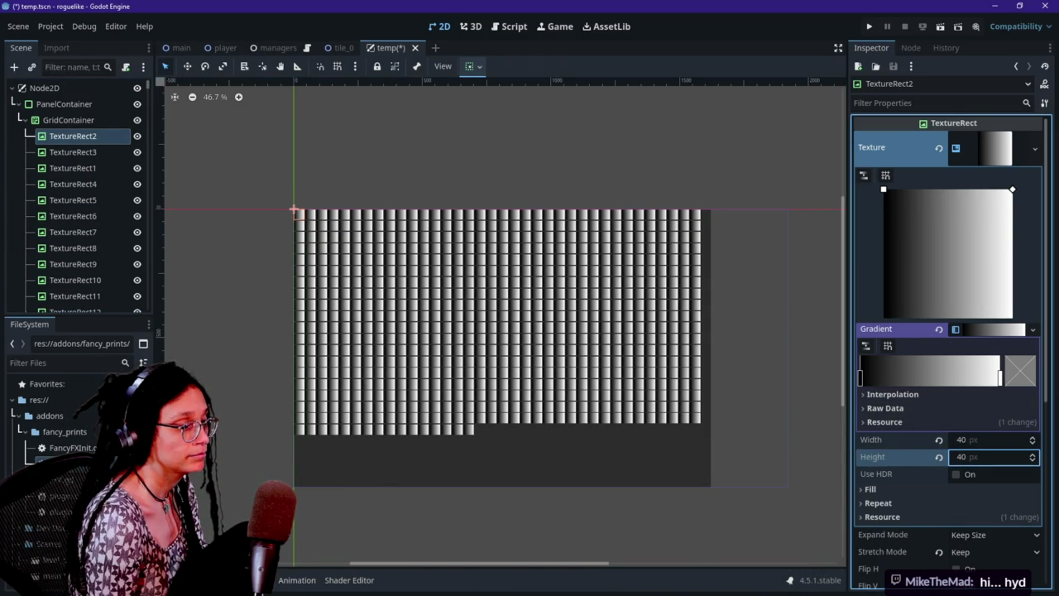
- Try a 50 × 50 px gradient texture
left_click(965, 440)
type("50")
key("Tab")
type("50")
key("Return")
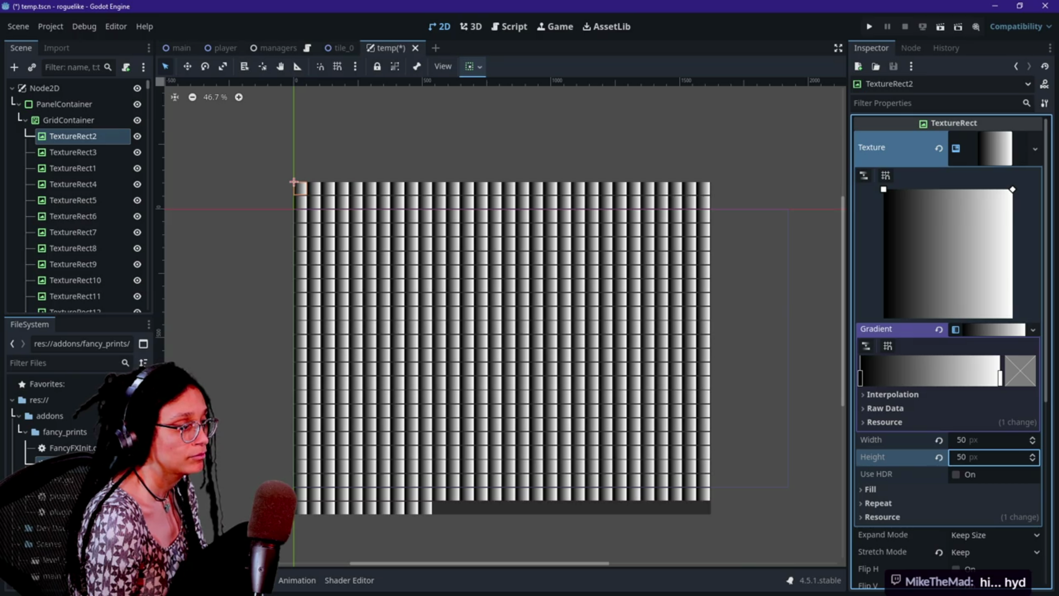
- Return the gradient texture to 40 × 40 px
left_click(965, 440)
type("40")
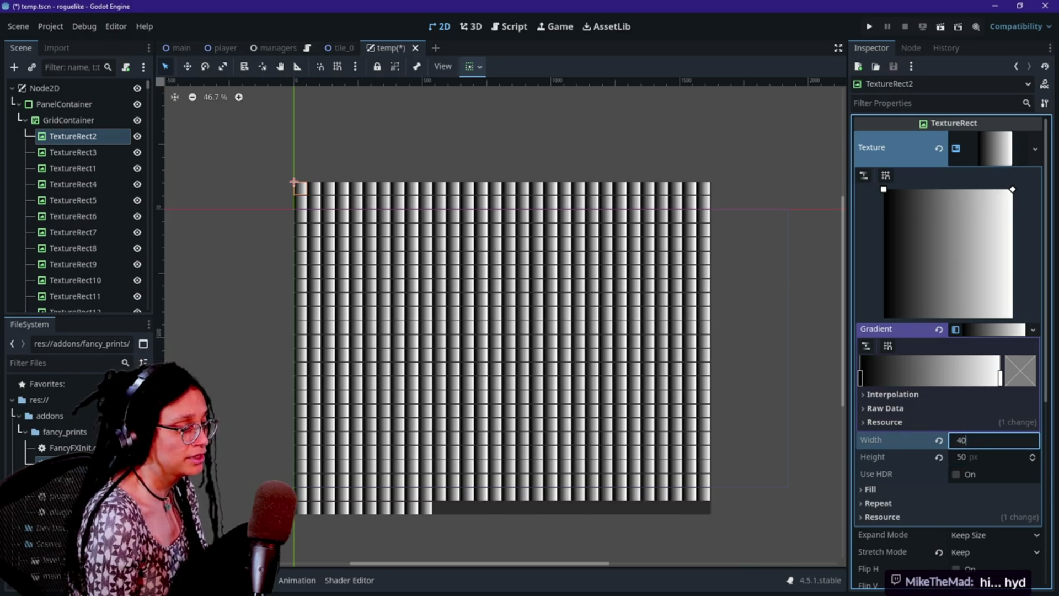
key("Tab")
type("40")
key("Return")
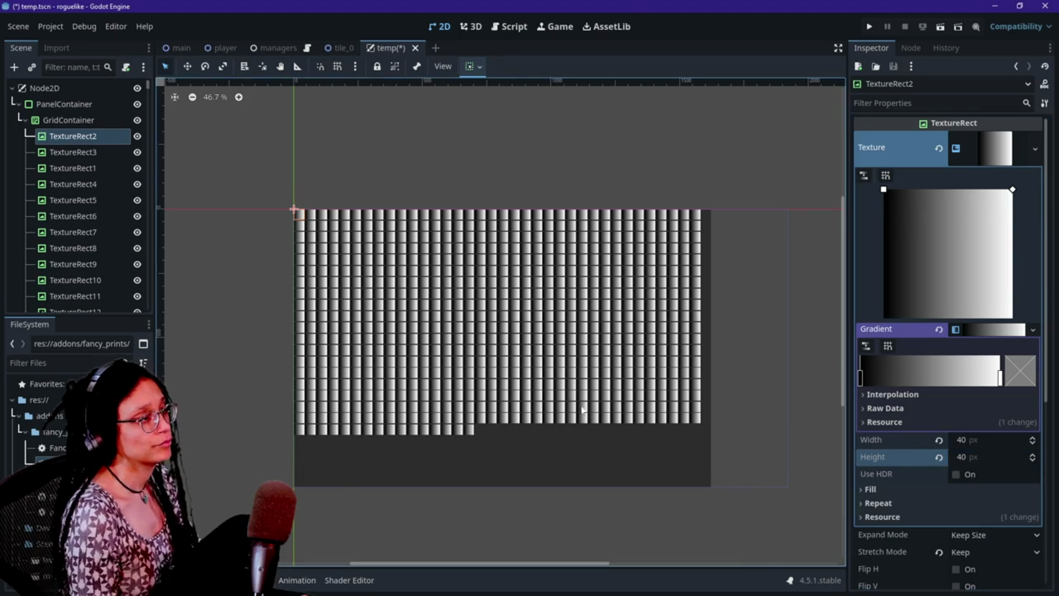
- Select the PanelContainer and drag its width to 1640 px so 40 px tiles fill each row
left_click(71, 122)
left_click(76, 104)
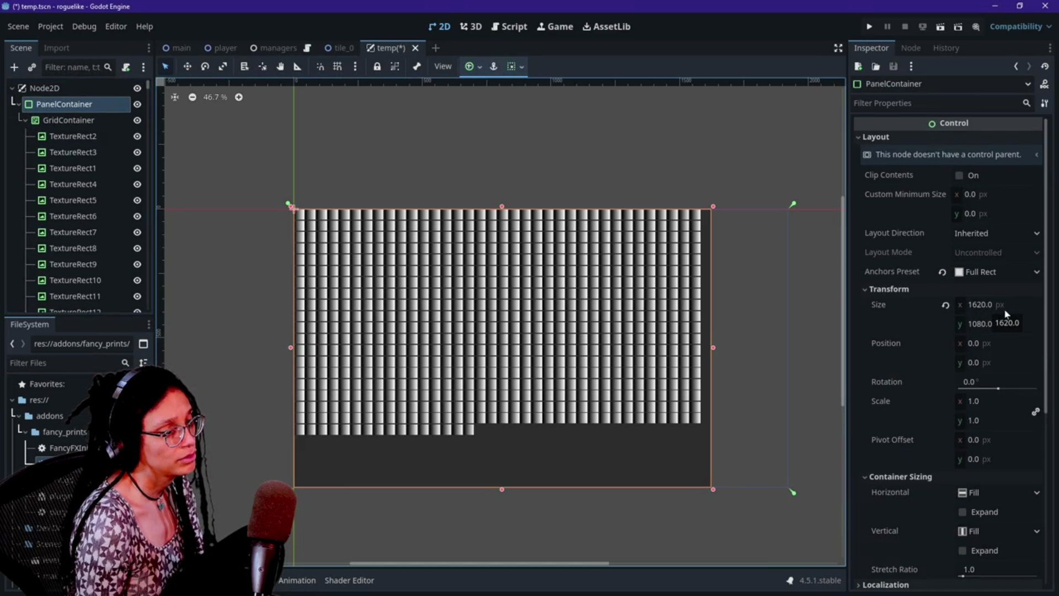
left_click_drag(998, 313, 637, 328)
mouse_move(714, 348)
left_mouse_down()
mouse_move(815, 362)
mouse_move(781, 363)
left_mouse_up()
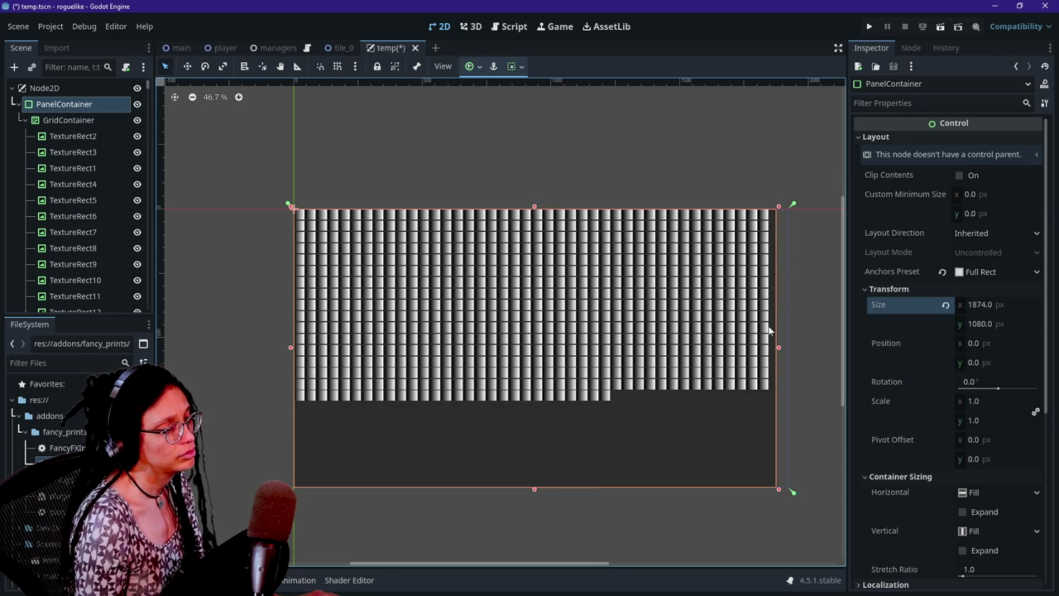
left_click_drag(779, 347, 718, 340)
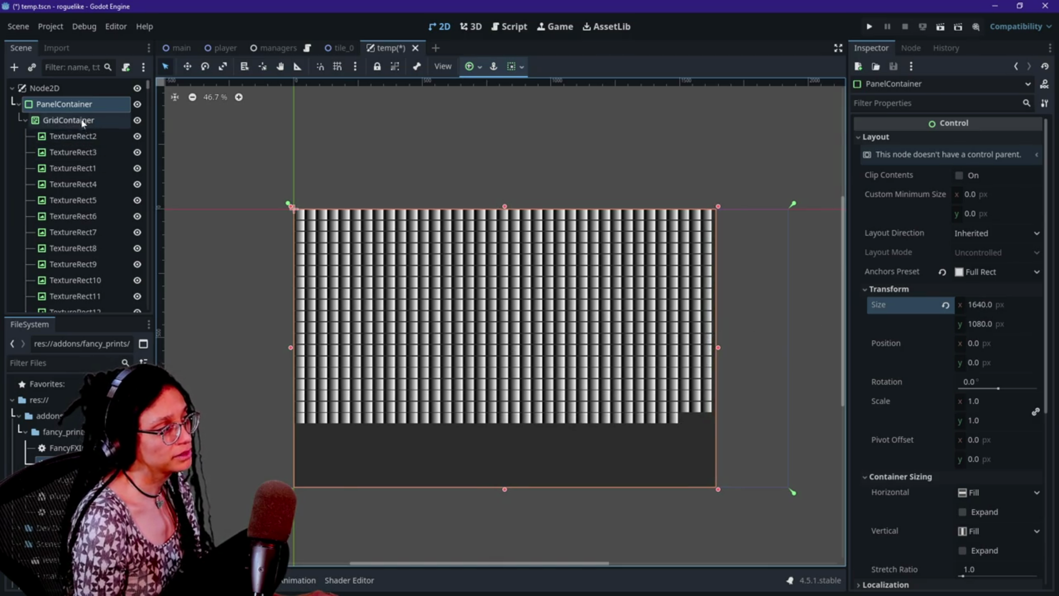
- Set the GridContainer's H and V Separation theme constants to 0
left_click(83, 121)
scroll(783, 257, "up", 3)
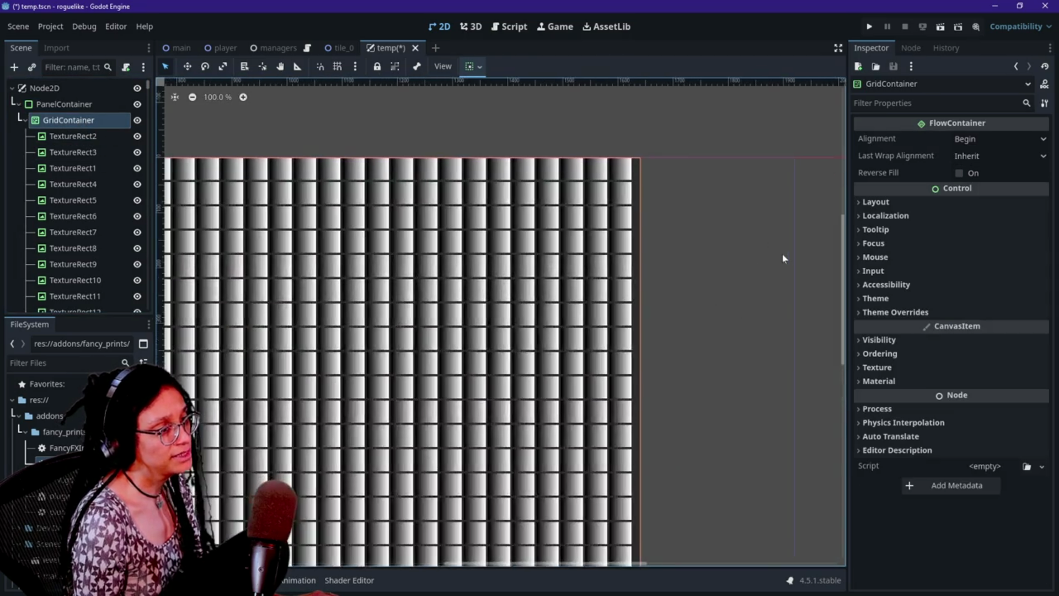
left_click(898, 312)
left_click(915, 326)
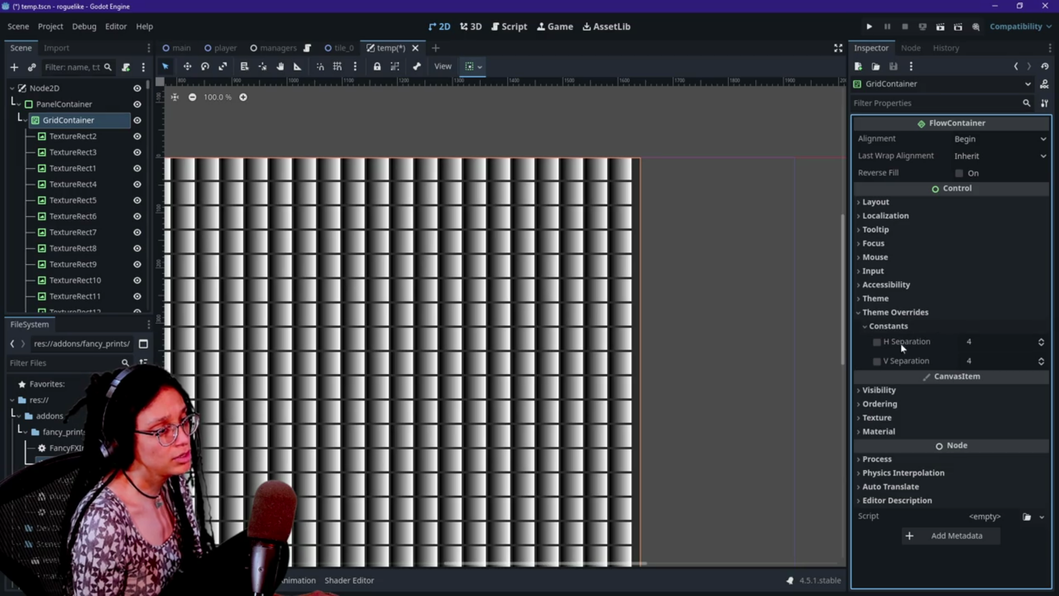
left_click(981, 343)
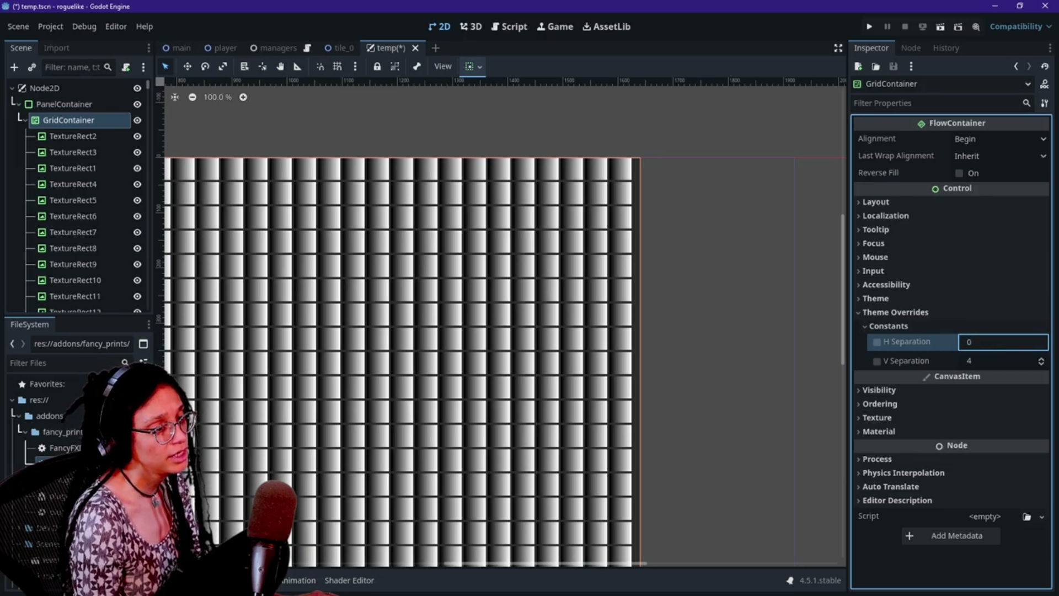
key("Tab")
type("0")
key("Return")
scroll(623, 283, "down", 2)
scroll(623, 284, "down", 6)
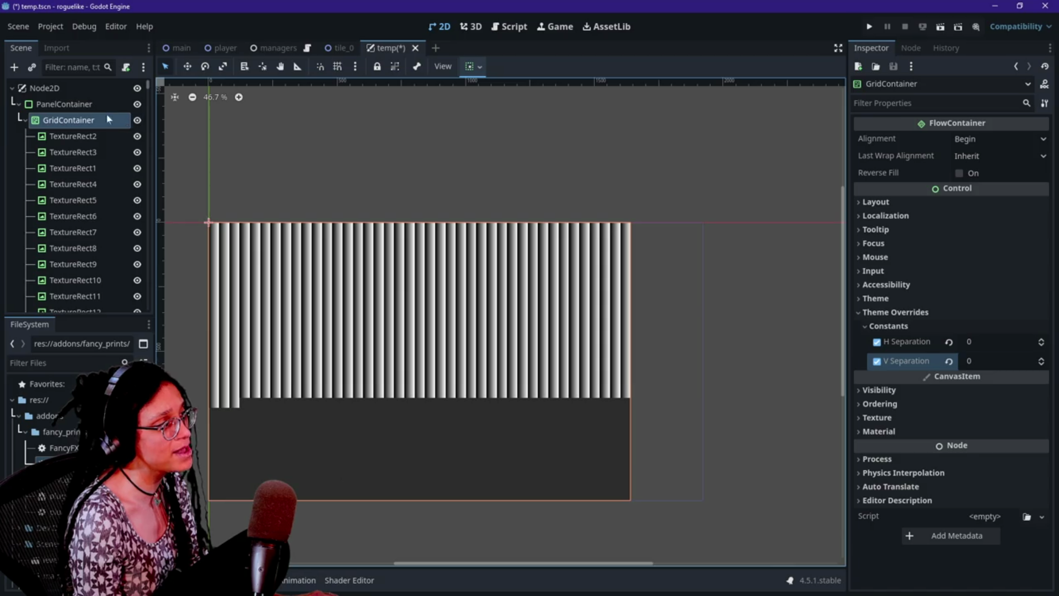
- Set the PanelContainer's Size x to 1620 px
left_click(648, 187)
left_click(999, 307)
type("1")
key("Return")
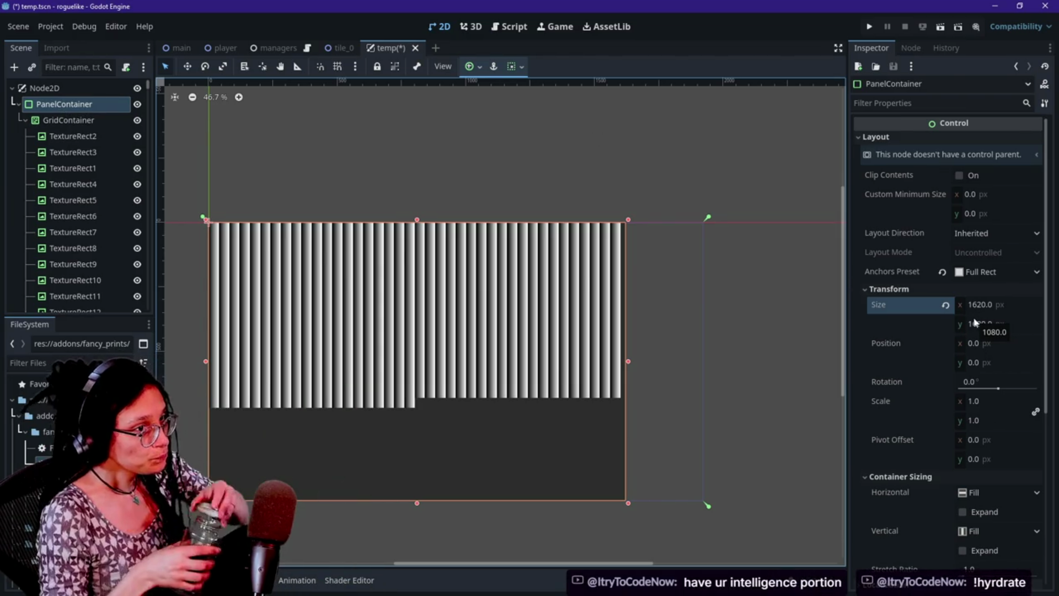
- Reset the PanelContainer size to 1620 × 1080 px
left_click_drag(974, 323, 913, 323)
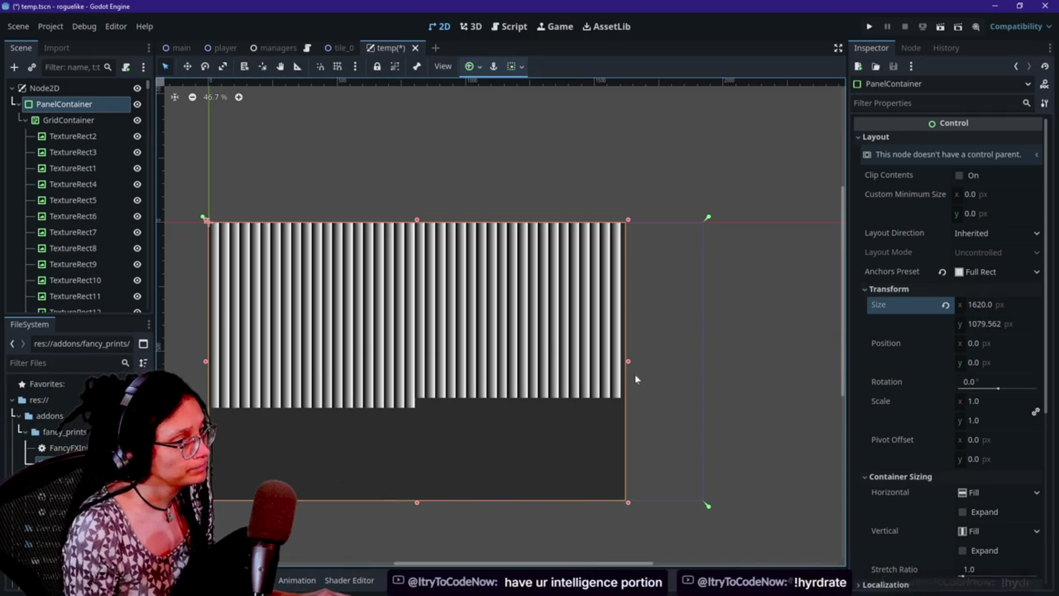
mouse_move(629, 364)
left_mouse_down()
mouse_move(654, 363)
mouse_move(607, 362)
mouse_move(701, 363)
mouse_move(489, 364)
mouse_move(494, 373)
mouse_move(647, 374)
mouse_move(629, 374)
left_mouse_up()
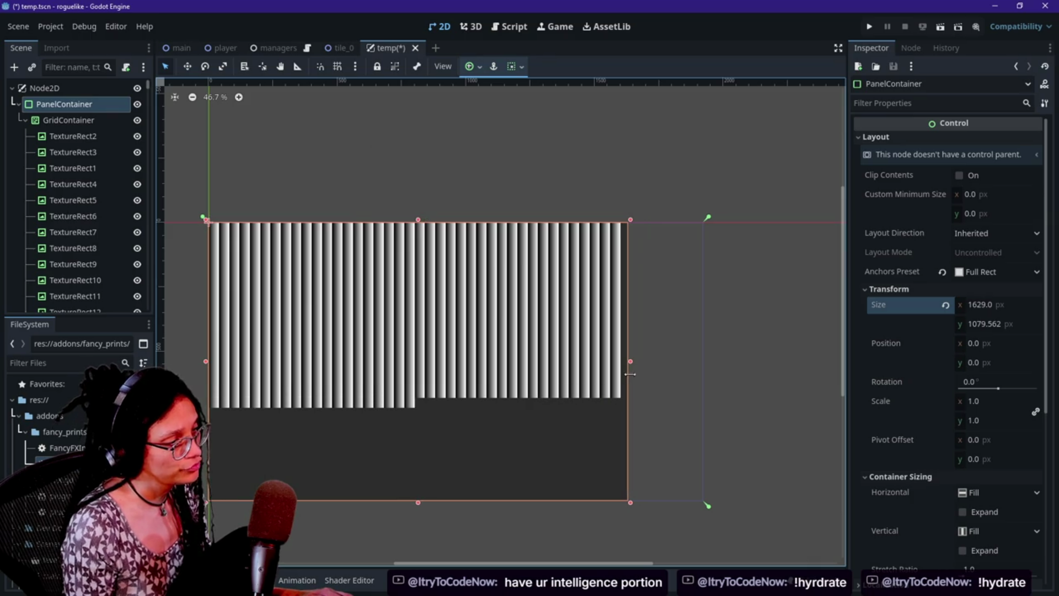
left_click(984, 324)
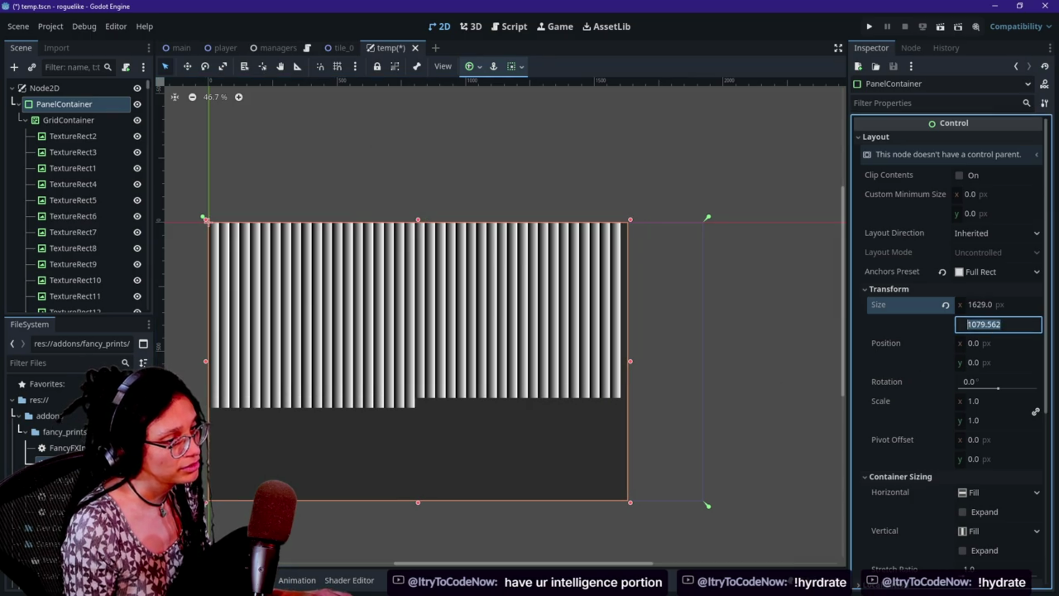
type("1080.0")
left_click(983, 305)
type("1")
type("0")
key("Return")
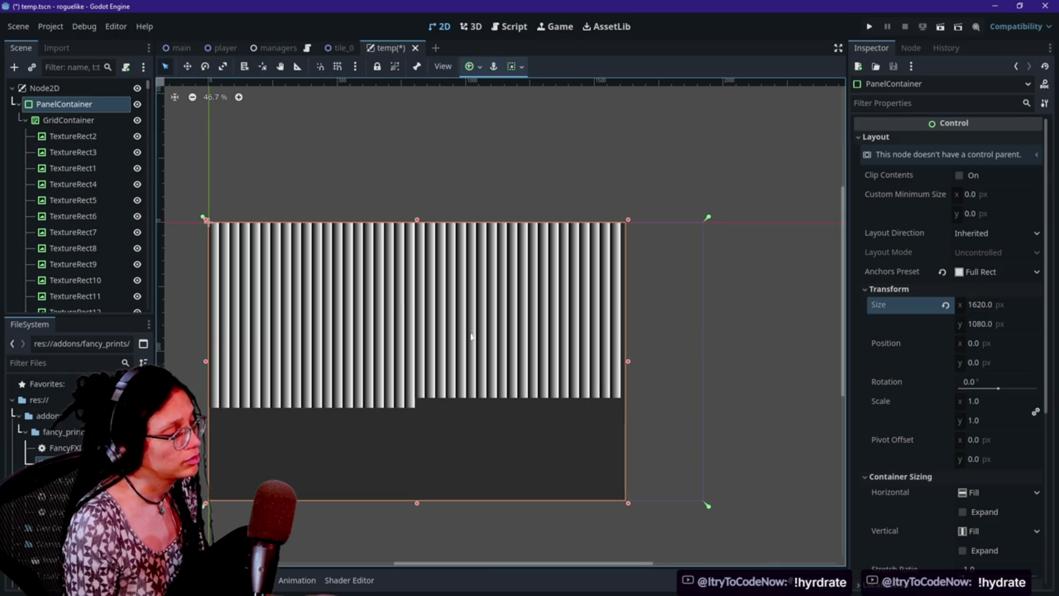
- Raise the panel's bottom edge until its height reads 767 px
left_click_drag(417, 503, 444, 369)
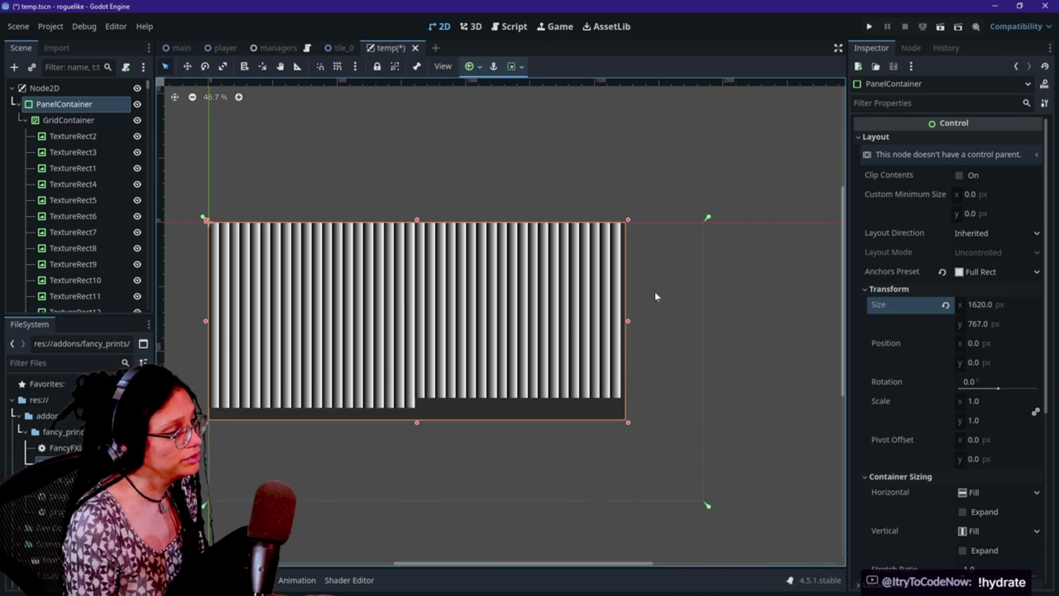
scroll(655, 297, "up", 4)
scroll(655, 296, "down", 3)
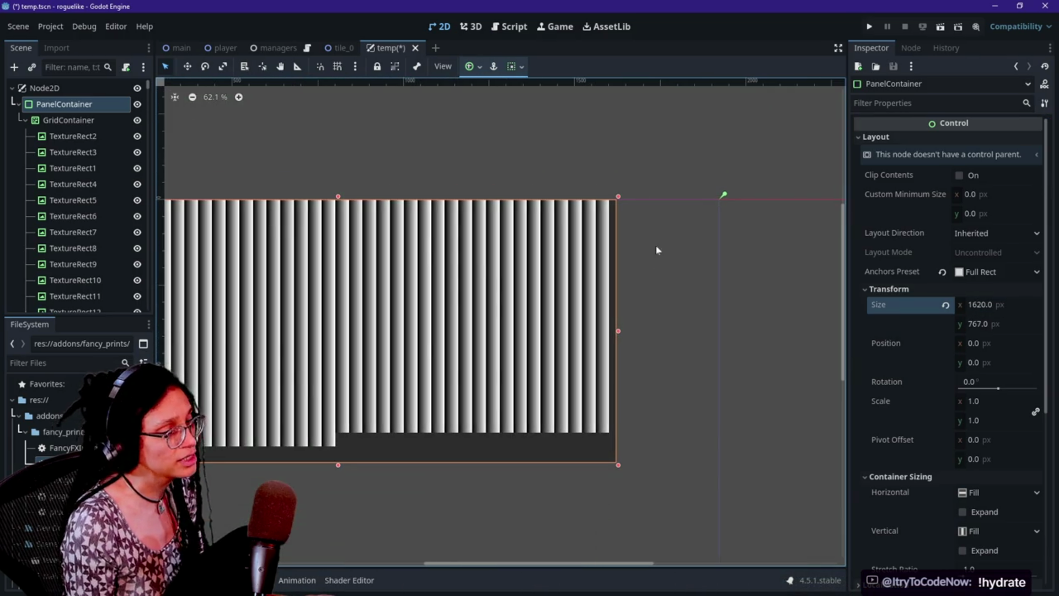
left_click(68, 120)
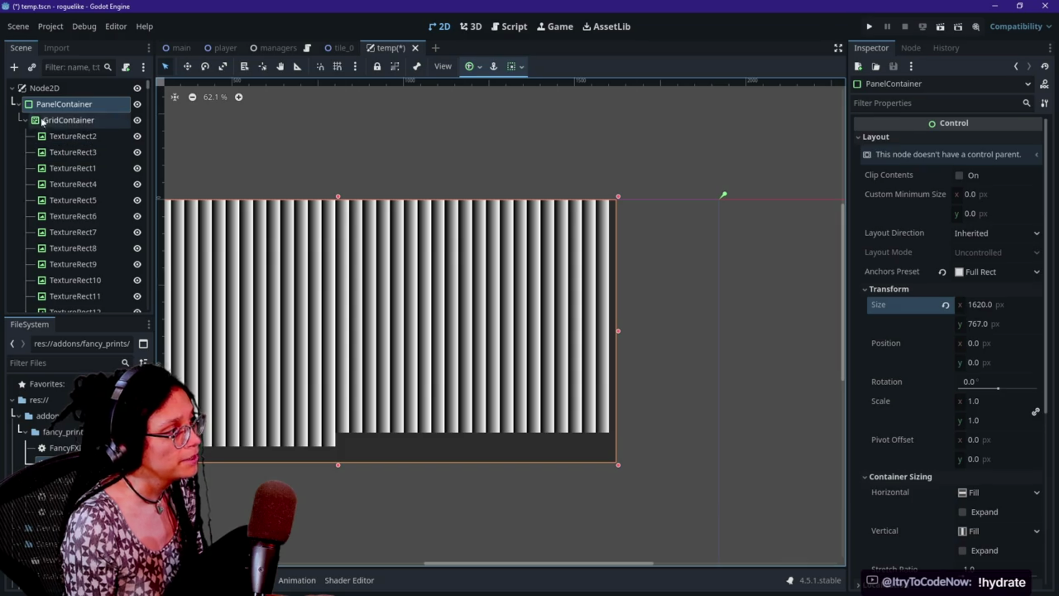
- Set the GridContainer's Alignment to Center
left_click(976, 139)
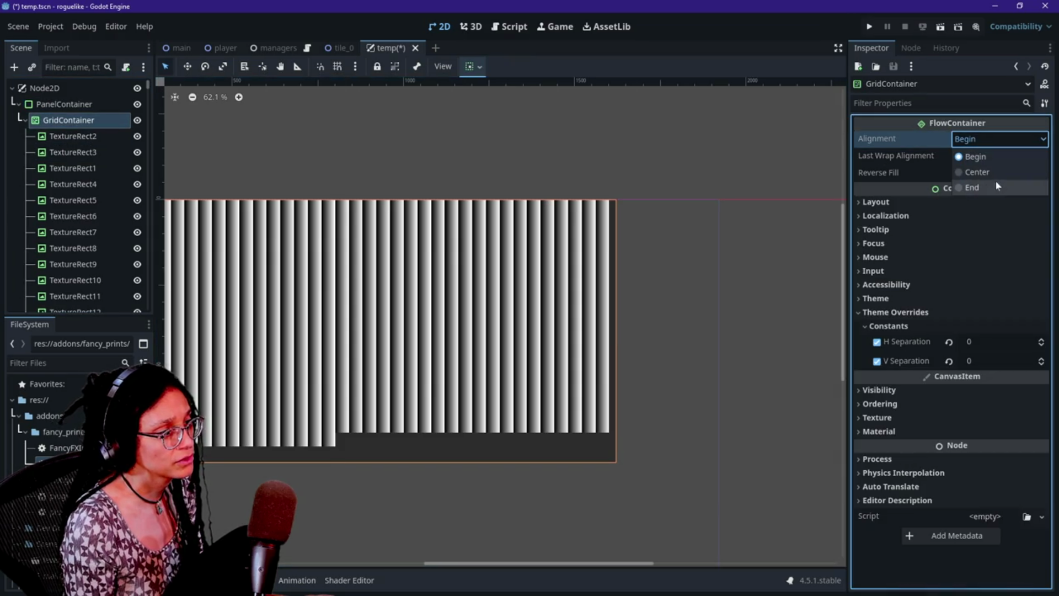
left_click(991, 172)
scroll(531, 351, "down", 3)
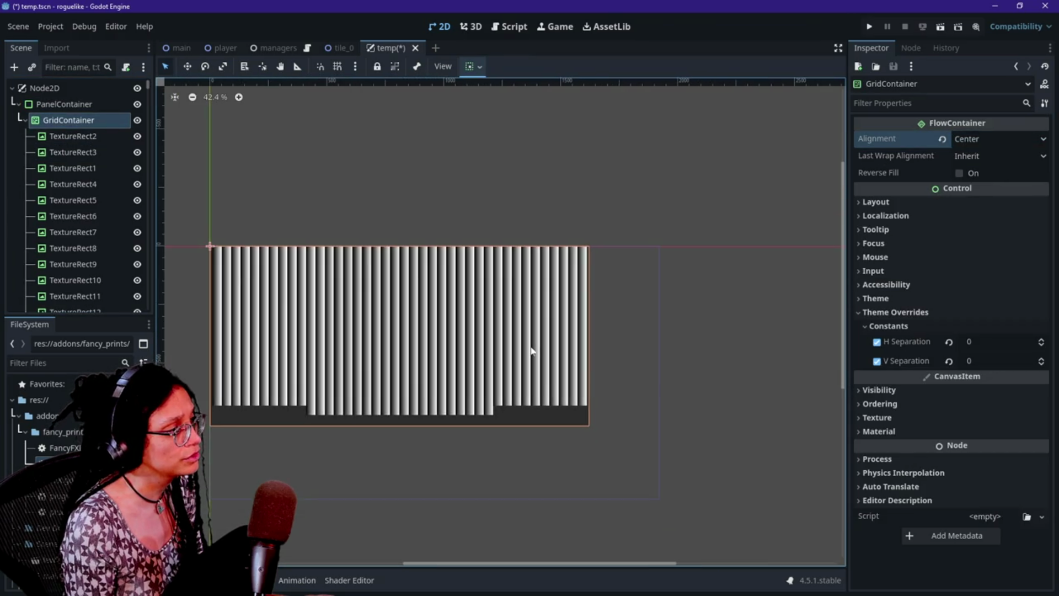
scroll(531, 350, "up", 2)
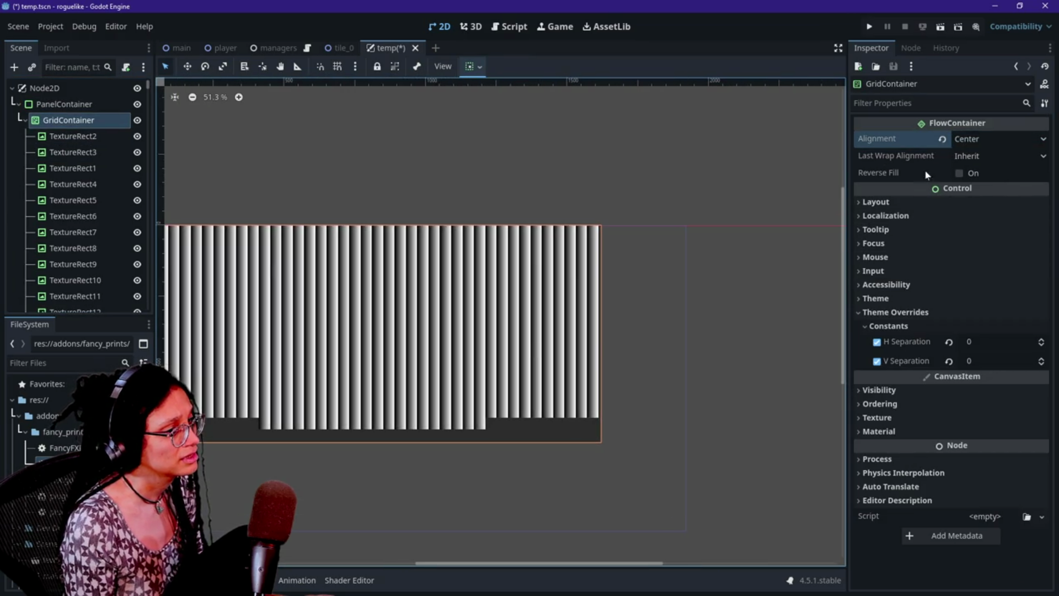
- Shrink the tiles' gradient texture to 30 × 30 px
left_click(64, 103)
scroll(989, 371, "down", 5)
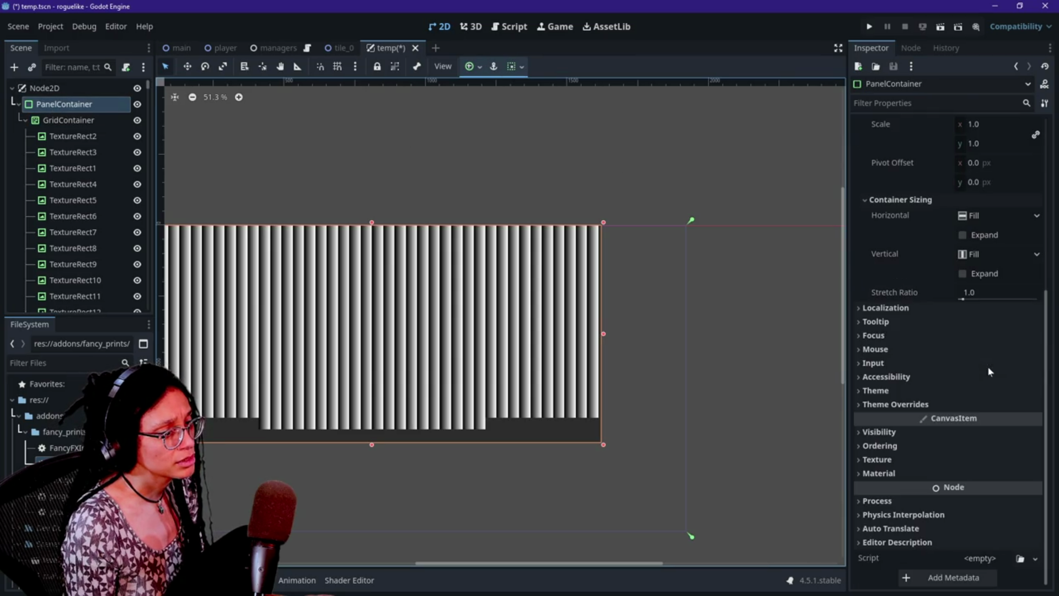
left_click(965, 405)
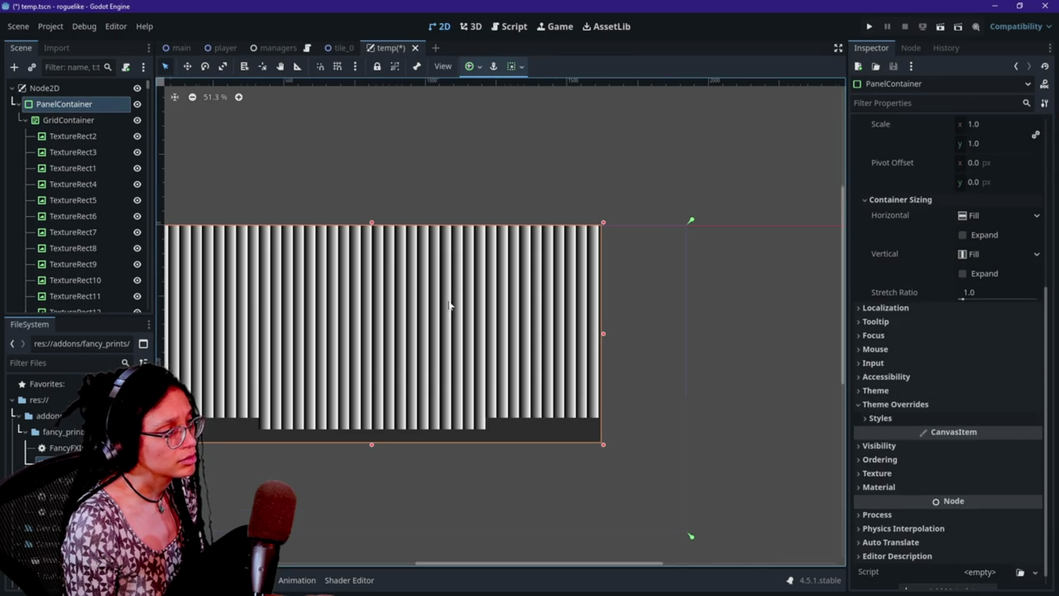
scroll(449, 305, "down", 2)
scroll(449, 305, "up", 1)
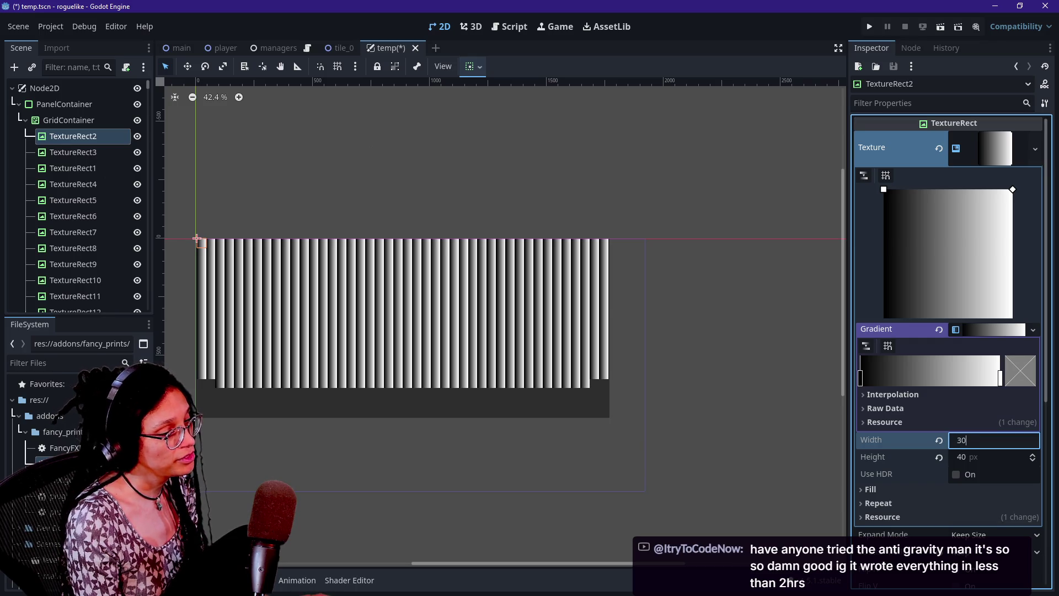
type("0")
key("Return")
left_click(989, 459)
type("30")
key("Return")
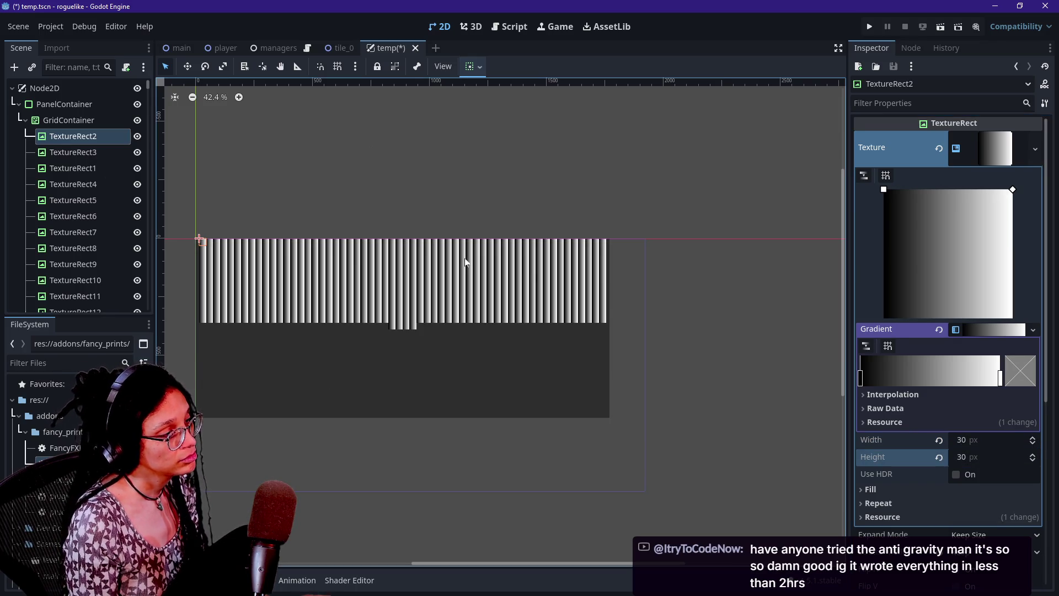
left_click(64, 104)
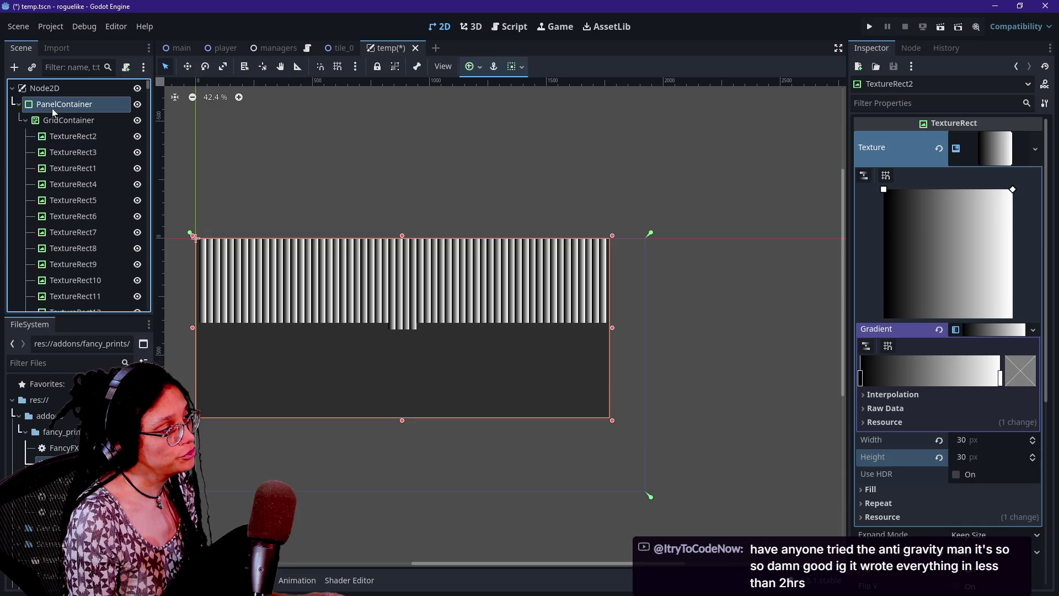
- Revert the grid's Alignment to Begin and narrow the panel to 1524 px wide
left_click(68, 120)
left_click(942, 139)
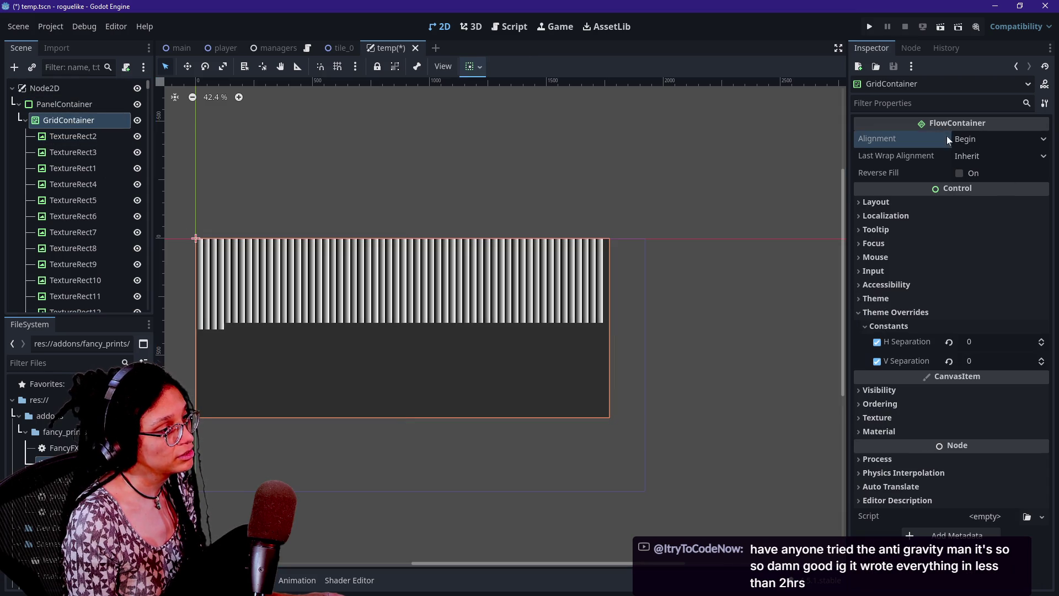
left_click(62, 104)
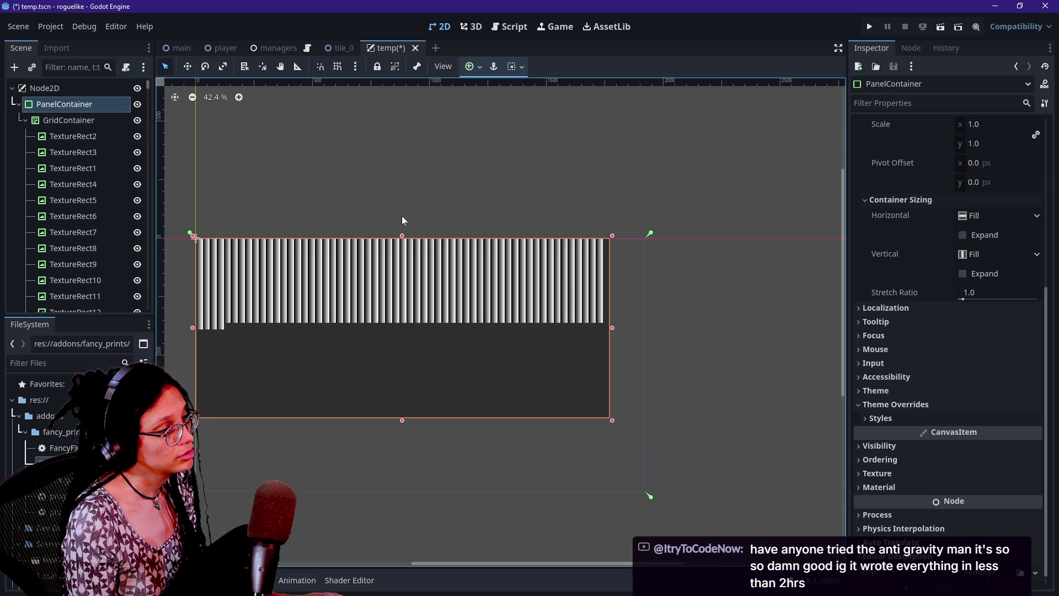
mouse_move(611, 327)
left_mouse_down()
mouse_move(552, 348)
mouse_move(449, 341)
mouse_move(583, 337)
mouse_move(554, 337)
left_mouse_up()
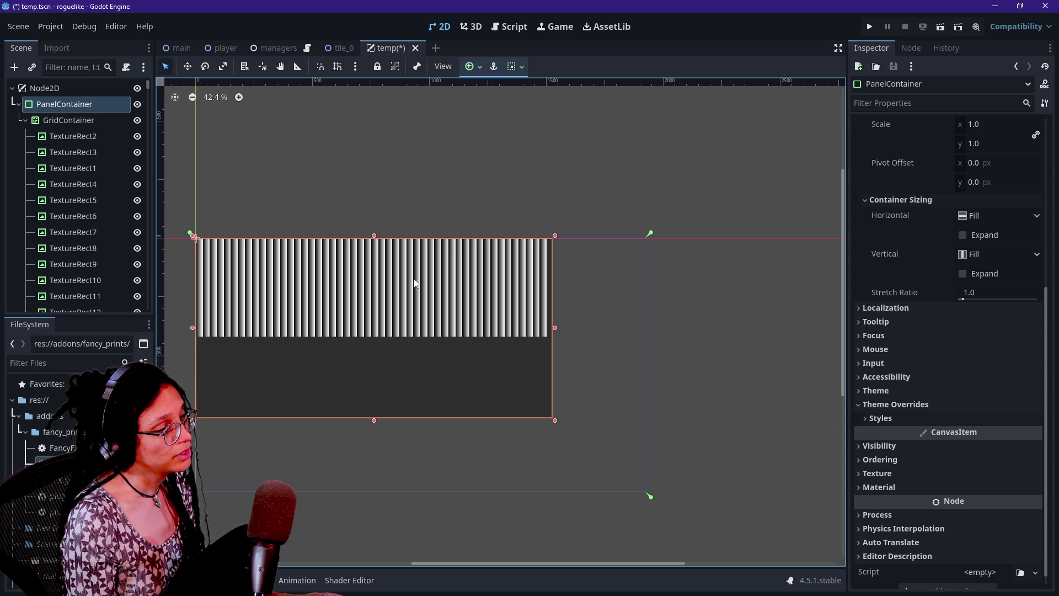
- Select a tile in the Scene dock to edit its gradient texture
left_click(54, 119)
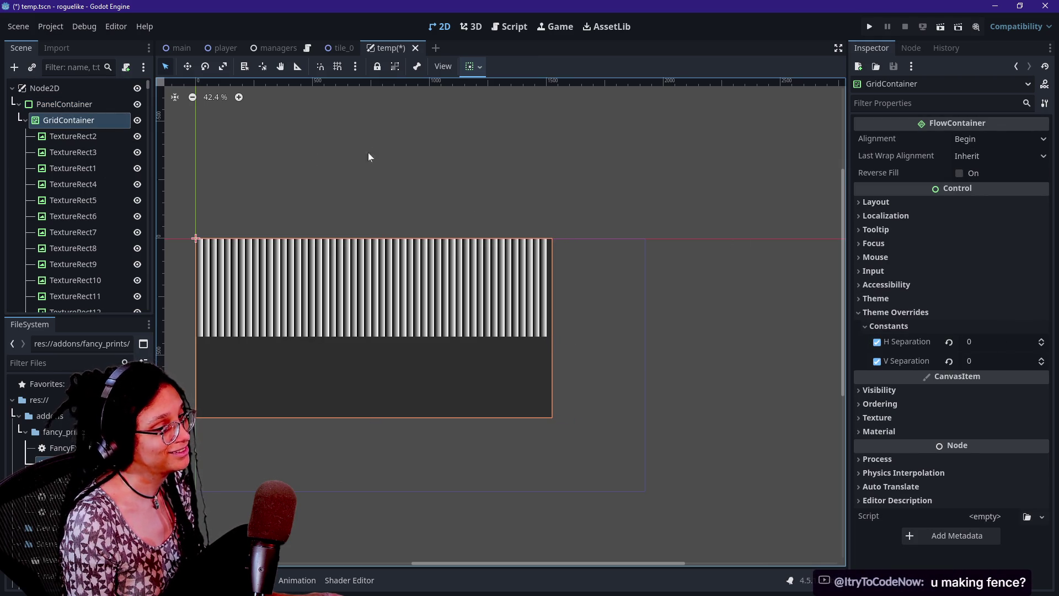
key("Up")
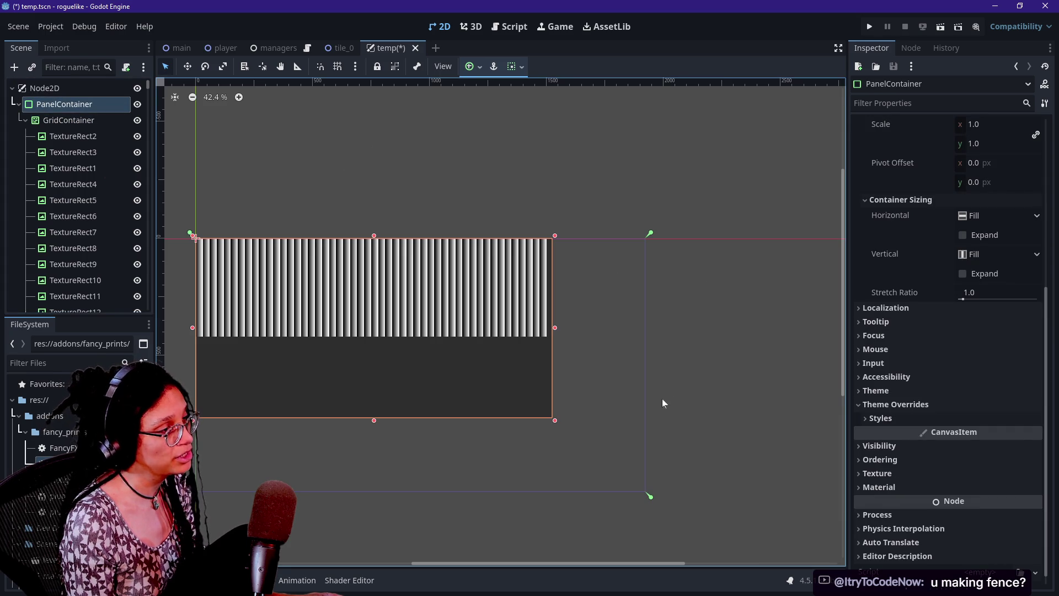
scroll(196, 411, "up", 3)
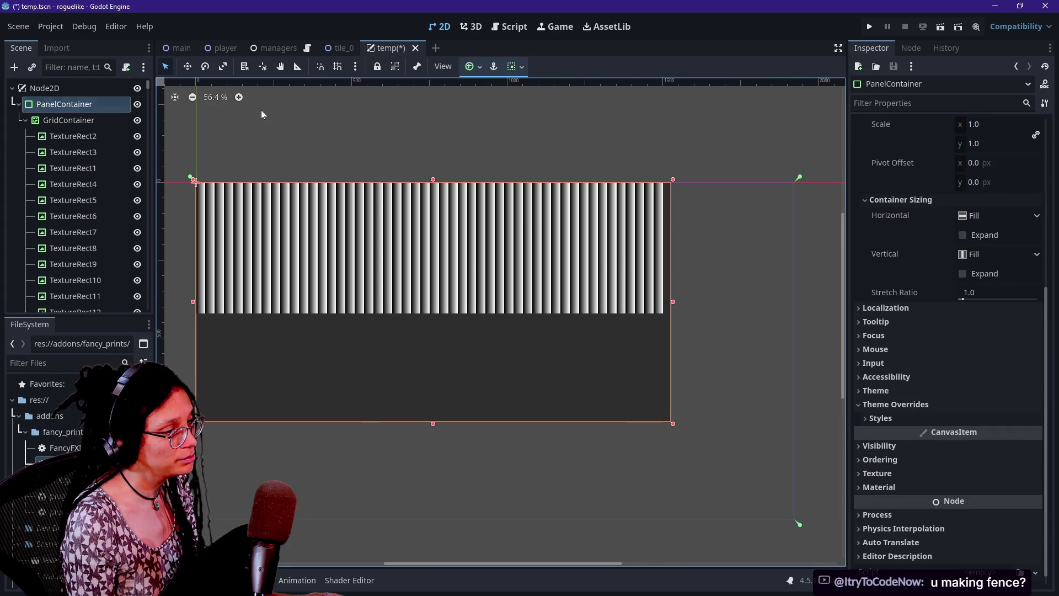
scroll(999, 397, "up", 4)
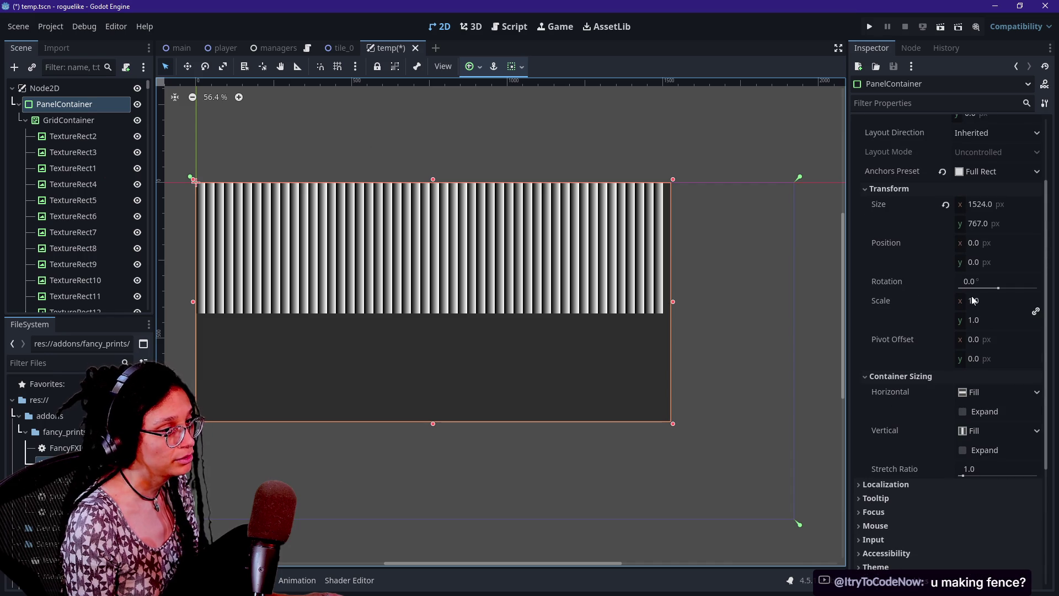
left_click(94, 137)
- Set the tile texture to 60 × 60 px and widen the PanelContainer to fit the stripes
left_click(971, 439)
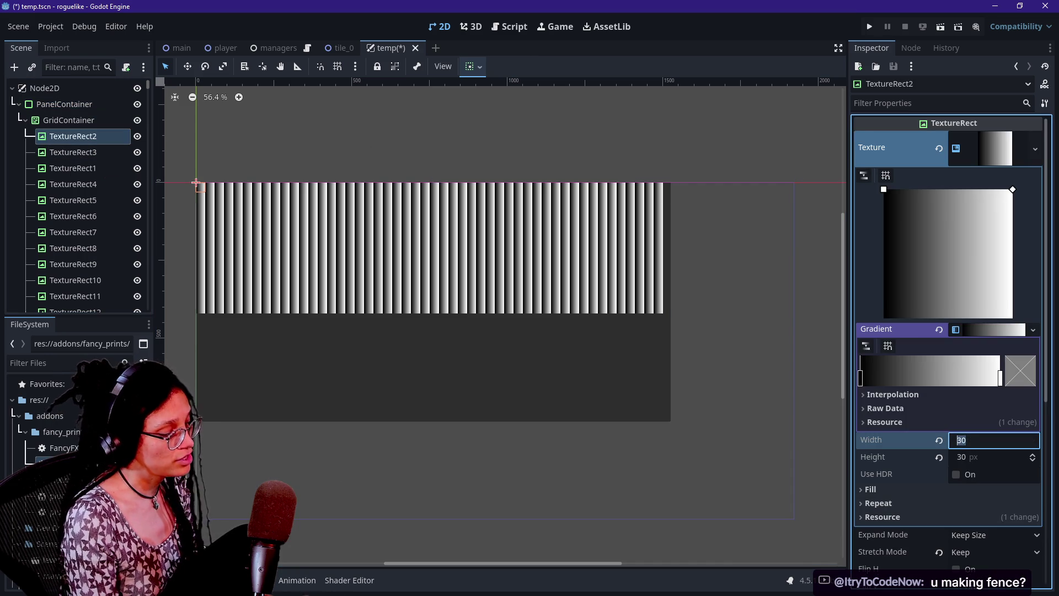
left_click(976, 460)
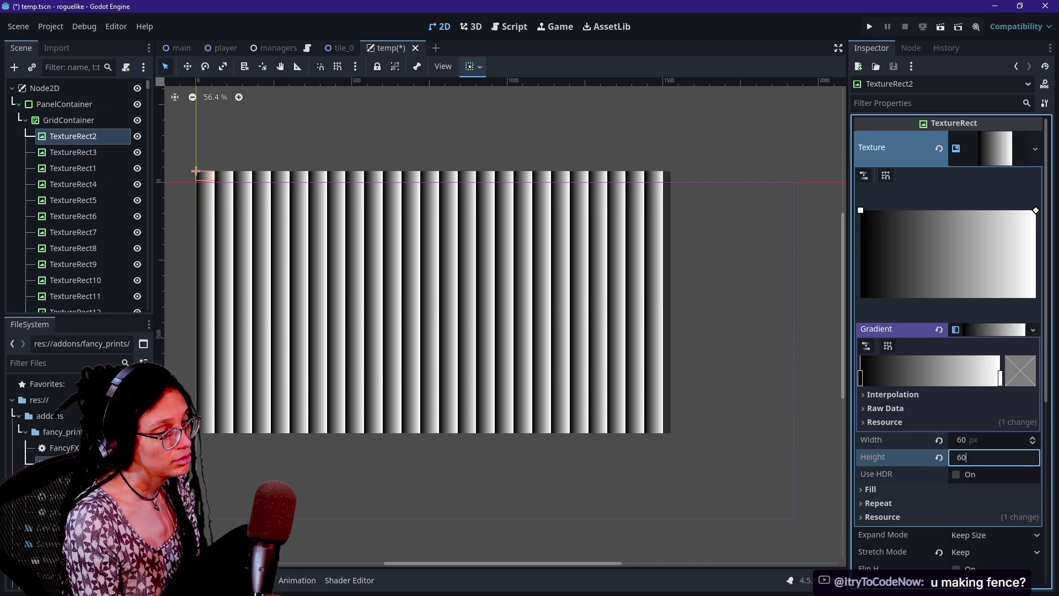
key("Return")
scroll(514, 332, "down", 3)
left_click(83, 105)
mouse_move(596, 316)
left_mouse_down()
mouse_move(779, 314)
mouse_move(689, 315)
left_mouse_up()
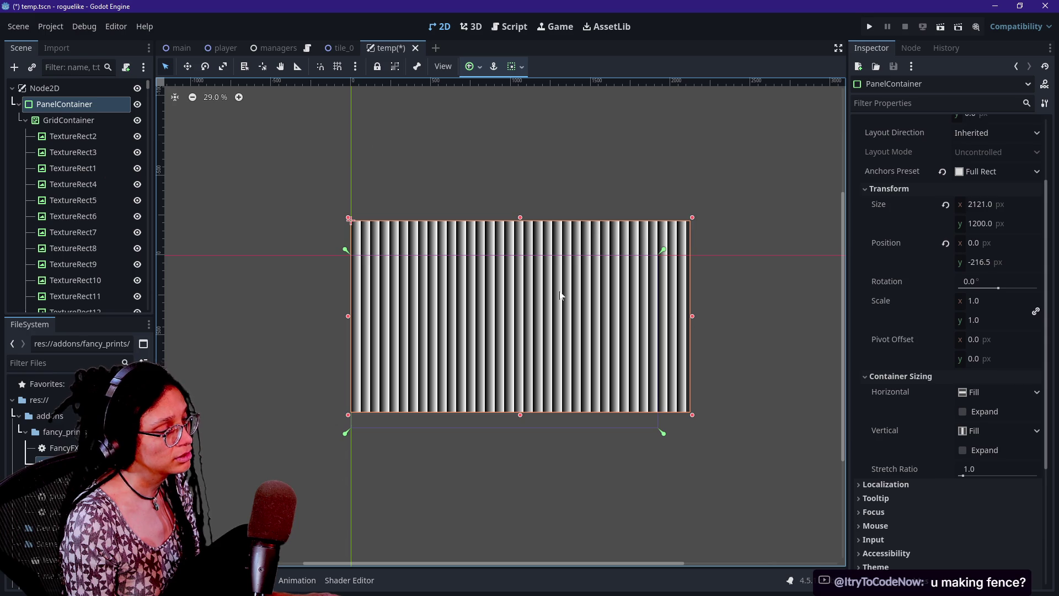
- Select individual gradient stripe tiles in the grid to inspect them
left_click(558, 296)
scroll(68, 114, "up", 15)
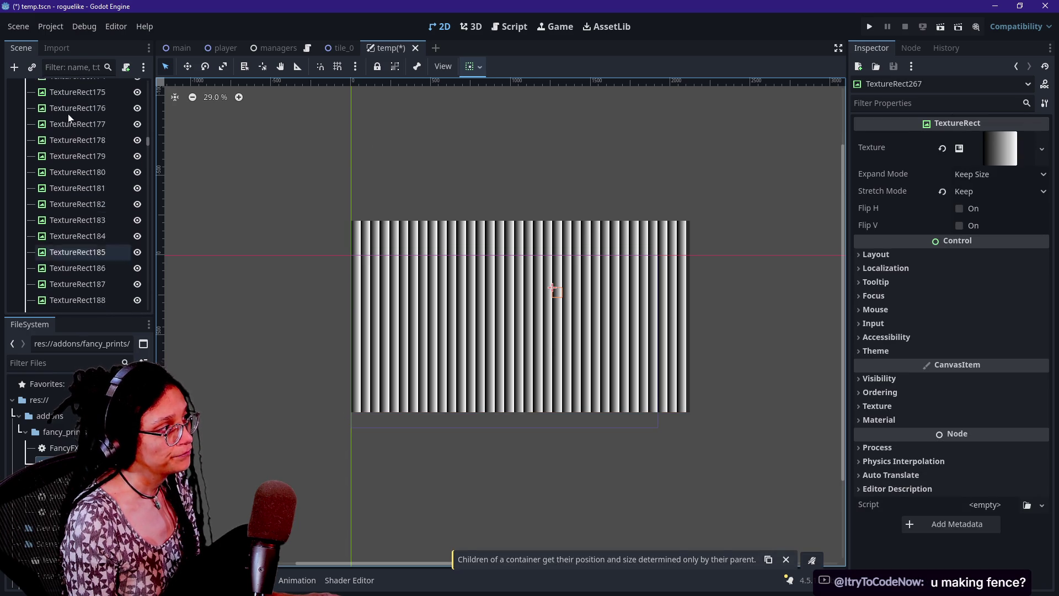
left_click(64, 103)
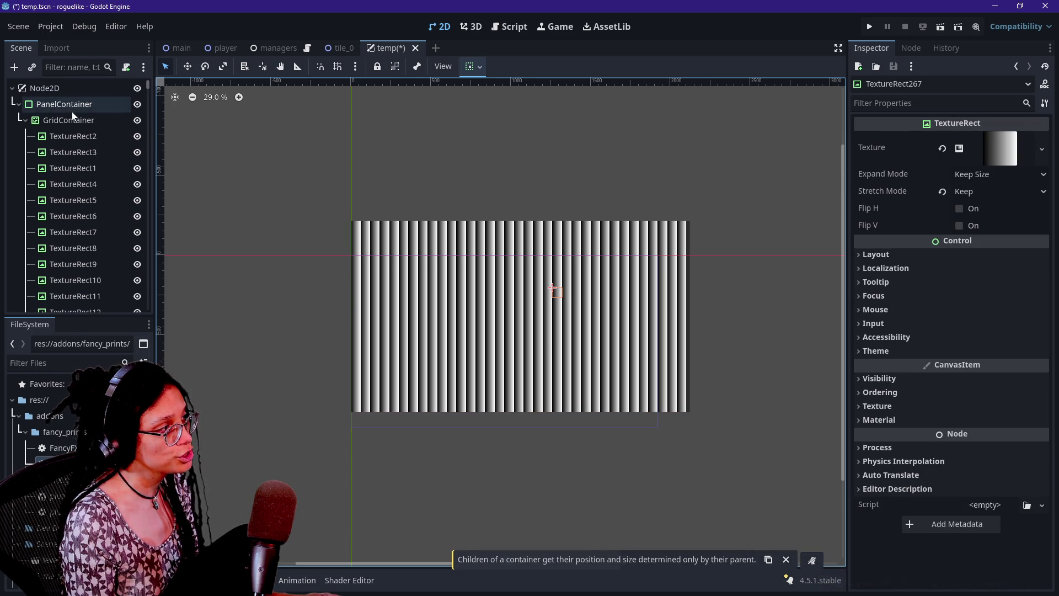
left_click(488, 383)
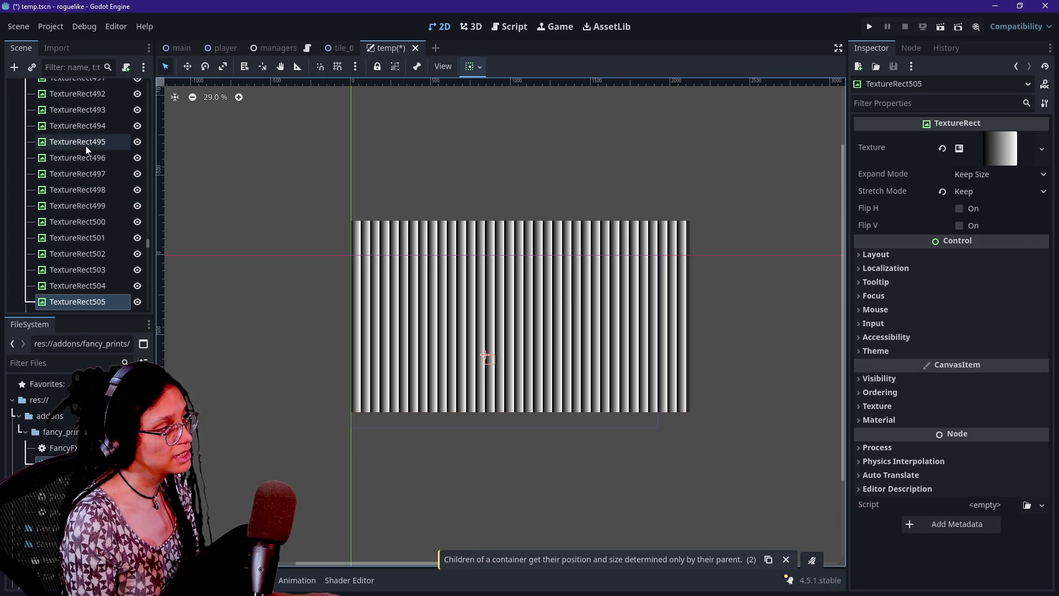
scroll(84, 145, "up", 20)
scroll(85, 146, "up", 6)
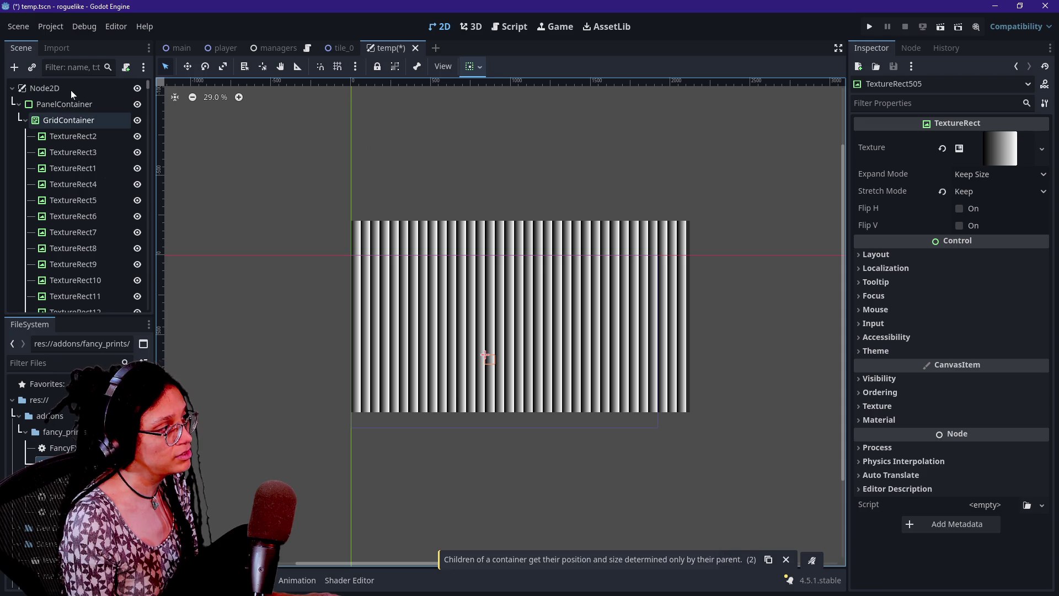
- Try the Center anchor preset on the PanelContainer, then undo it
left_click(71, 100)
left_click(480, 68)
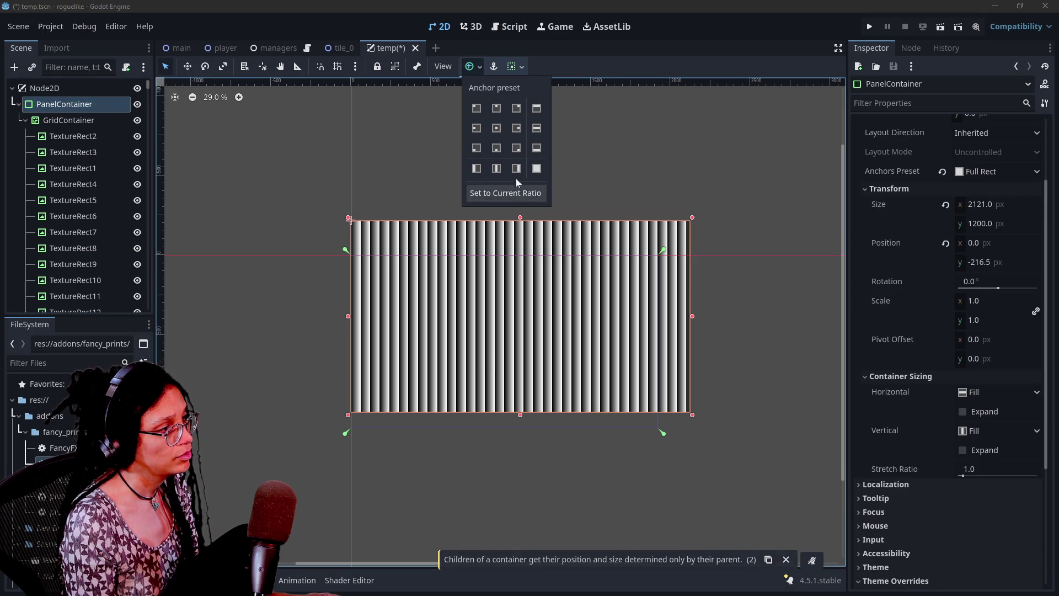
left_click(498, 130)
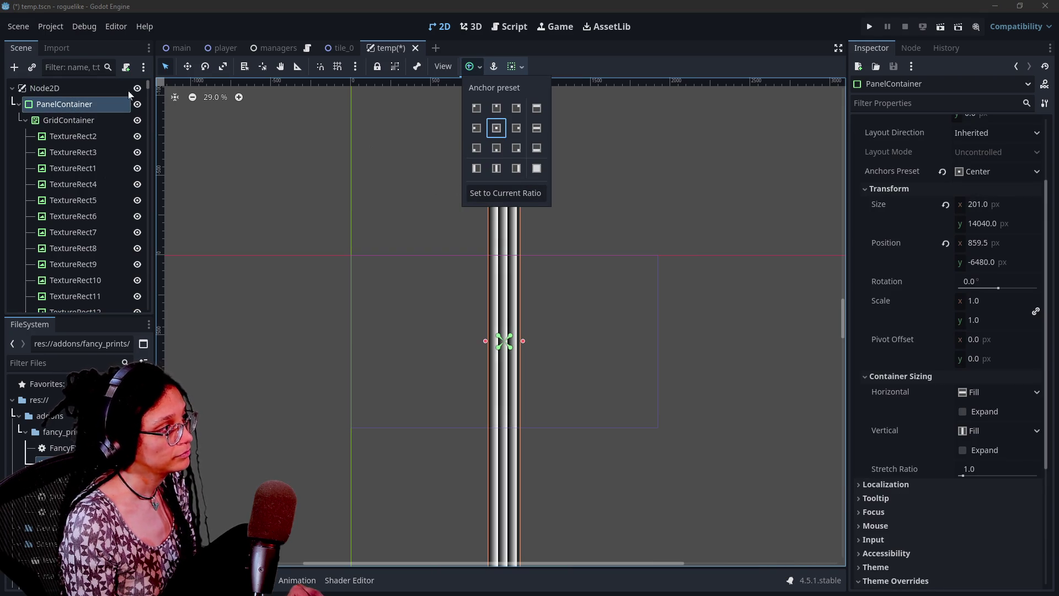
key("Escape")
key("ctrl+z")
- Nudge the PanelContainer three steps down and one step left
key("Down")
key("Down")
key("Down")
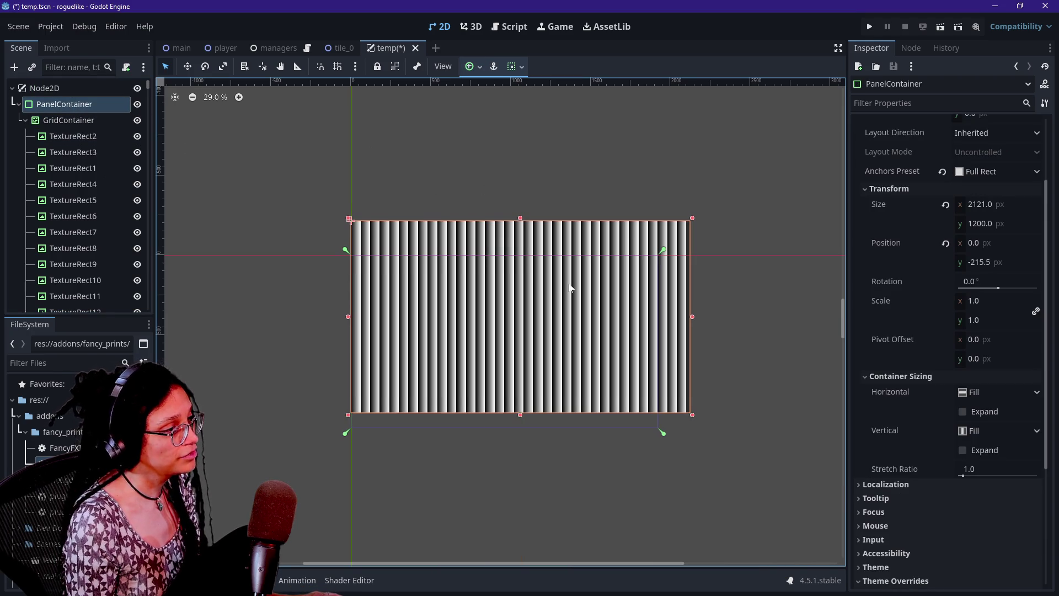
key("Down")
key("Down")
key("Down")
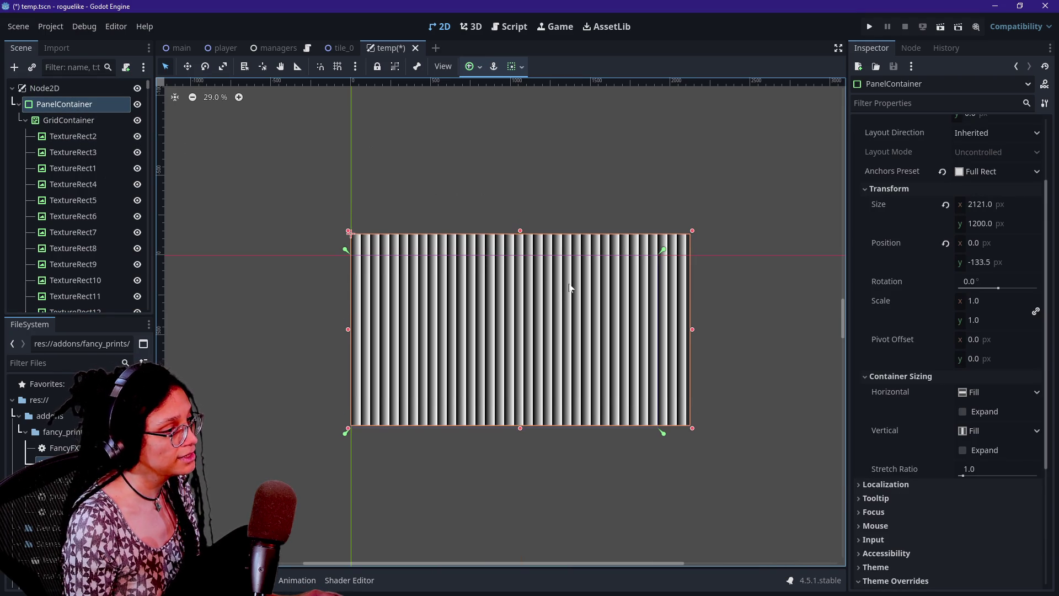
key("Left")
key("Down")
key("Down")
key("Down")
scroll(525, 344, "up", 5)
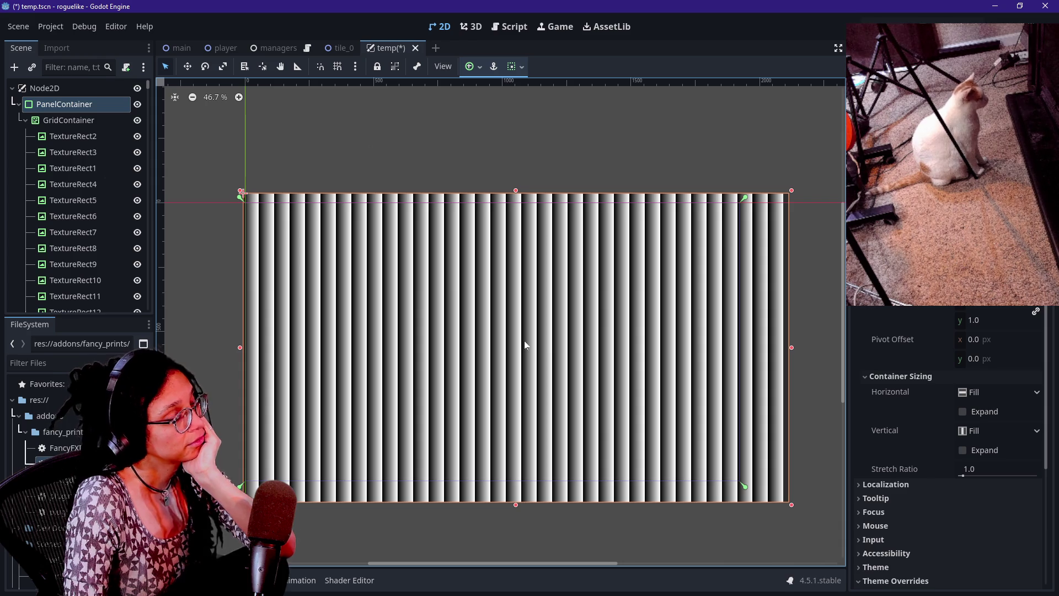
- Switch to the Discord window and open the rogue-like progress forum post
key("super+Tab")
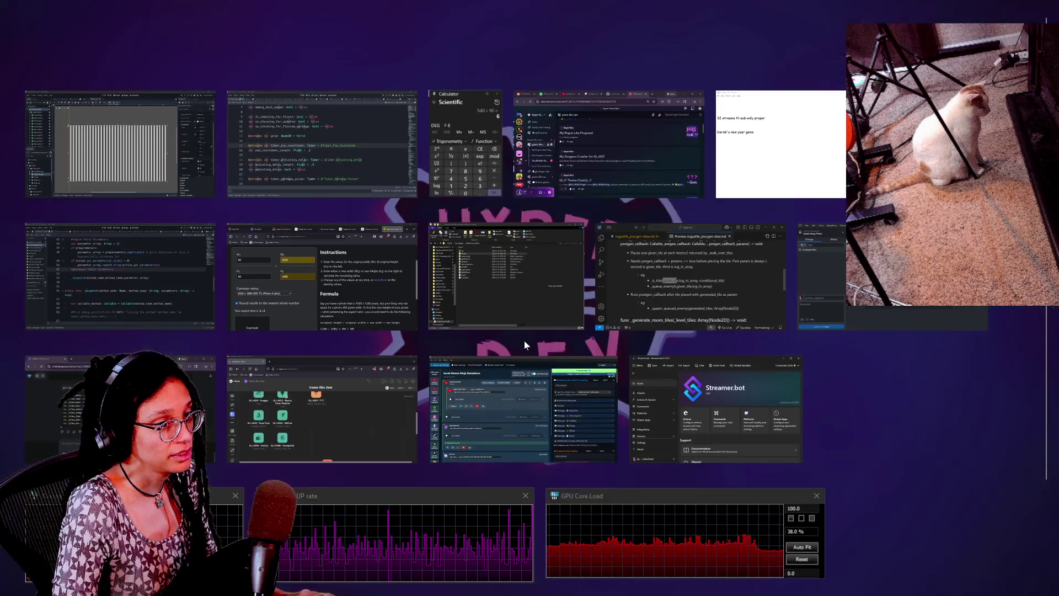
left_click(512, 195)
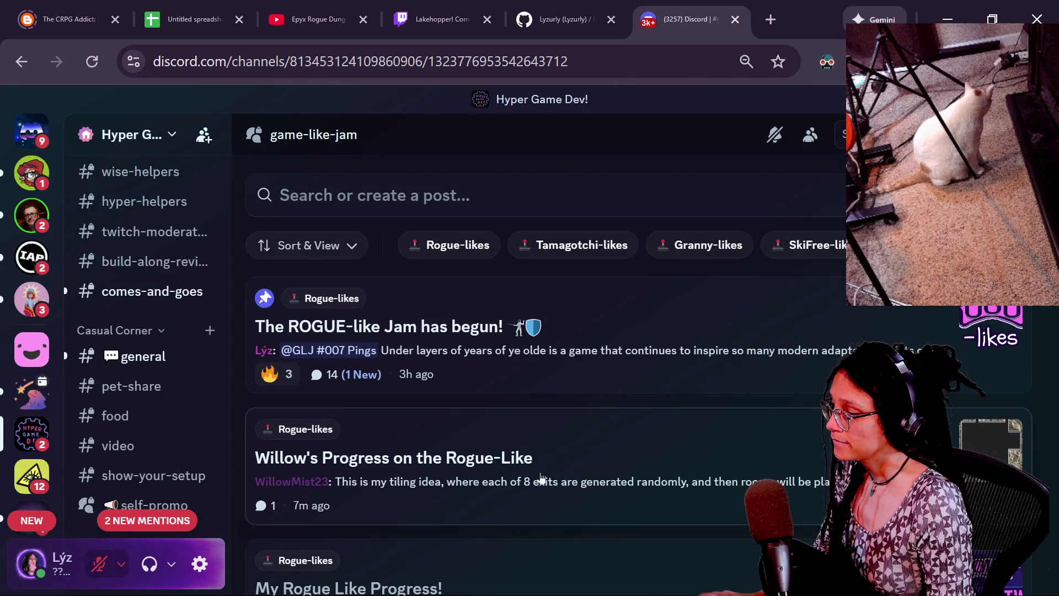
left_click(541, 478)
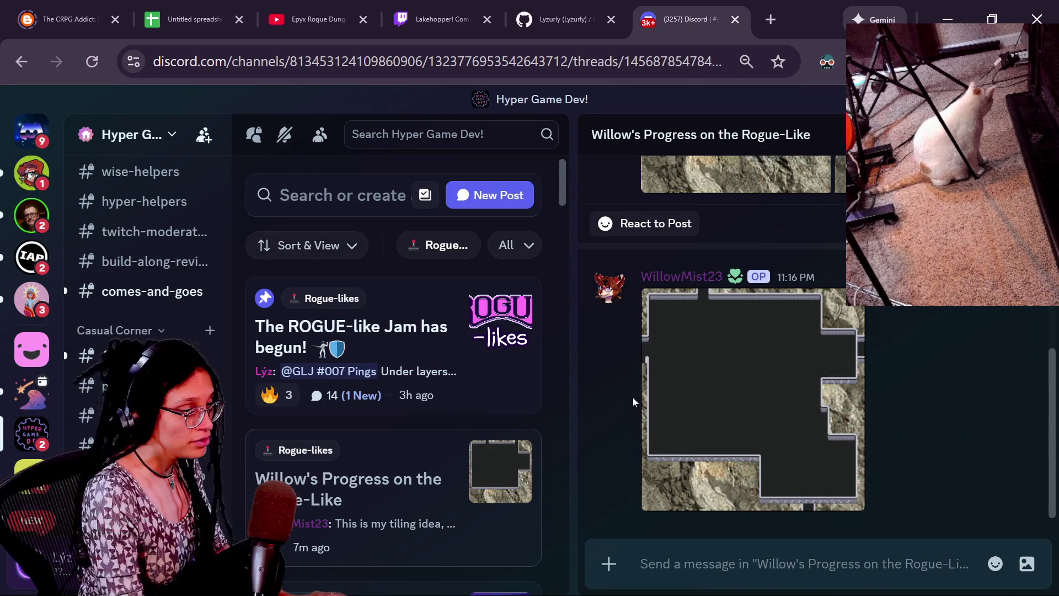
scroll(836, 336, "up", 3)
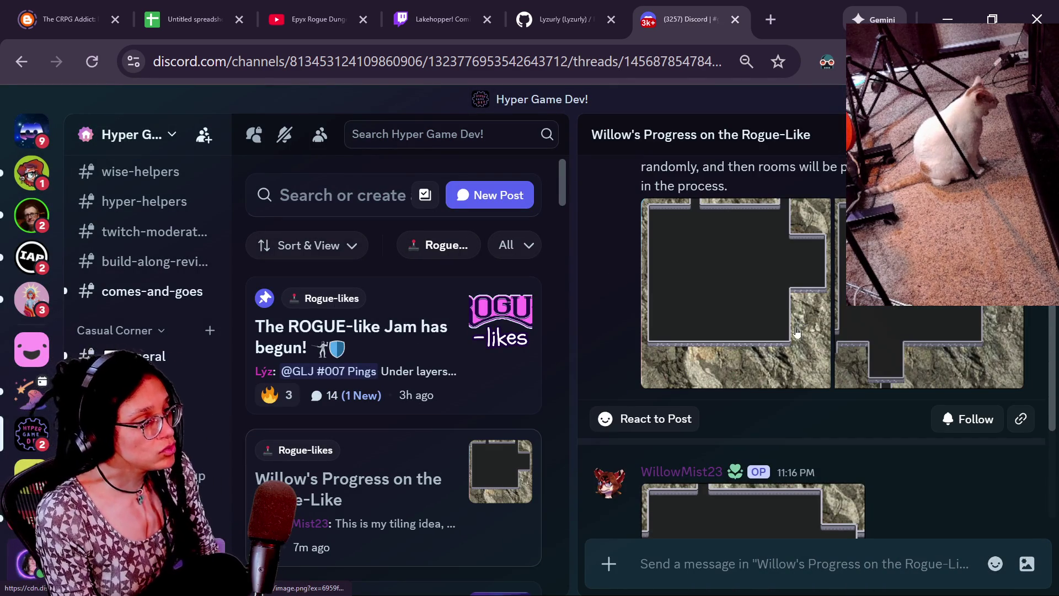
scroll(795, 330, "up", 3)
scroll(786, 359, "down", 2)
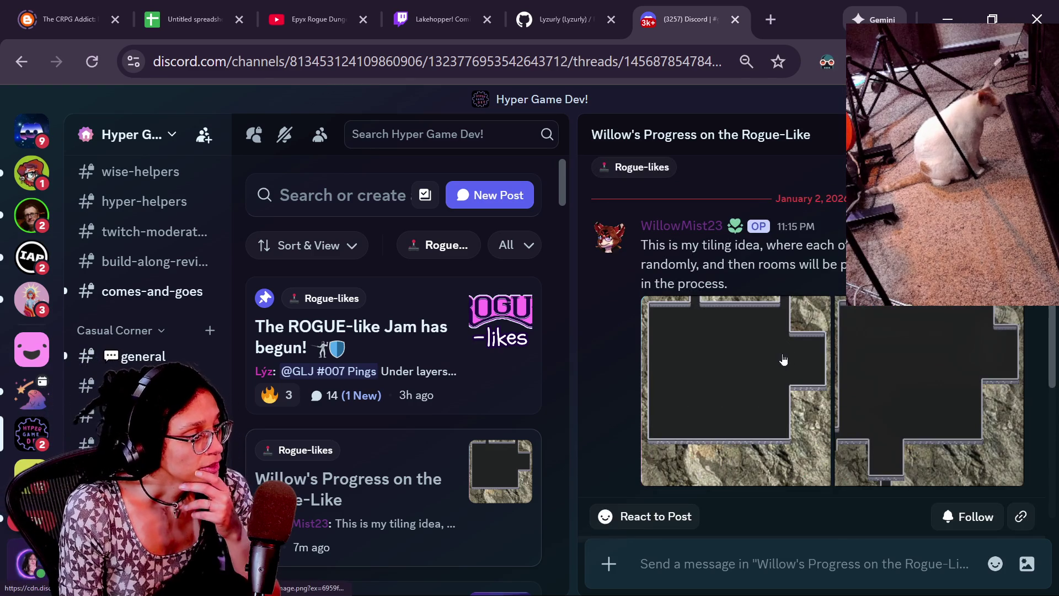
- Enlarge a room tile image, close it, then enlarge the first room image
left_click(787, 359)
left_click(854, 340)
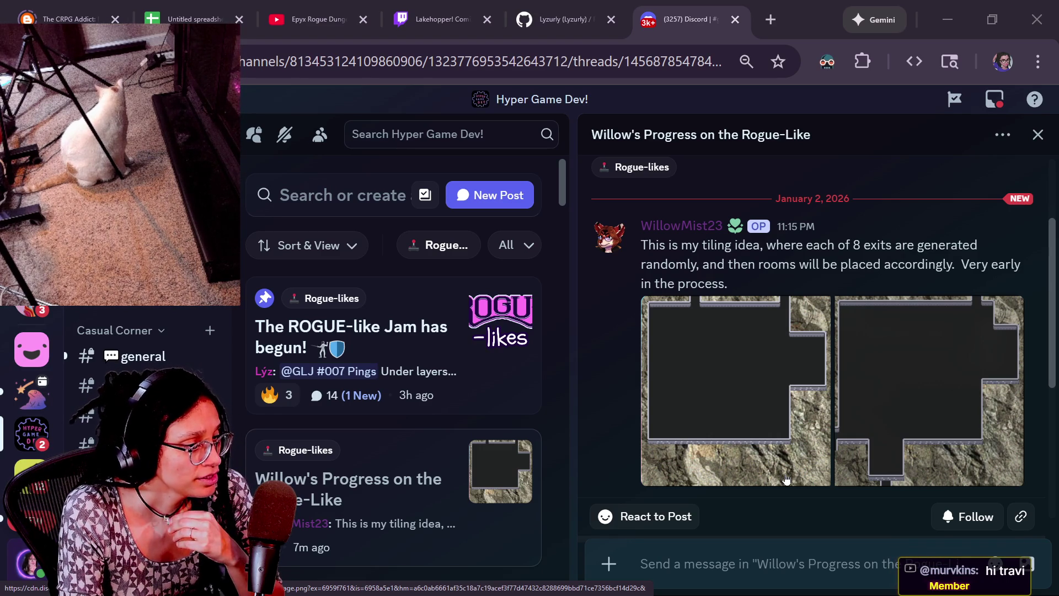
left_click(785, 471)
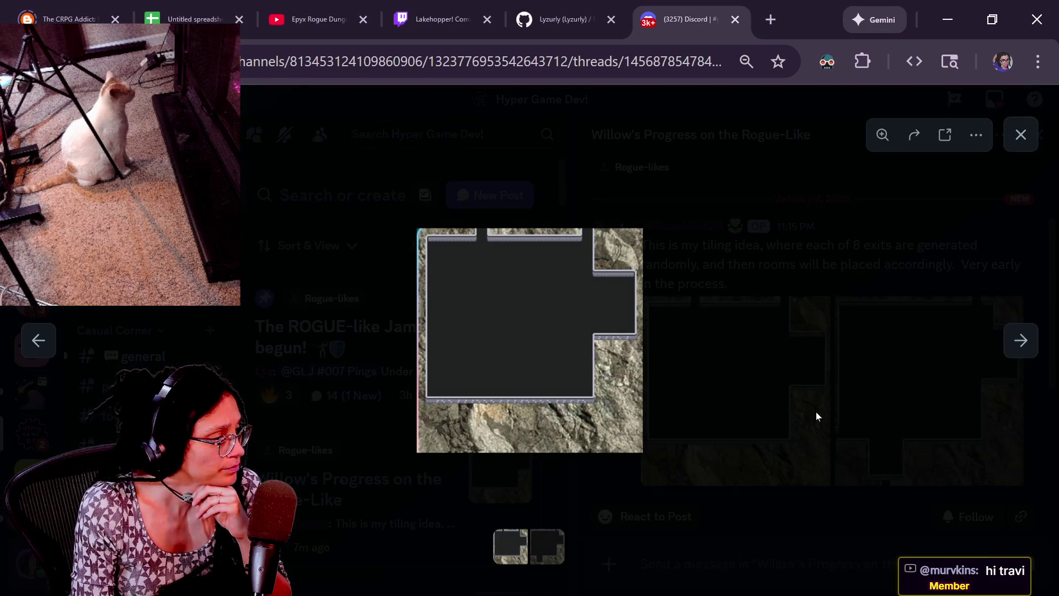
- Flip between the two room images in the viewer, then close it
key("Right")
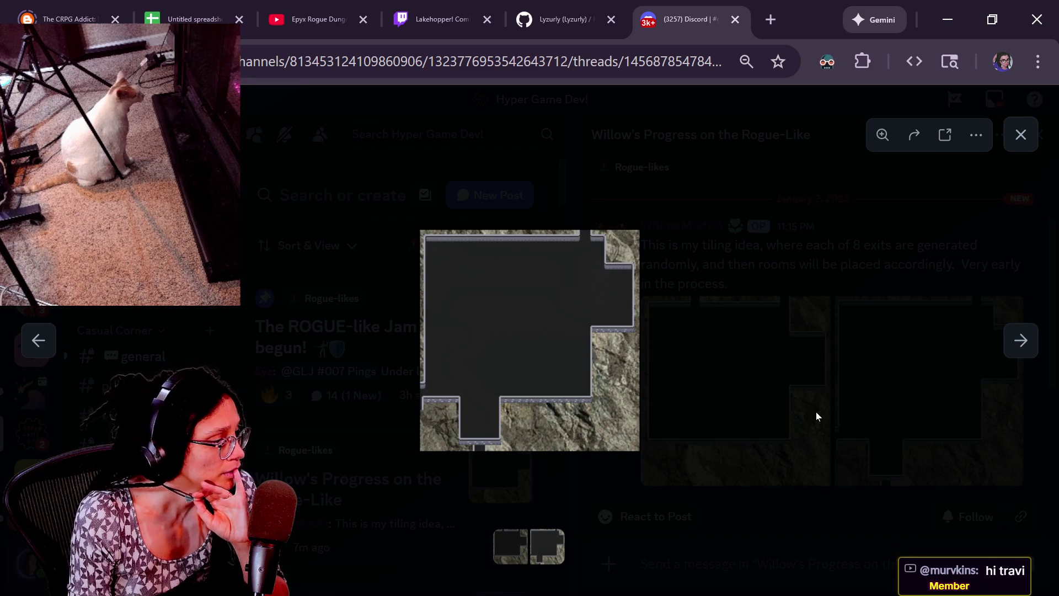
key("Left")
key("Right")
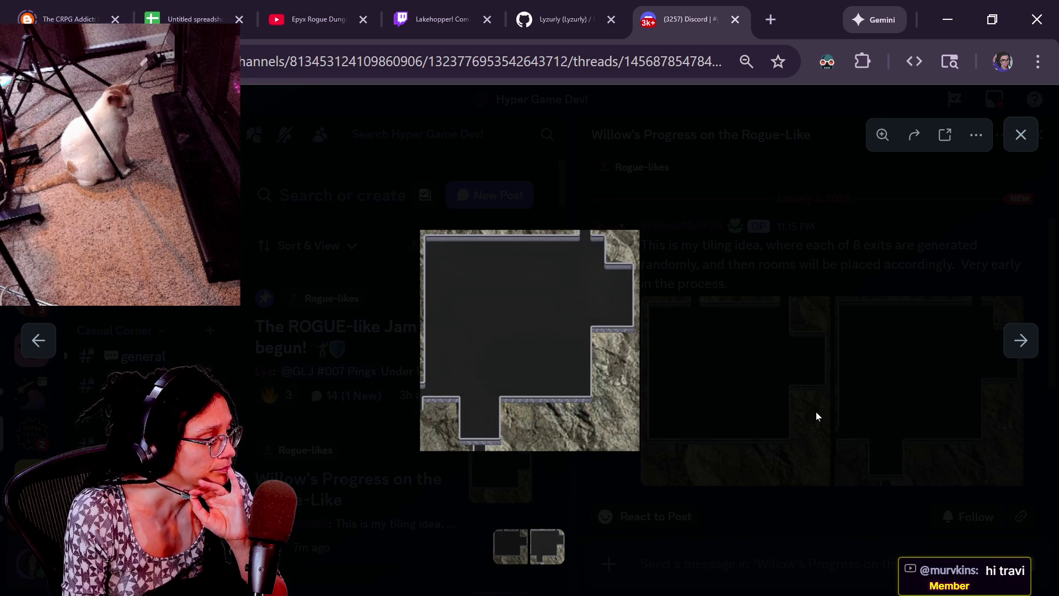
left_click(816, 409)
scroll(706, 444, "down", 5)
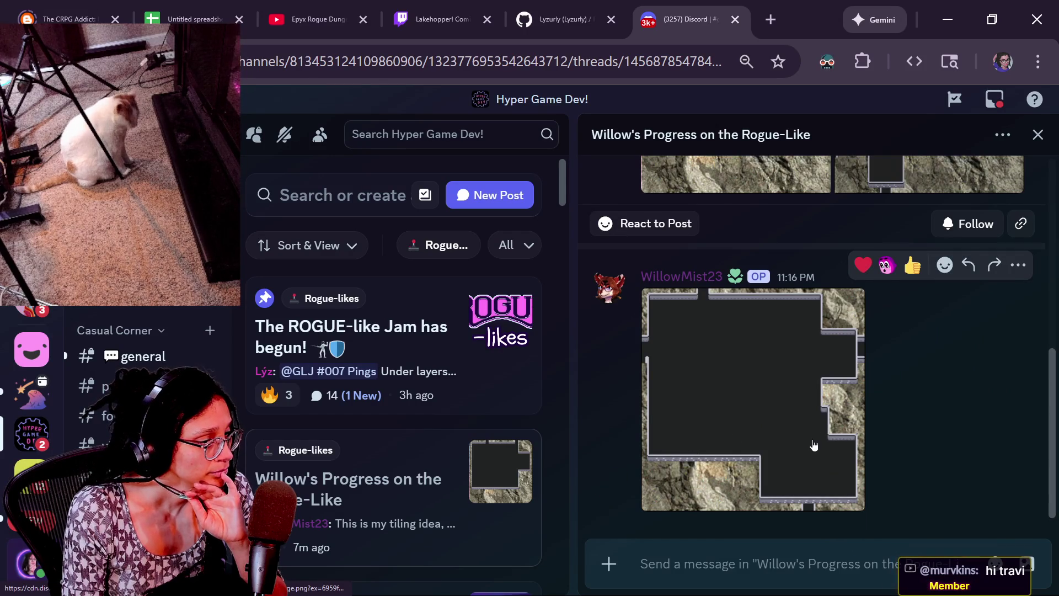
- Enlarge the newer room image, zoom in and back to fit, then close it
left_click(850, 444)
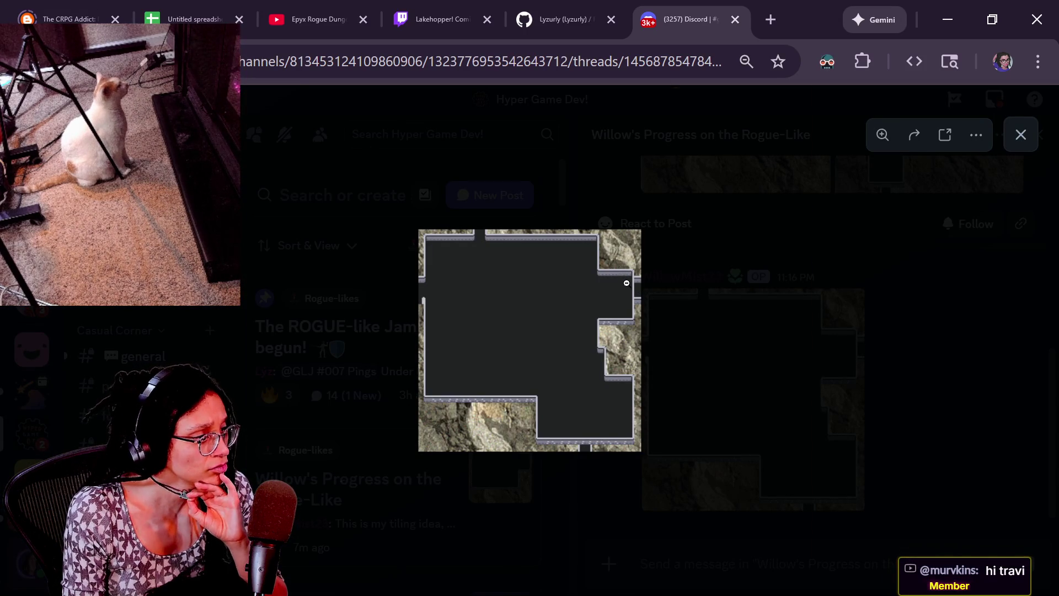
left_click(635, 291)
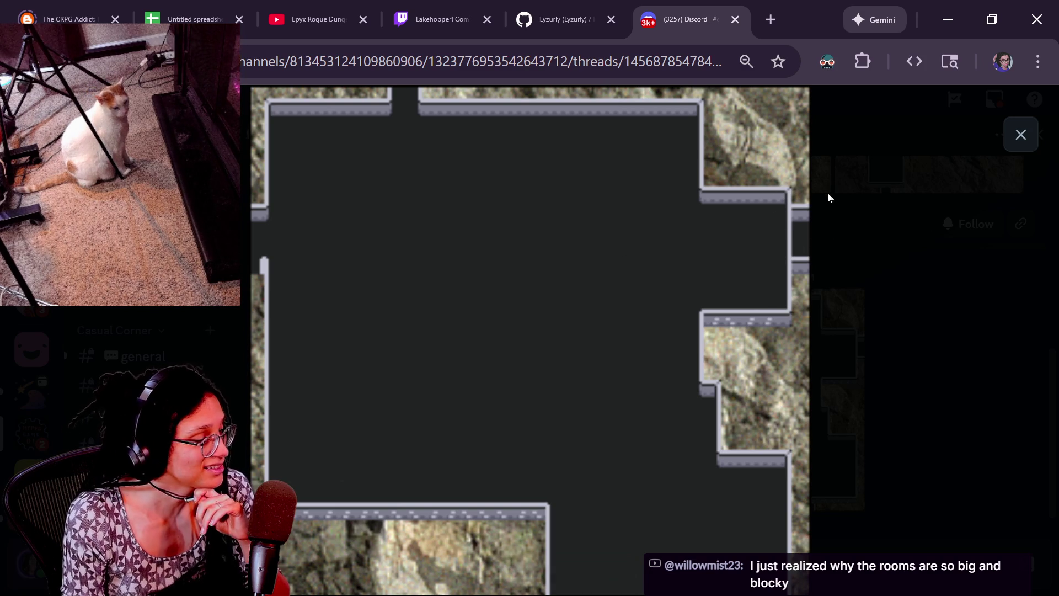
left_click(681, 346)
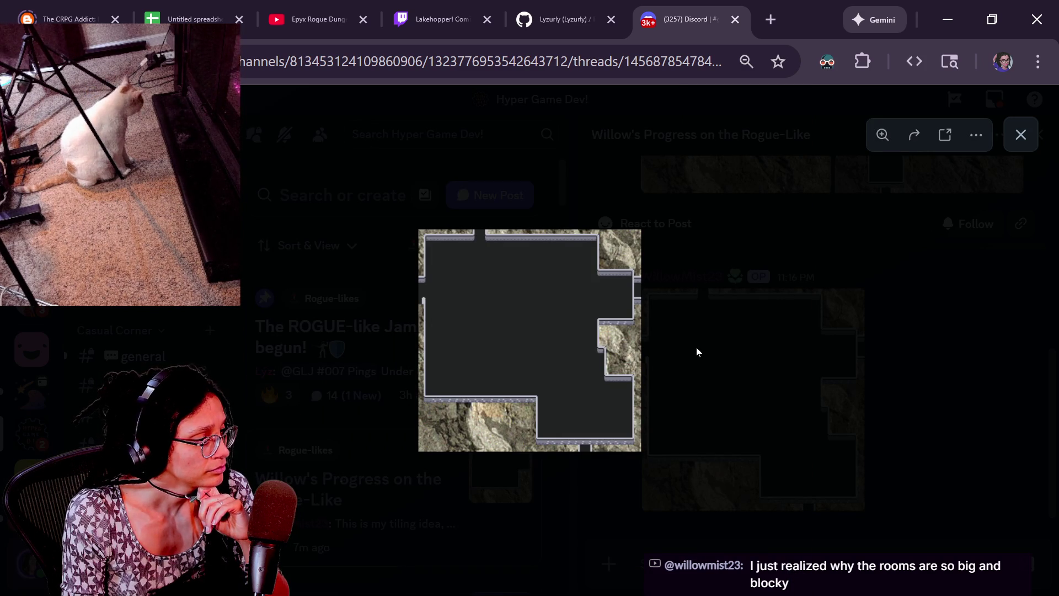
left_click(670, 342)
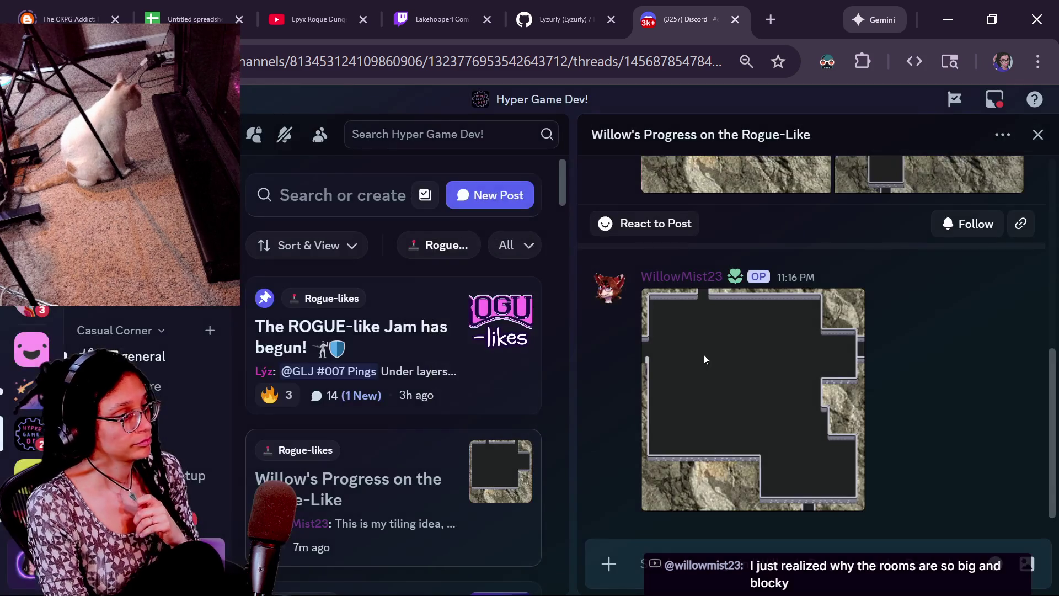
- Leave the forum thread and return to the Godot editor
scroll(851, 431, "up", 5)
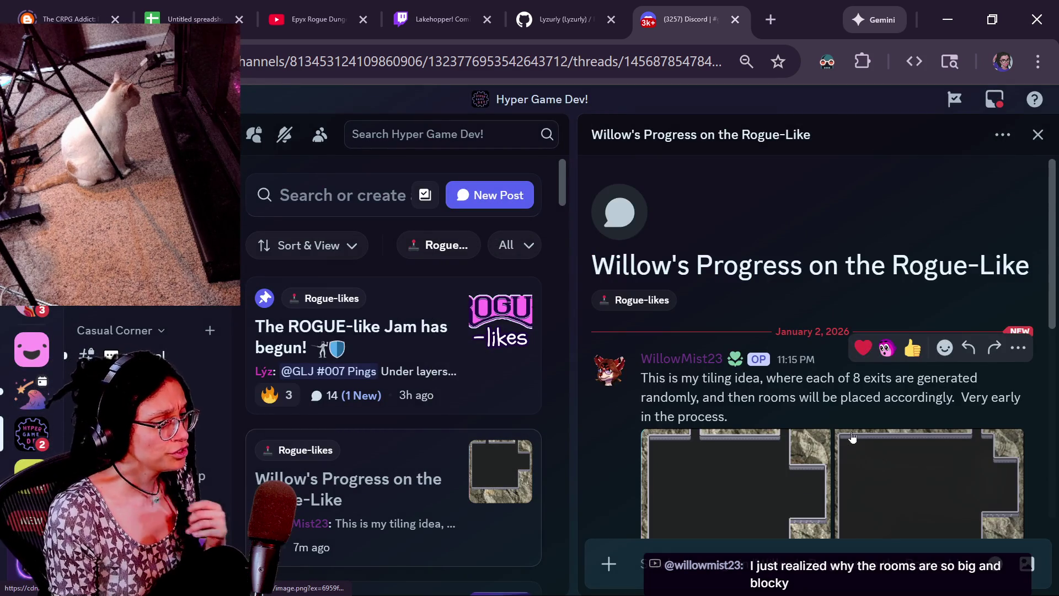
scroll(851, 431, "down", 6)
key("alt+Tab")
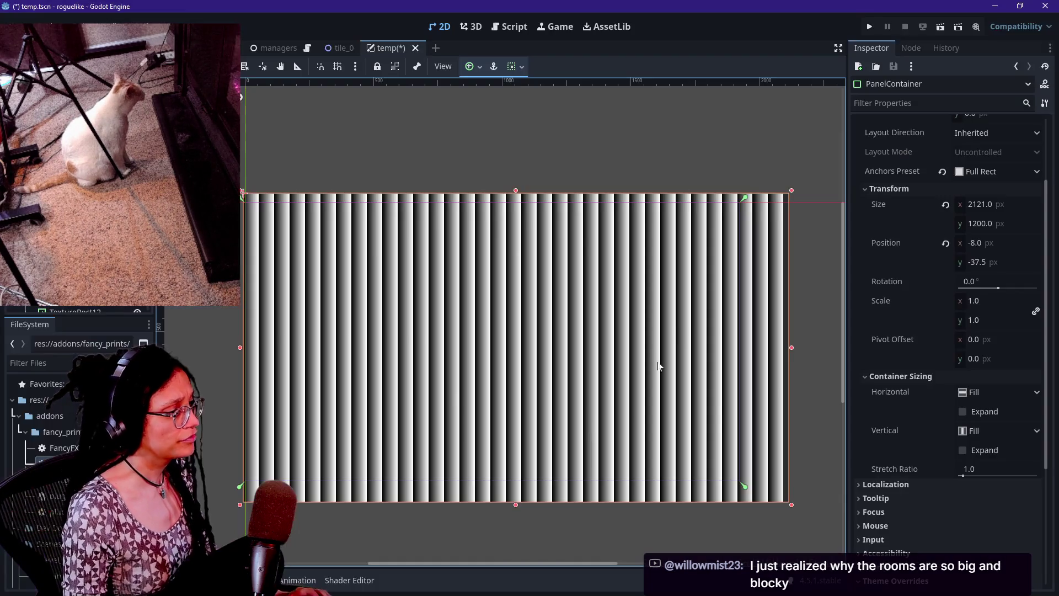
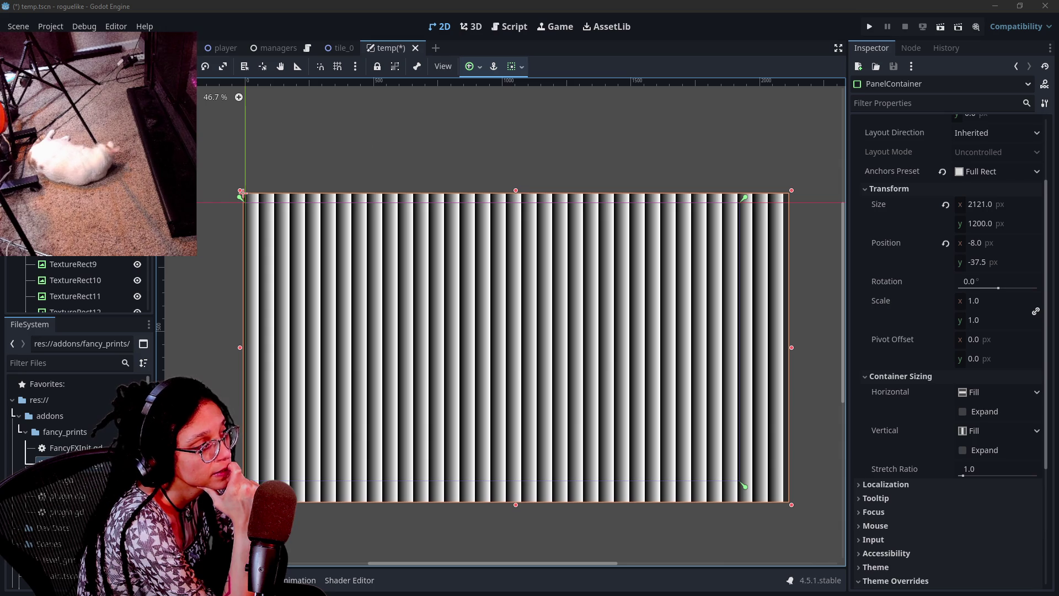
- Select TextureRect2 and expand its gradient's Raw Data section
left_click(75, 152)
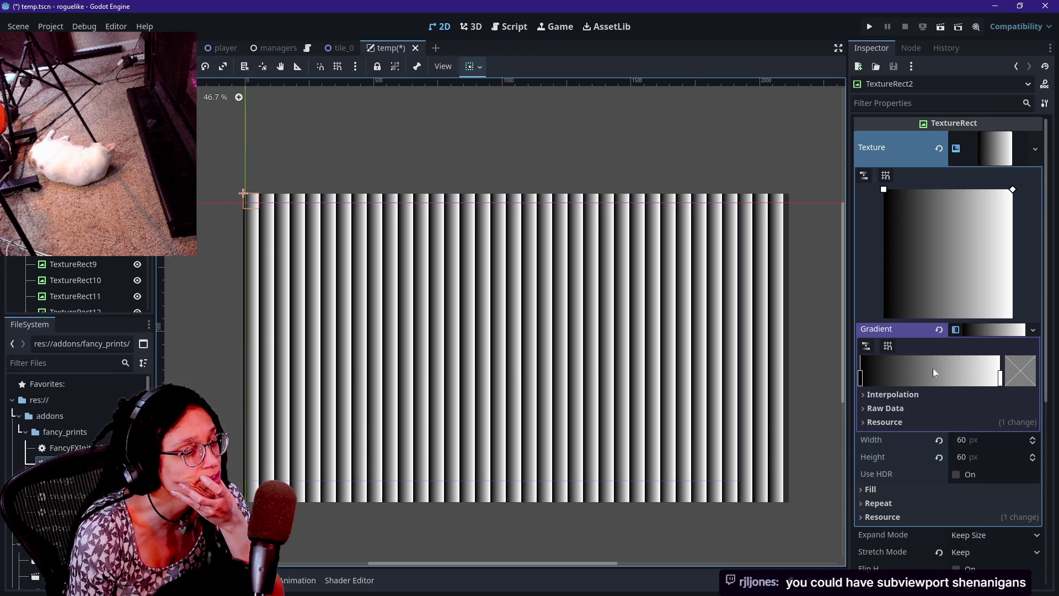
left_click(912, 409)
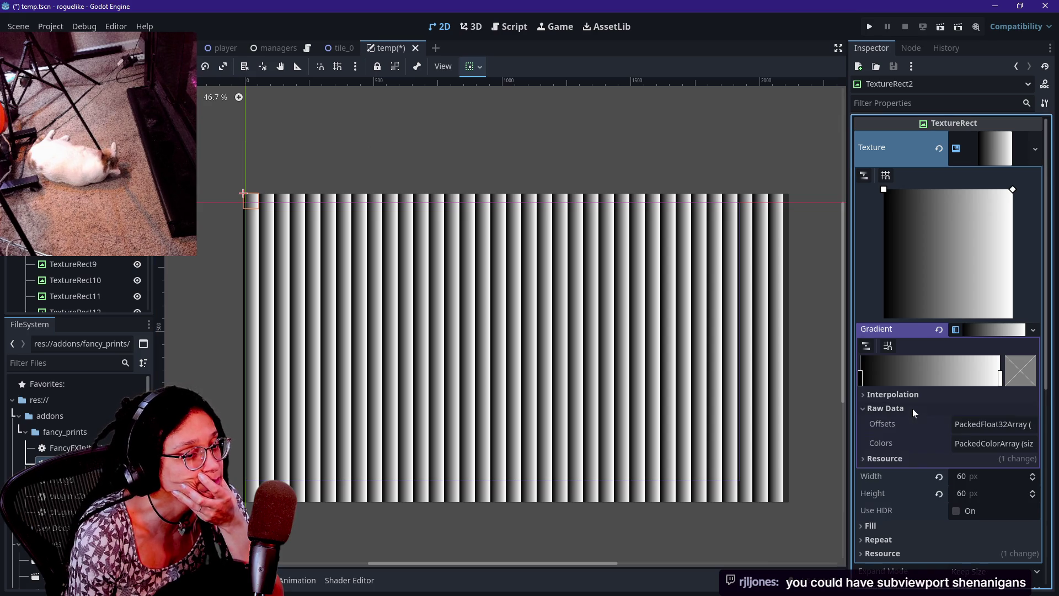
left_click(908, 399)
left_click(908, 398)
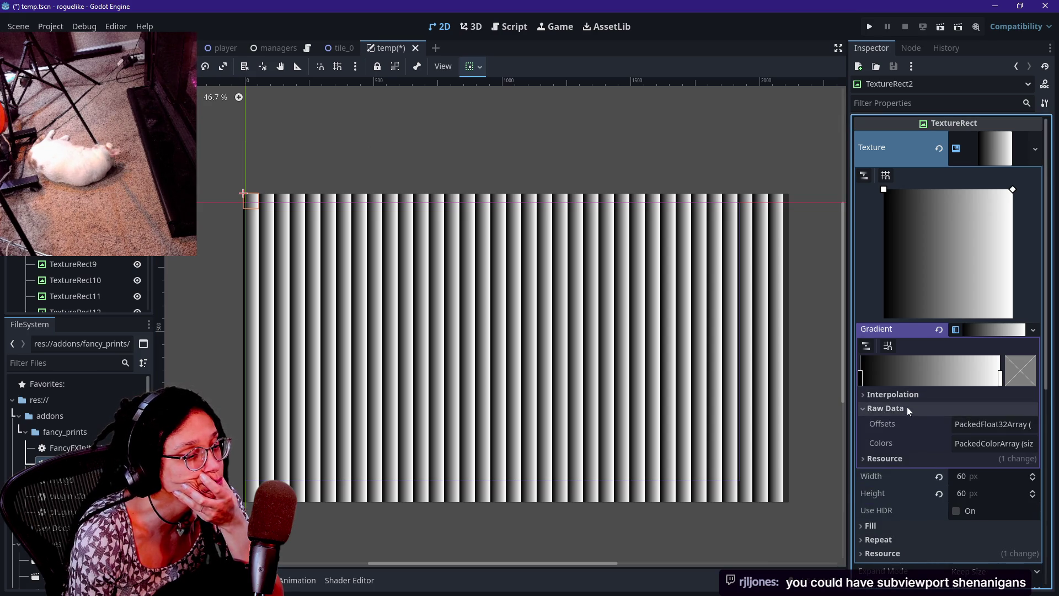
left_click(907, 411)
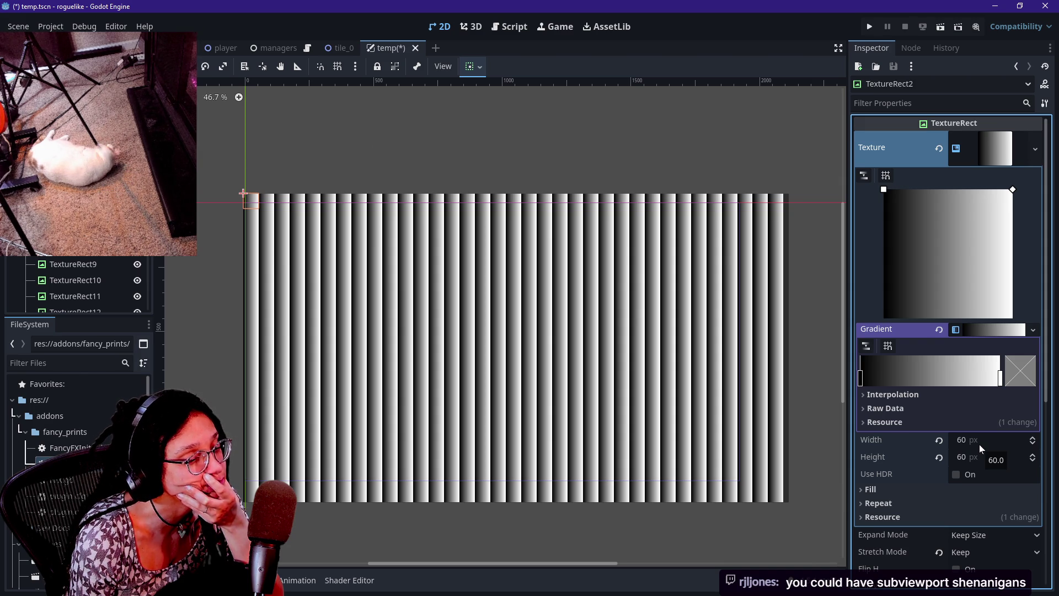
- Try Cubic gradient interpolation, set it back to Linear, and expand the Fill settings
left_click(965, 395)
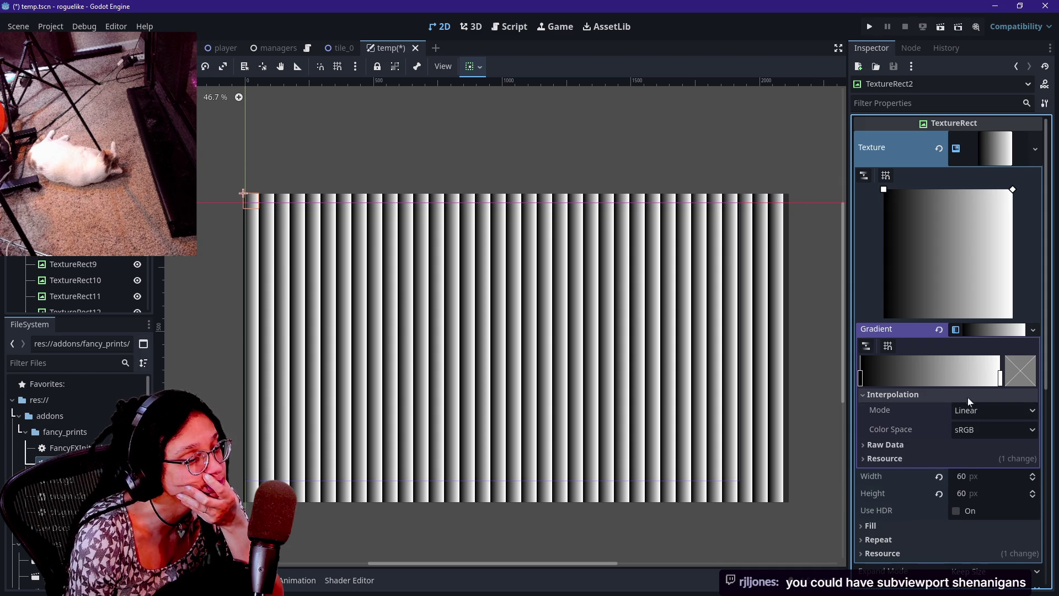
left_click(989, 412)
left_click(998, 457)
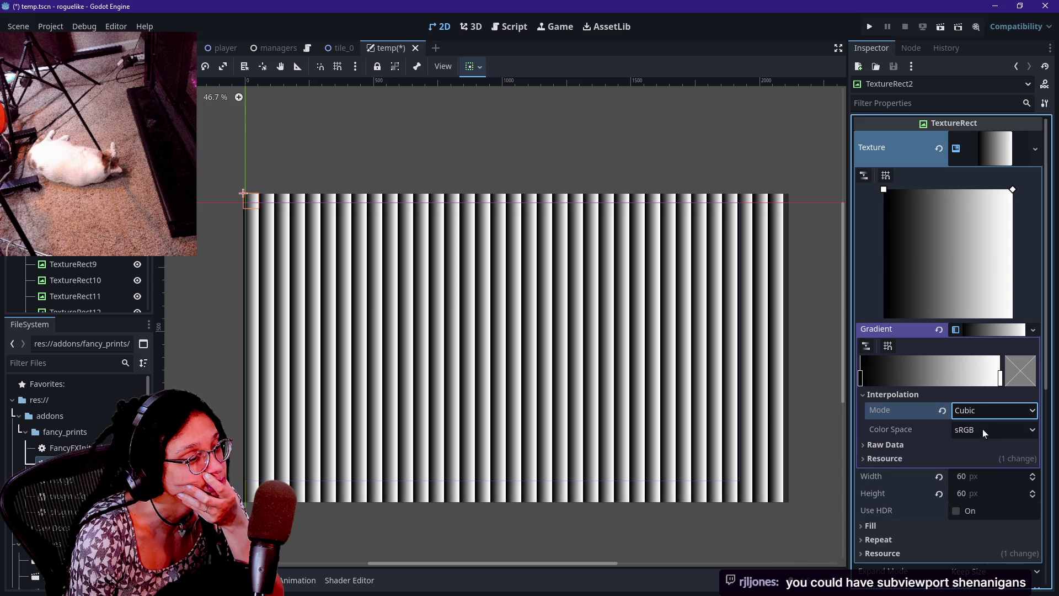
left_click(962, 413)
left_click(964, 428)
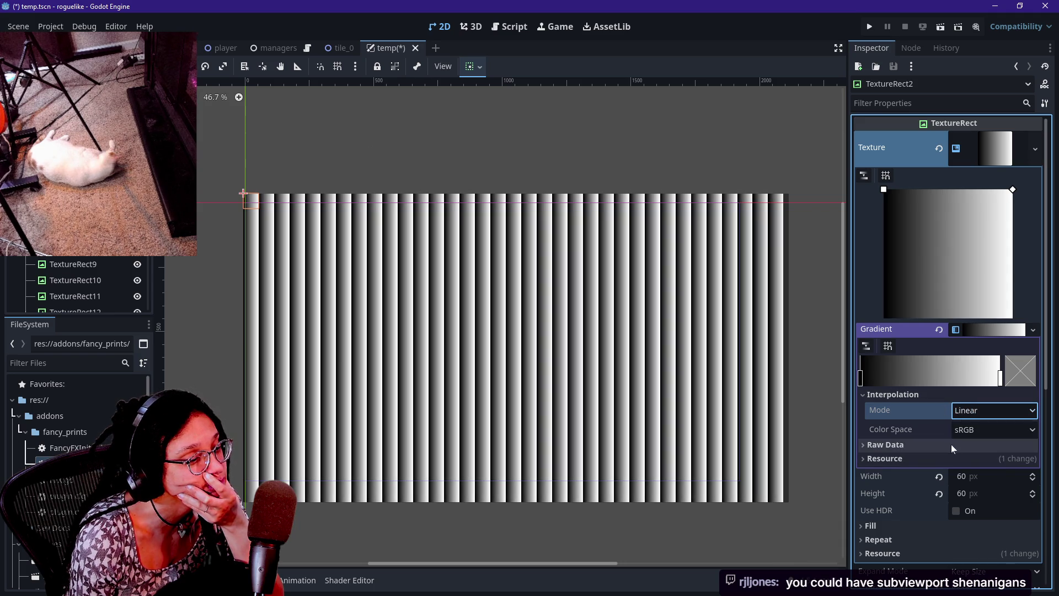
left_click(916, 526)
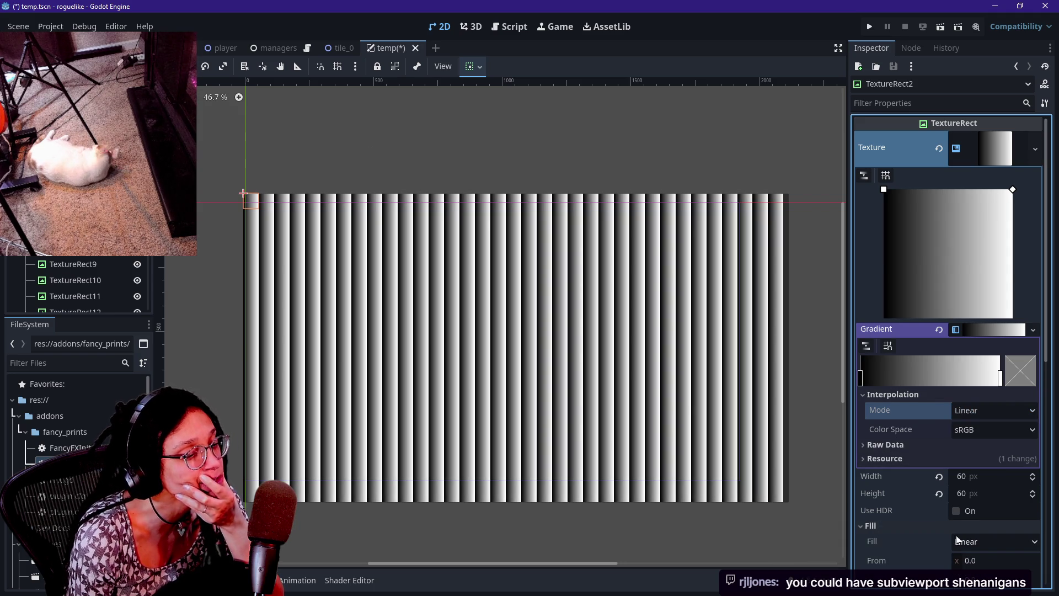
- Make the gradient fill Square, shift the dark stop right, and set From to 0.5, 0.5
scroll(956, 534, "down", 2)
left_click(978, 483)
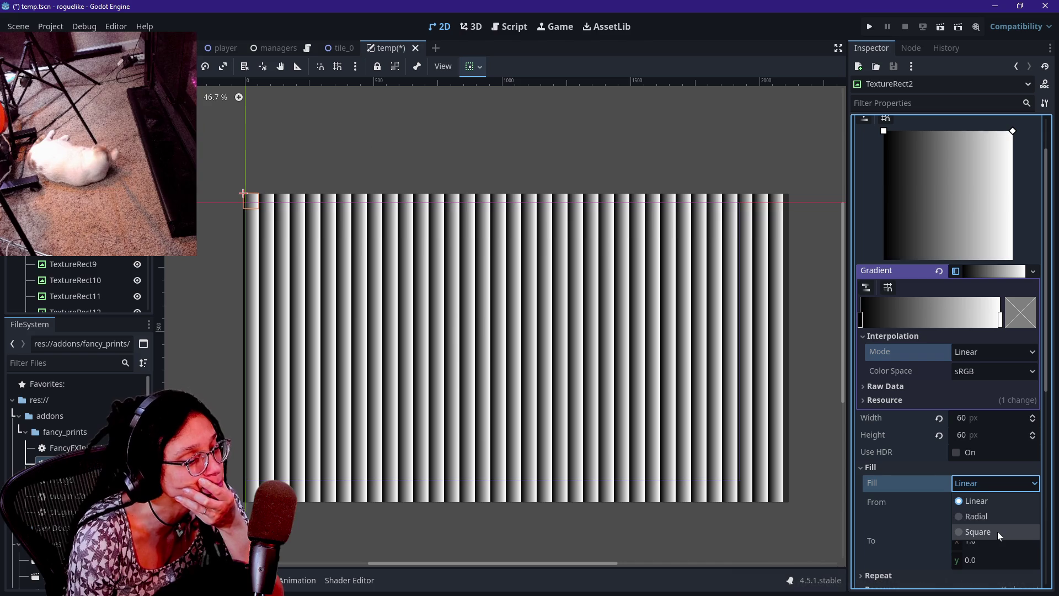
left_click(998, 533)
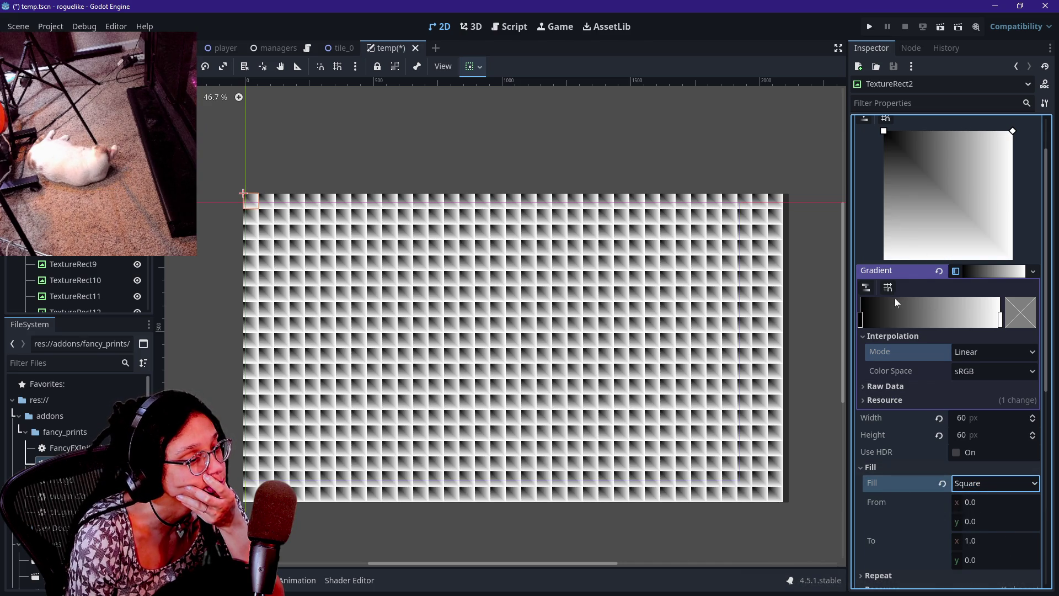
mouse_move(862, 322)
left_mouse_down()
mouse_move(971, 324)
mouse_move(960, 323)
left_mouse_up()
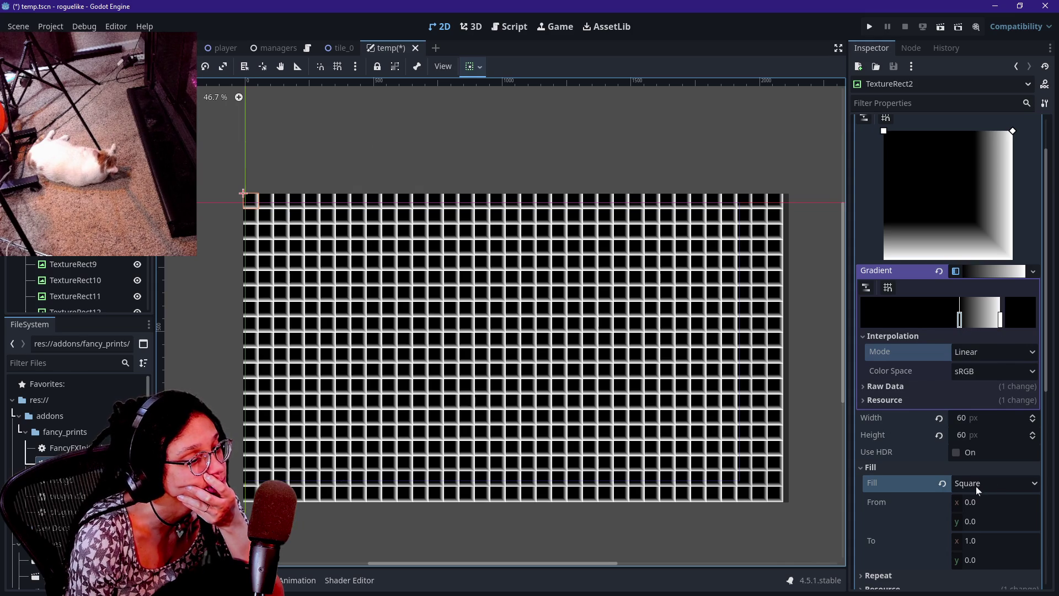
left_click(1000, 501)
type("0.5")
key("Return")
left_click(1001, 521)
type("0.5")
key("Return")
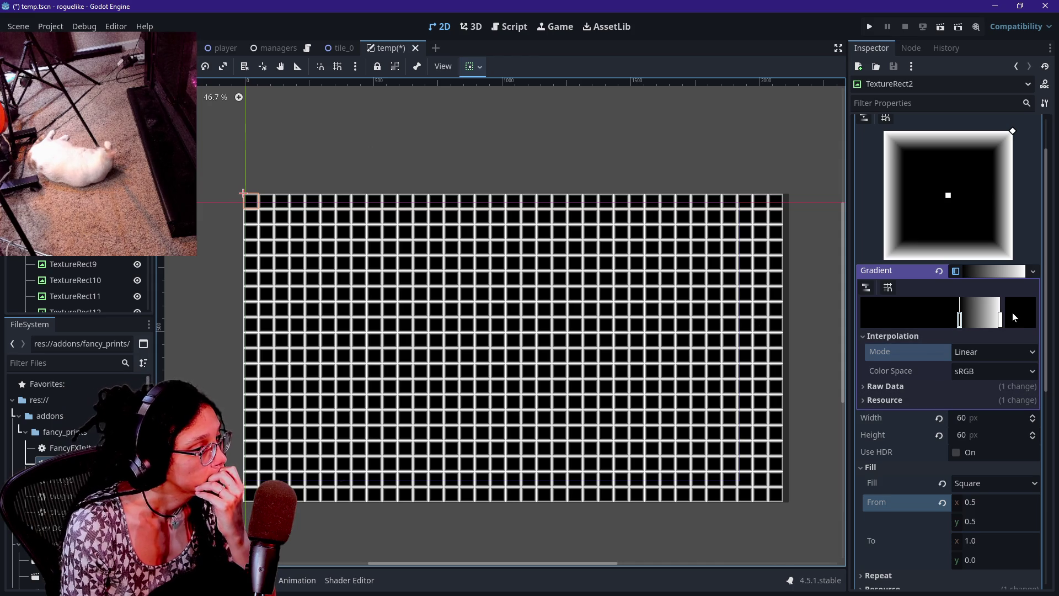
- Recolour the bright gradient stop to dark teal #1e484a, then select the CanvasLayer
double_click(1001, 317)
left_click(937, 214)
left_click_drag(905, 231, 906, 233)
left_click_drag(919, 197, 928, 197)
left_click(912, 246)
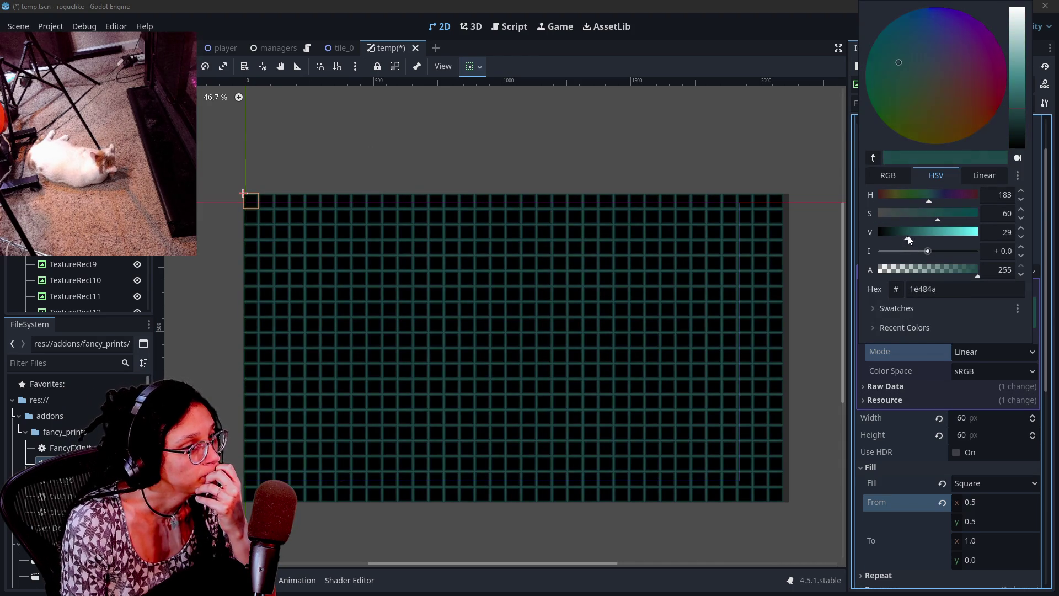
left_click(889, 433)
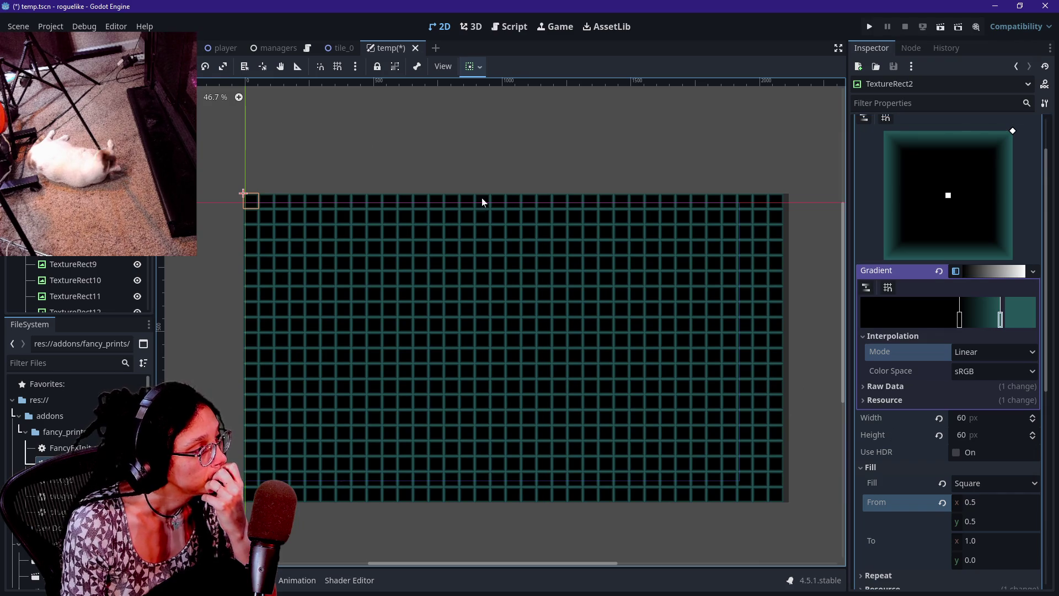
left_click(102, 92)
- Add a SubViewport child under the CanvasLayer using the 'sub' node search
right_click(102, 93)
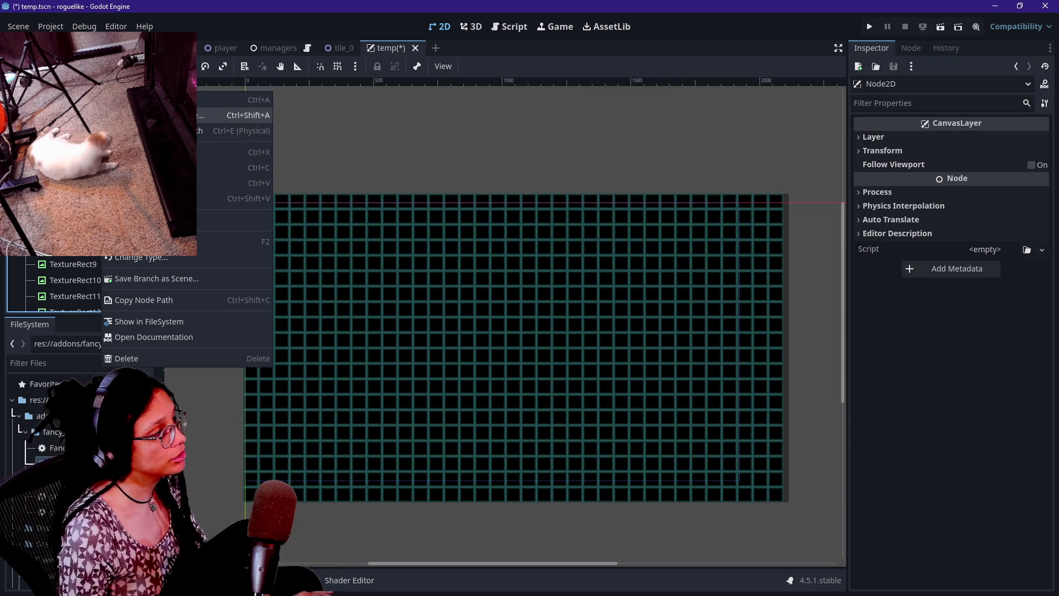
key("ctrl+a")
type("sub")
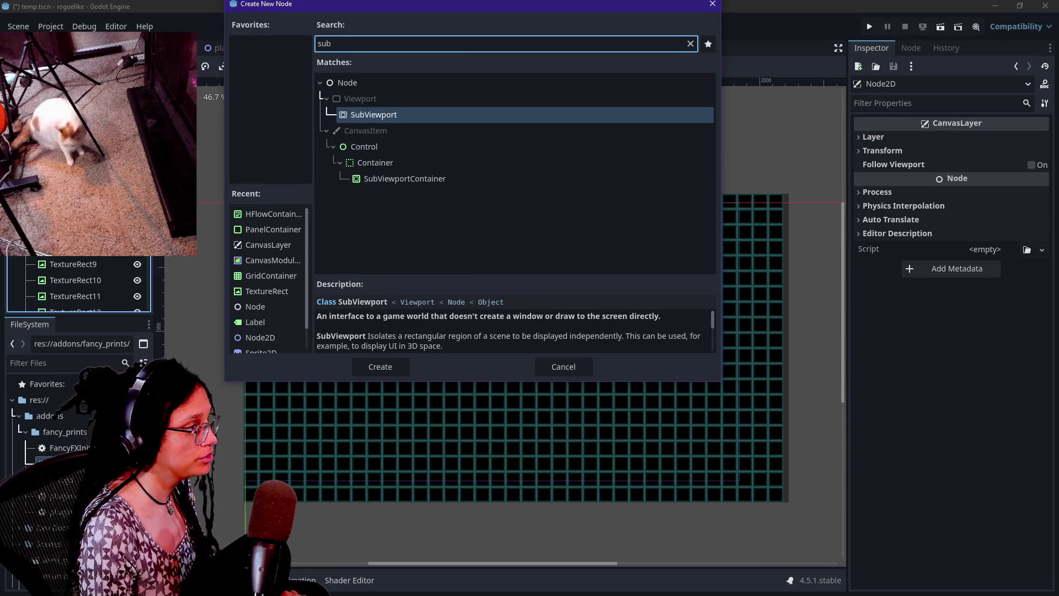
key("Return")
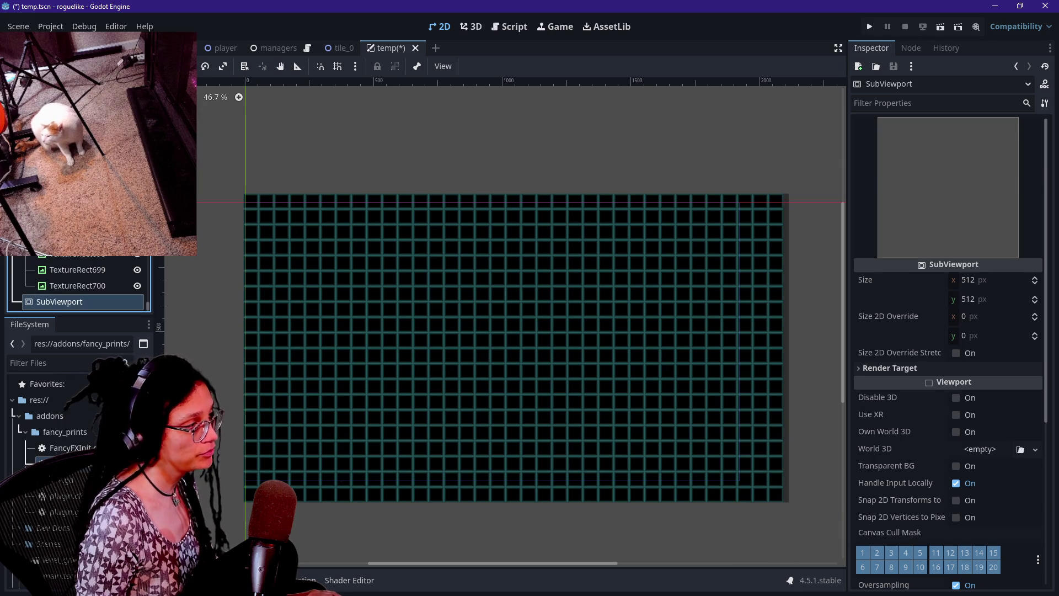
- Reselect the CanvasLayer, add another SubViewport, then undo that extra node
scroll(77, 281, "up", 15)
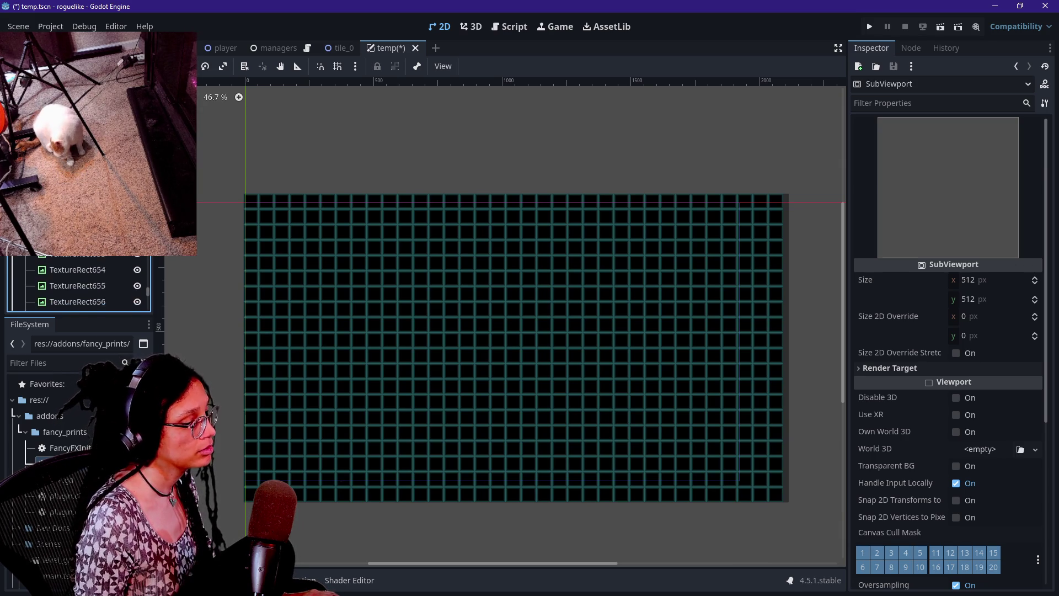
scroll(77, 281, "up", 14)
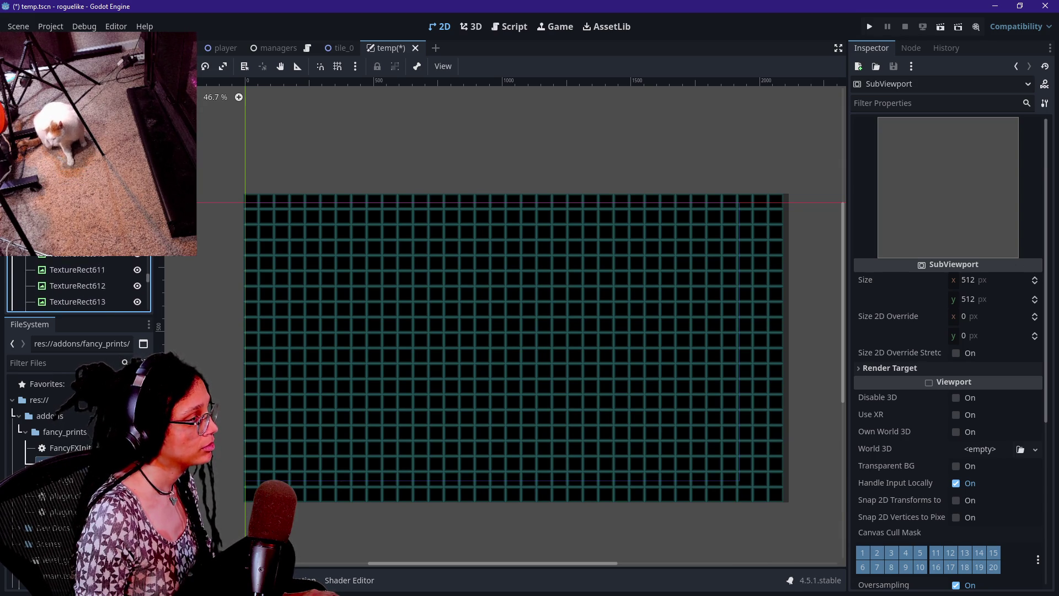
scroll(77, 281, "up", 15)
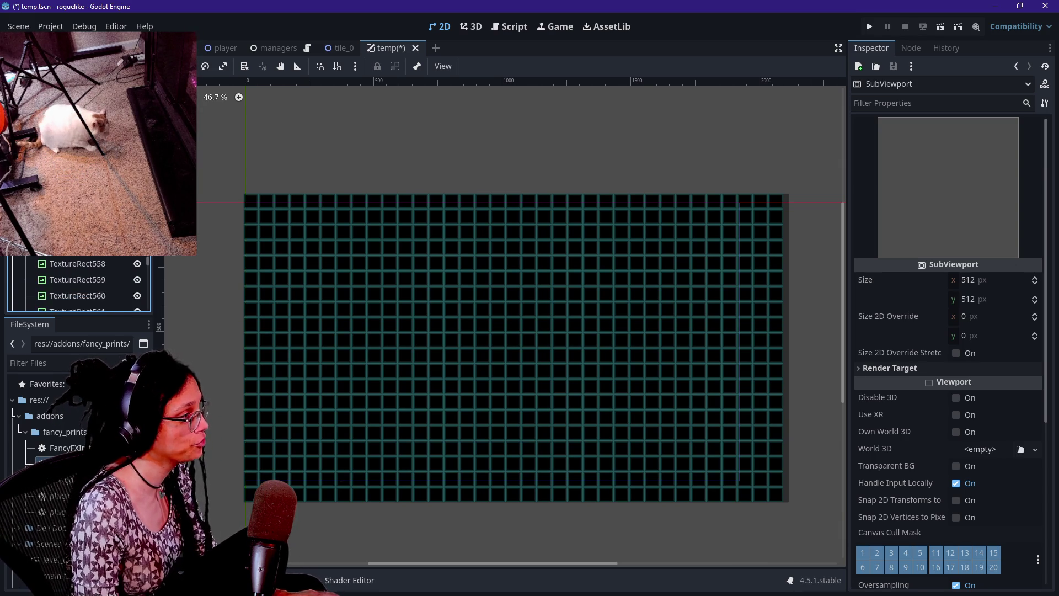
scroll(77, 281, "up", 20)
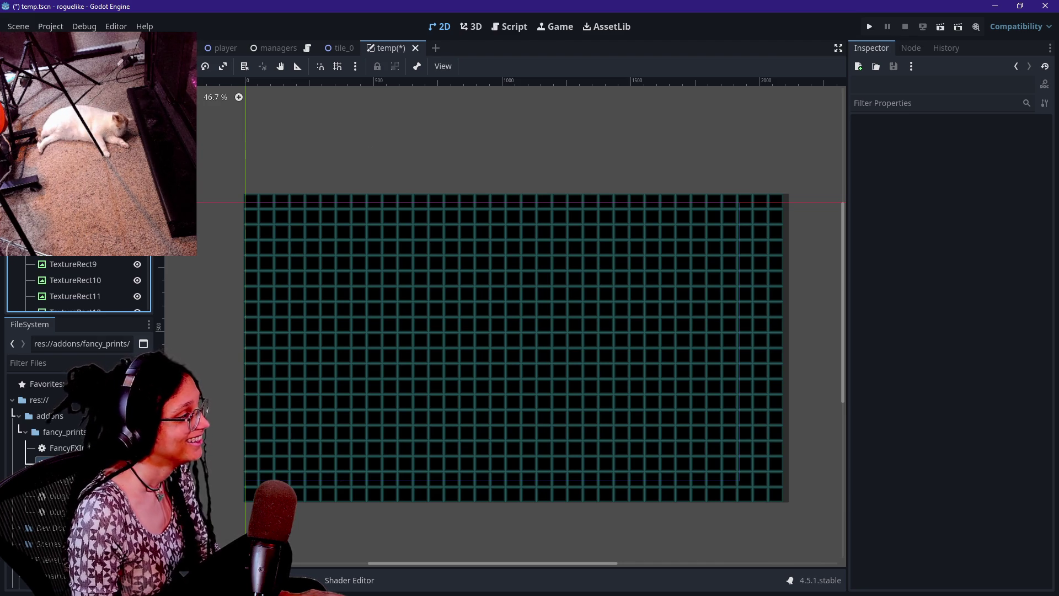
left_click(244, 194)
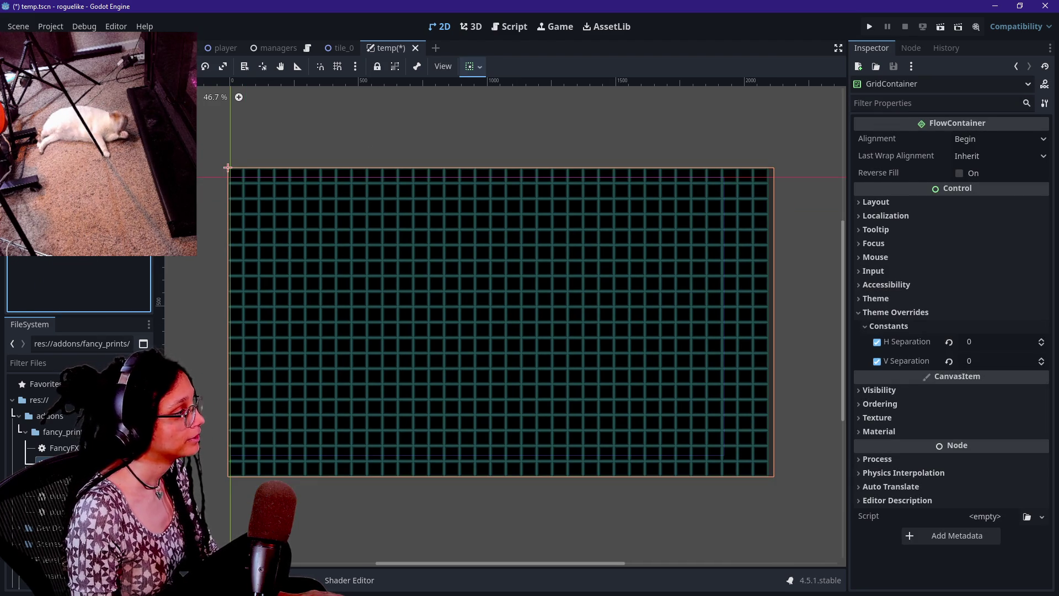
left_click(50, 91)
right_click(50, 91)
left_click(77, 99)
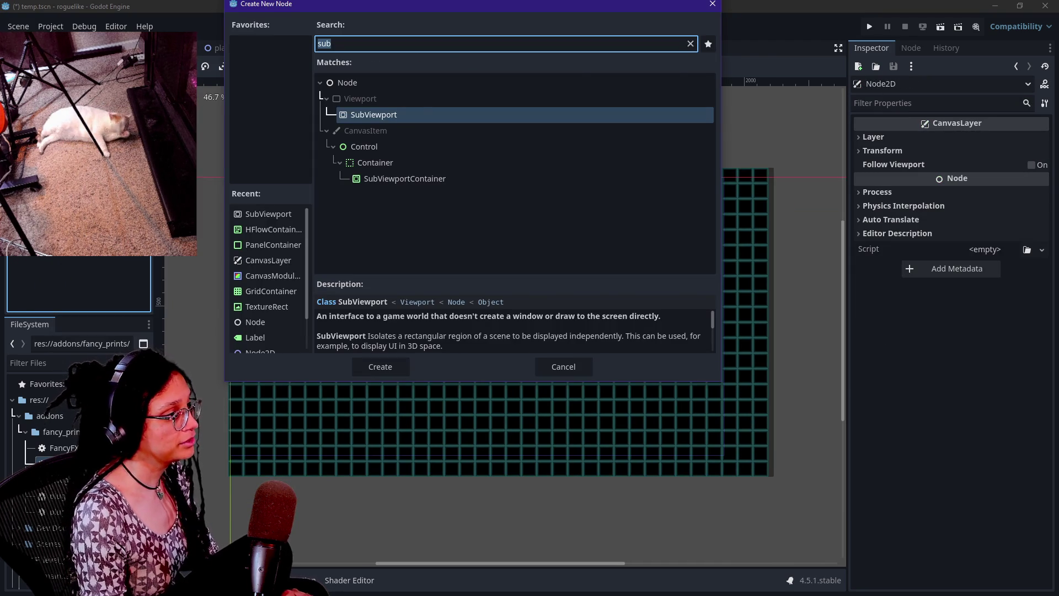
key("Return")
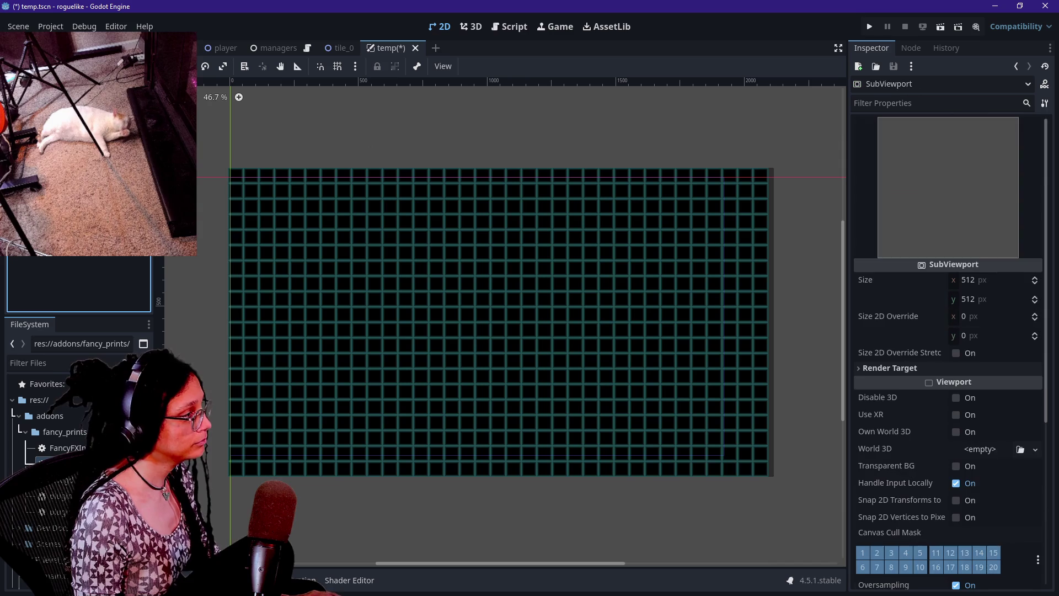
key("ctrl+z")
key("ctrl+z")
- Add a SubViewportContainer child under the CanvasLayer by searching 'sub'
right_click(64, 82)
left_click(83, 92)
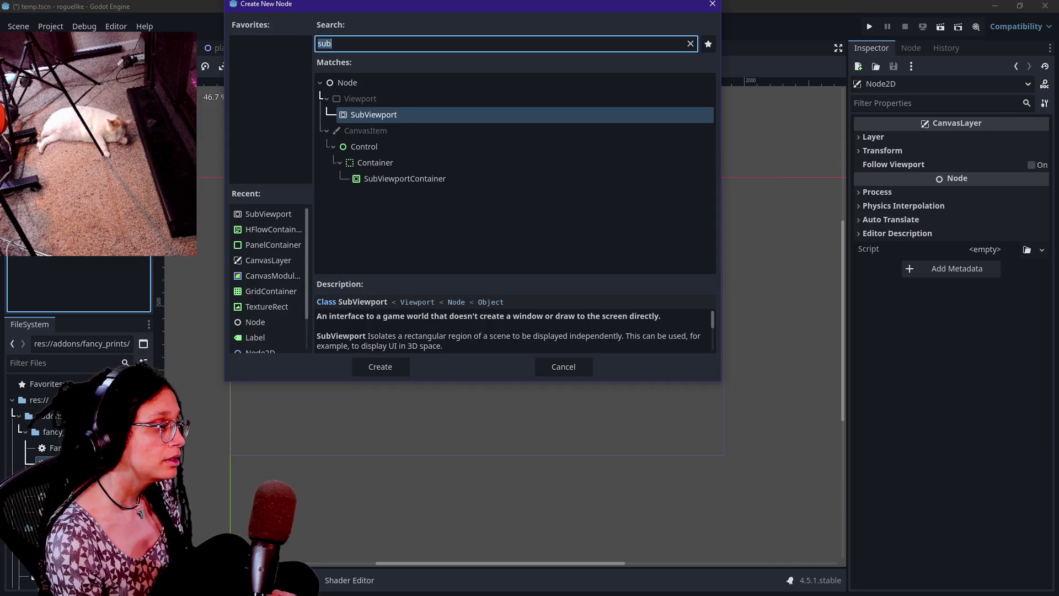
key("BackSpace")
type("sub")
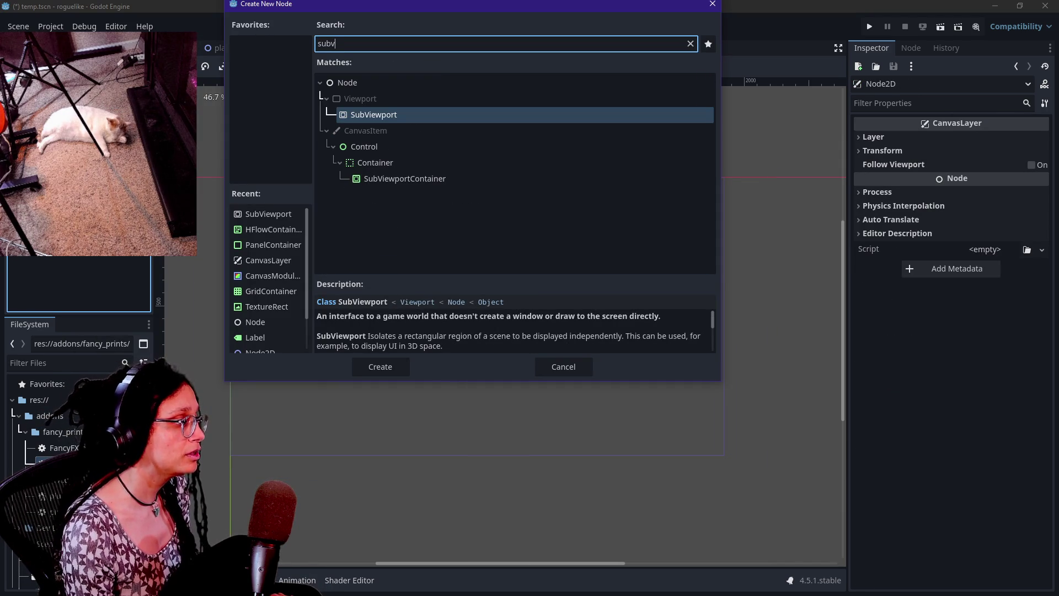
key("Down")
key("Down")
key("Down")
key("Return")
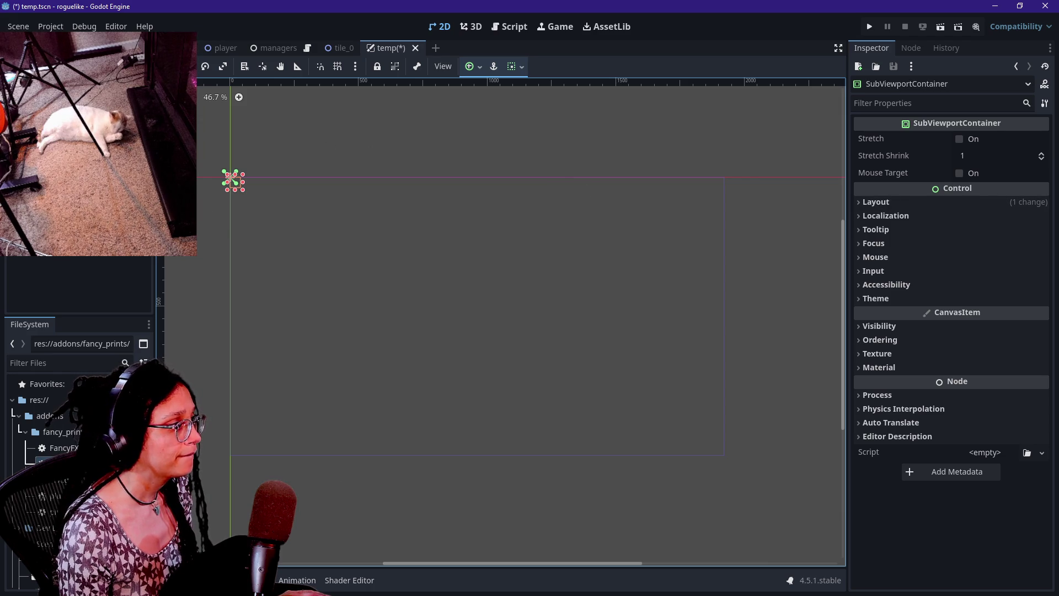
- Apply an anchor layout preset to the SubViewportContainer
left_click(190, 52)
left_click(165, 100)
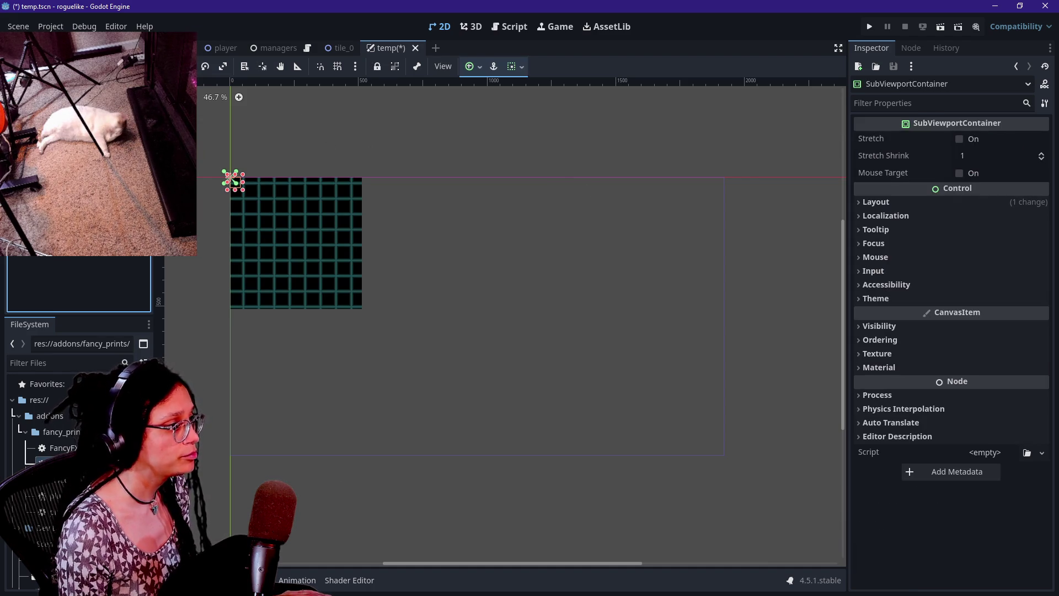
left_click(471, 65)
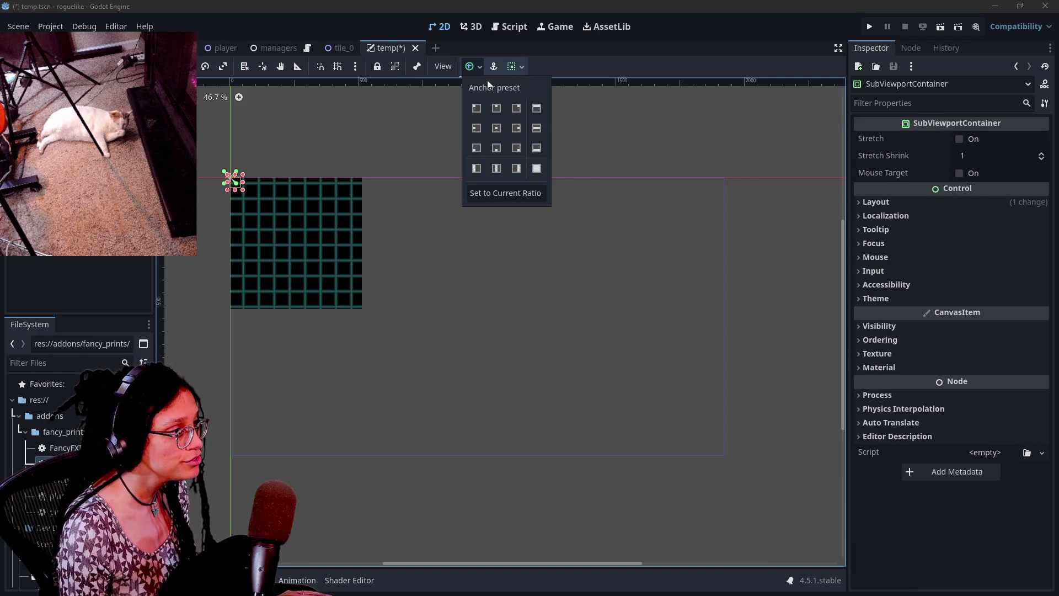
left_click(537, 168)
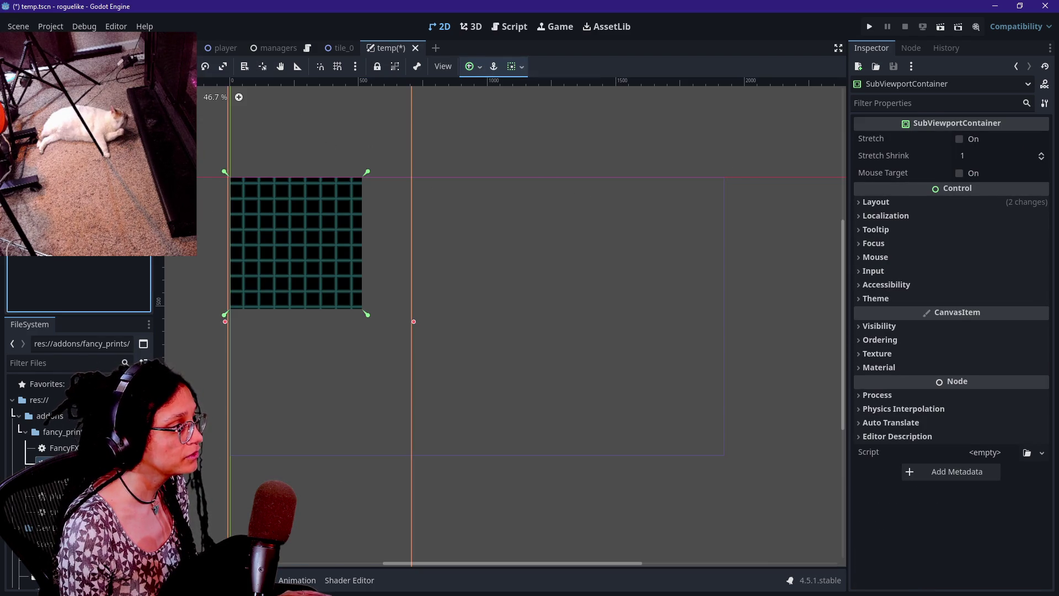
- Select the PanelContainer and restore its width to 2121 px with undo
left_click(190, 52)
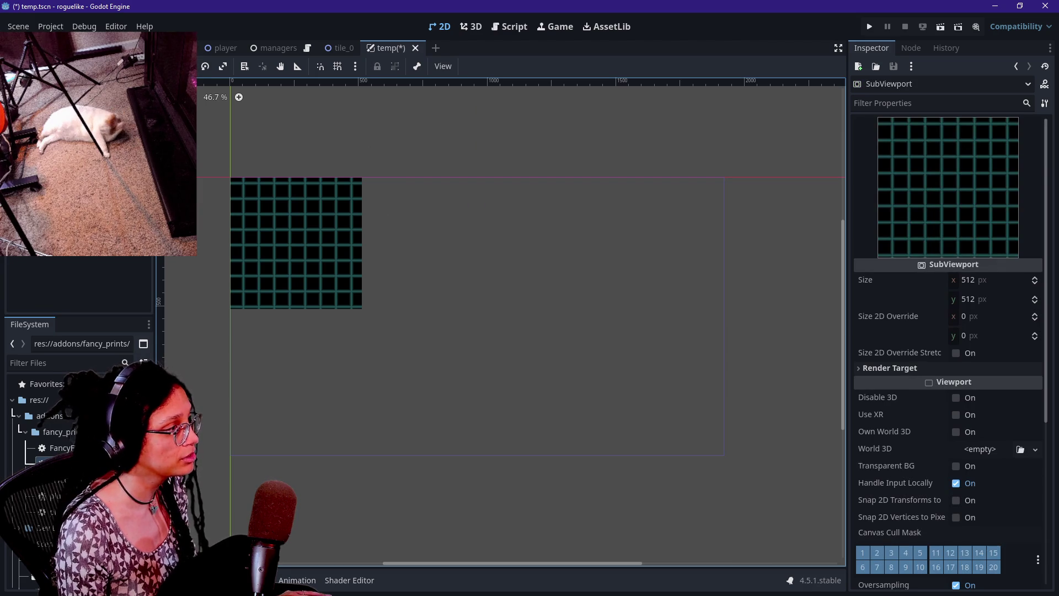
key("Down")
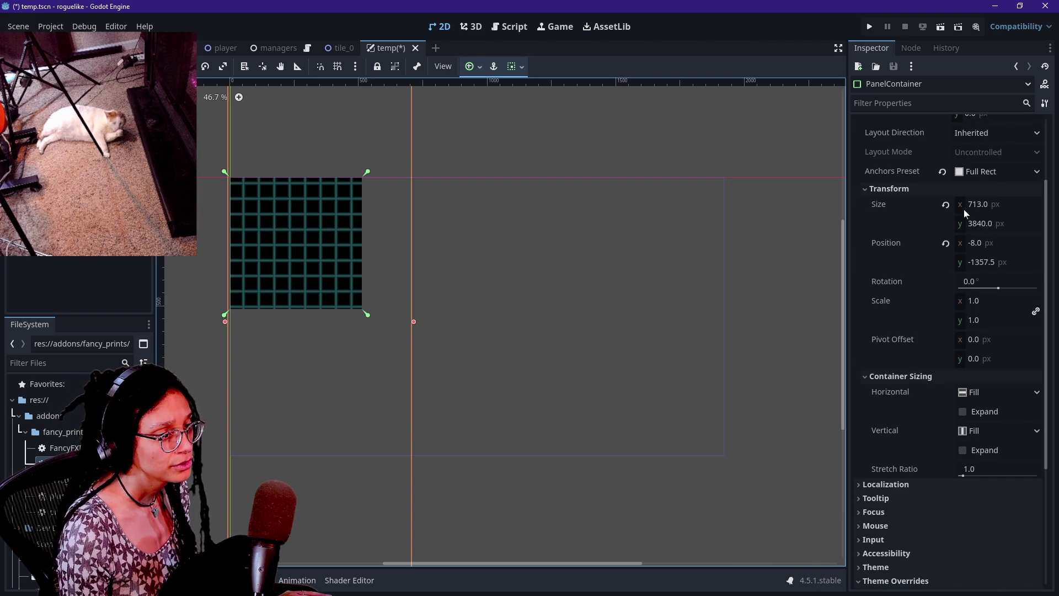
scroll(913, 214, "up", 3)
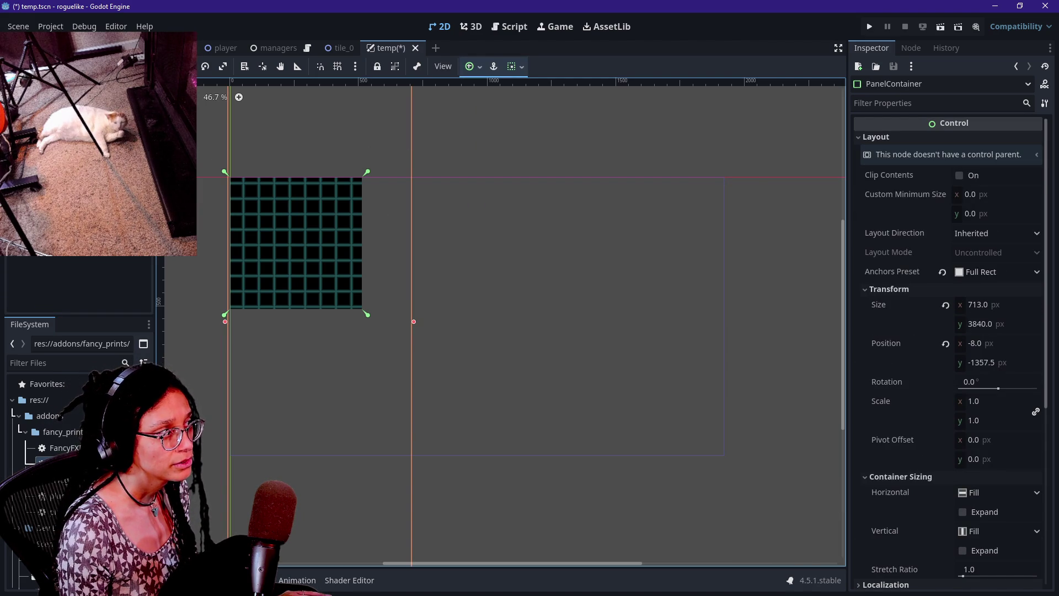
left_click(78, 284)
key("ctrl+z")
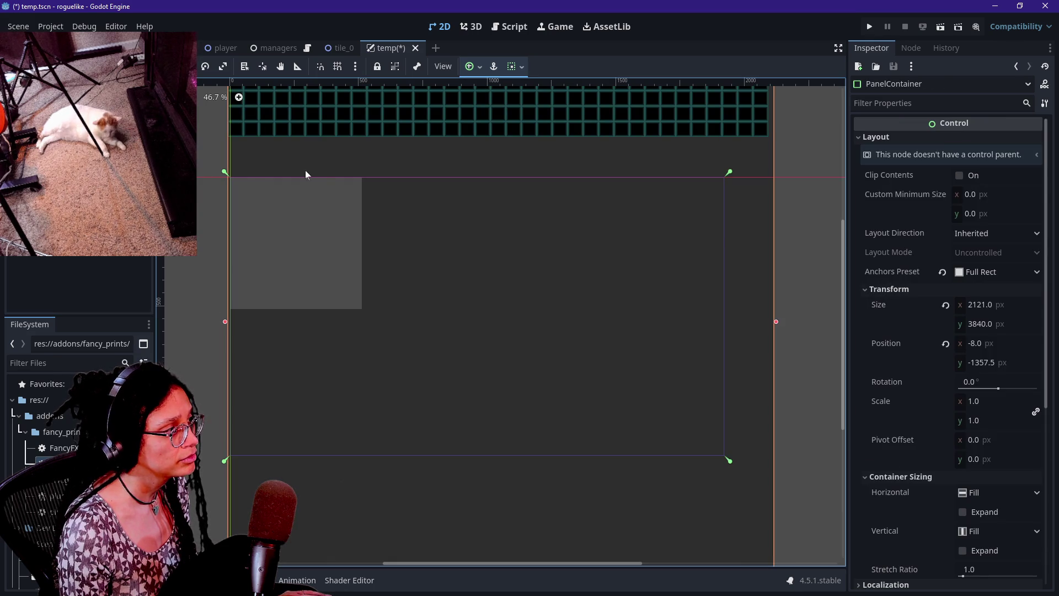
left_click(1004, 308)
left_click(1004, 308)
mouse_move(842, 285)
left_mouse_down()
mouse_move(839, 164)
mouse_move(826, 191)
left_mouse_up()
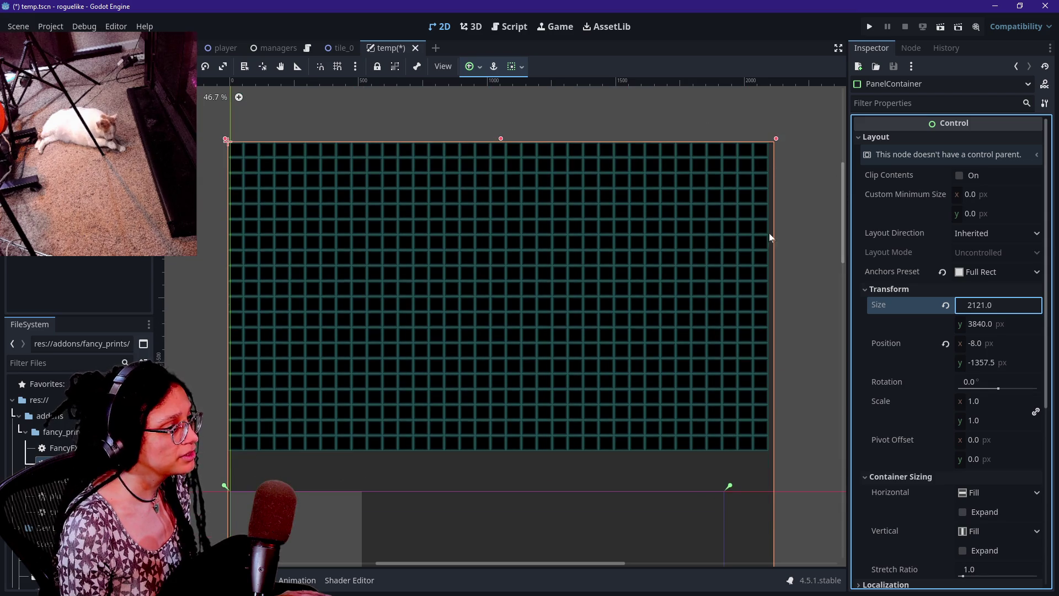
left_click_drag(845, 241, 840, 265)
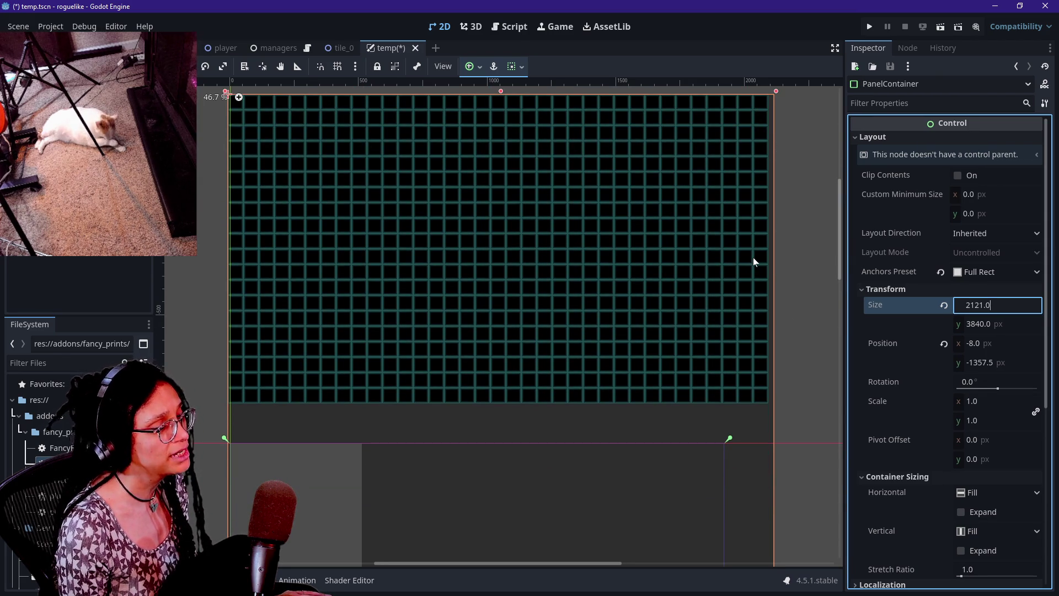
scroll(752, 257, "up", 2)
scroll(741, 323, "down", 1)
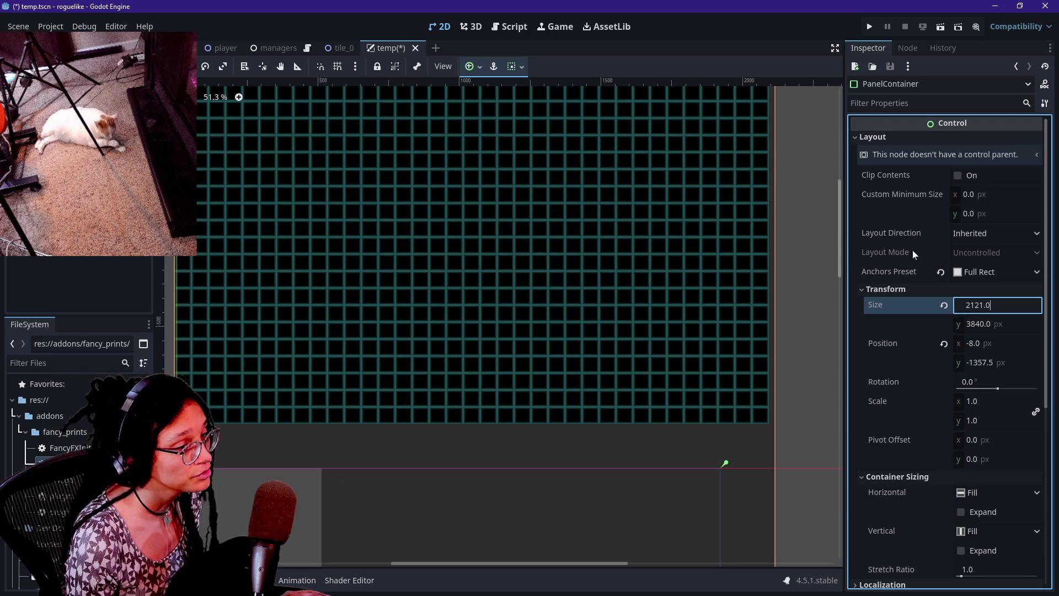
- Select the GridContainer, try a different horizontal separation, then undo it
left_click(290, 179)
scroll(772, 245, "up", 12)
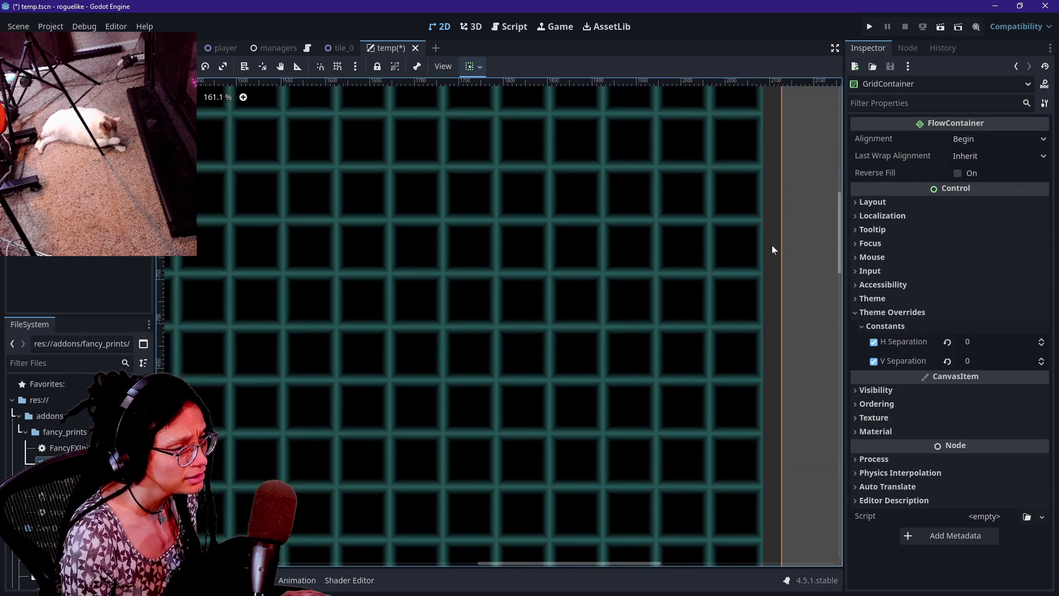
scroll(769, 272, "down", 13)
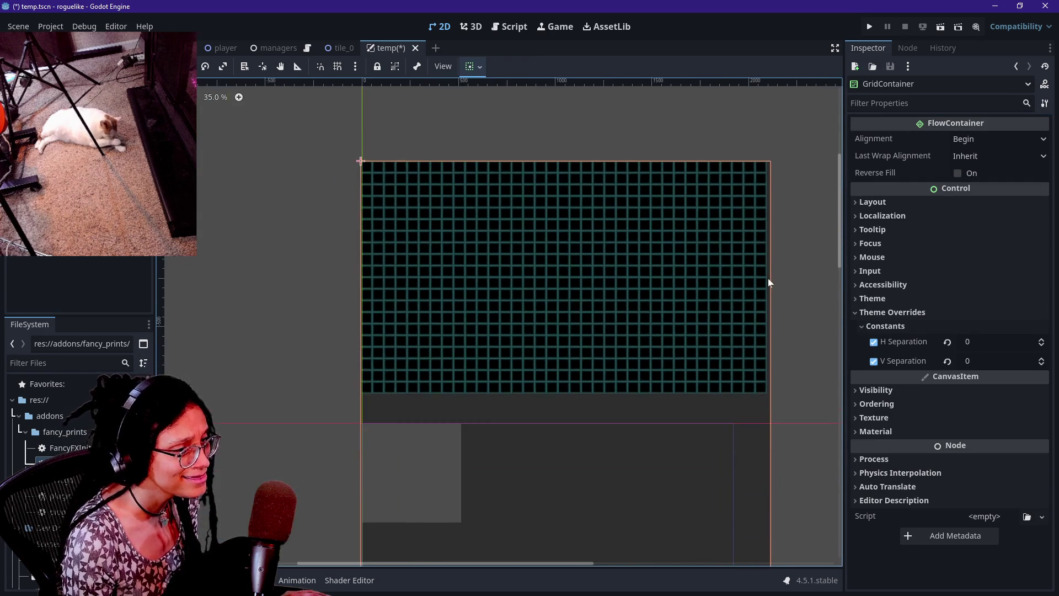
left_click_drag(1010, 344, 979, 344)
key("ctrl+z")
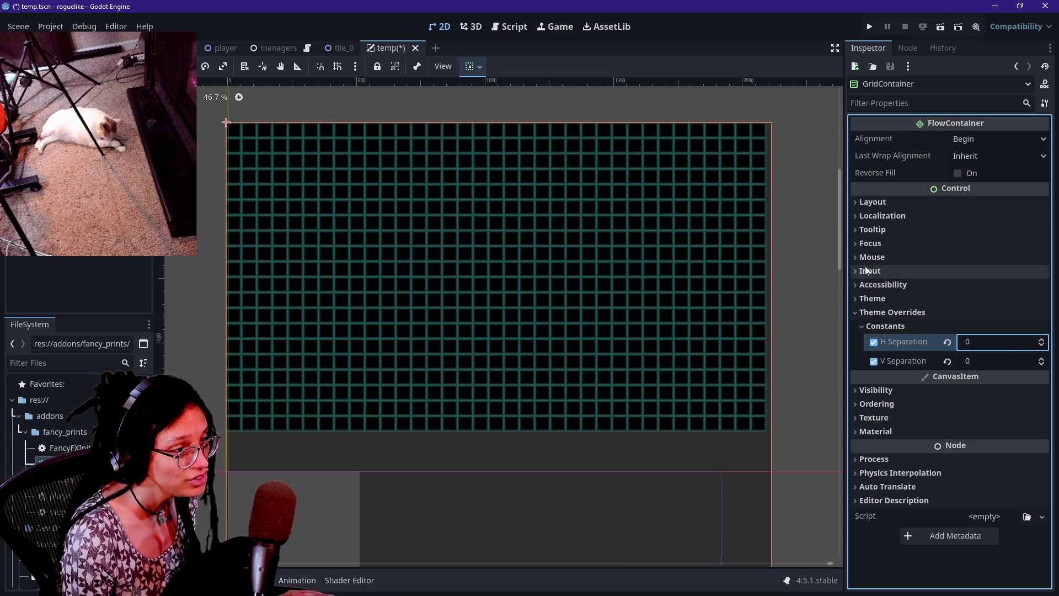
- Test Center alignment and Center/End last-row wrap, then revert both to defaults
left_click(974, 138)
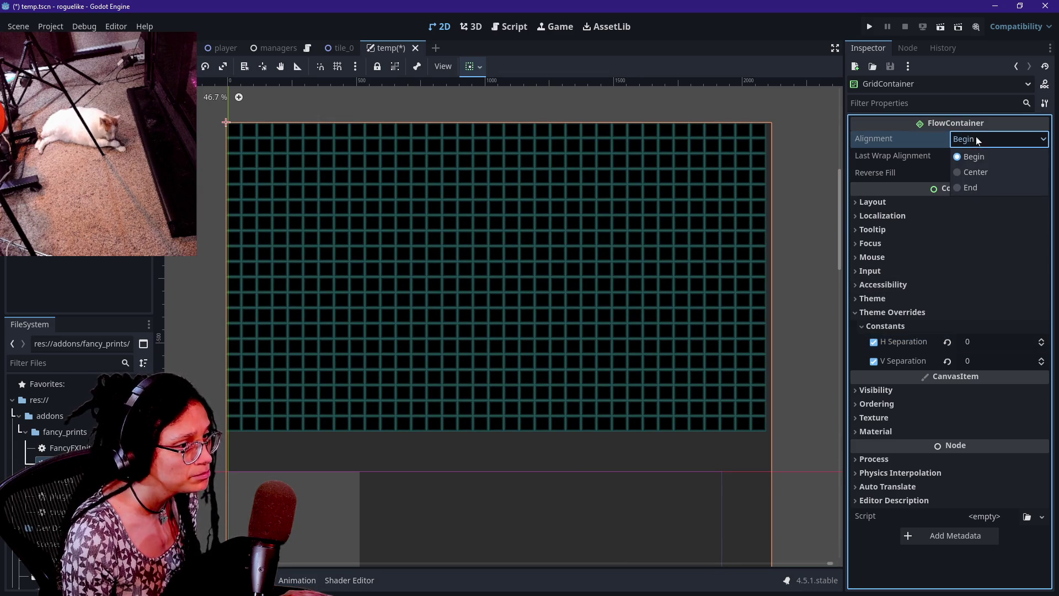
left_click(980, 172)
scroll(802, 165, "up", 6)
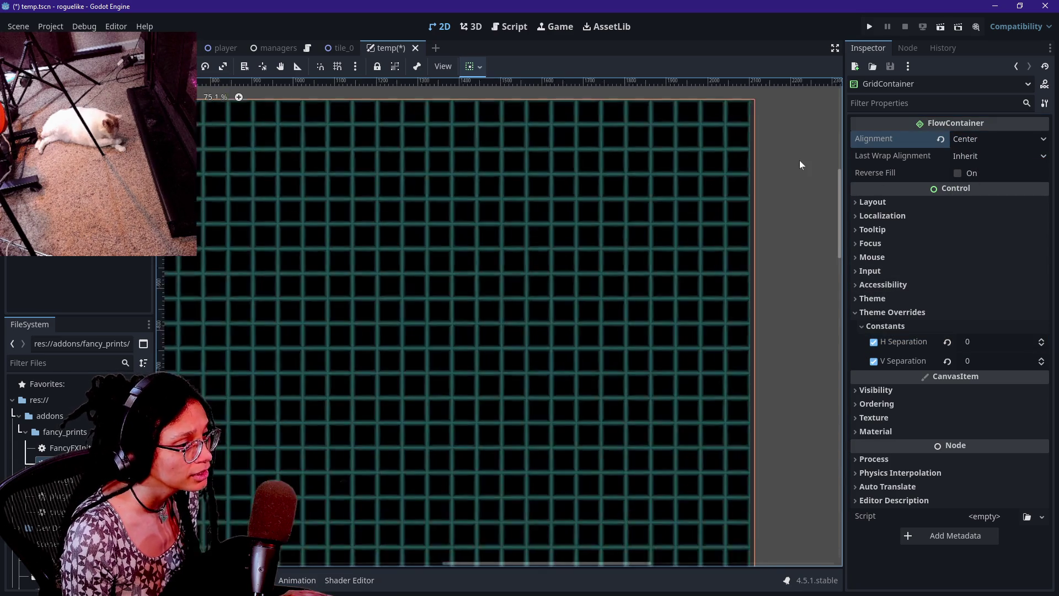
scroll(671, 182, "up", 4)
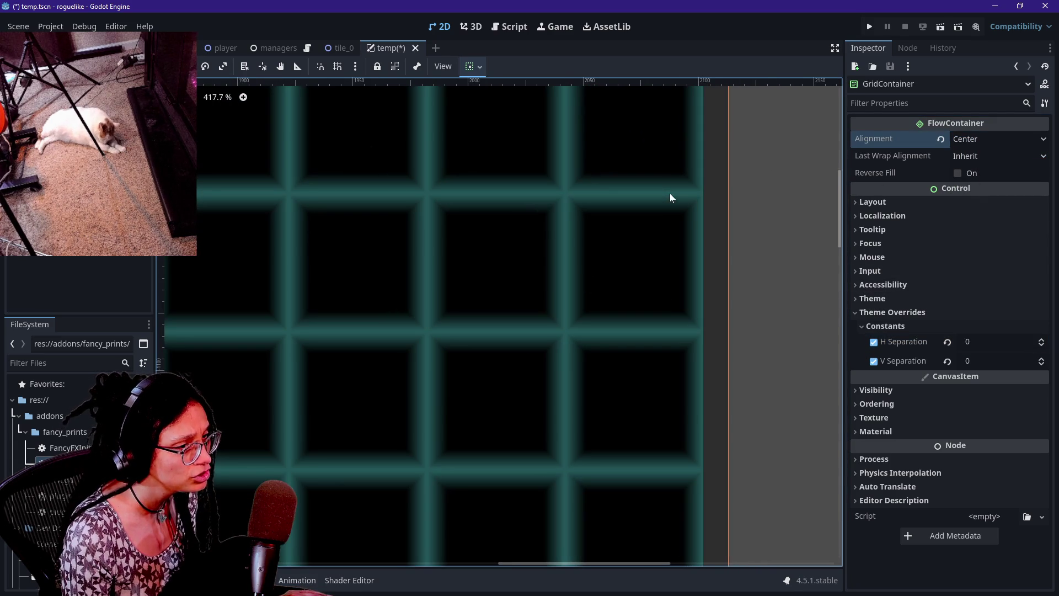
left_click(965, 158)
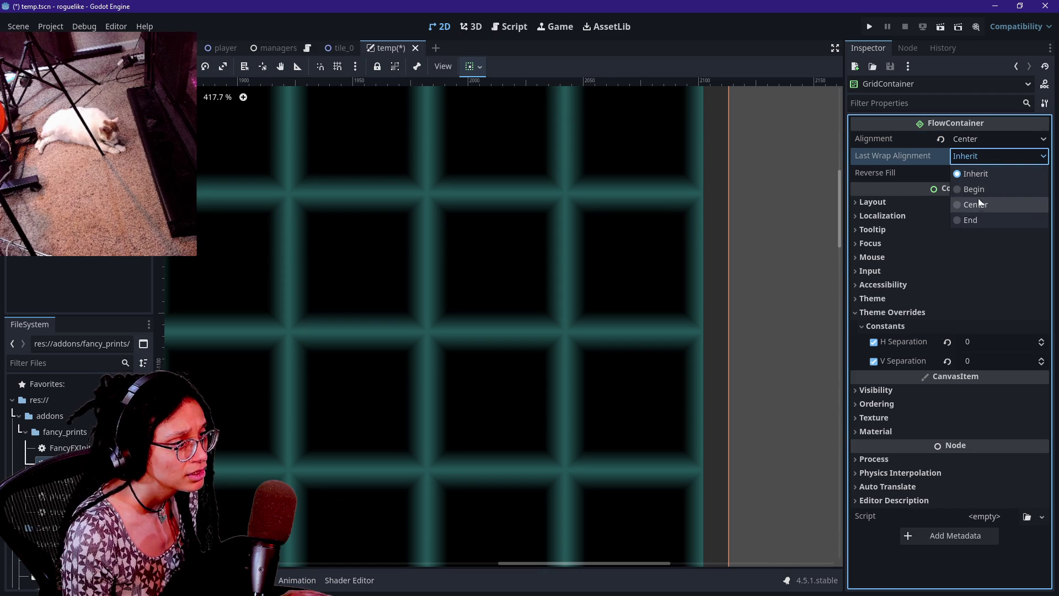
left_click(978, 198)
left_click(951, 157)
left_click(958, 220)
left_click(940, 138)
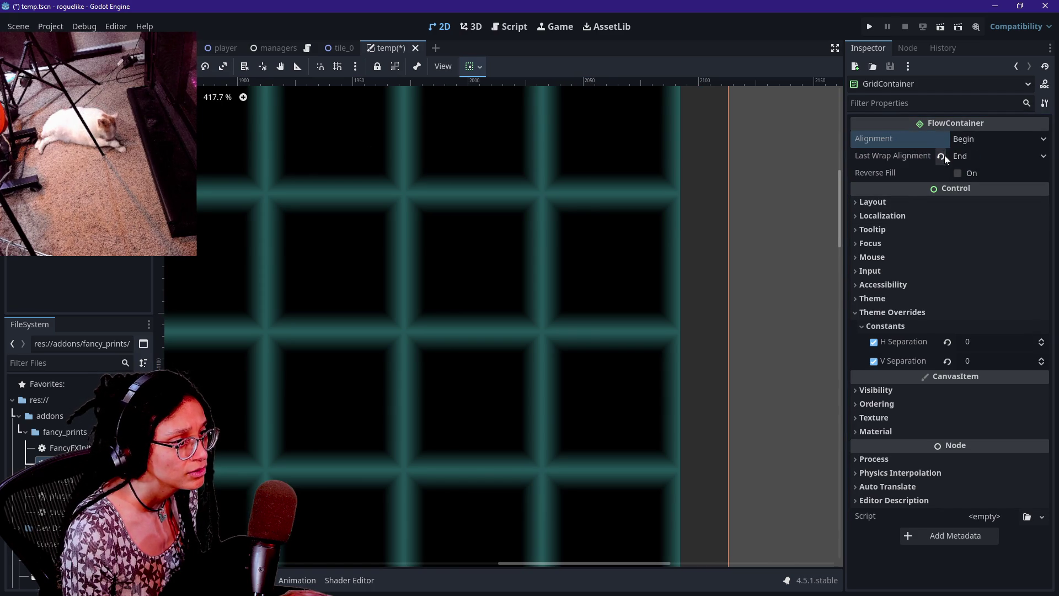
left_click(944, 156)
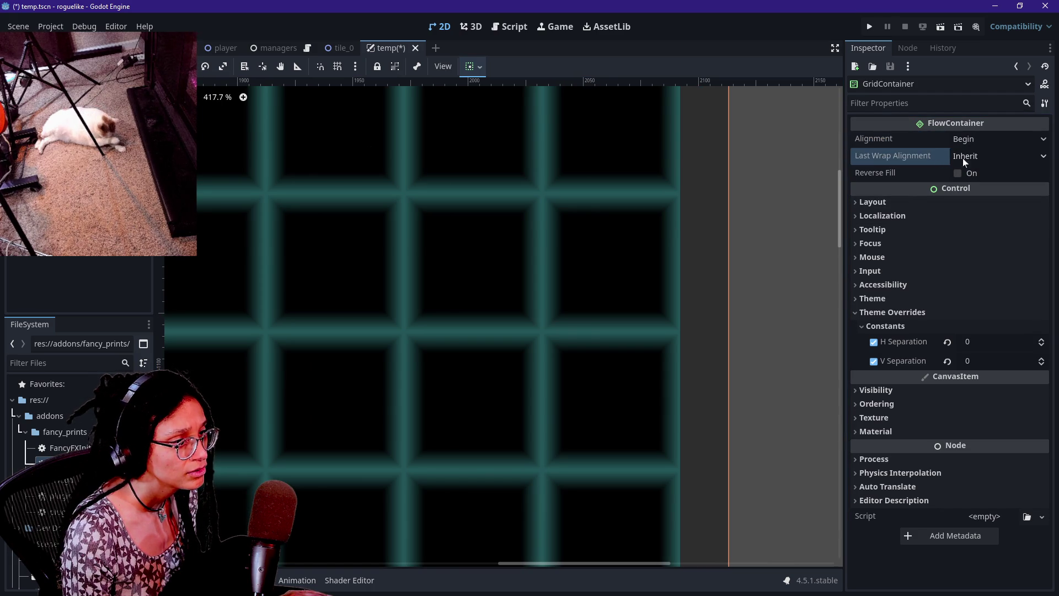
- Set the GridContainer alignment to Center and reselect the surrounding PanelContainer
left_click(1010, 135)
left_click(1004, 159)
left_click(991, 136)
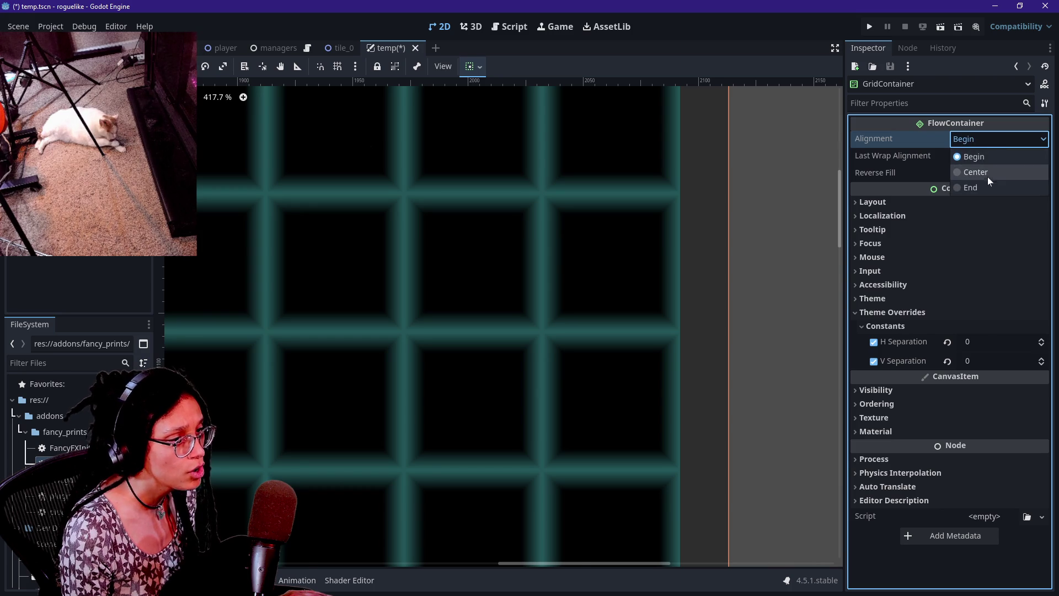
left_click(987, 177)
scroll(695, 314, "down", 15)
scroll(695, 315, "up", 2)
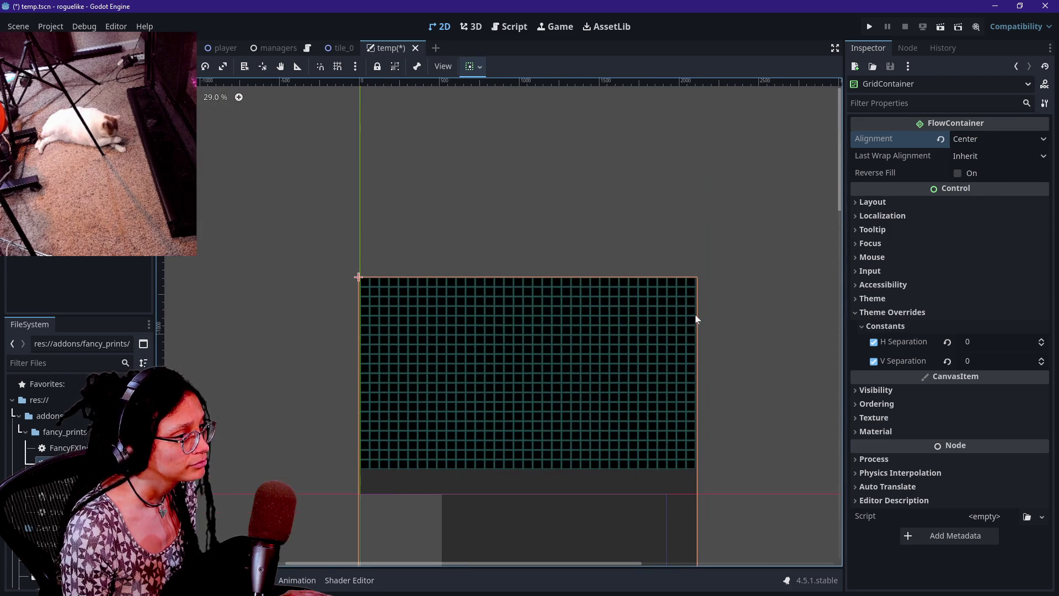
scroll(844, 207, "down", 1)
scroll(843, 206, "down", 1)
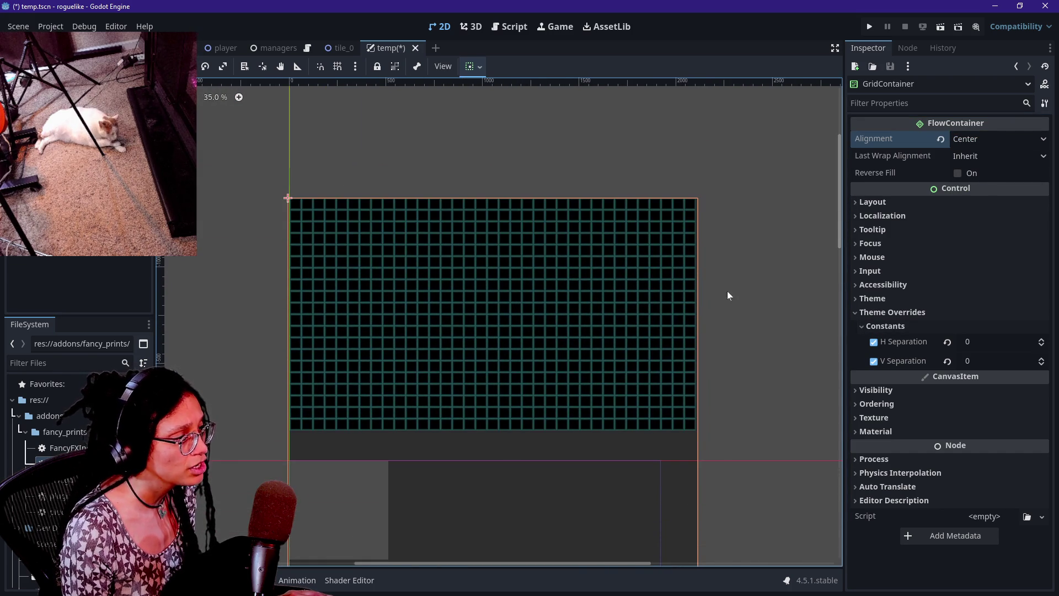
left_click(287, 197)
left_click(287, 198)
- Toggle the PanelContainer's horizontal expand on and back off
left_click(287, 197)
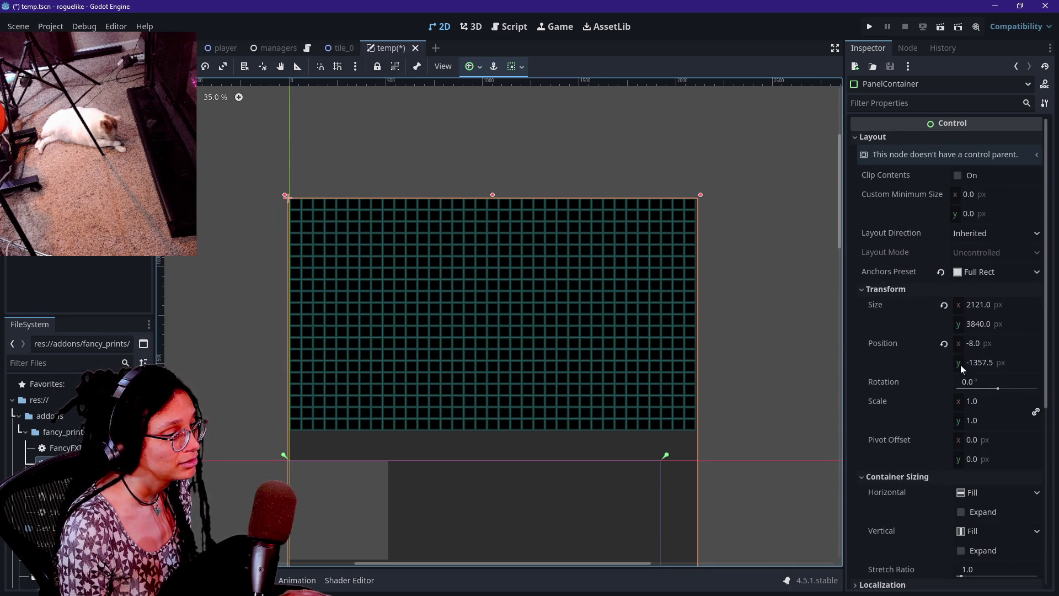
scroll(941, 395, "down", 3)
left_click(961, 395)
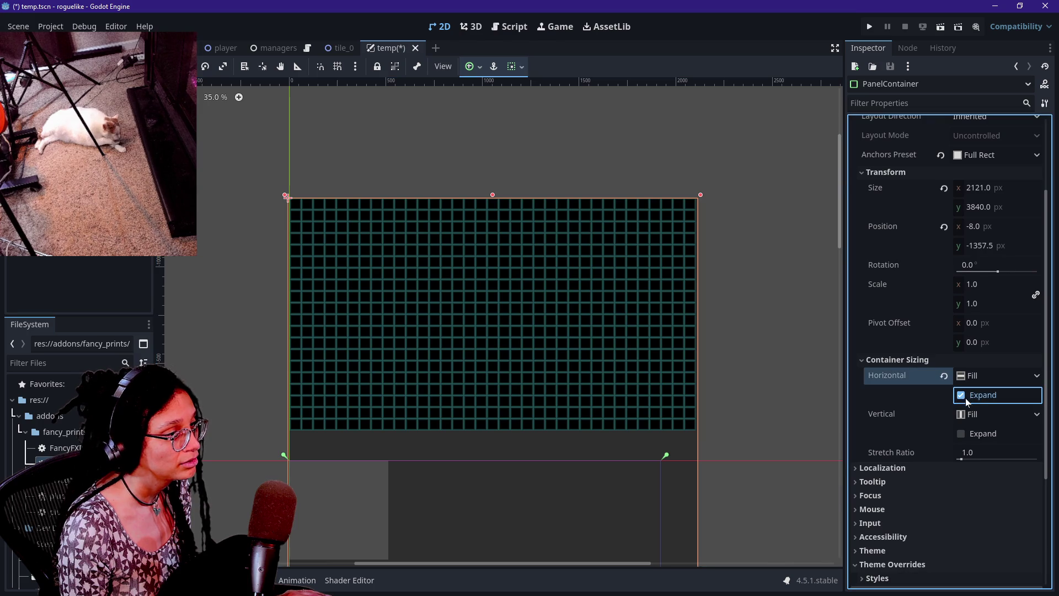
left_click(972, 401)
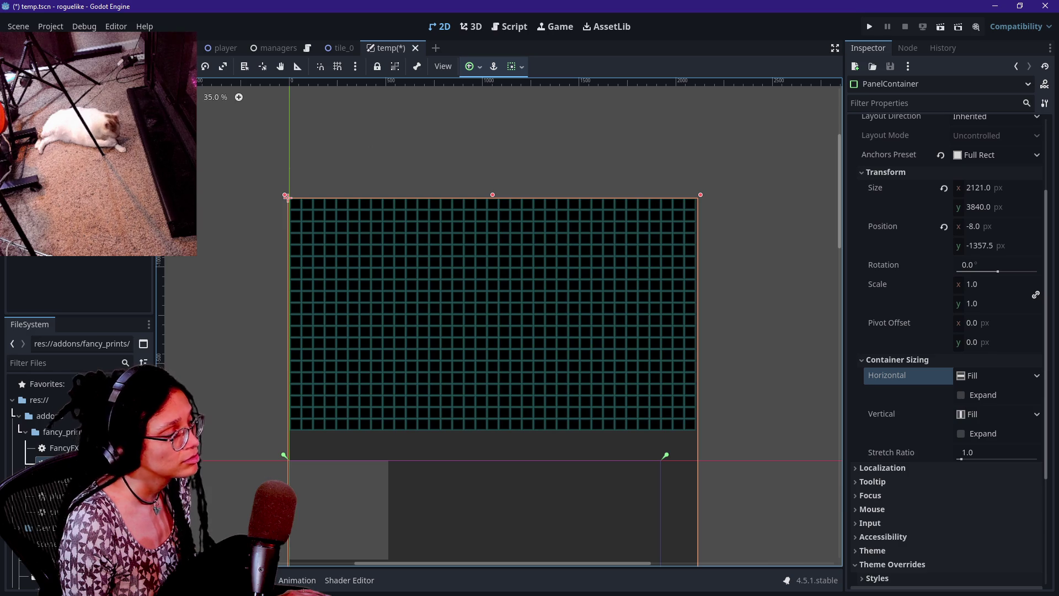
- Select the SubViewport and enter a 2121 px width
left_click(626, 175)
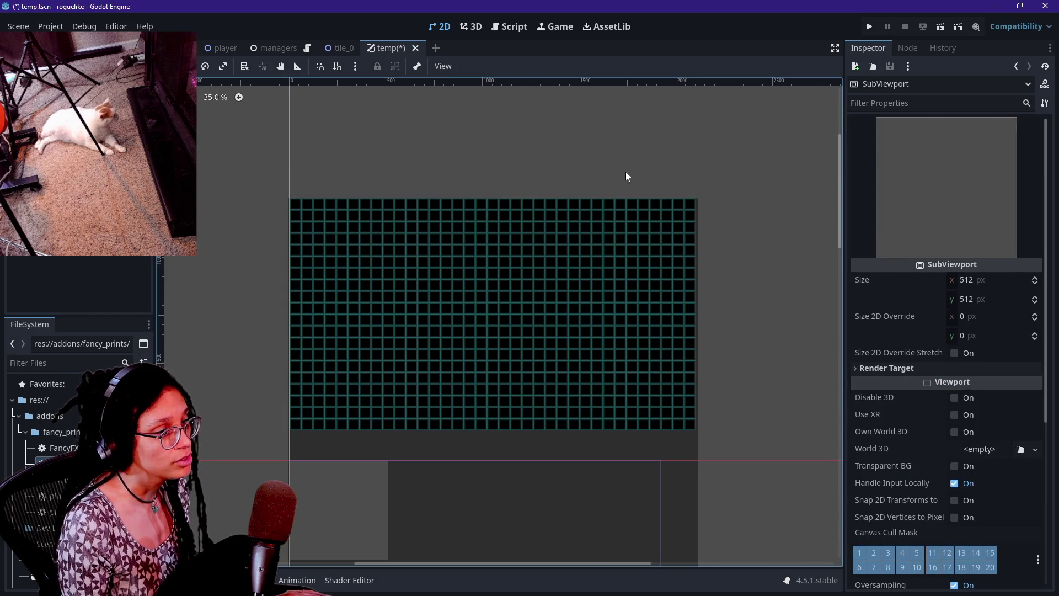
left_click(977, 284)
type("2121")
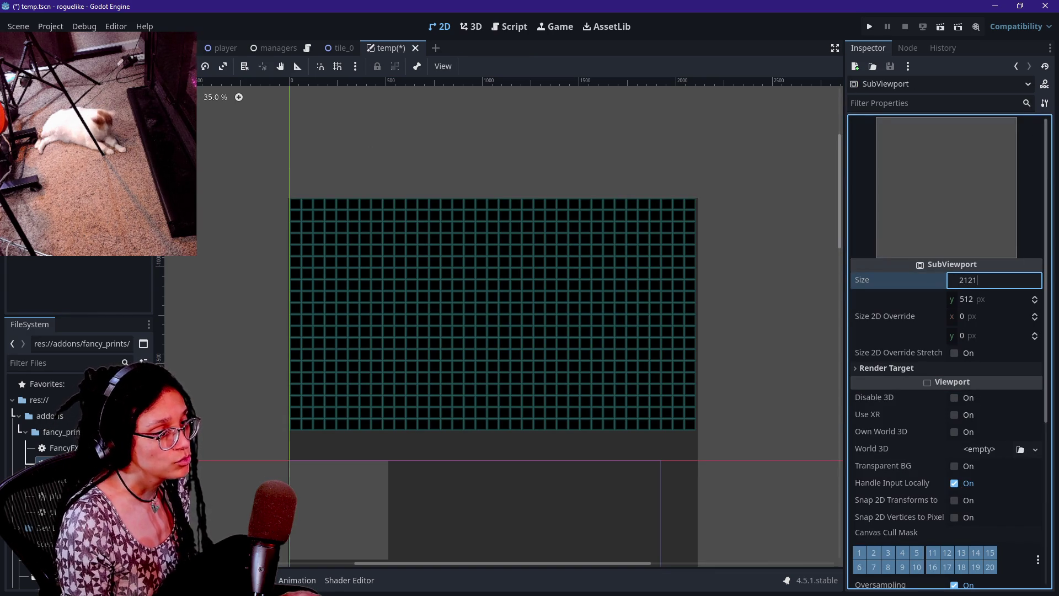
key("Tab")
type("3")
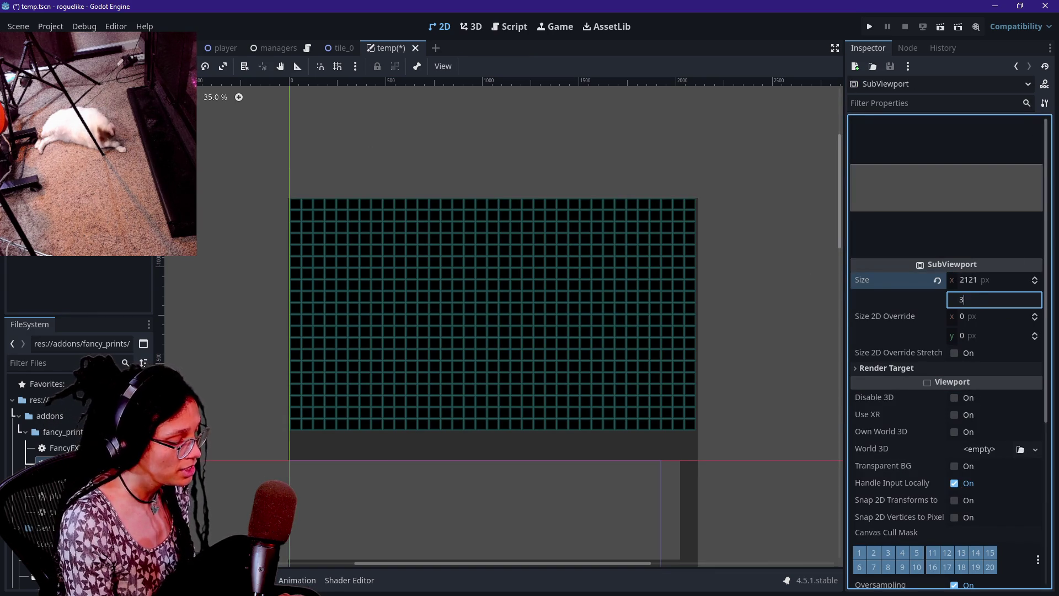
key("Return")
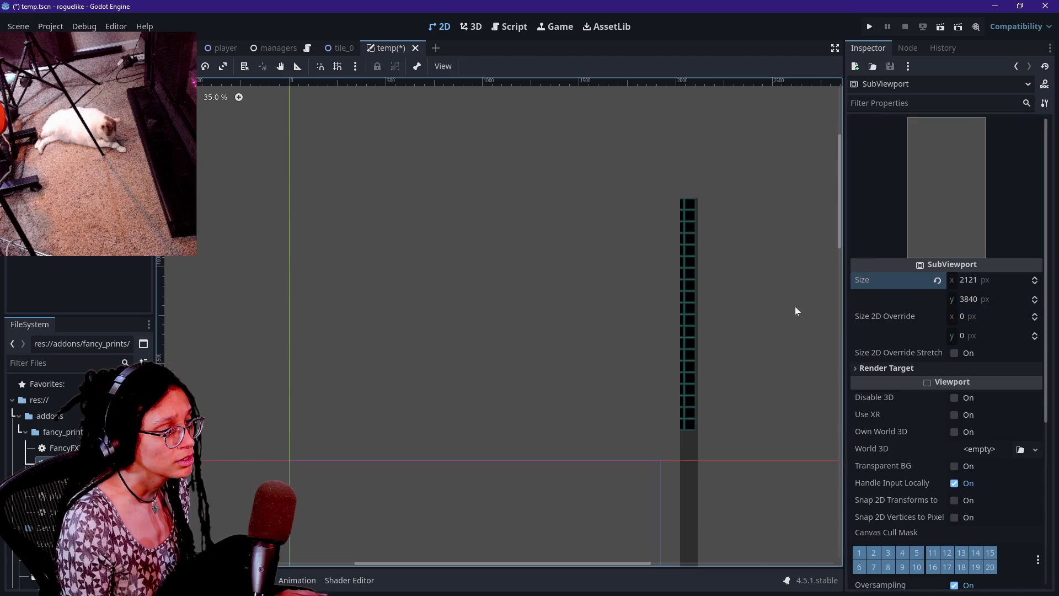
- Collapse the tile nodes, set the SubViewport height to 3840, and compare the PanelContainer size
left_click_drag(795, 307, 623, 243)
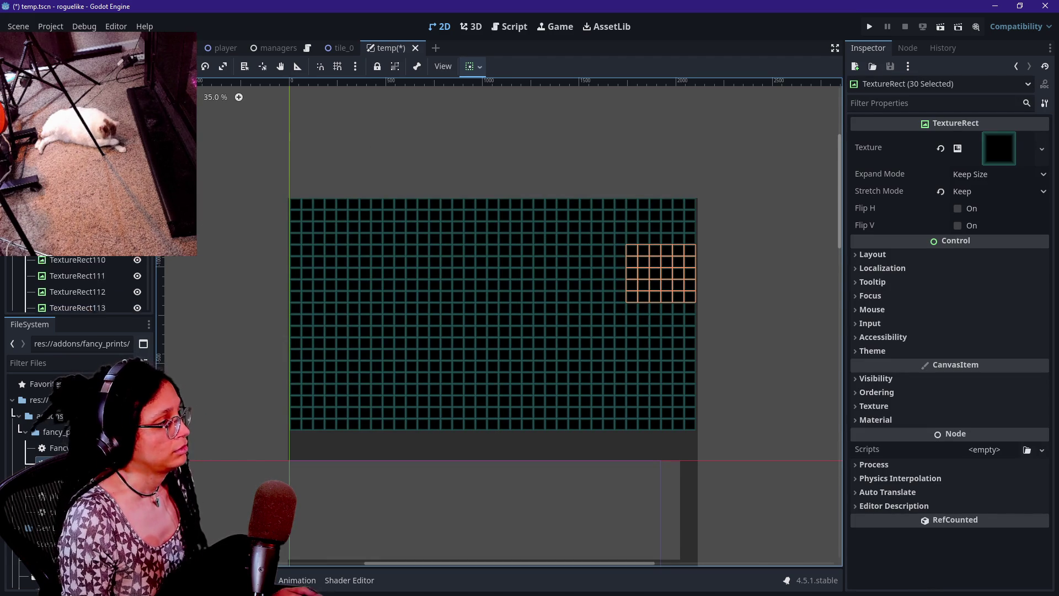
scroll(82, 284, "up", 10)
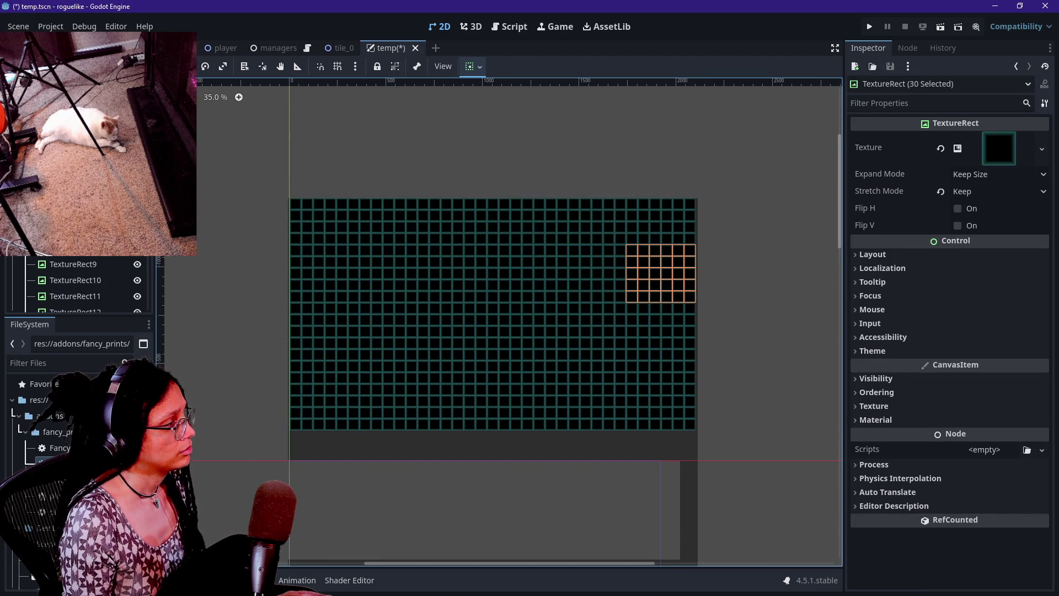
key("Left")
key("Left")
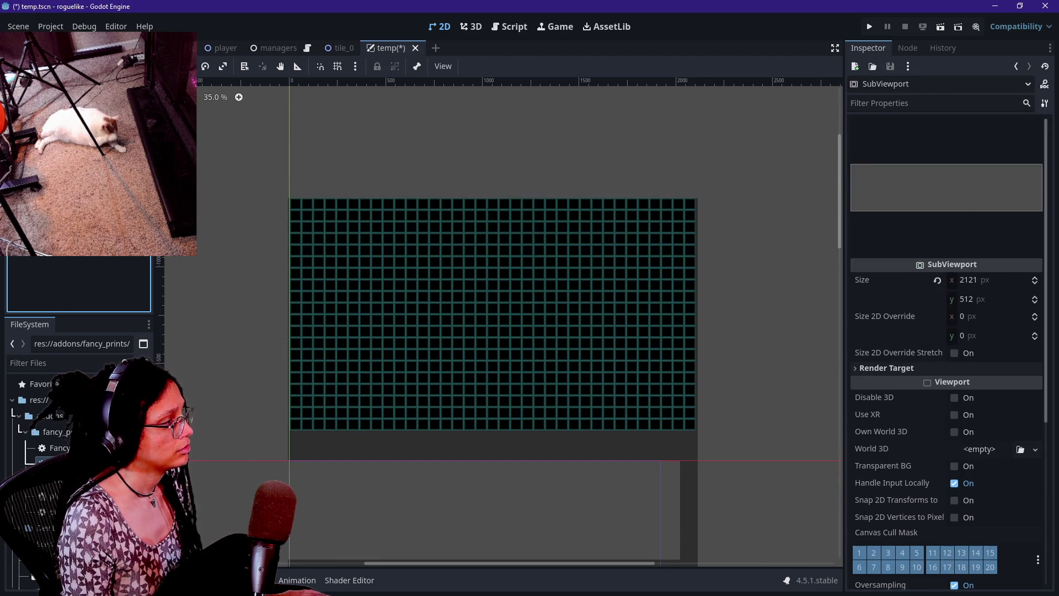
left_click(492, 166)
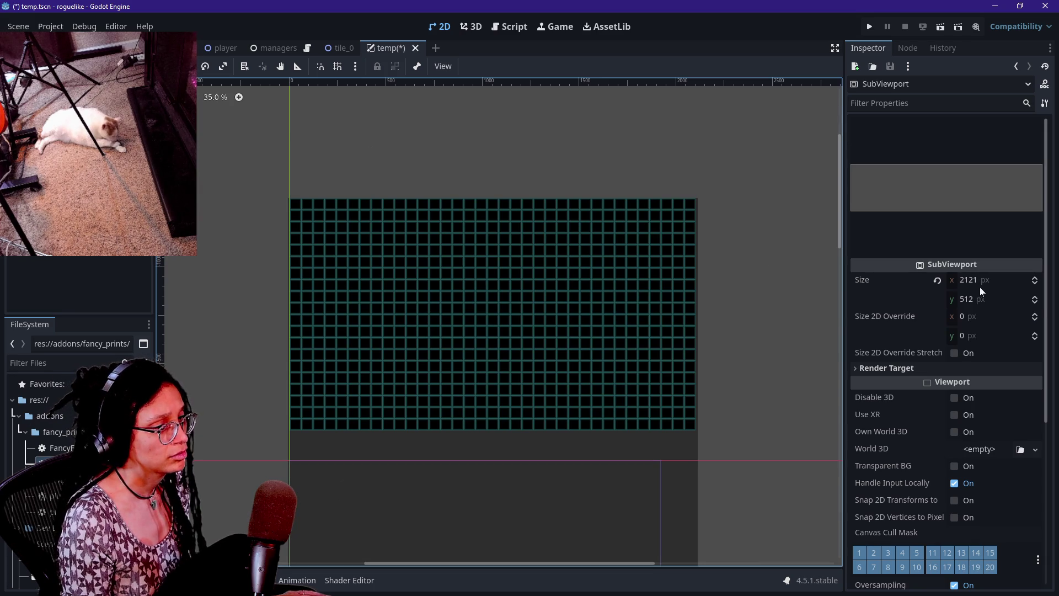
left_click(970, 299)
type("3849")
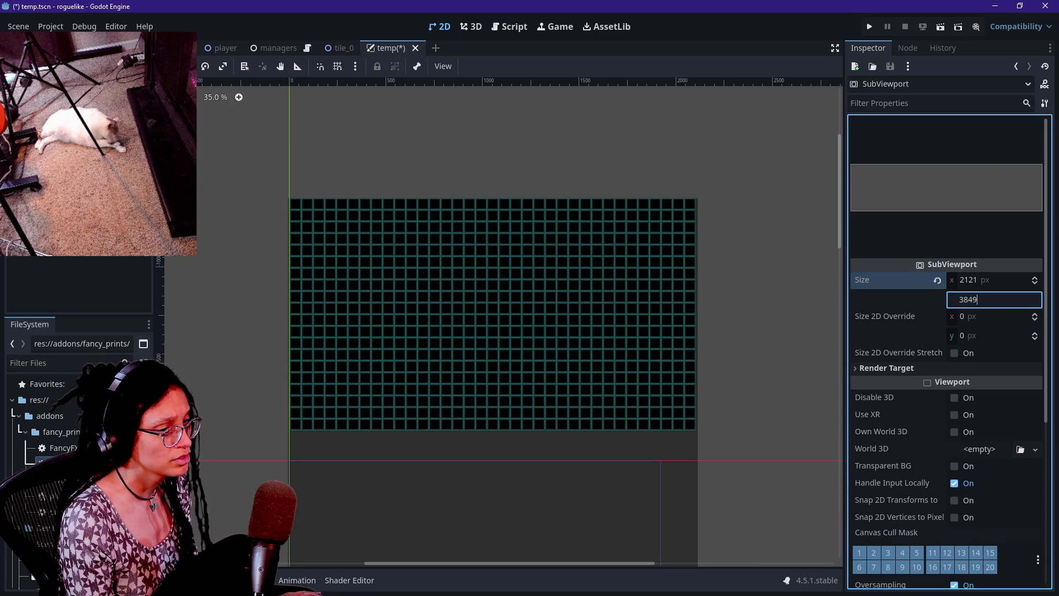
key("BackSpace")
type("0")
key("Return")
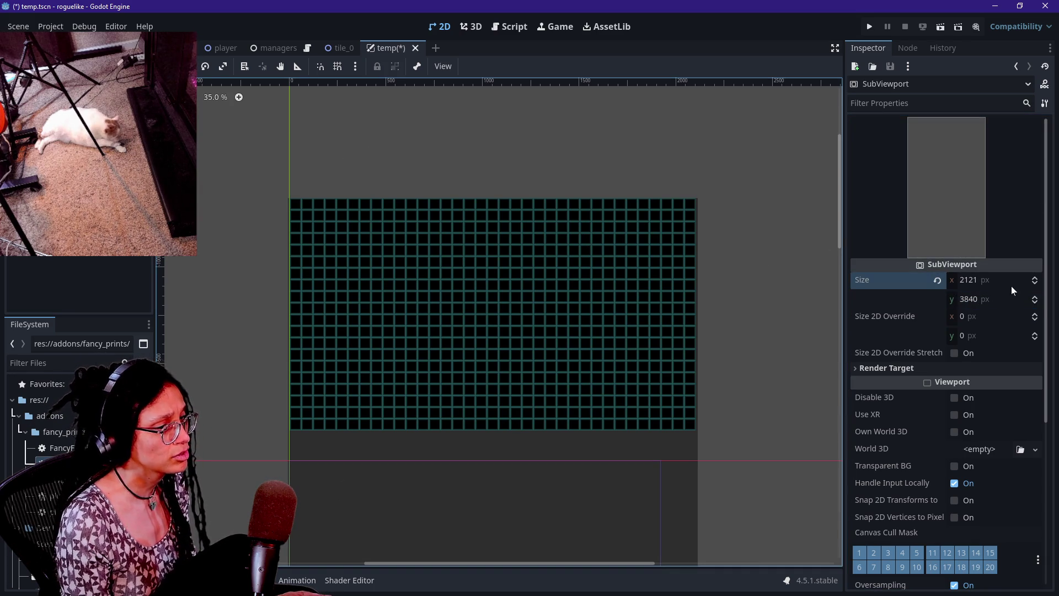
left_click(1012, 287)
left_click(287, 197)
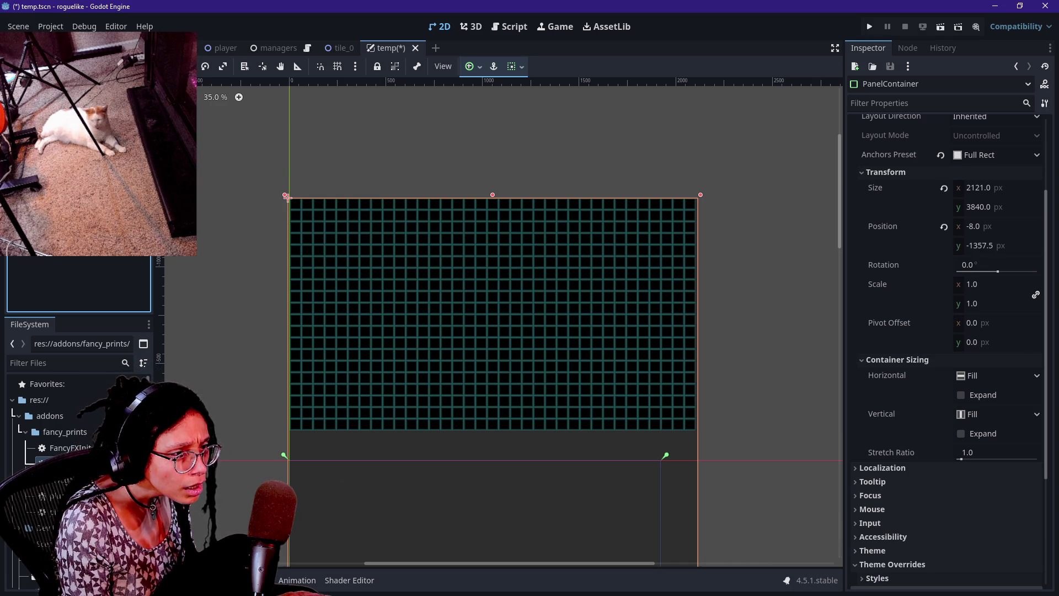
- Resize the SubViewport to a 3840 × 2121 px landscape
left_click(403, 202)
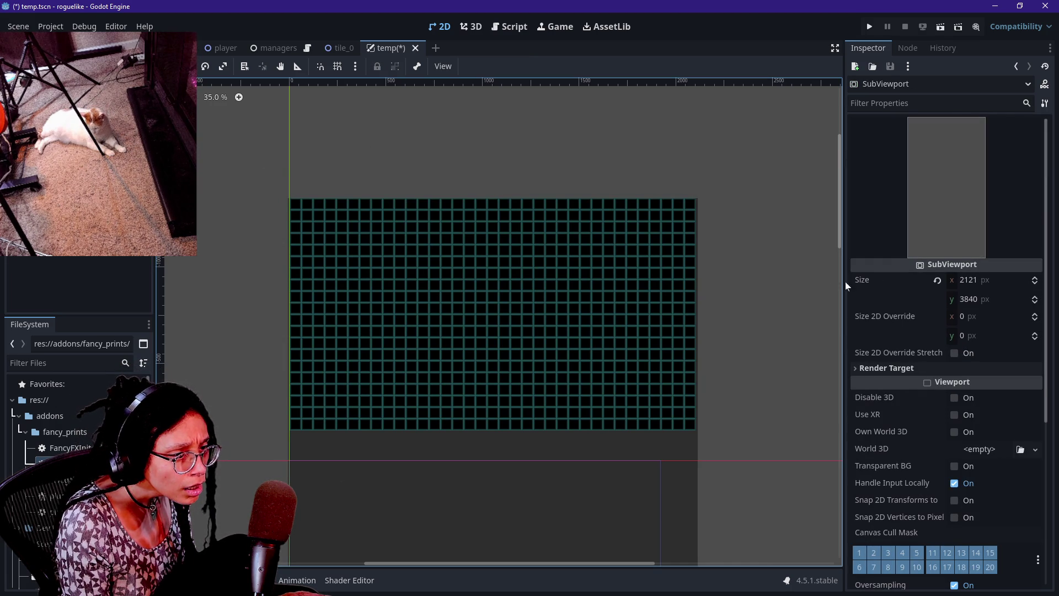
left_click(973, 281)
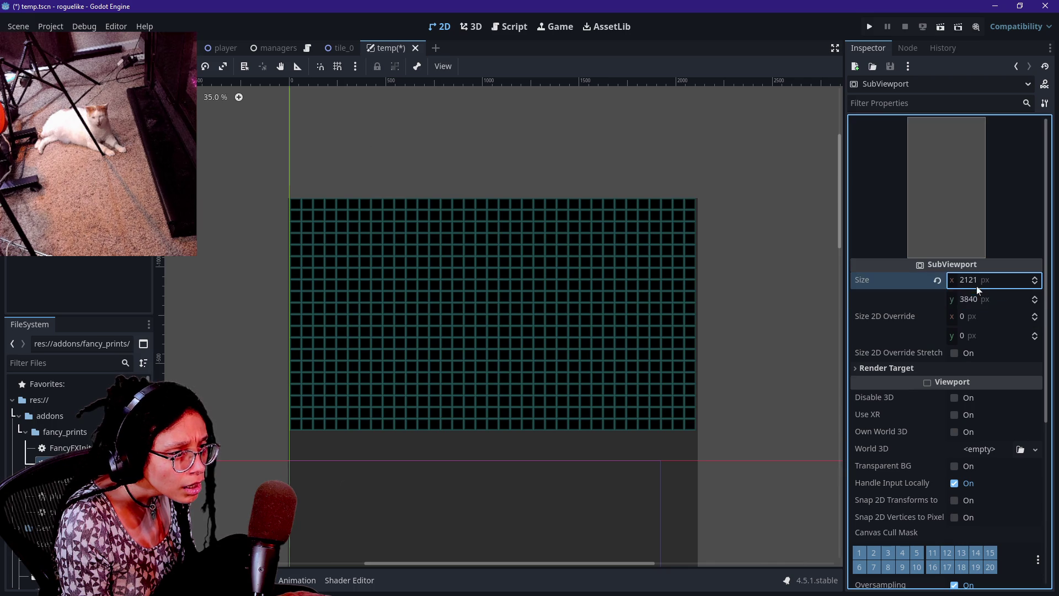
type("3804")
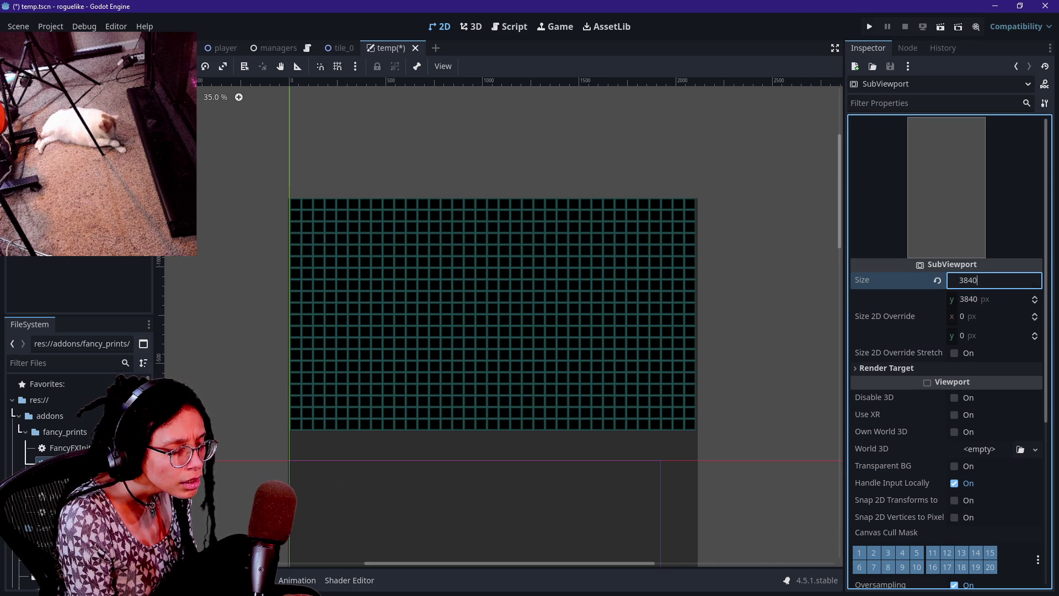
key("Tab")
type("2121")
key("Return")
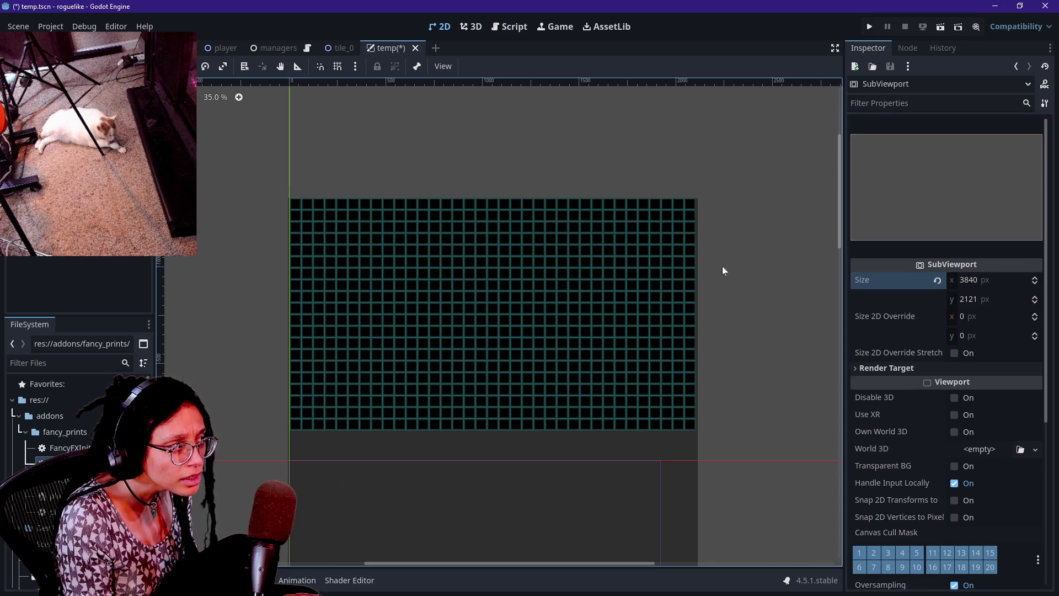
- Set the PanelContainer size to 3840 × 2121 px as well
left_click(74, 99)
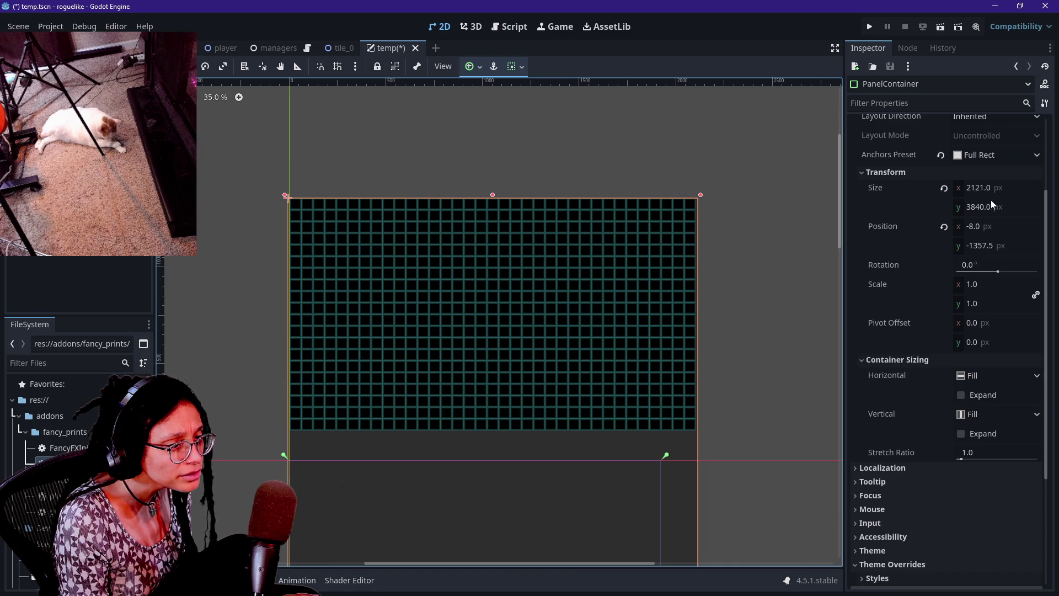
left_click(982, 188)
type("3840")
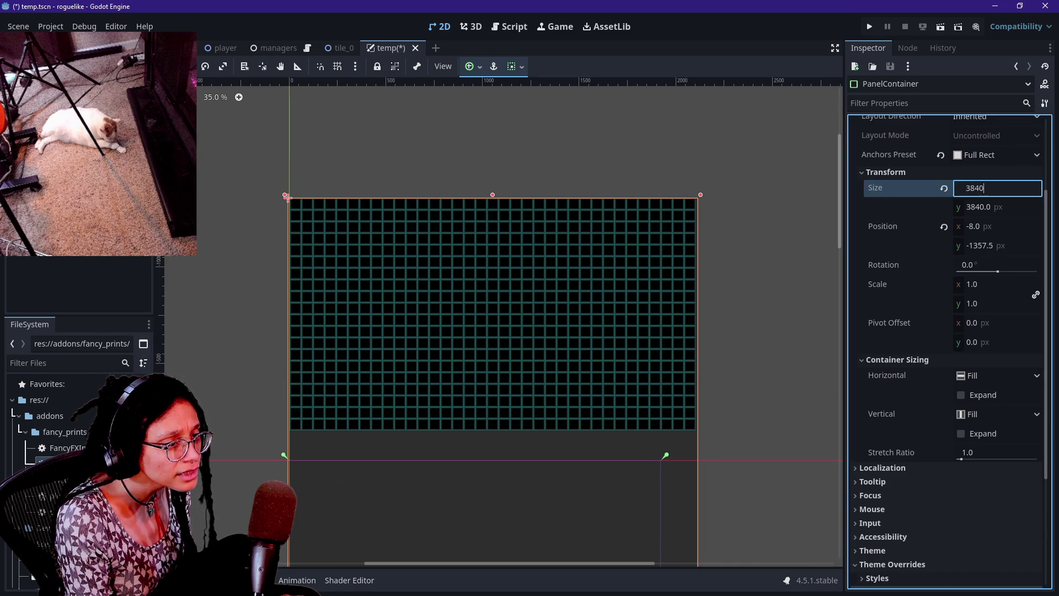
key("Tab")
type("2121")
key("Return")
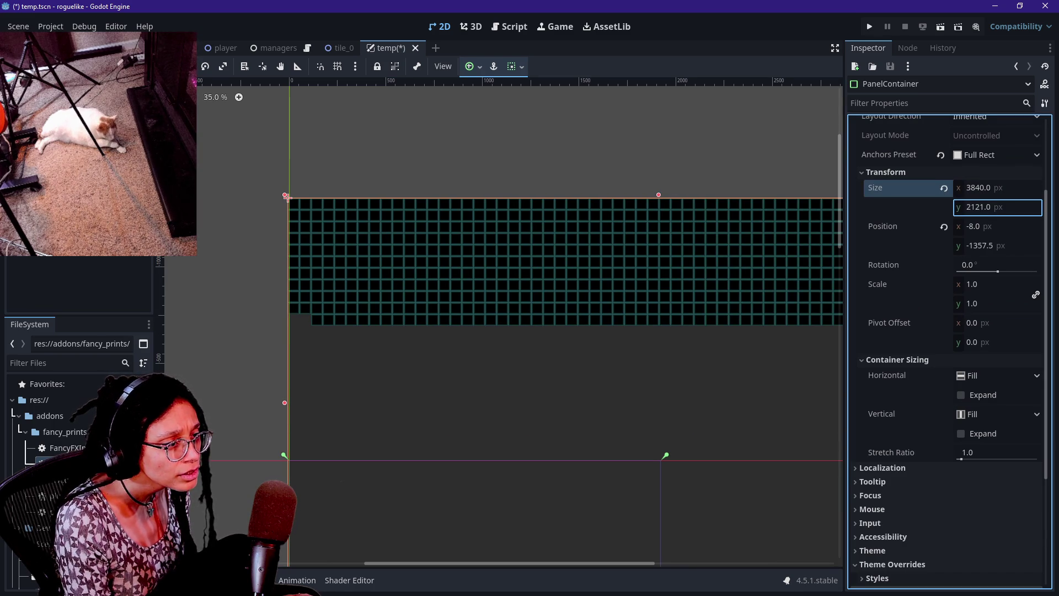
- Revert the PanelContainer size to its default 60 × 42000 and select the GridContainer
scroll(622, 270, "down", 5)
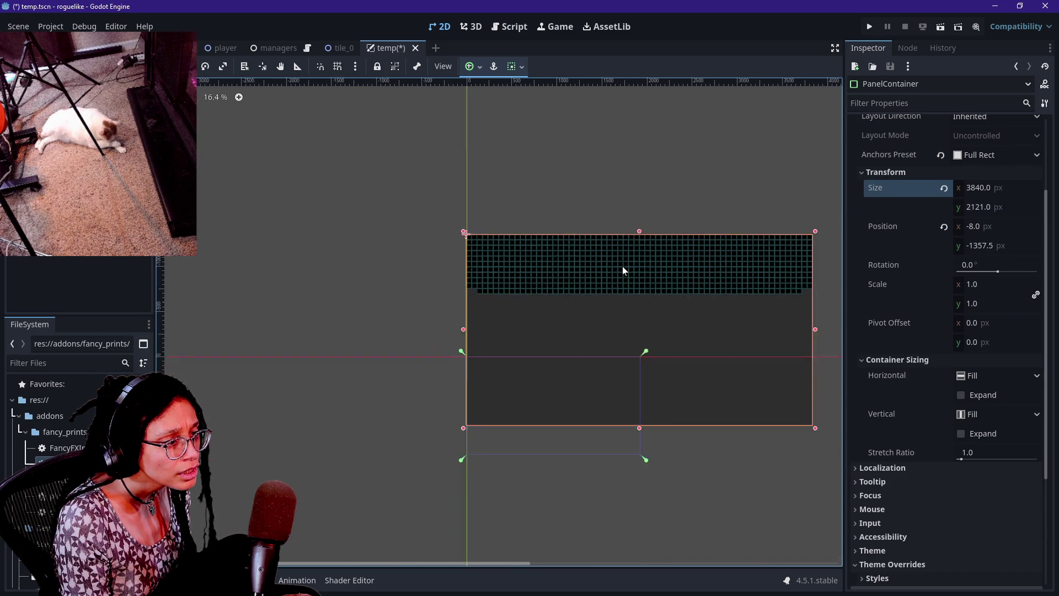
scroll(622, 271, "up", 3)
scroll(622, 270, "down", 15)
scroll(622, 270, "up", 15)
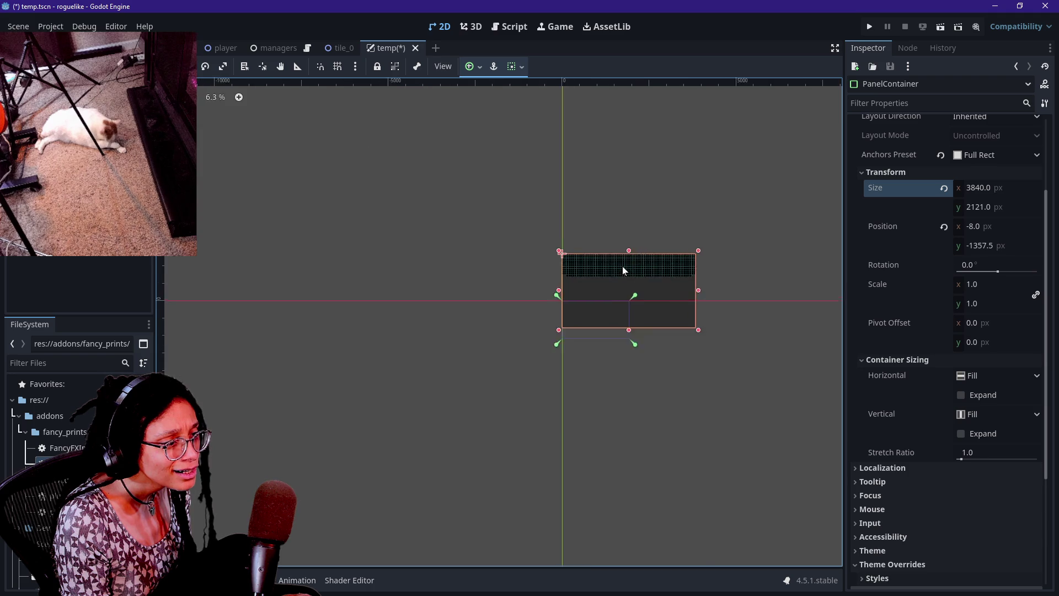
scroll(622, 271, "up", 1)
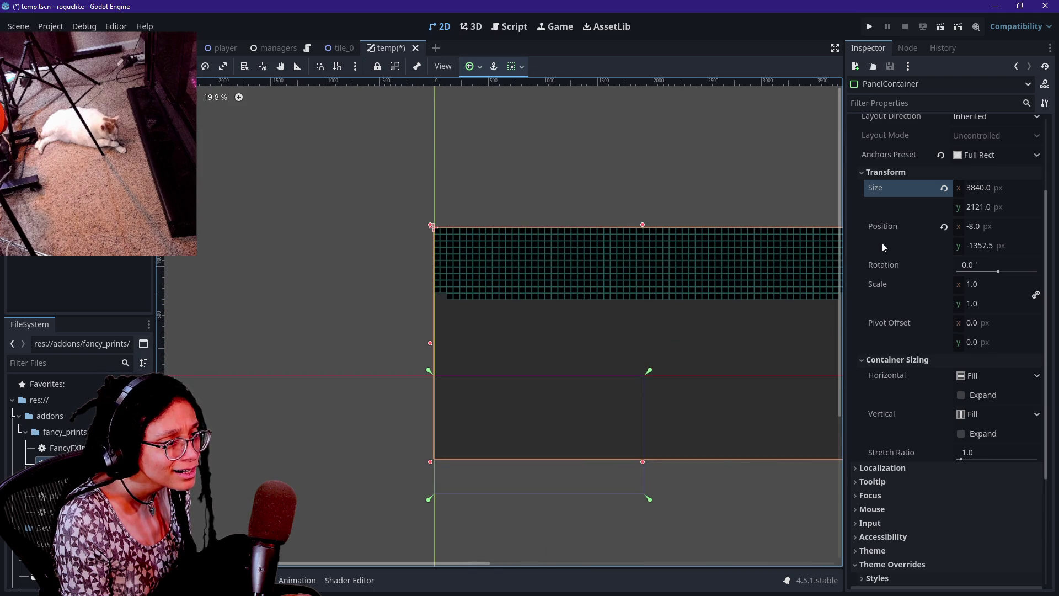
left_click(943, 188)
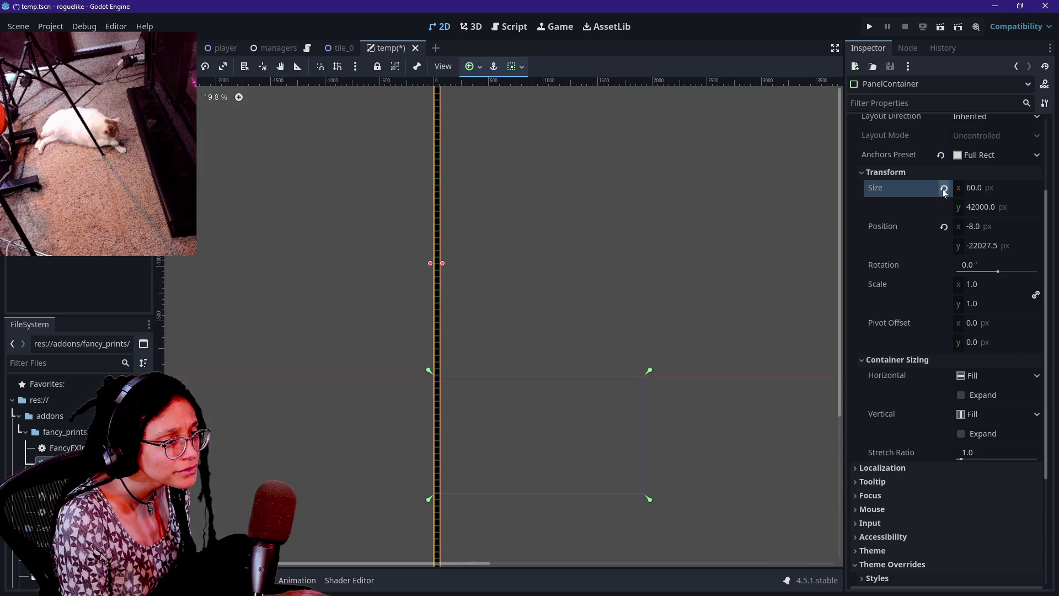
scroll(762, 206, "down", 5)
scroll(762, 206, "down", 2)
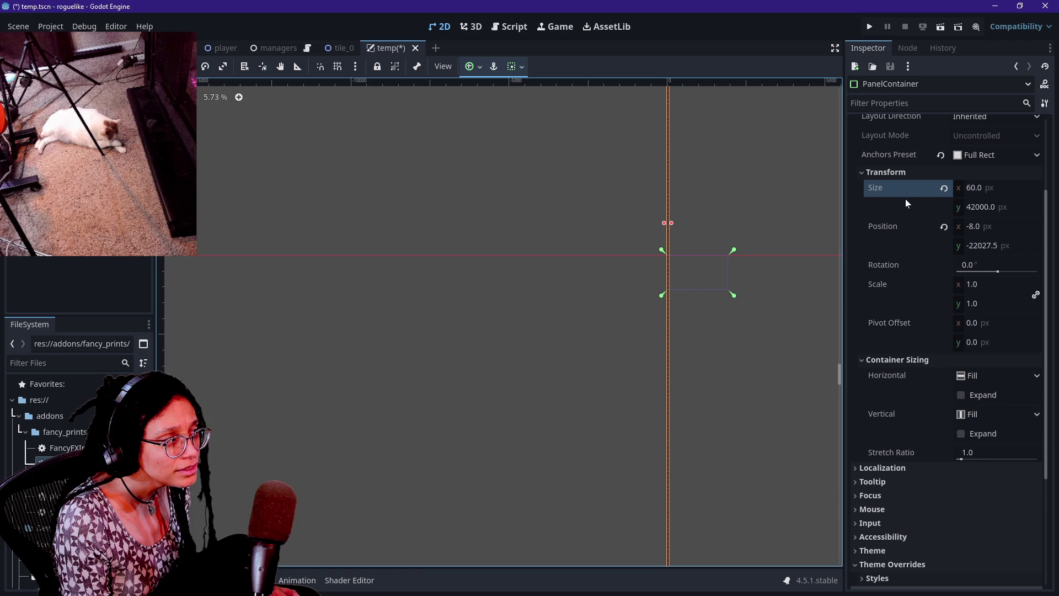
left_click(66, 137)
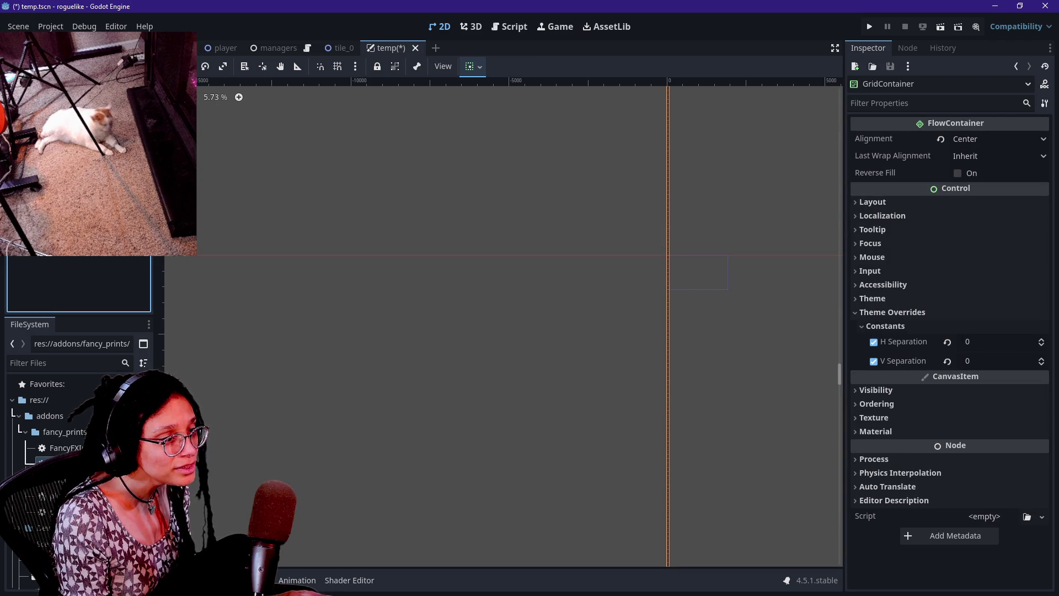
- Delete the PanelContainer node from the scene
key("Up")
key("Delete")
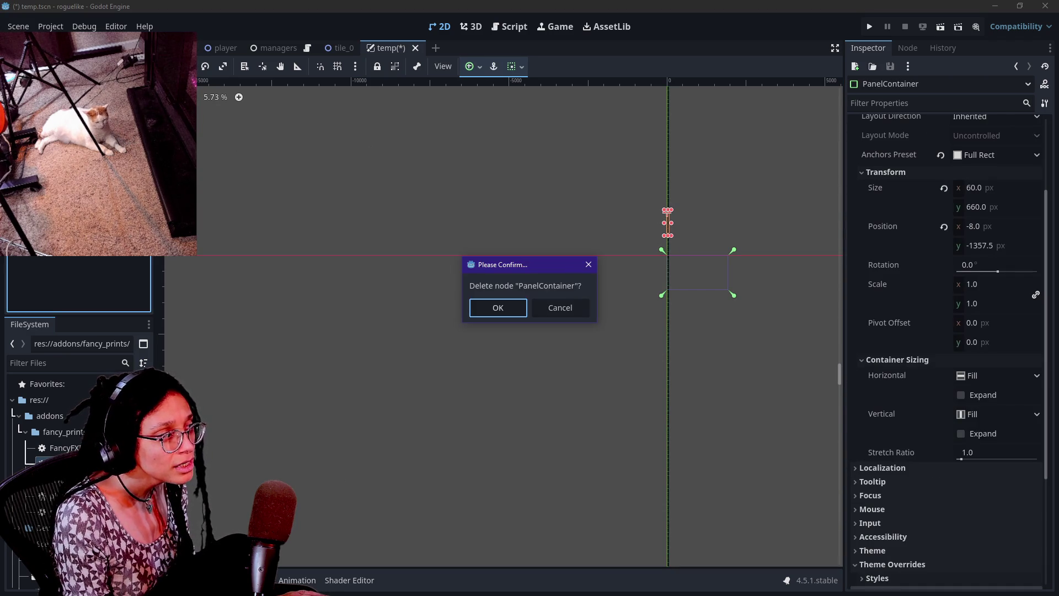
key("Return")
left_click_drag(779, 210, 952, 214)
- Select the GridContainer and apply the Full Rect anchor preset
left_click(71, 110)
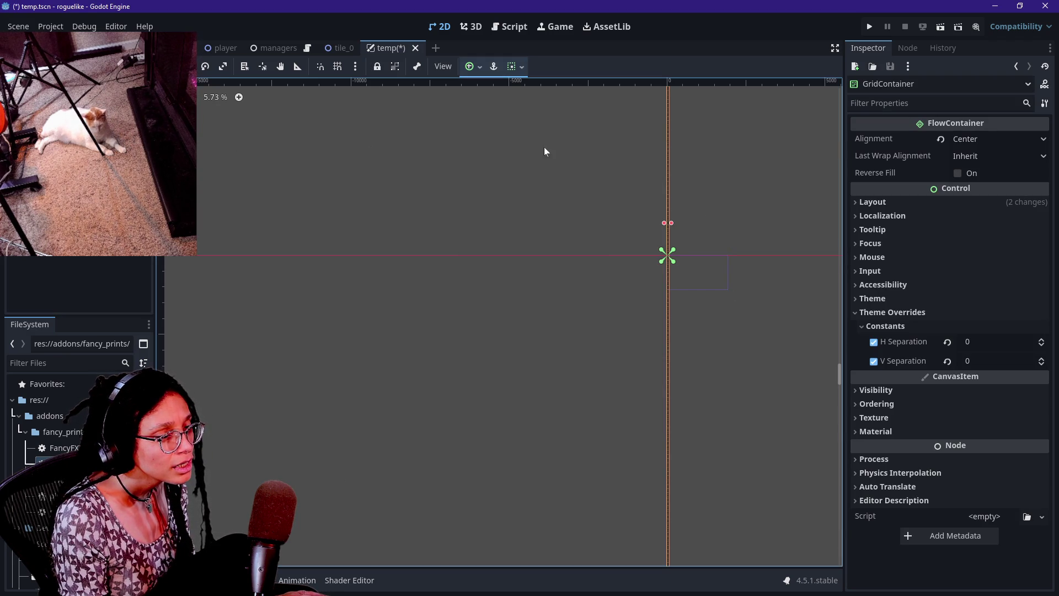
left_click(894, 203)
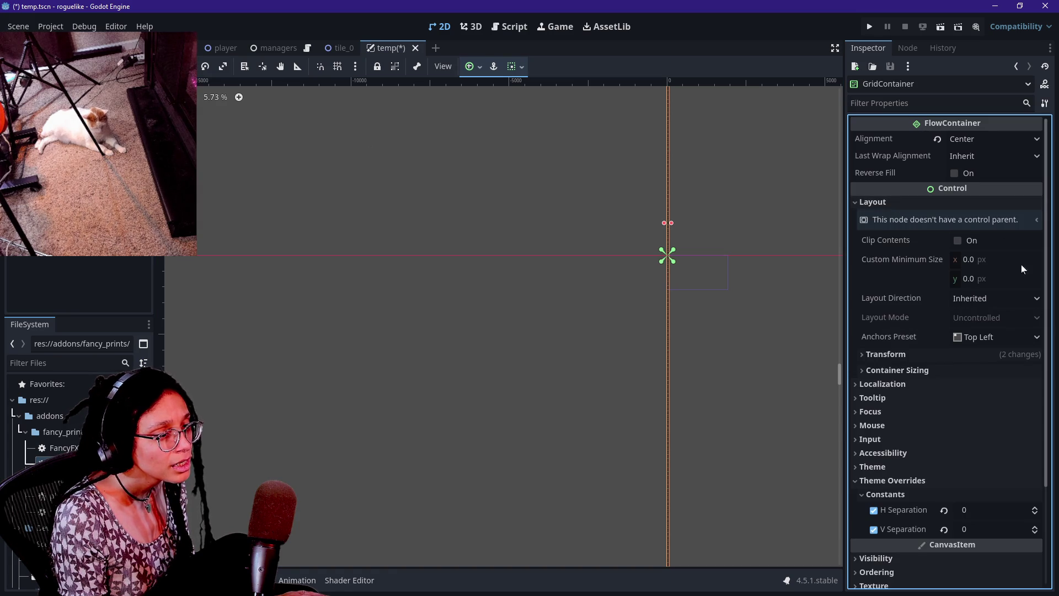
left_click(917, 352)
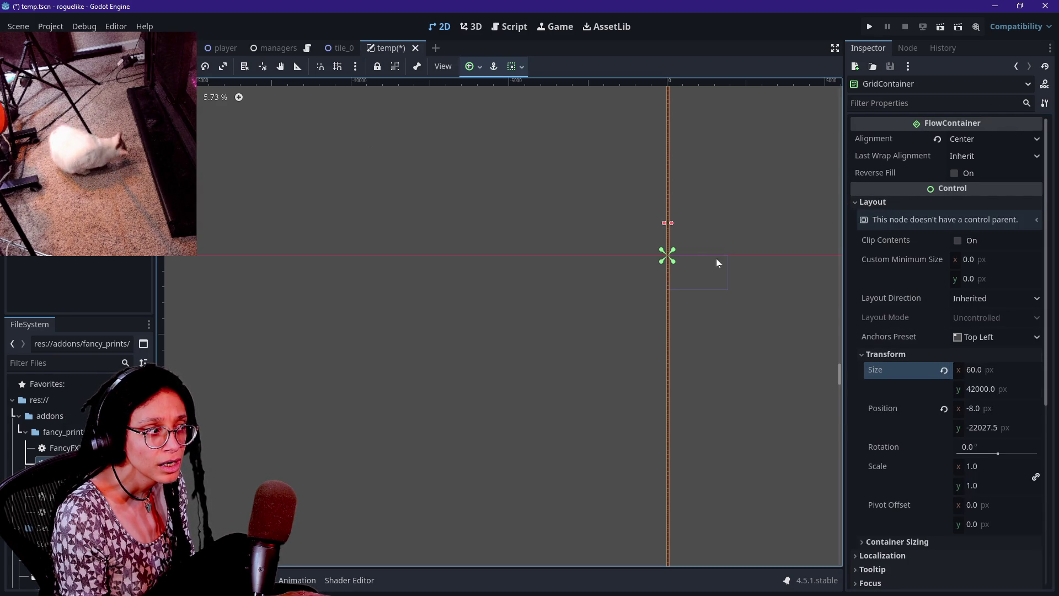
left_click(473, 67)
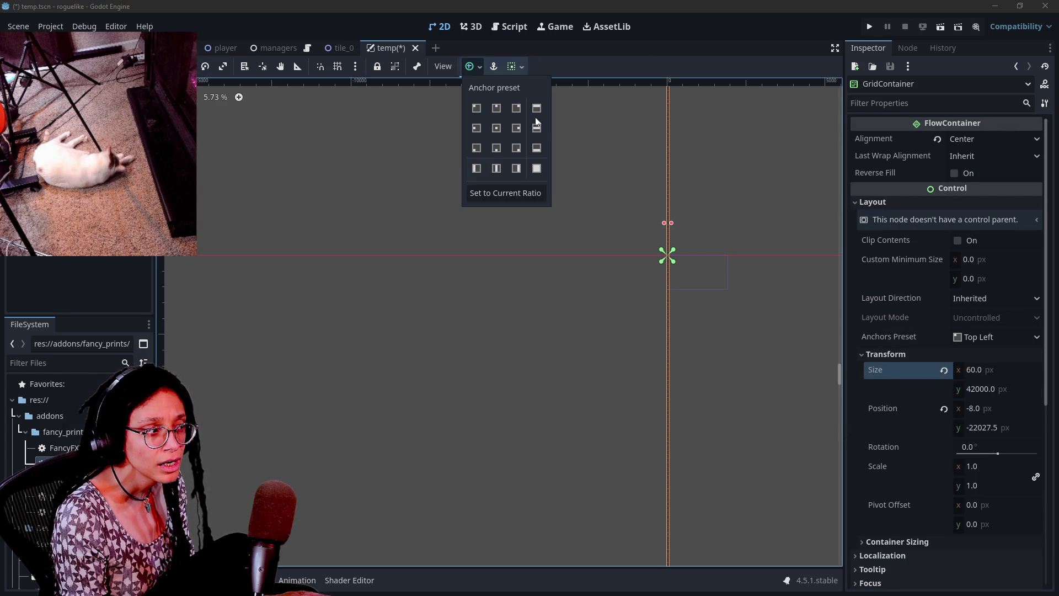
left_click(536, 169)
scroll(755, 276, "up", 2)
scroll(755, 276, "up", 5)
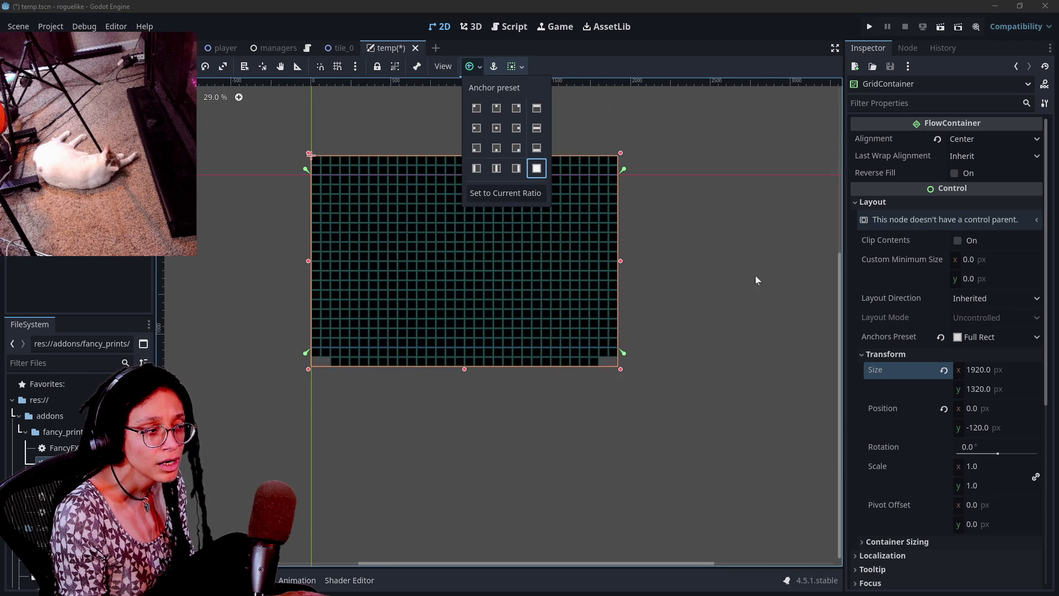
key("Escape")
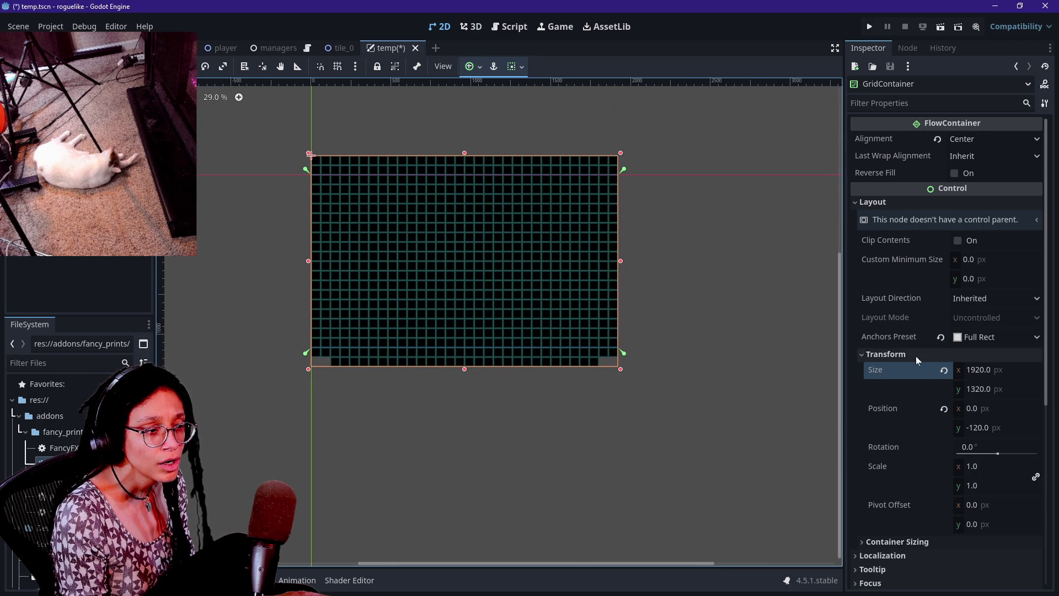
- Set the GridContainer's size to 1620 px wide and 1080 px high
left_click(972, 377)
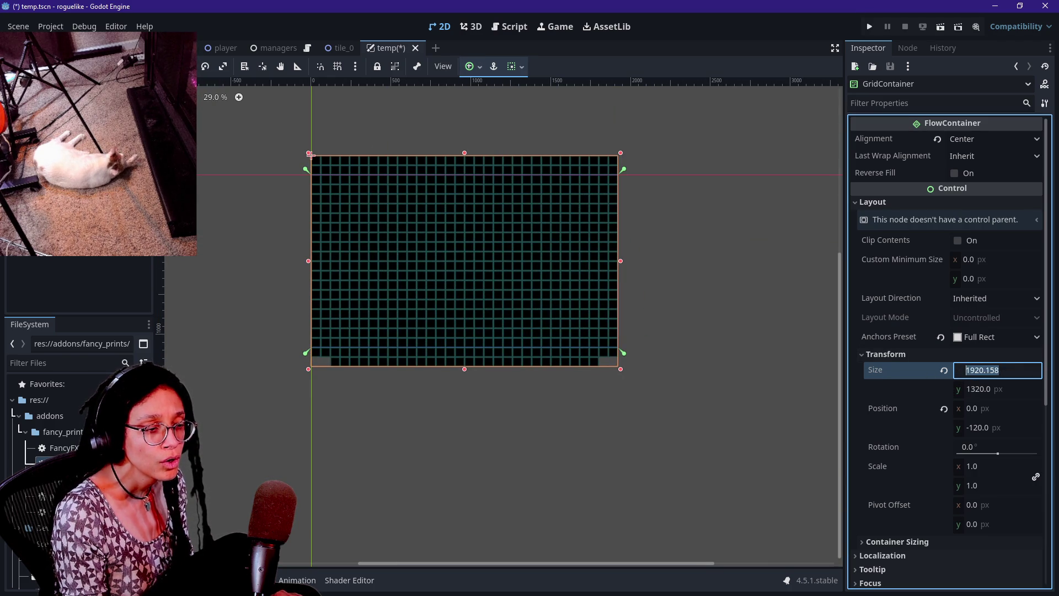
type("1")
type("0")
key("Return")
left_click(998, 374)
type("16")
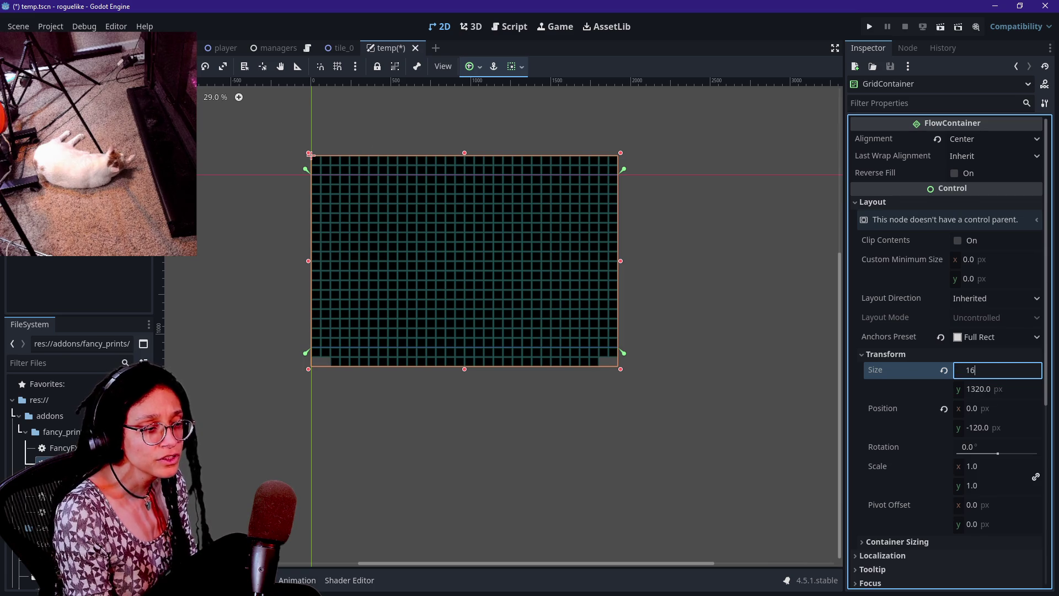
type("20")
key("Return")
key("Tab")
type("10")
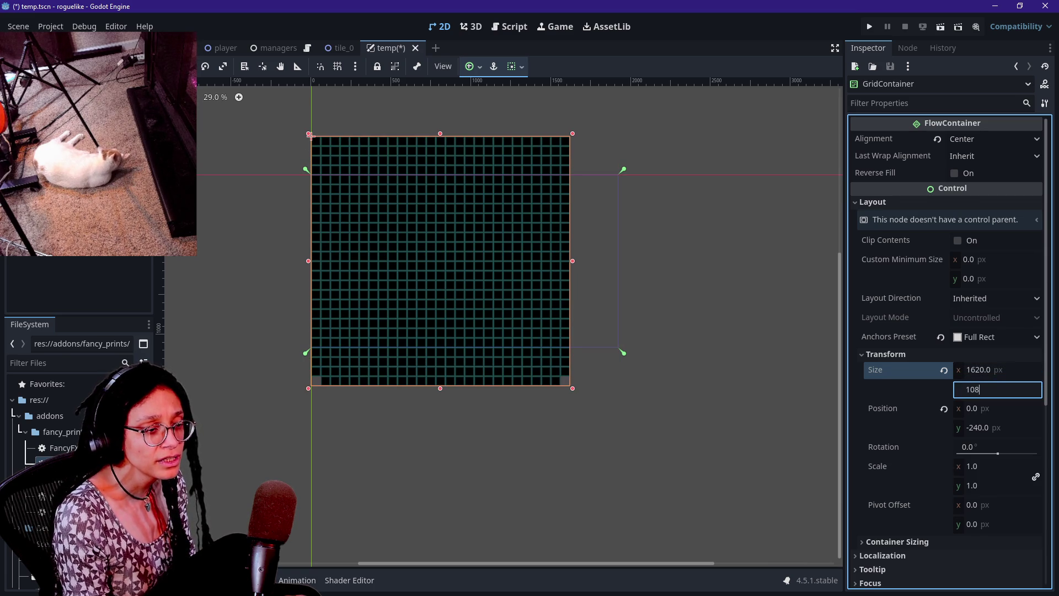
key("Return")
left_click(1013, 389)
type("10")
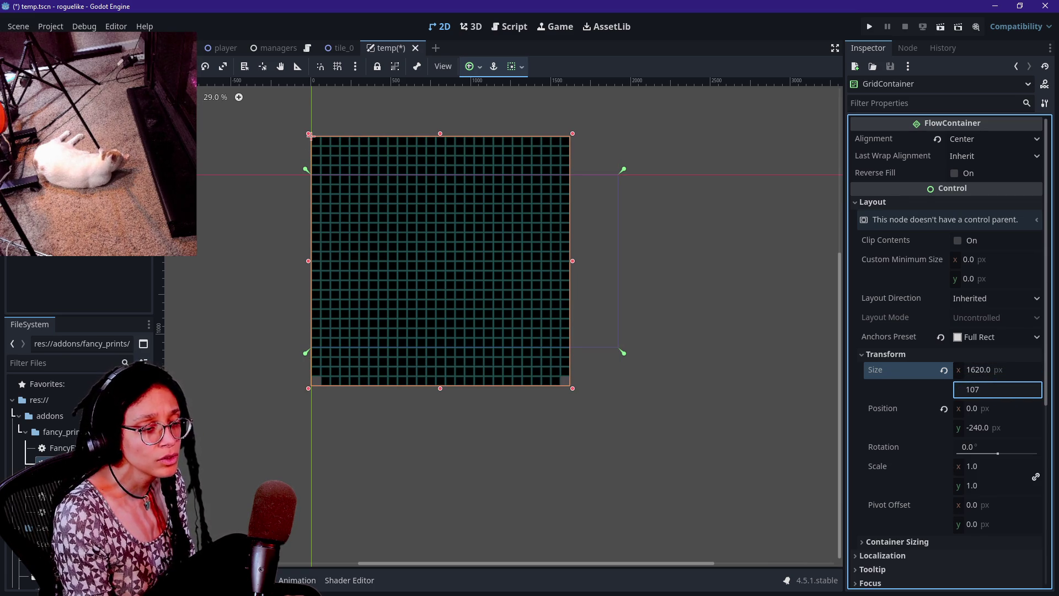
key("Return")
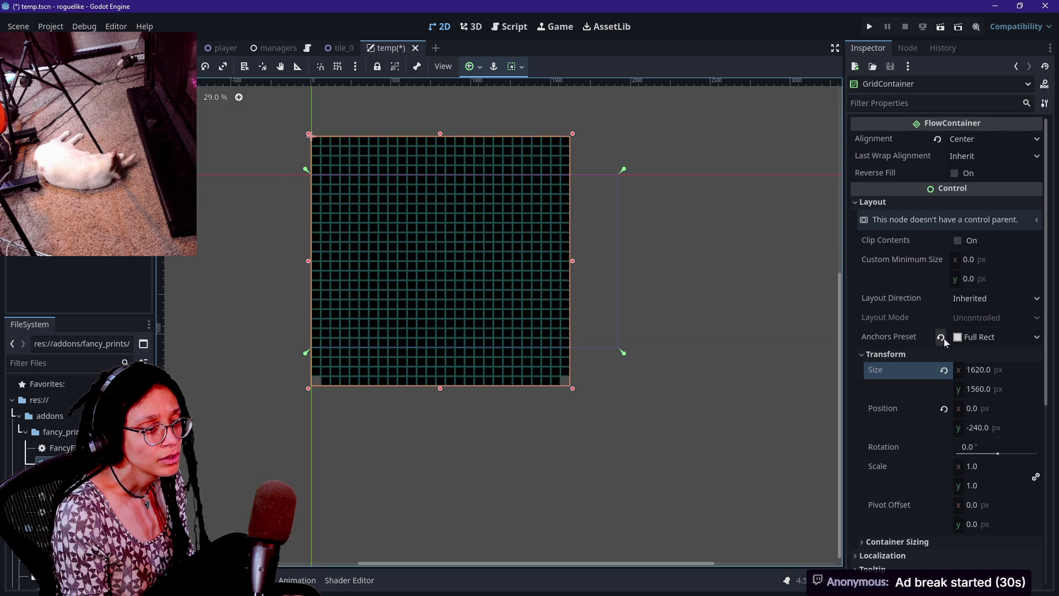
- Try resetting the GridContainer's anchors preset, then undo the change
left_click(944, 339)
key("ctrl+z")
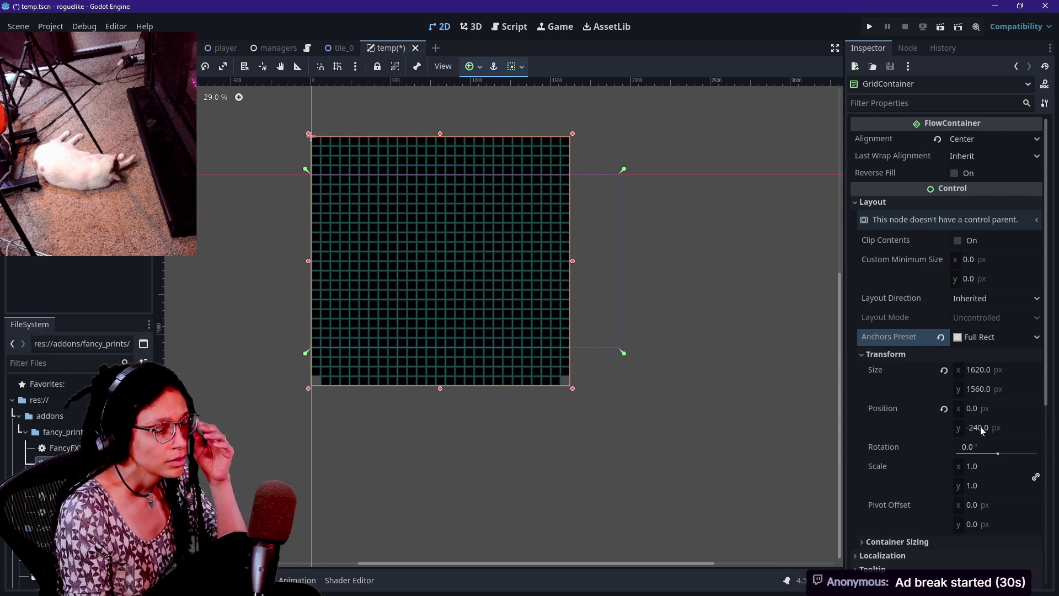
key("ctrl+z")
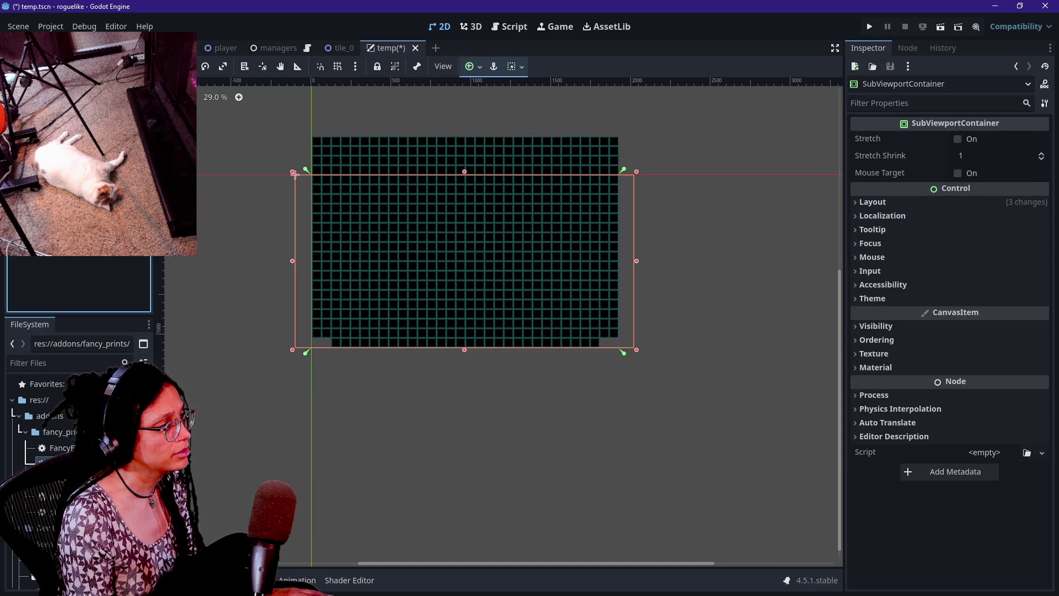
- Delete the GridContainer and add a TextureRect child under the SubViewport
key("Delete")
key("Return")
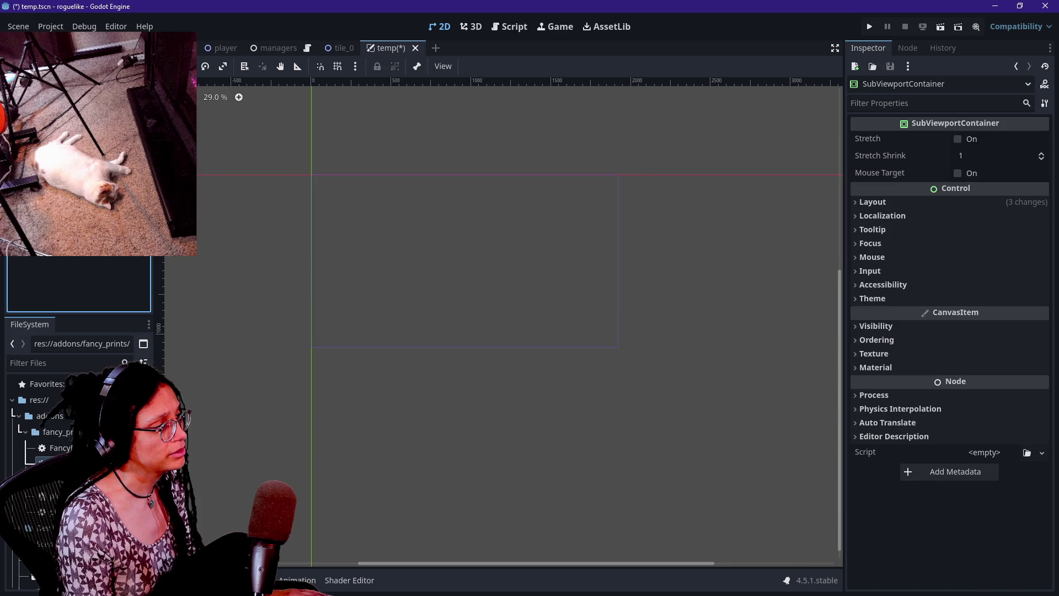
right_click(55, 107)
left_click(82, 114)
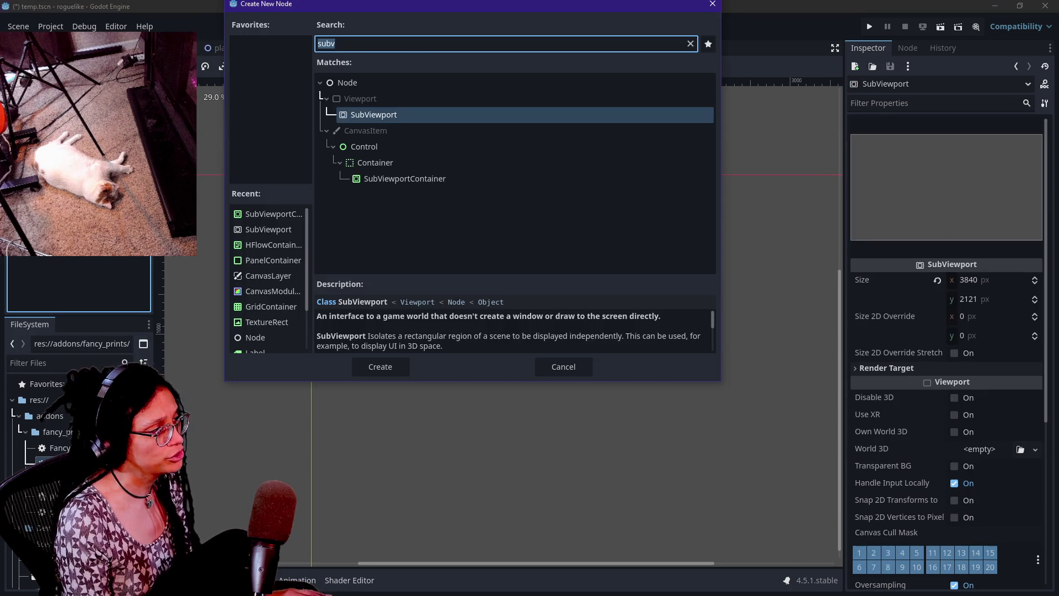
type("texture")
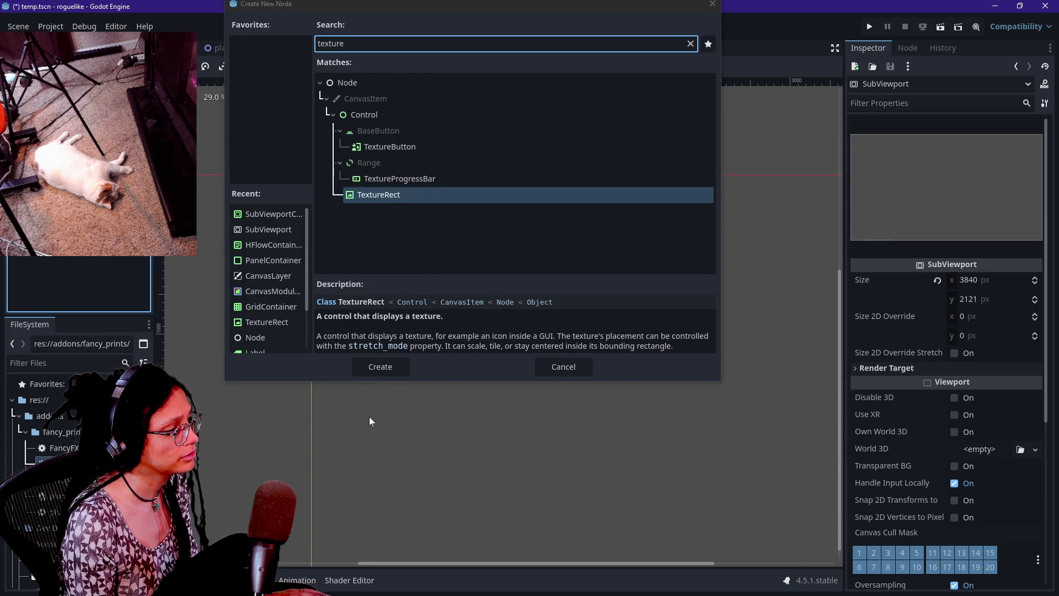
left_click(372, 368)
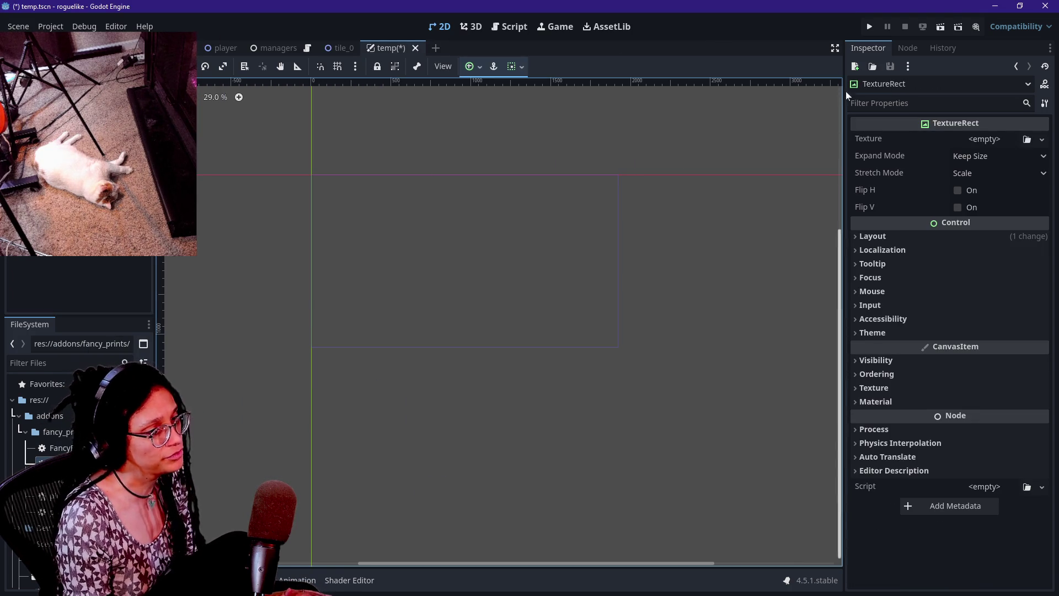
left_click(1026, 139)
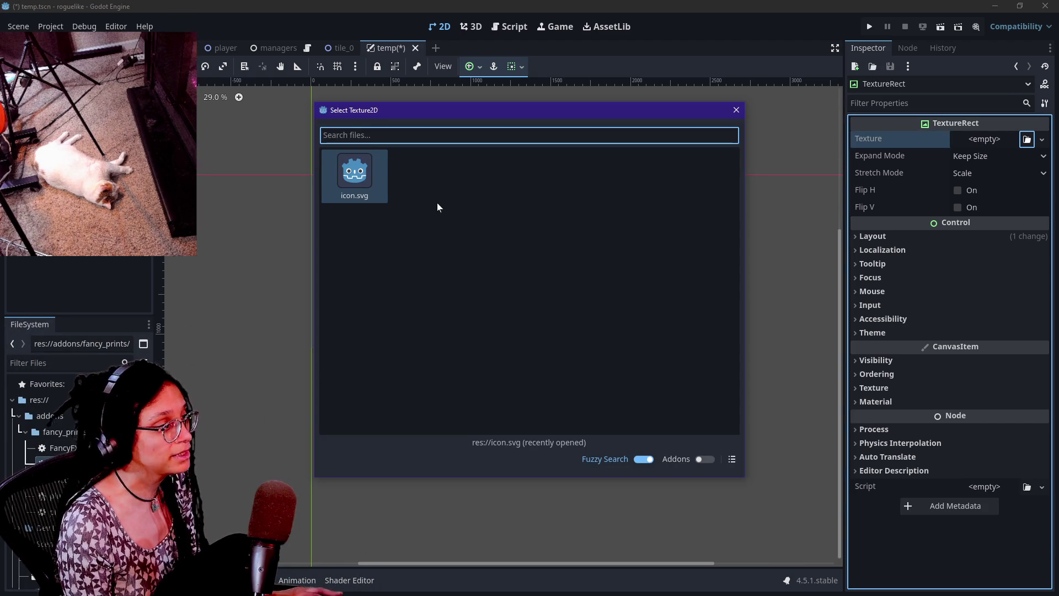
- Load icon.svg as the TextureRect's texture
key("Escape")
left_click(1026, 139)
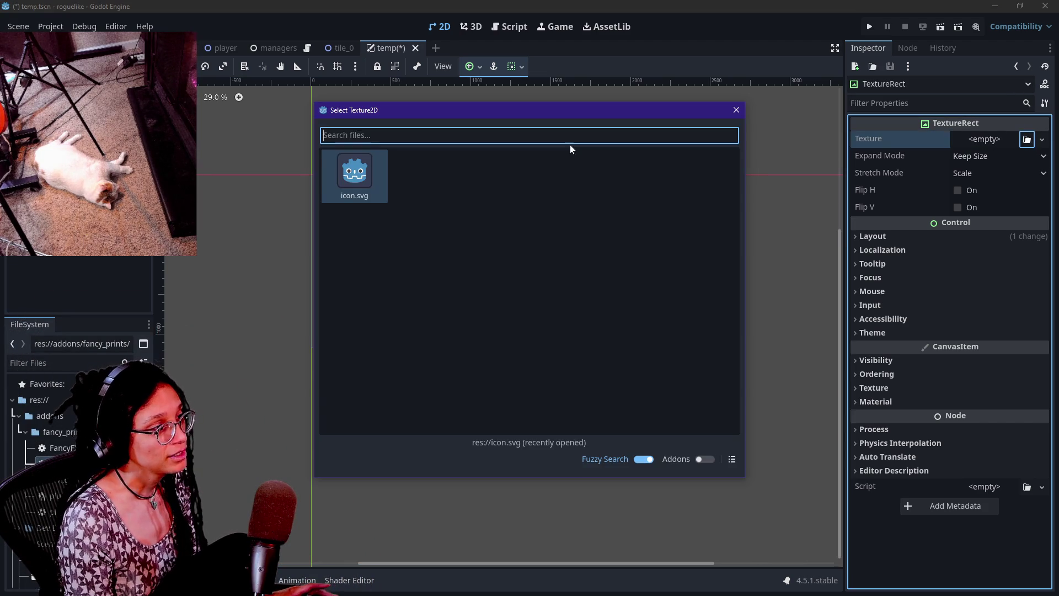
double_click(354, 177)
left_click(999, 148)
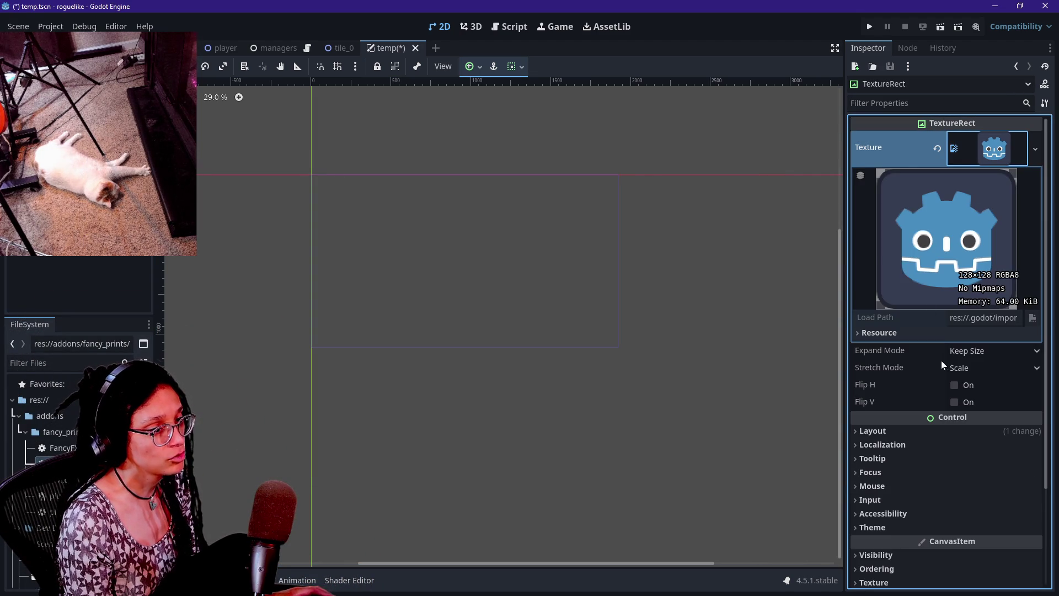
- Replace the texture with a new GradientTexture2D sized 1620 × 1080
left_click(1034, 148)
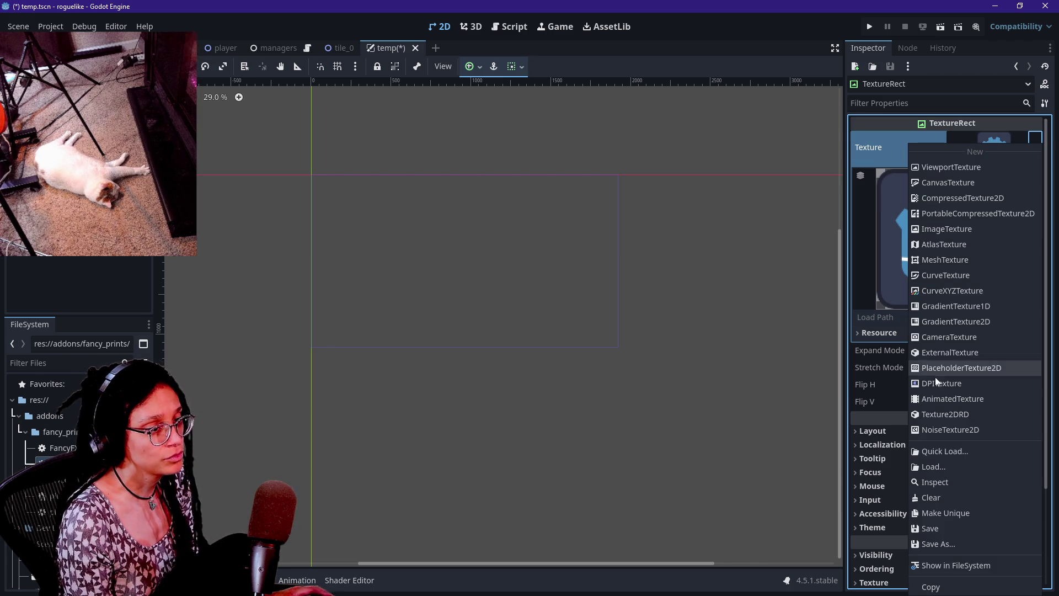
left_click(947, 321)
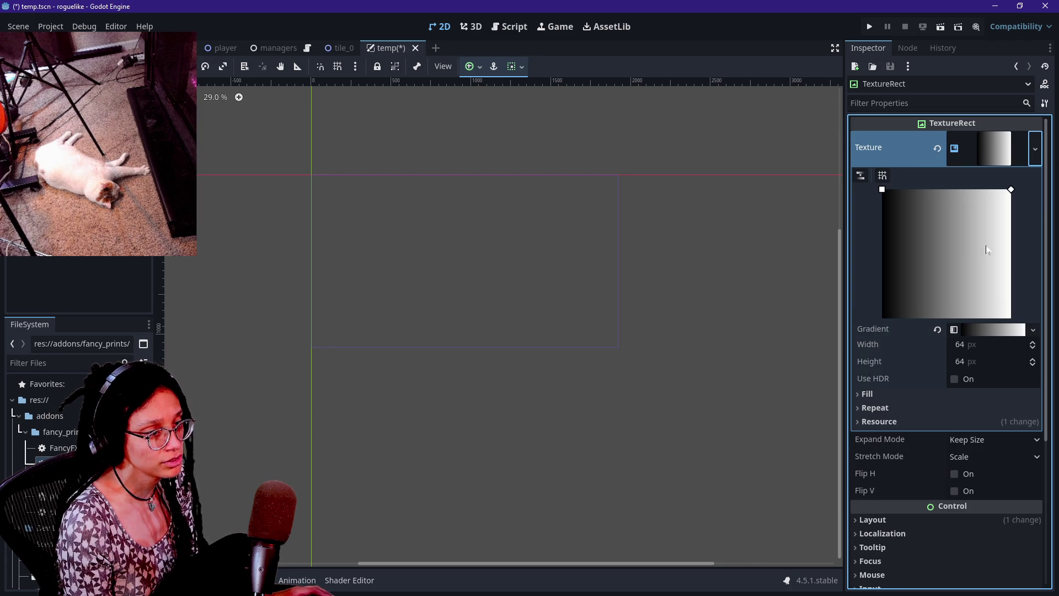
left_click(994, 360)
left_click(992, 344)
type("1620")
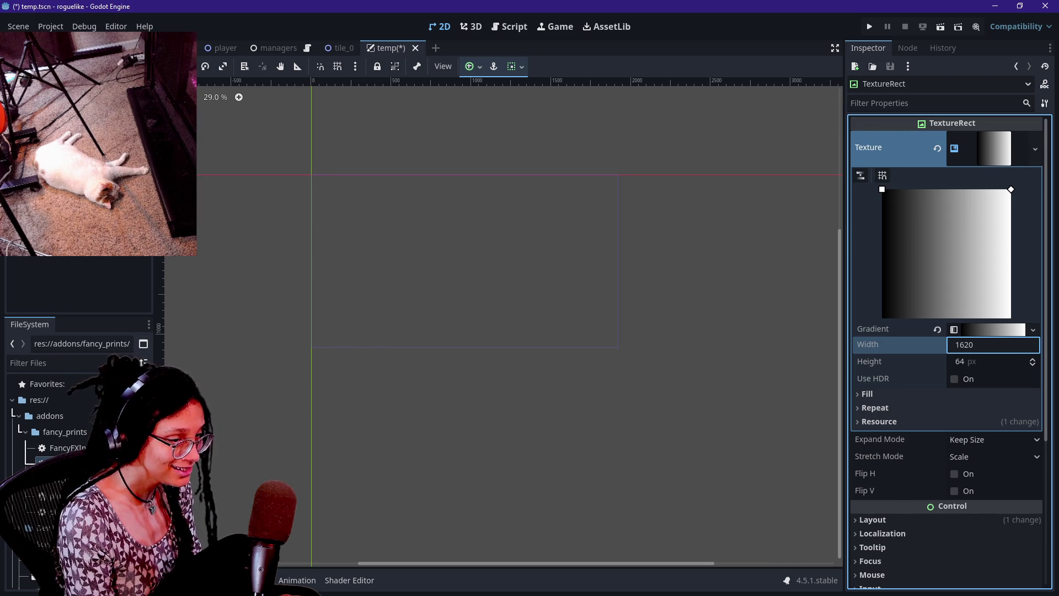
key("Tab")
type("0")
key("Return")
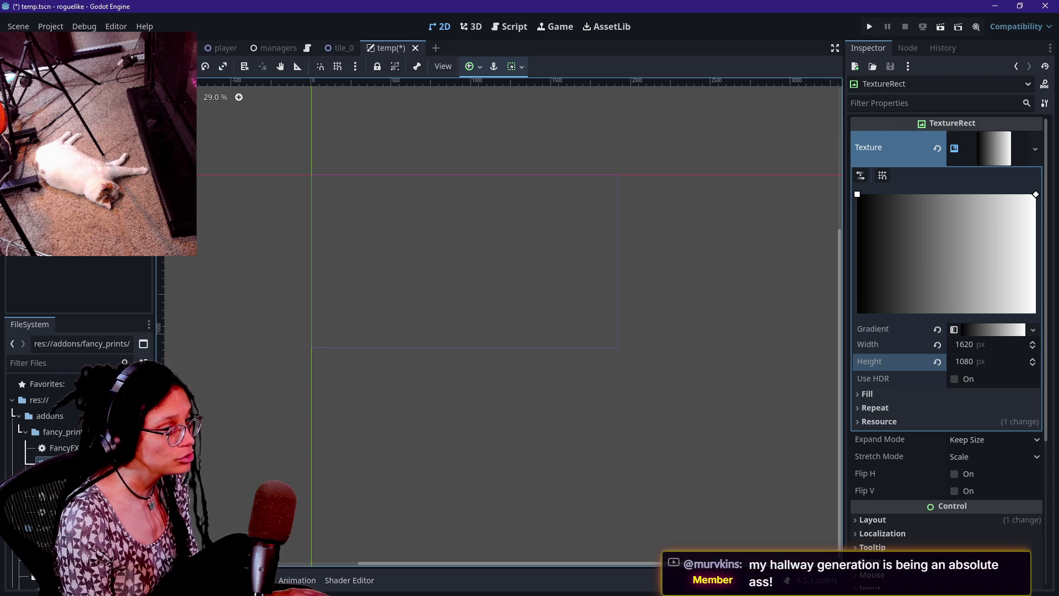
left_click(50, 71)
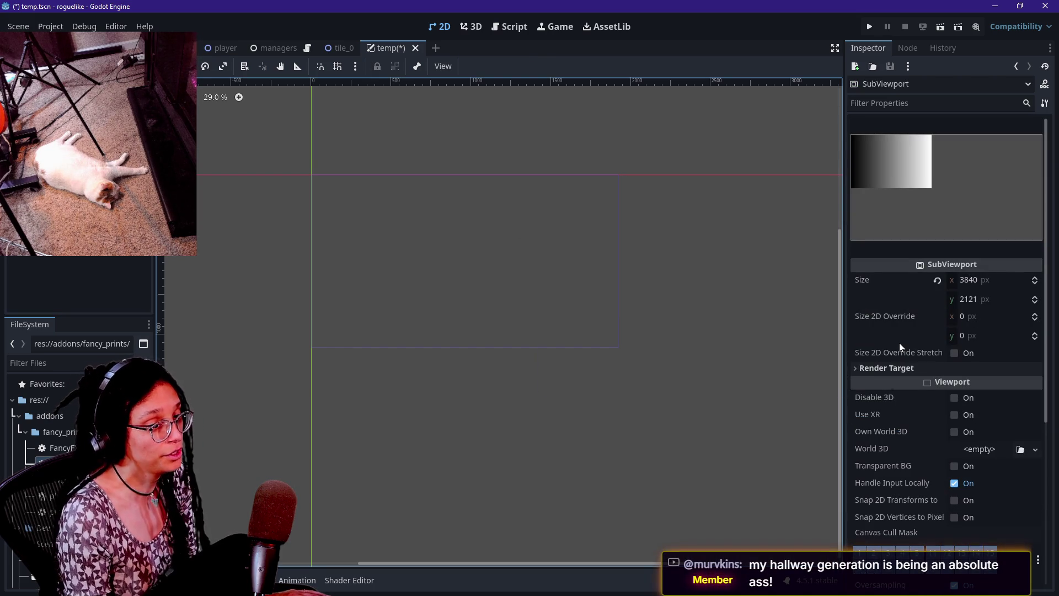
- Set the SubViewport size to 1620 × 1080
left_click(912, 332)
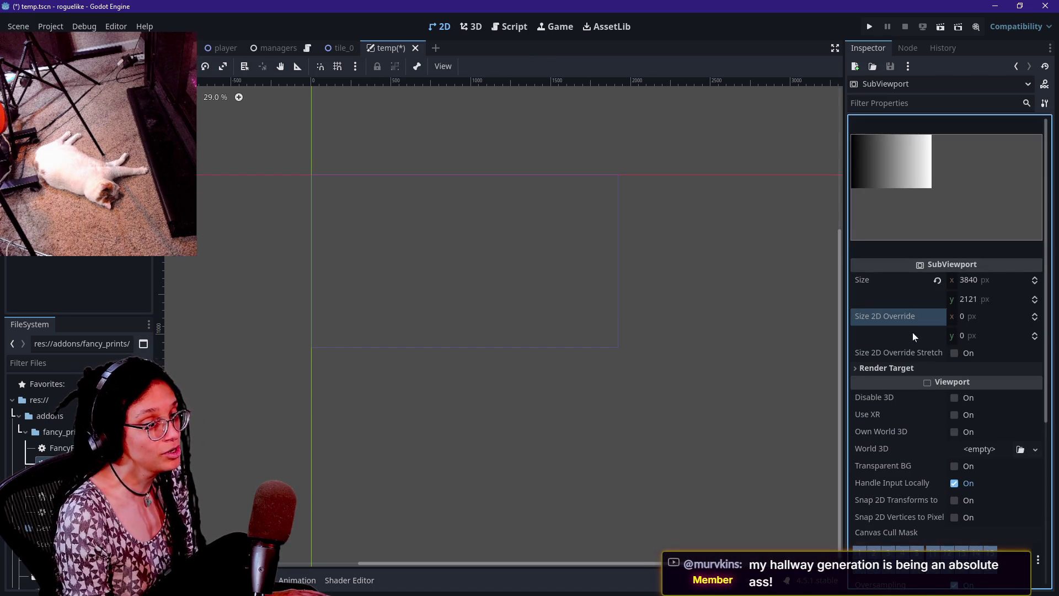
left_click(997, 281)
type("16")
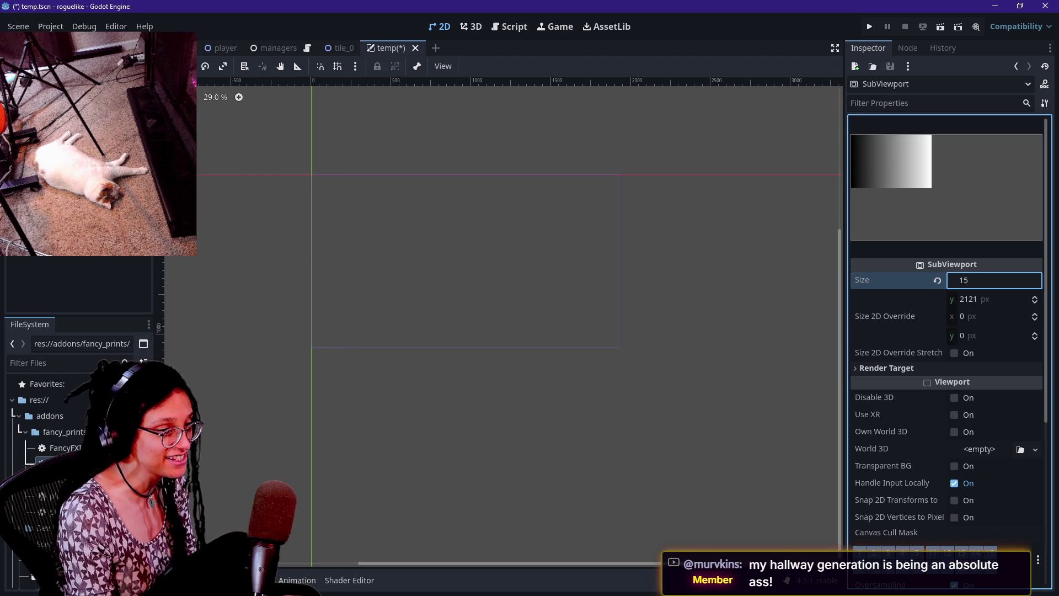
type("20")
key("Return")
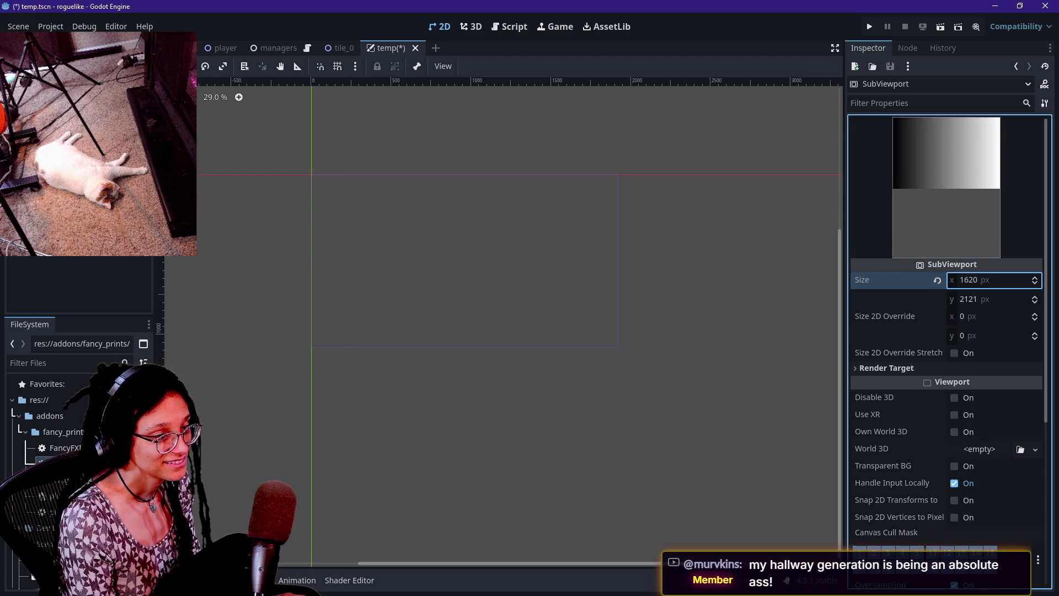
key("Tab")
type("1080")
key("Return")
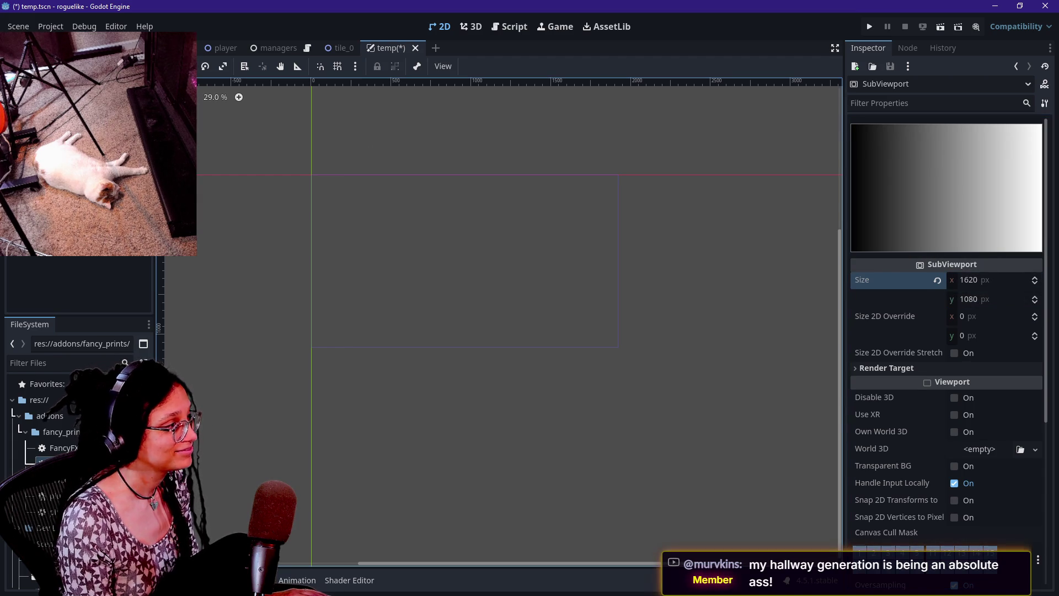
- Select the SubViewportContainer in the scene
left_click(293, 174)
left_click(294, 174)
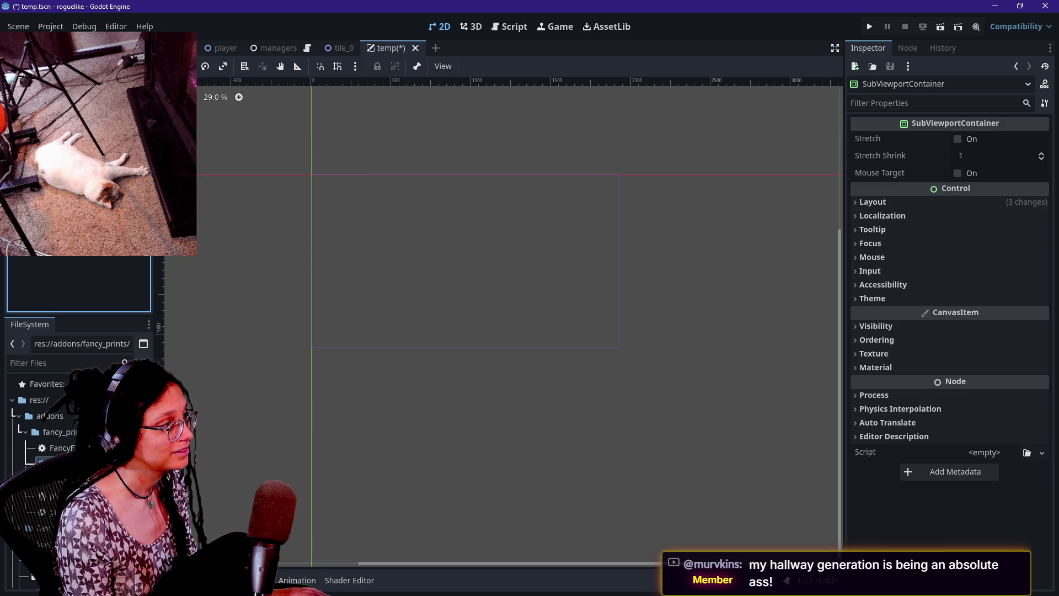
key("Down")
key("Up")
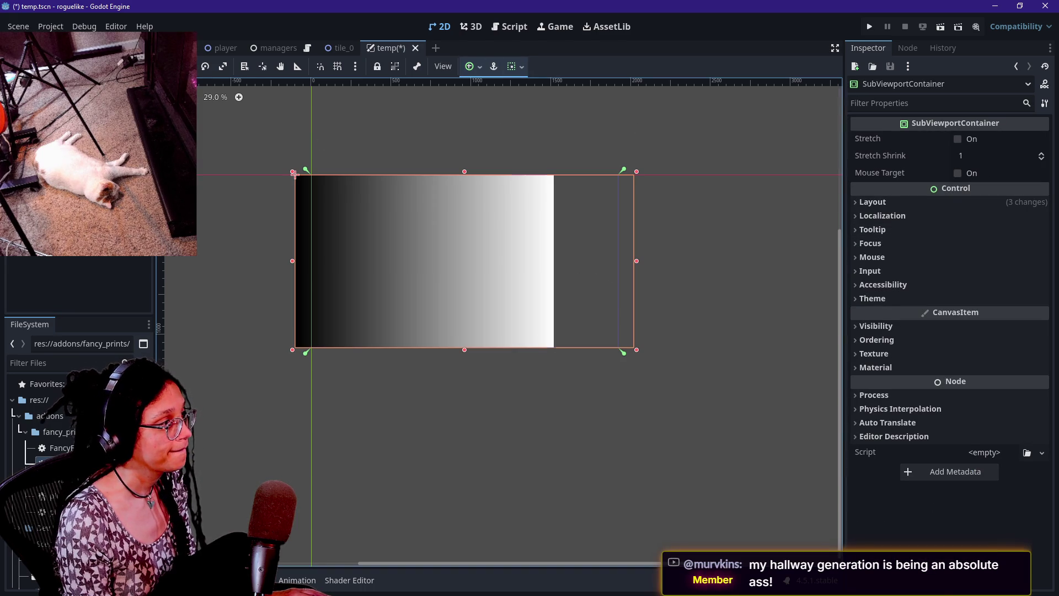
- Anchor the gradient TextureRect to the centre
key("Down")
key("Down")
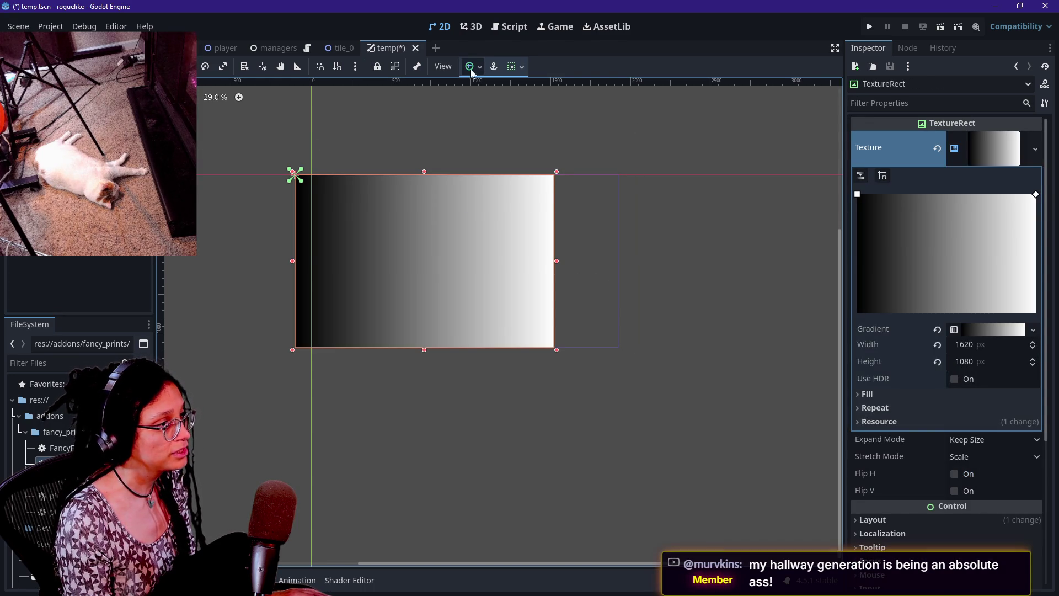
left_click(470, 67)
left_click(497, 129)
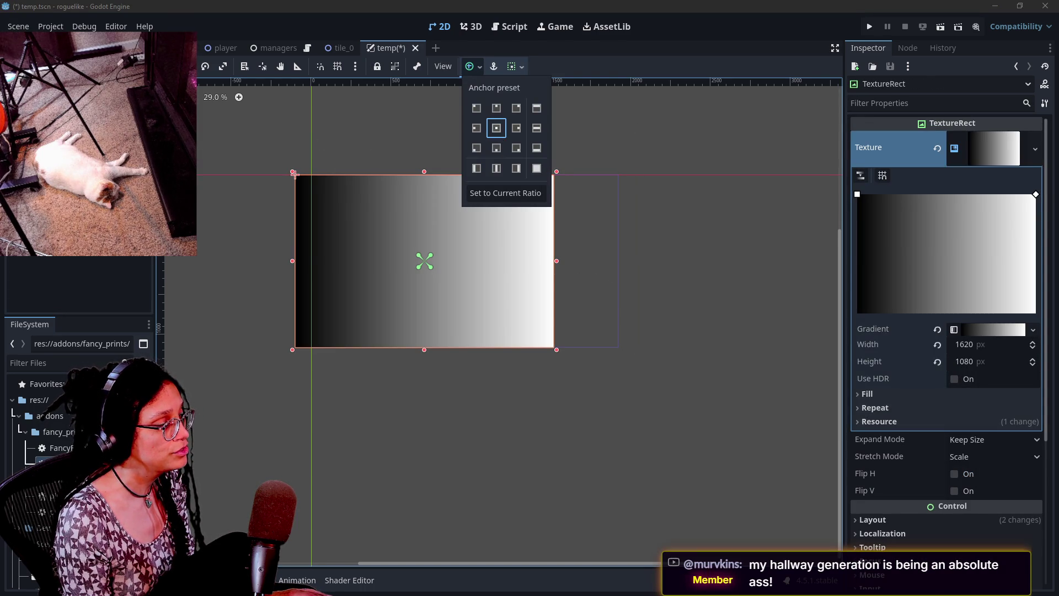
left_click(309, 146)
- Try centring the SubViewportContainer's anchors, then undo it
left_click(593, 173)
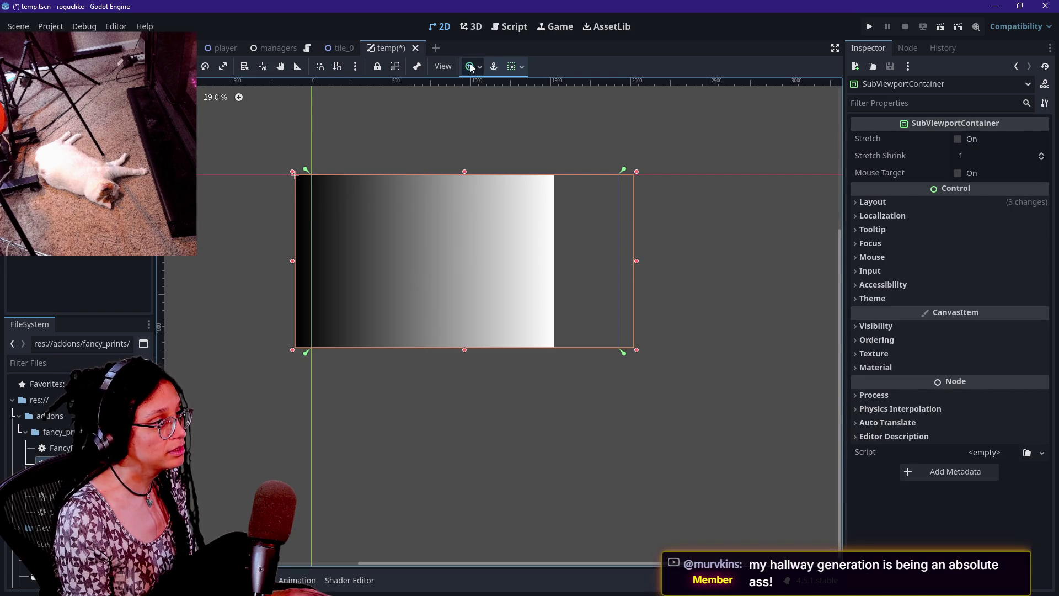
left_click(471, 67)
left_click(495, 128)
left_click(253, 175)
key("ctrl+z")
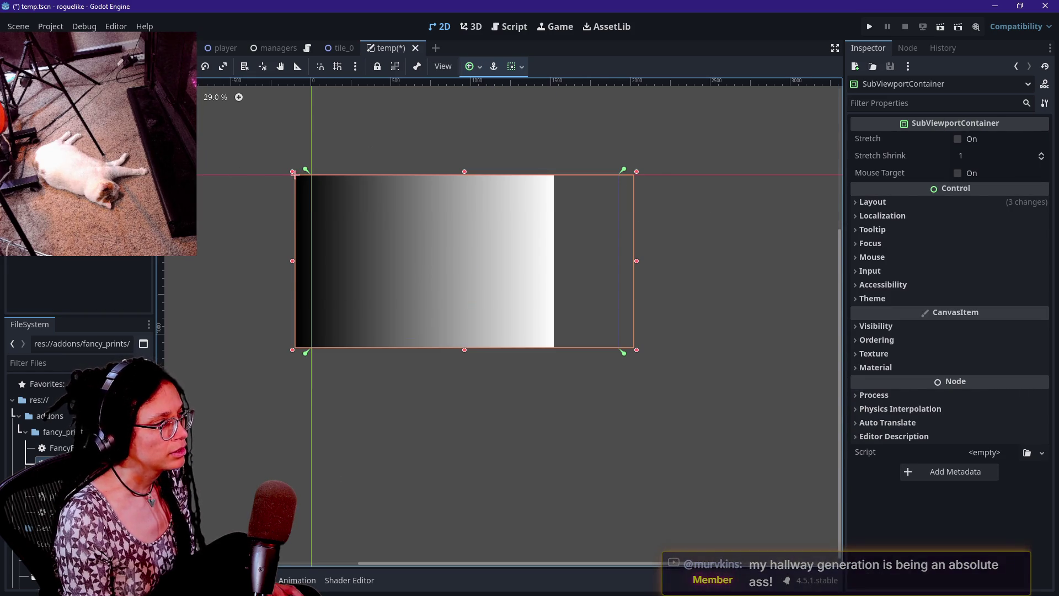
key("ctrl+z")
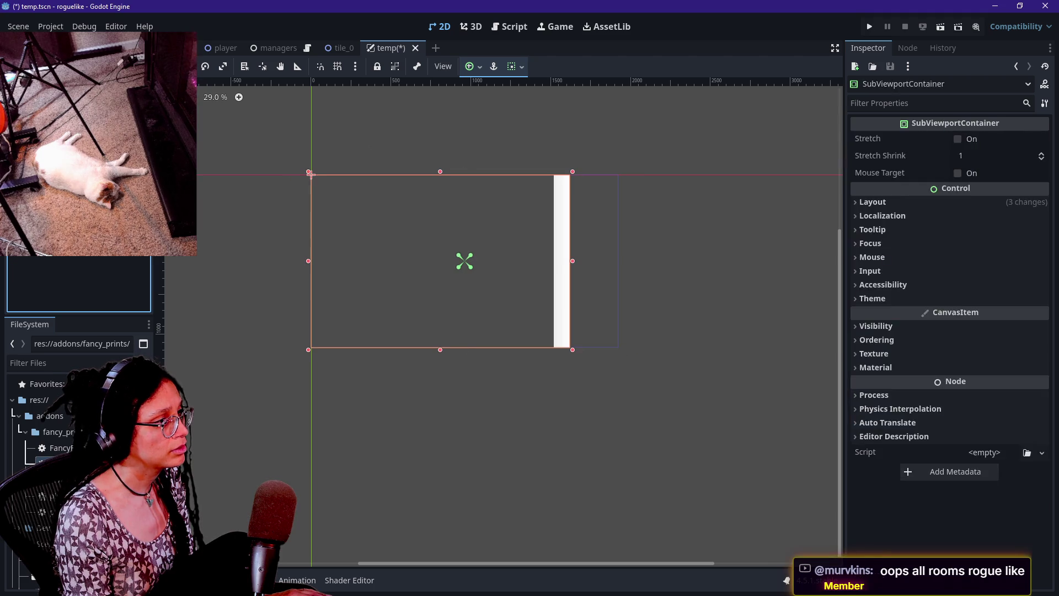
- Re-anchor the TextureRect and drag it slightly left inside the container
left_click(473, 66)
left_click(497, 128)
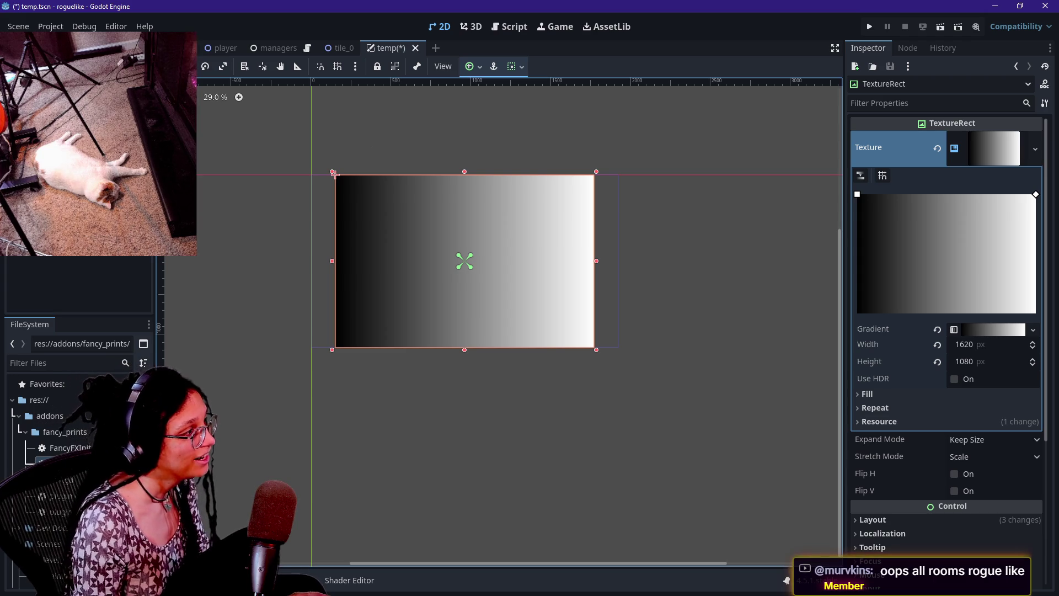
left_click(294, 174)
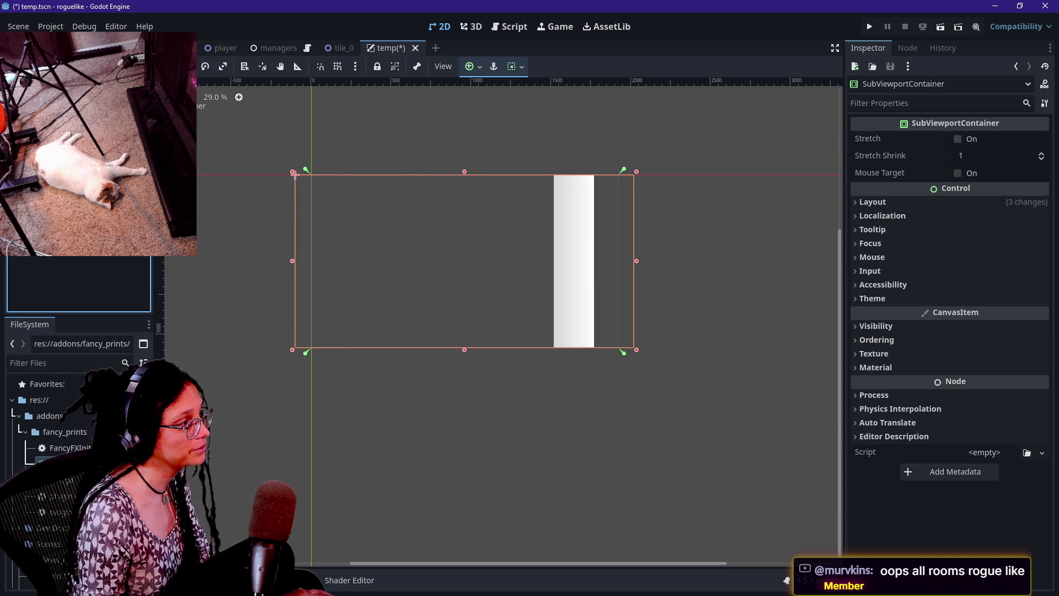
left_click(335, 174)
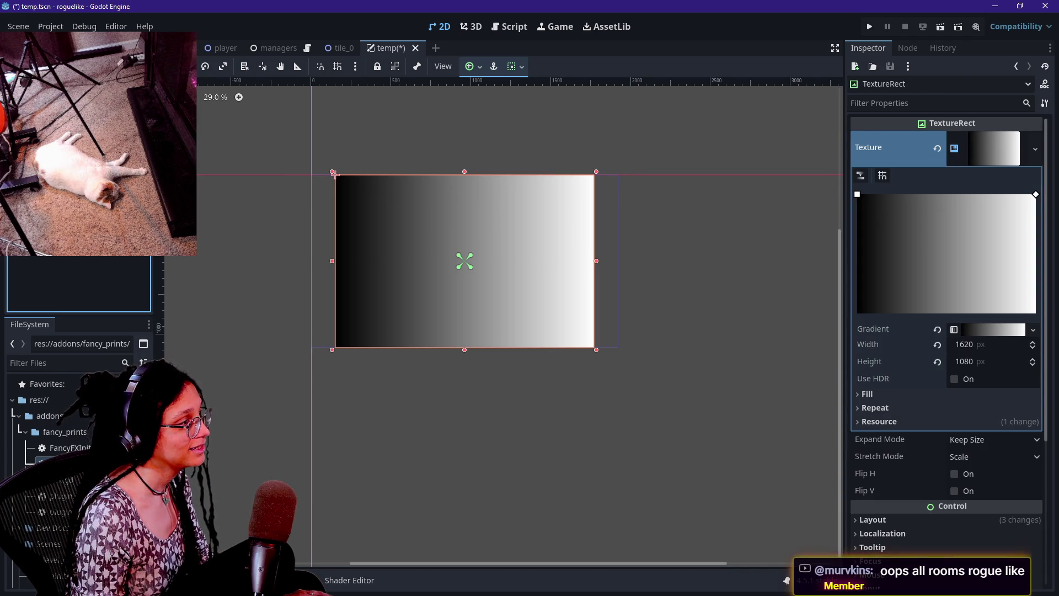
left_click_drag(334, 175, 318, 175)
left_click(567, 164)
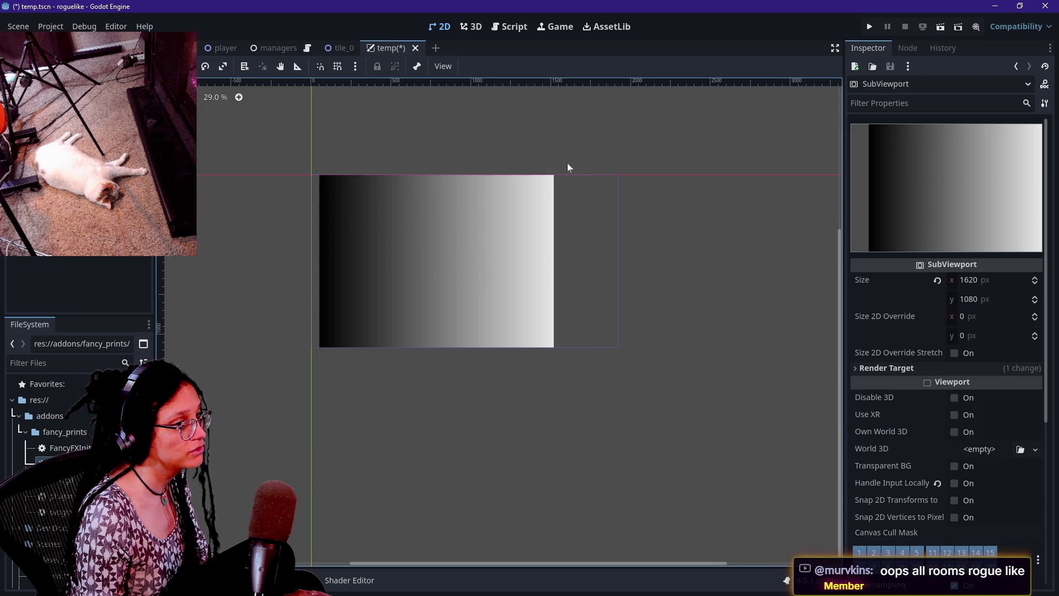
scroll(929, 353, "down", 1)
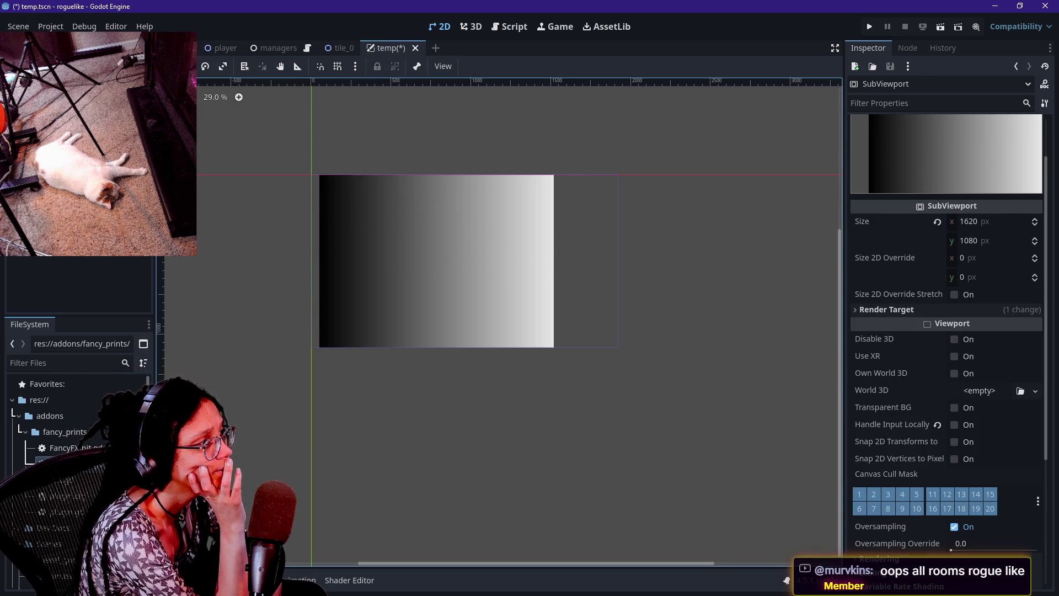
left_click(484, 281)
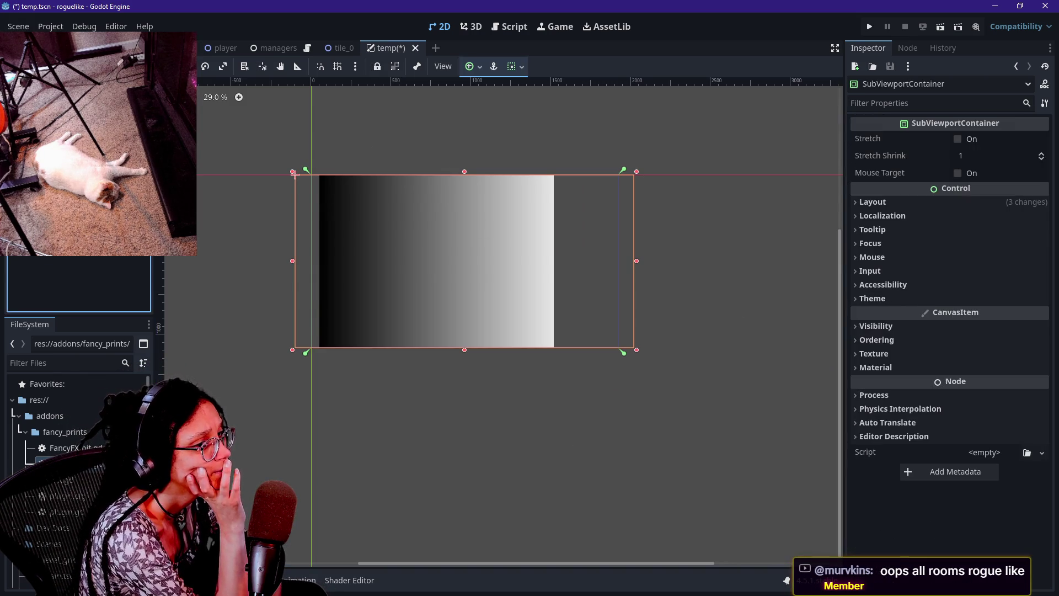
- Enable Stretch on the SubViewportContainer and restore its Full Rect anchors preset
left_click(974, 139)
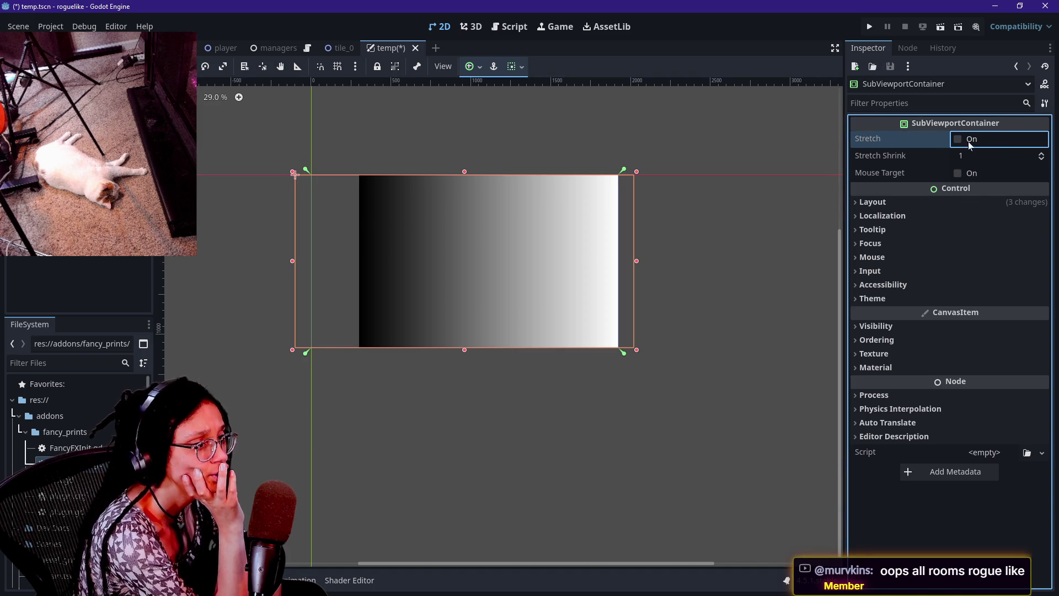
left_click(943, 202)
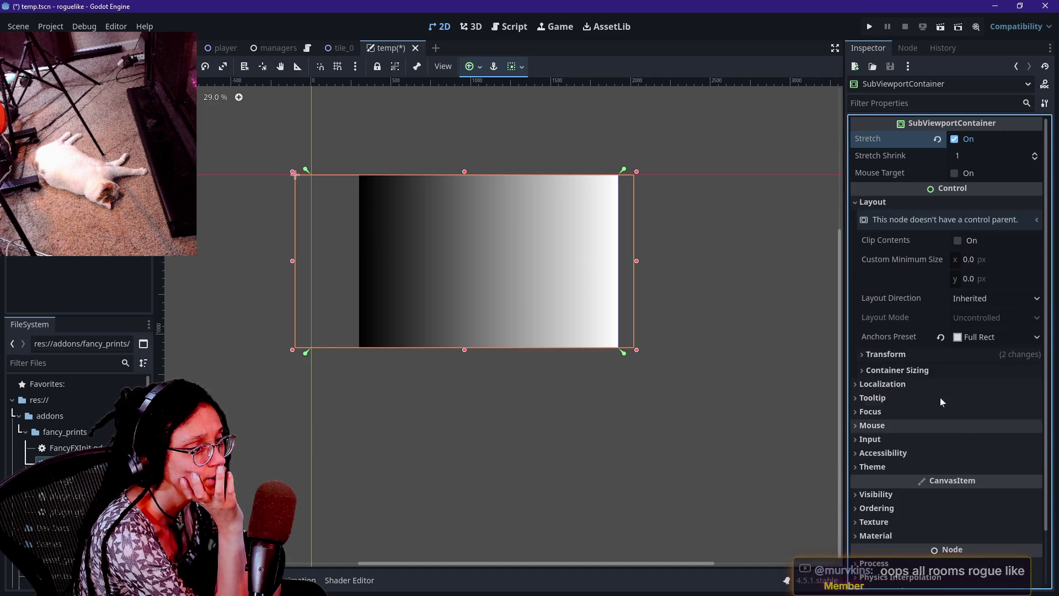
left_click(940, 337)
left_click(987, 337)
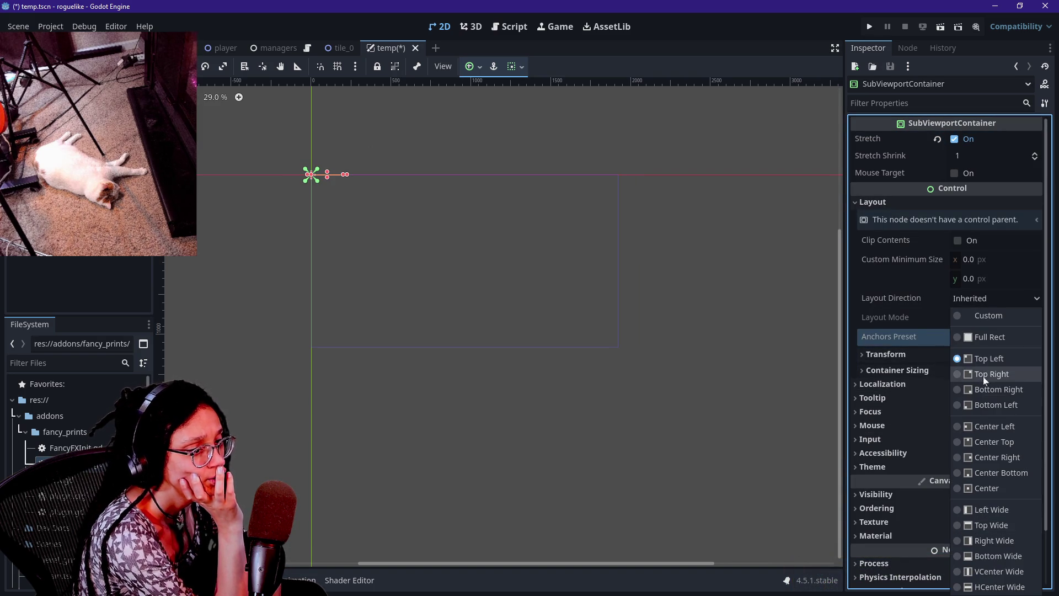
left_click(987, 334)
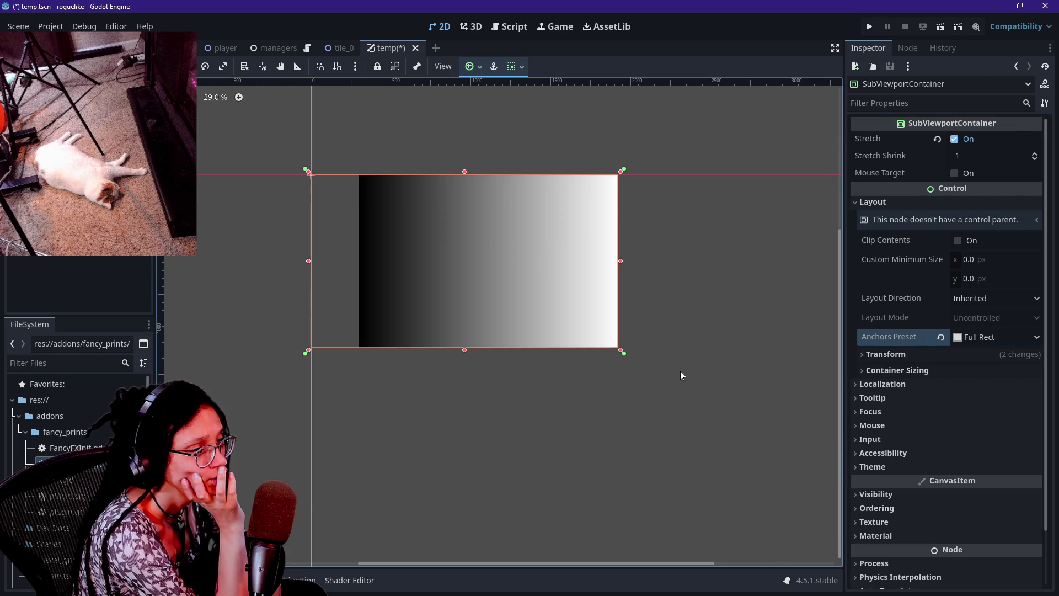
scroll(592, 325, "up", 3)
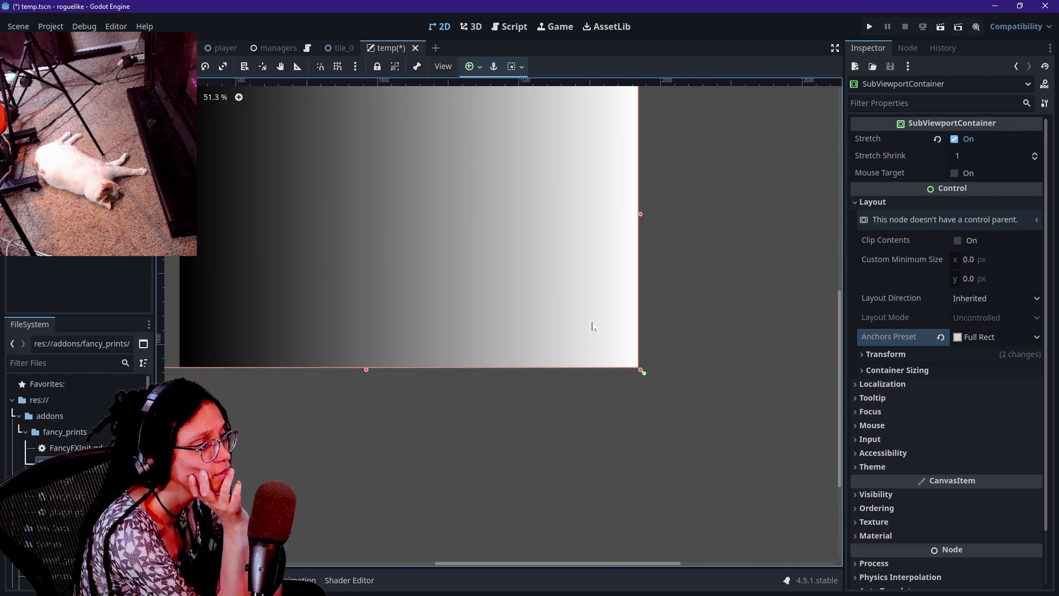
scroll(591, 325, "down", 4)
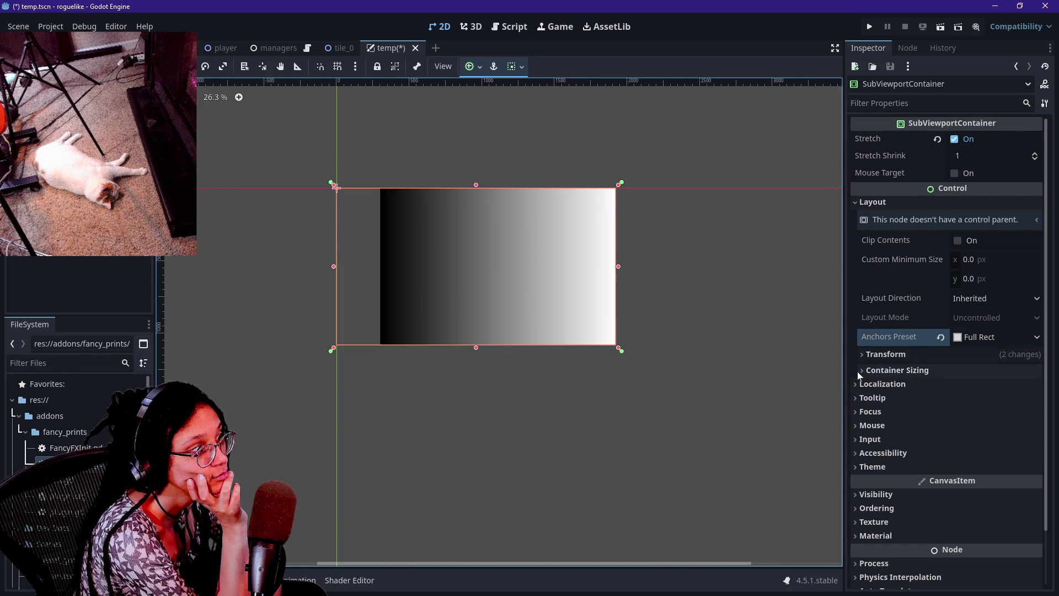
- Set the container's Transform Size width to 1620 px
left_click(919, 356)
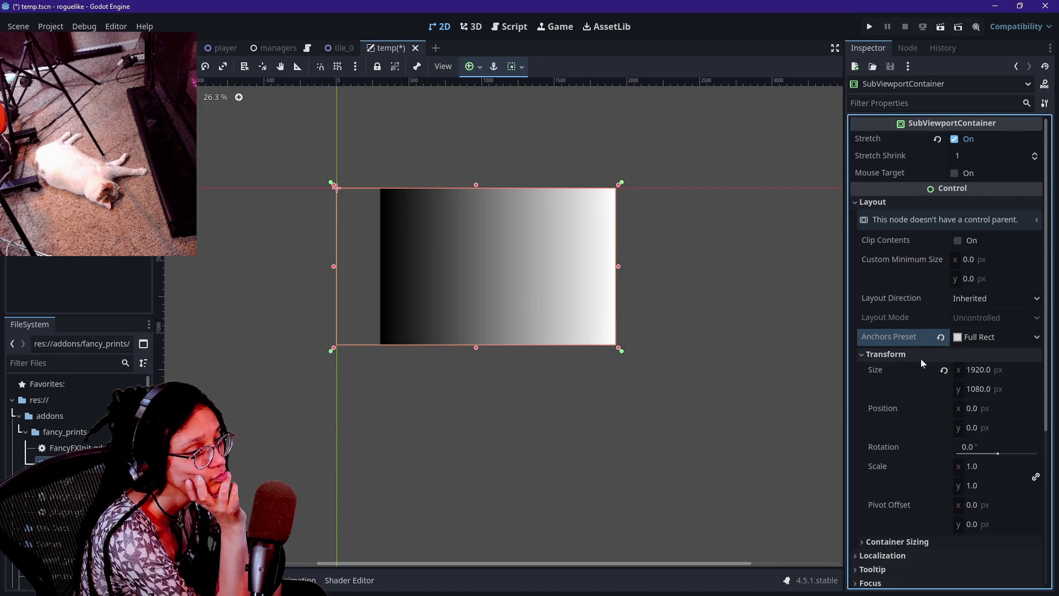
left_click(974, 369)
type("1620")
key("Return")
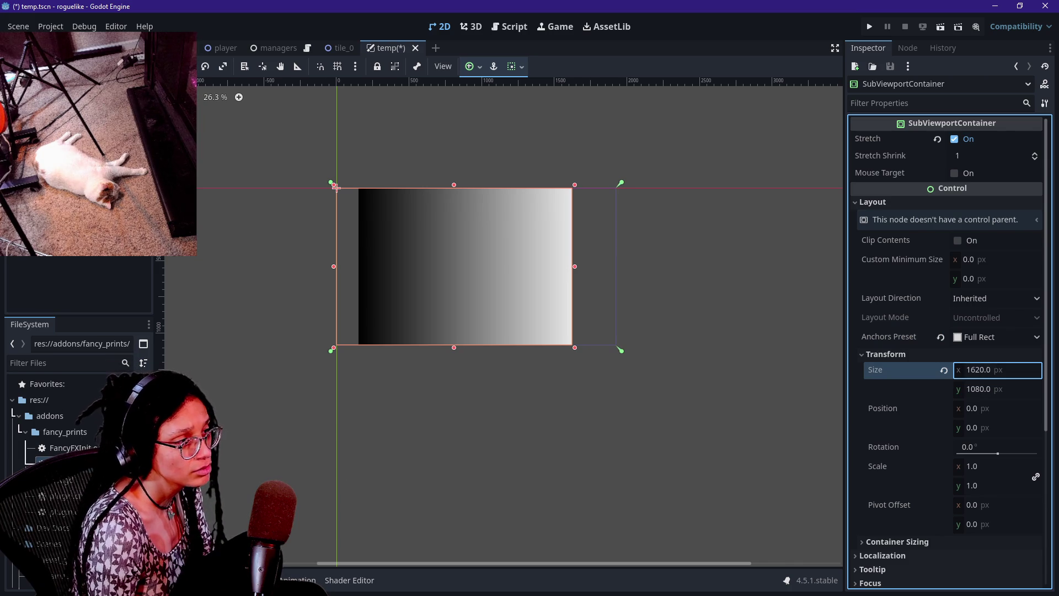
left_click(78, 232)
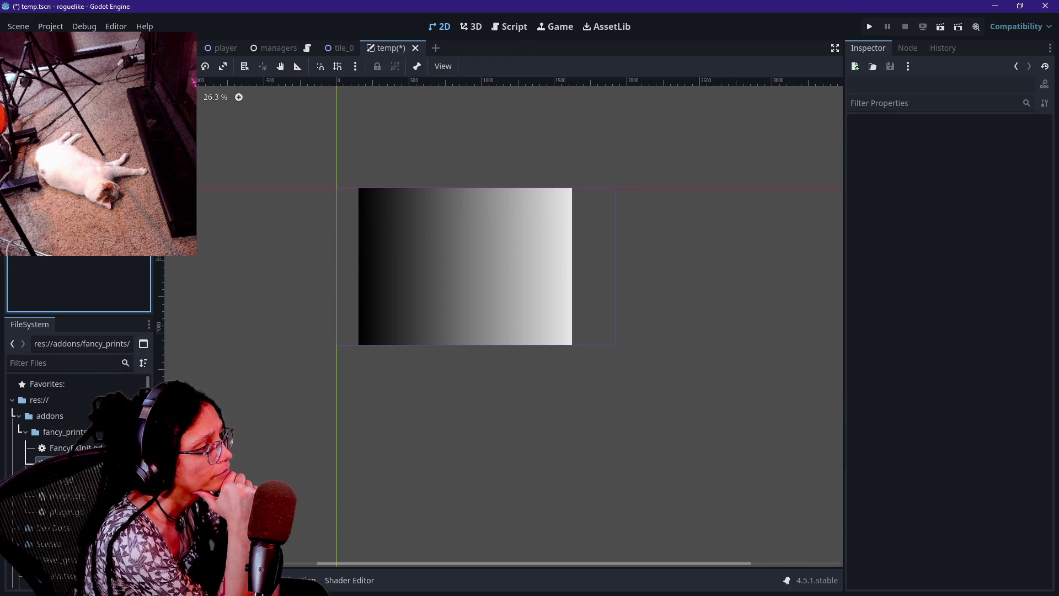
left_click(335, 188)
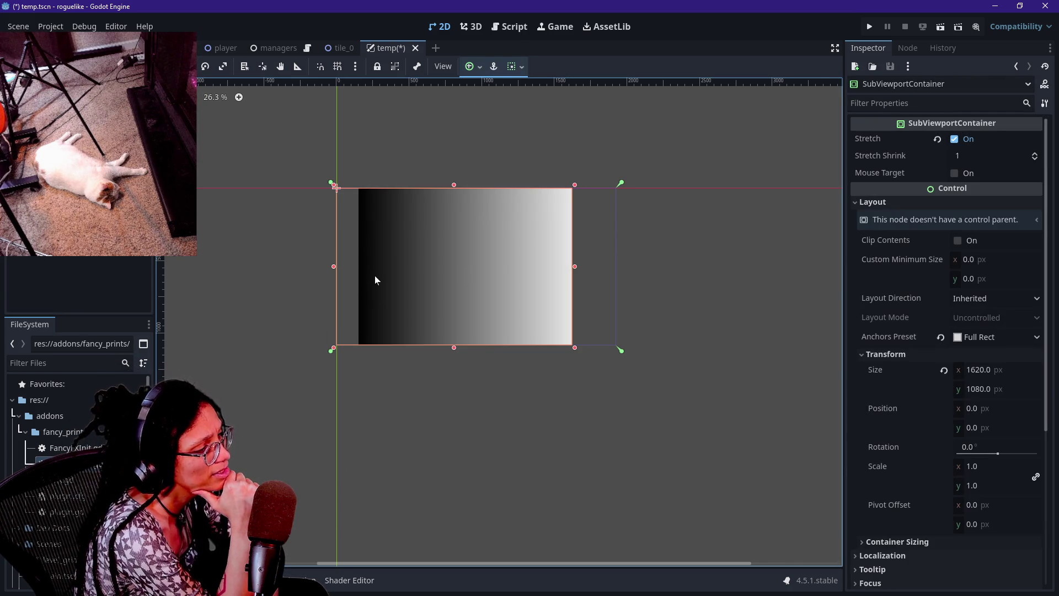
scroll(375, 276, "up", 2)
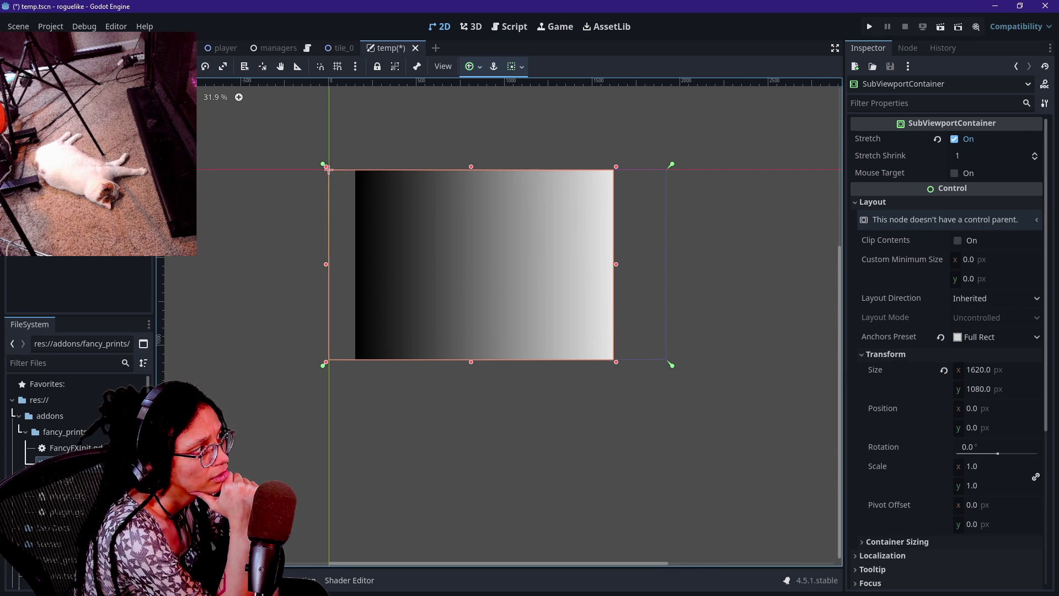
left_click(66, 99)
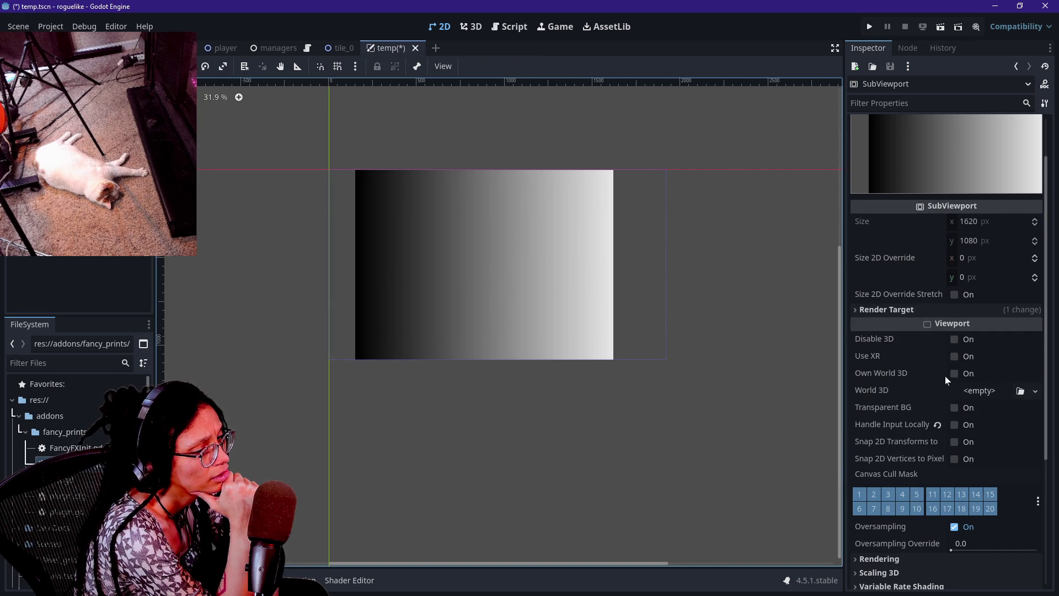
scroll(945, 376, "down", 4)
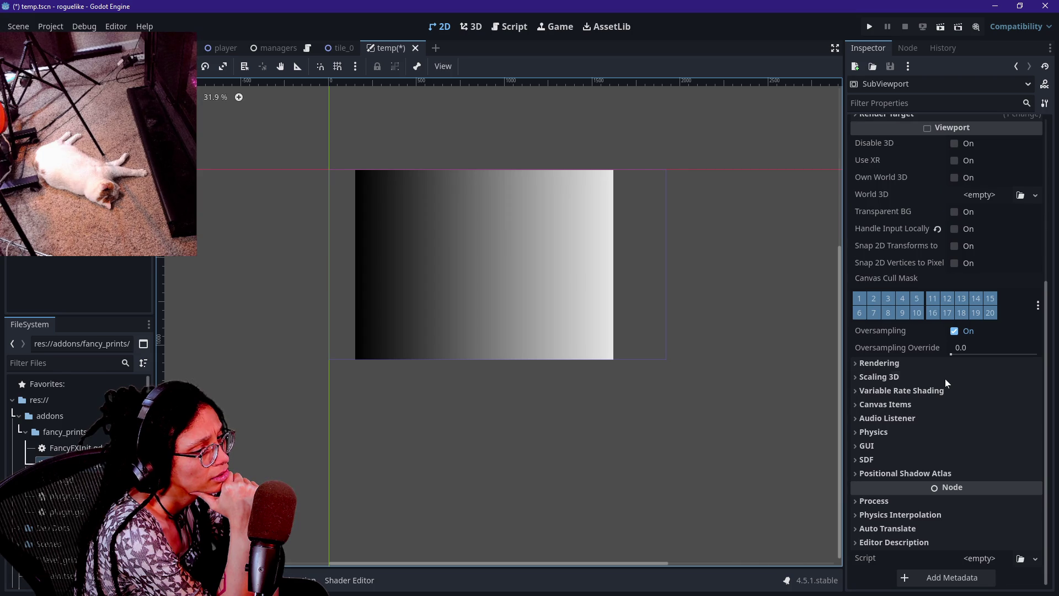
scroll(939, 431, "up", 5)
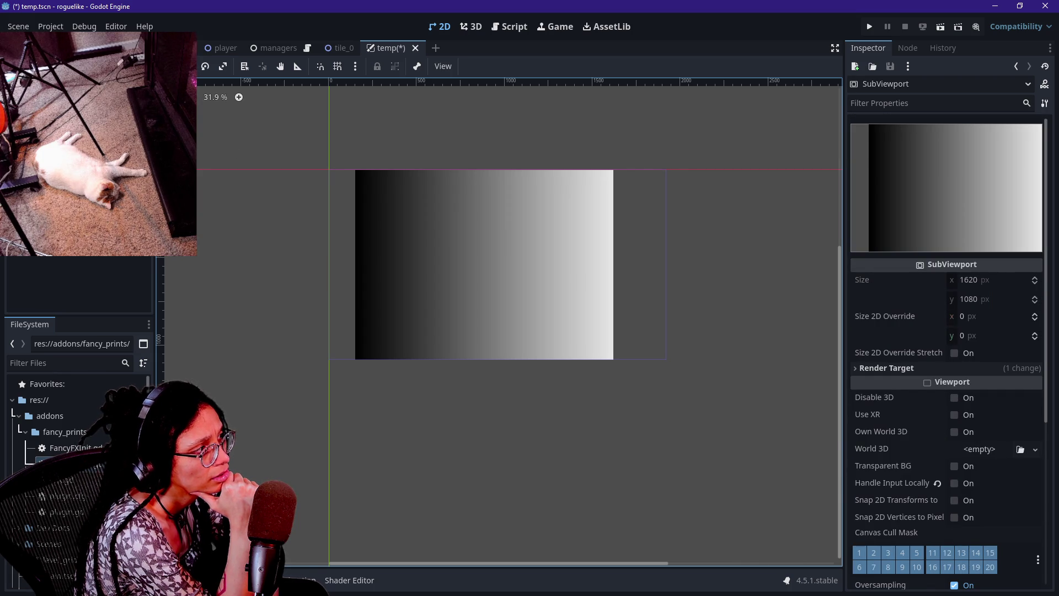
left_click(393, 204)
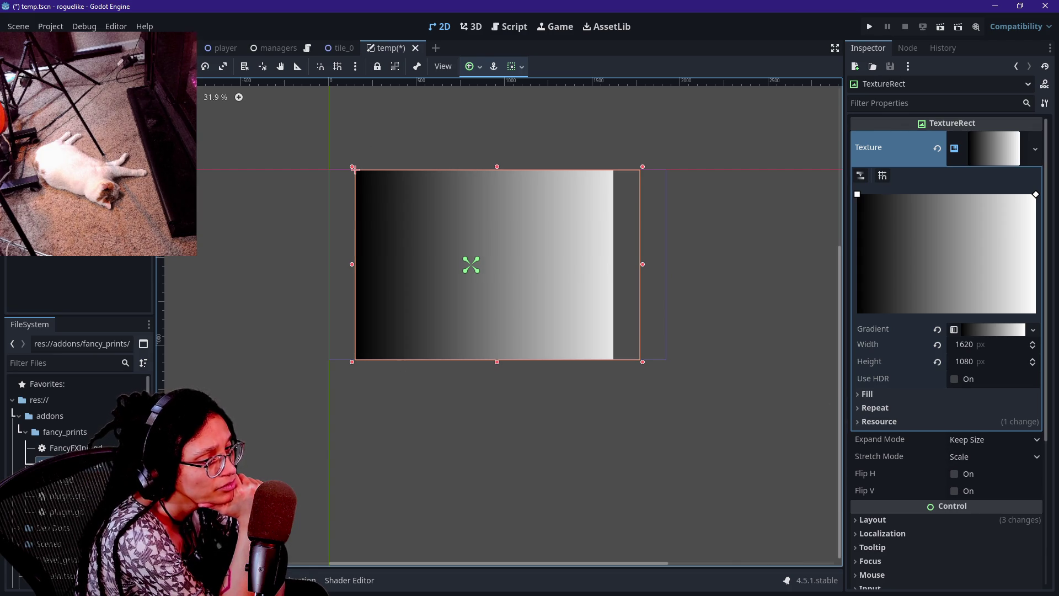
left_click(66, 110)
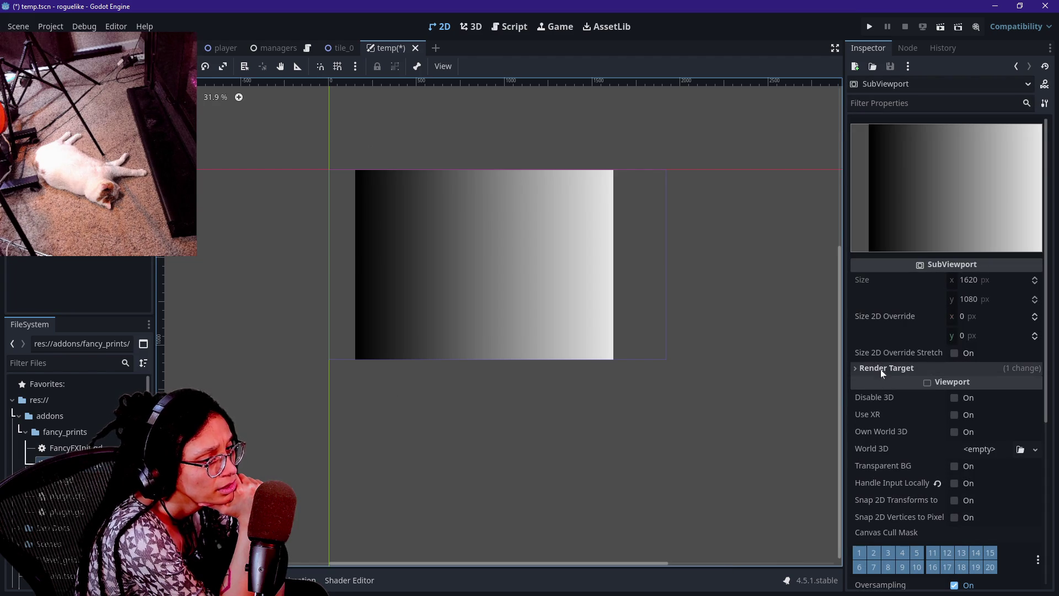
left_click(949, 355)
left_click(948, 355)
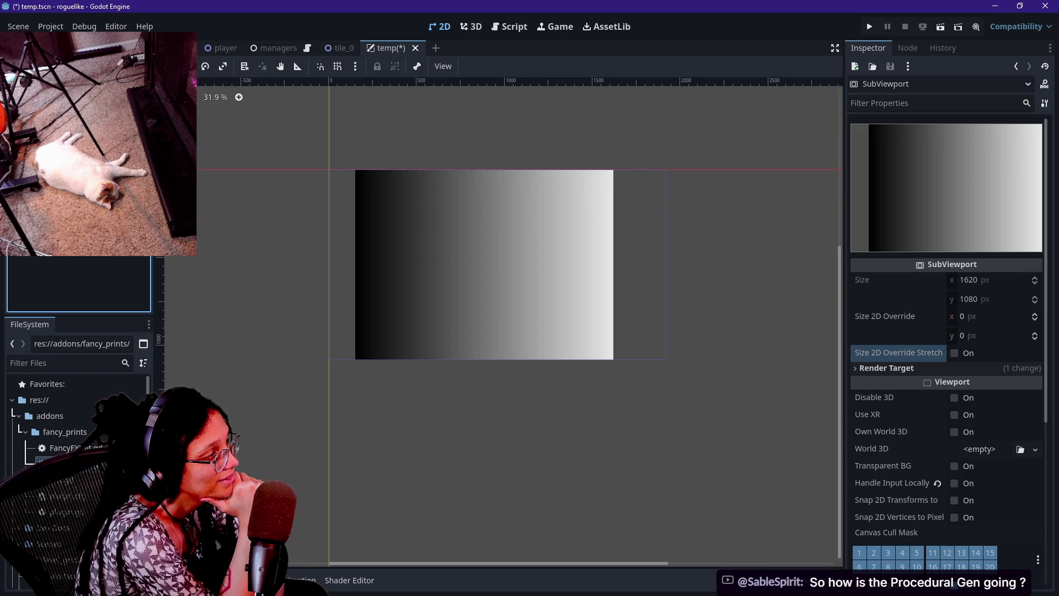
left_click(61, 113)
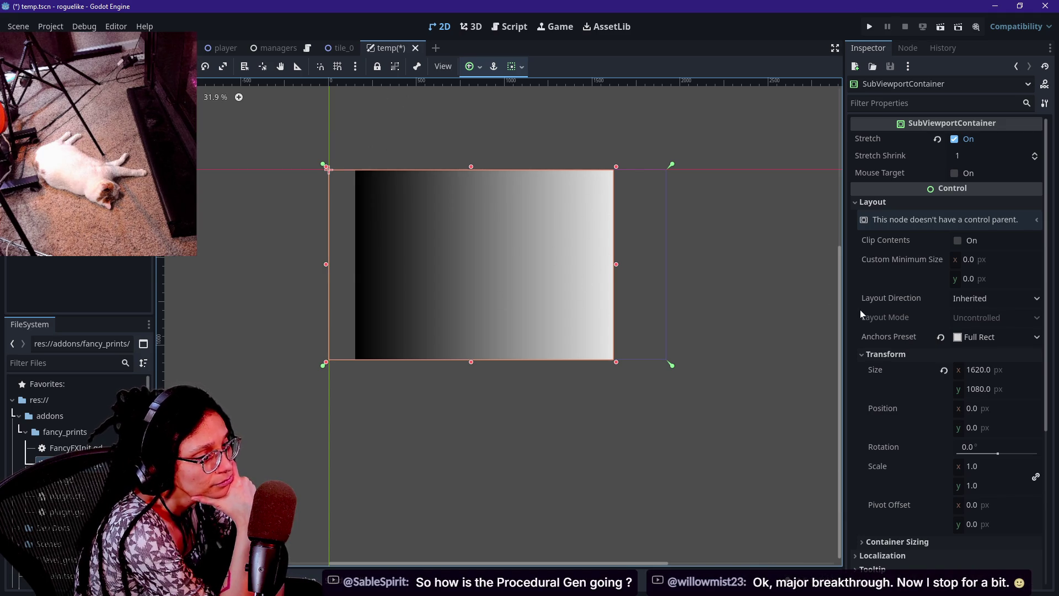
- Move the Scene dock selection up to the Node2D canvas layer node
scroll(925, 369, "down", 2)
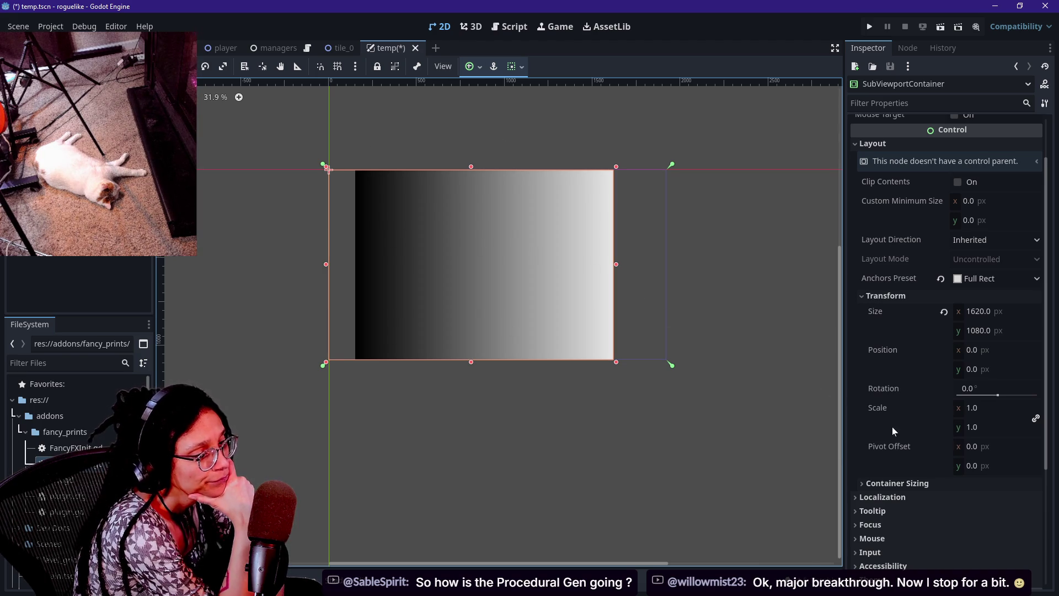
scroll(911, 399, "up", 2)
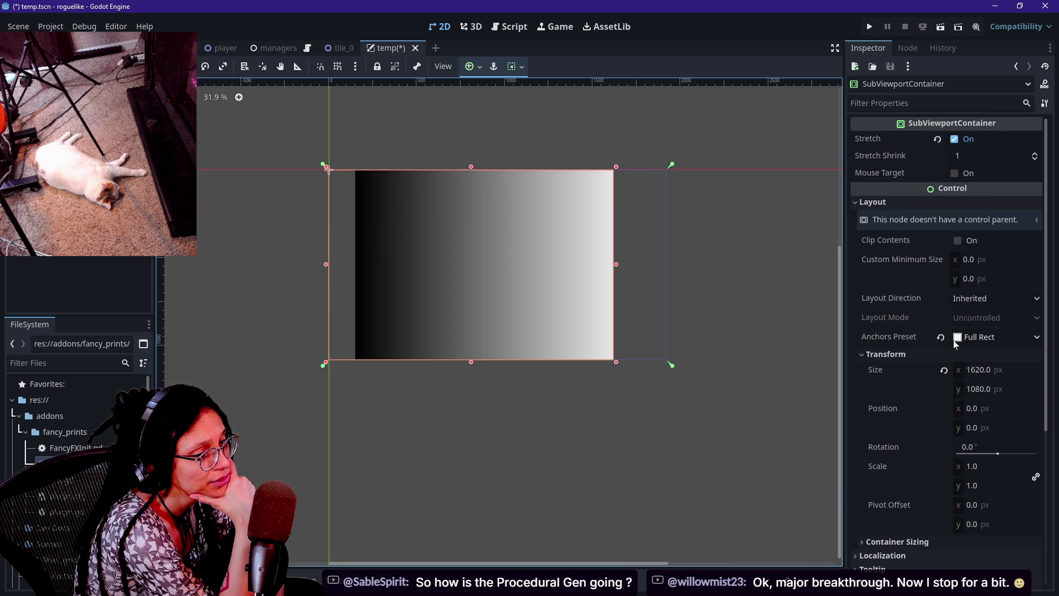
scroll(945, 373, "down", 2)
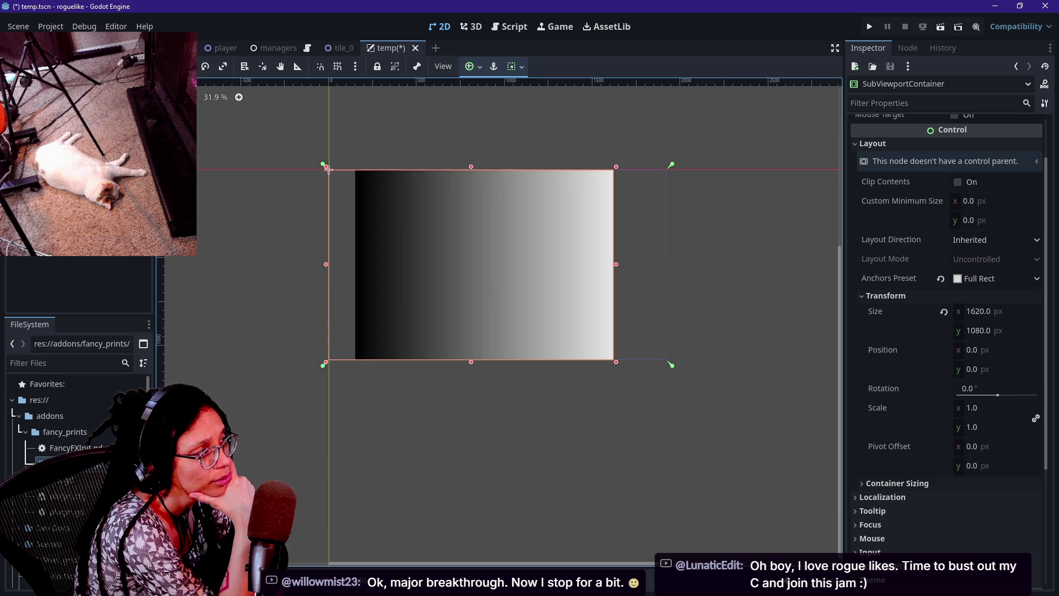
key("Up")
key("Down")
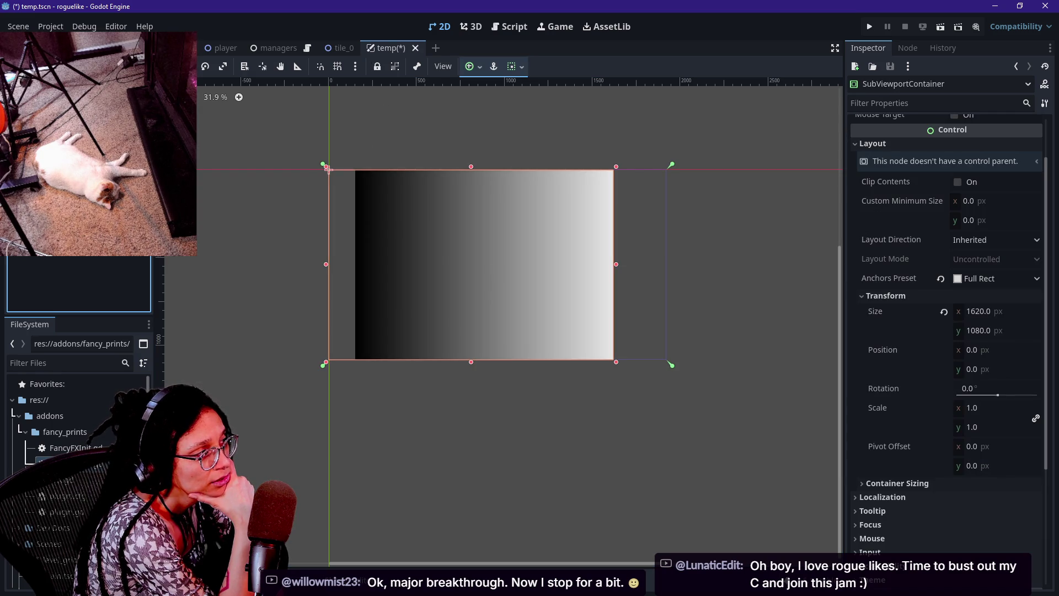
key("Up")
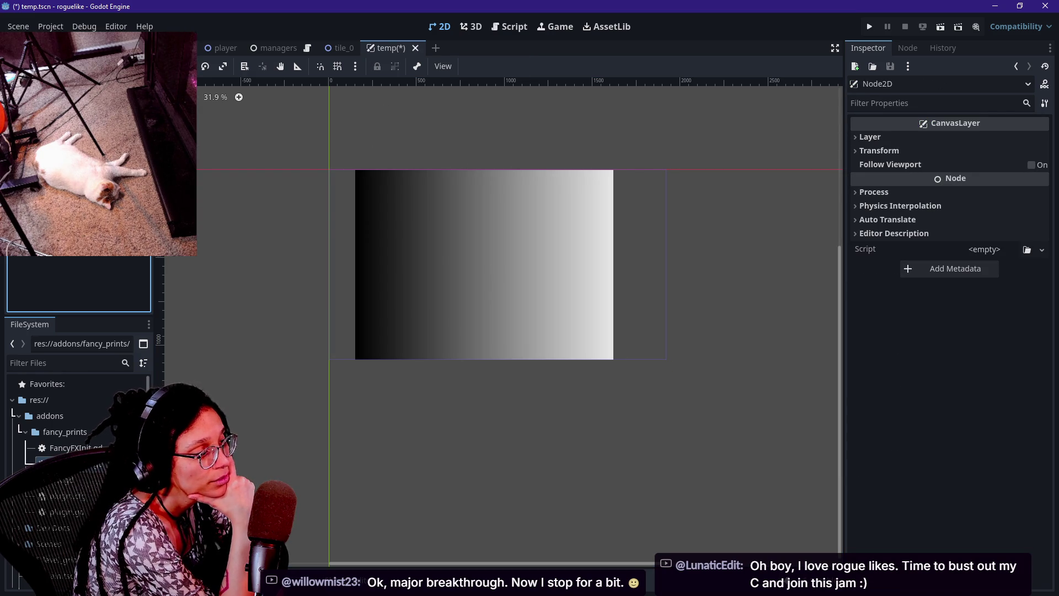
- Check the SubViewportContainer and TextureRect on the canvas, then save temp.tscn
left_click(196, 230)
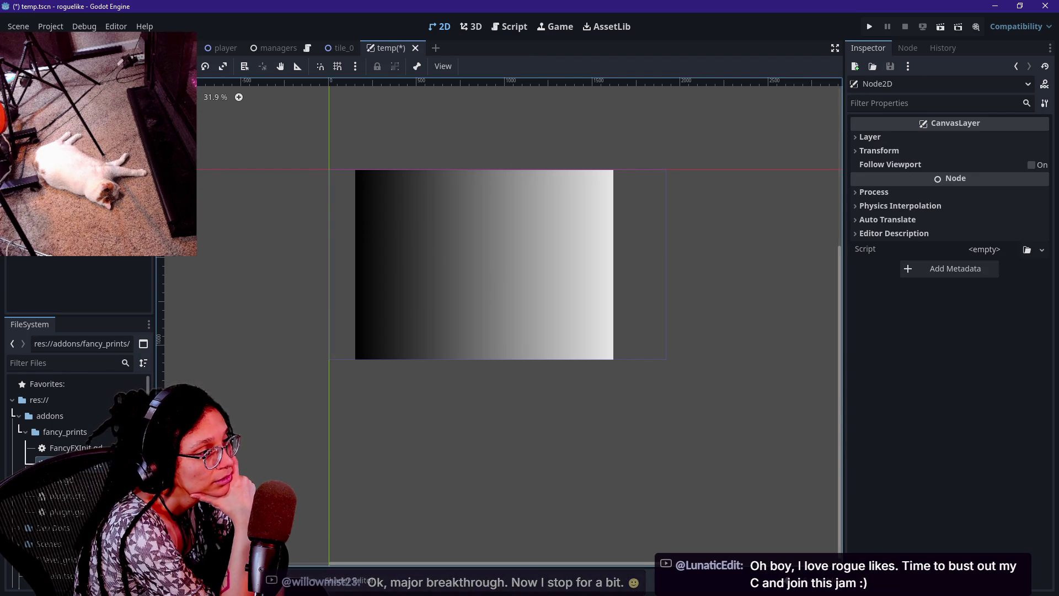
scroll(373, 207, "up", 2)
scroll(373, 207, "up", 5)
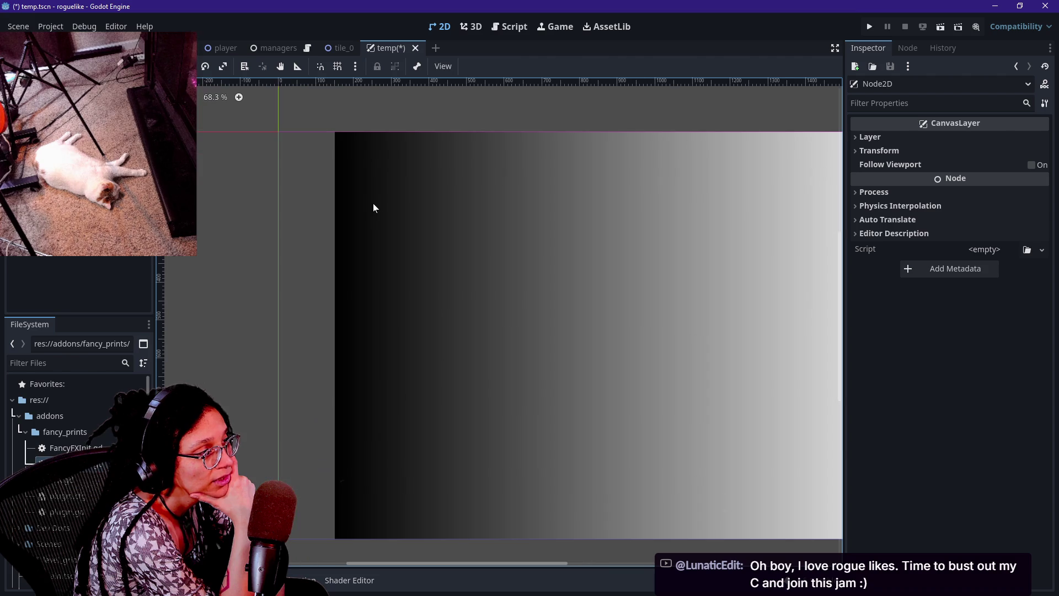
scroll(373, 207, "down", 2)
scroll(373, 207, "down", 1)
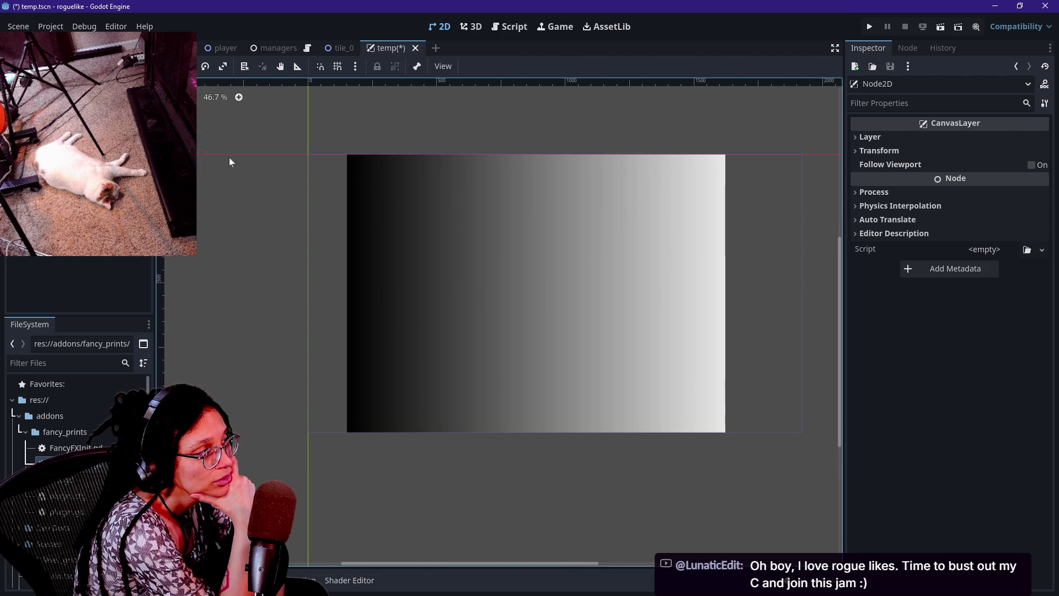
left_click(306, 152)
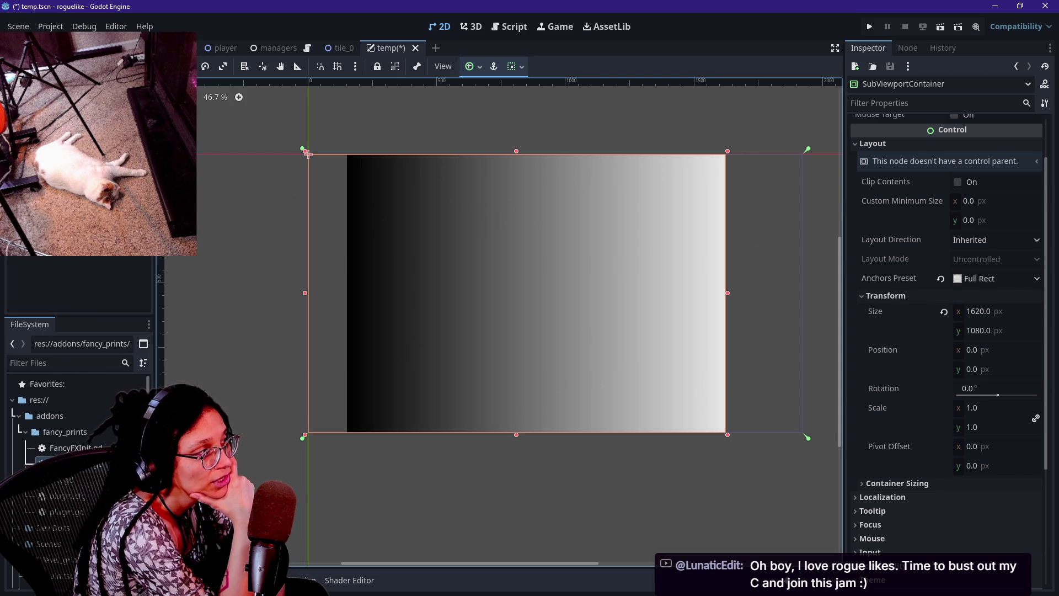
left_click(346, 154)
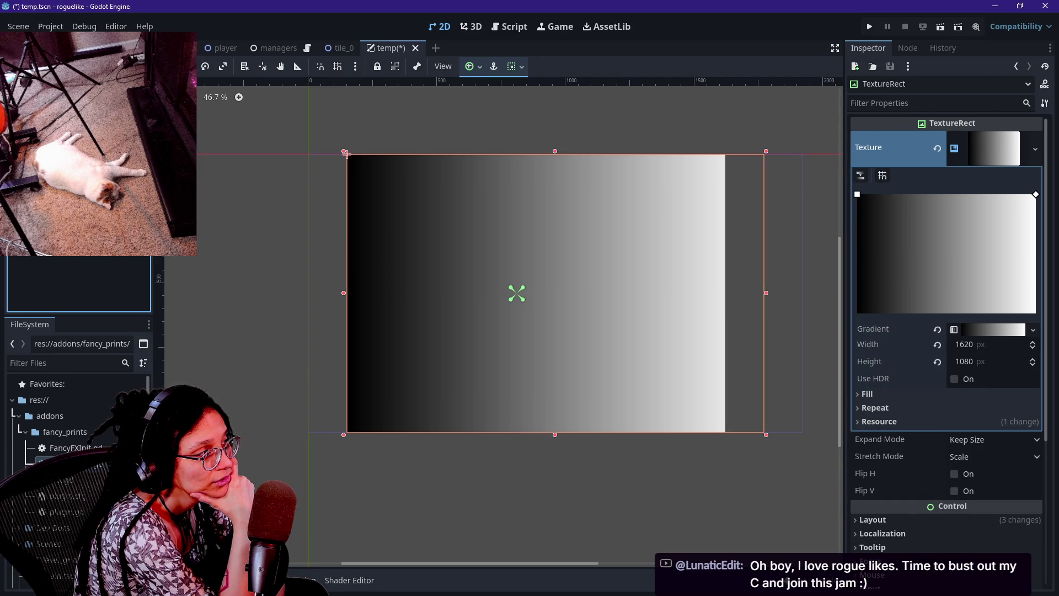
key("Escape")
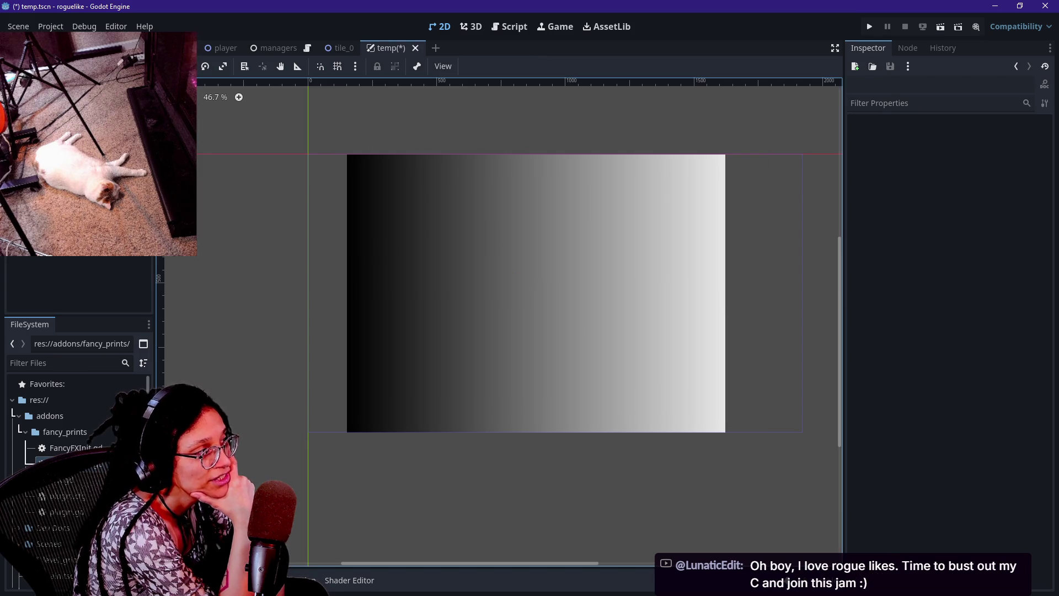
key("ctrl+s")
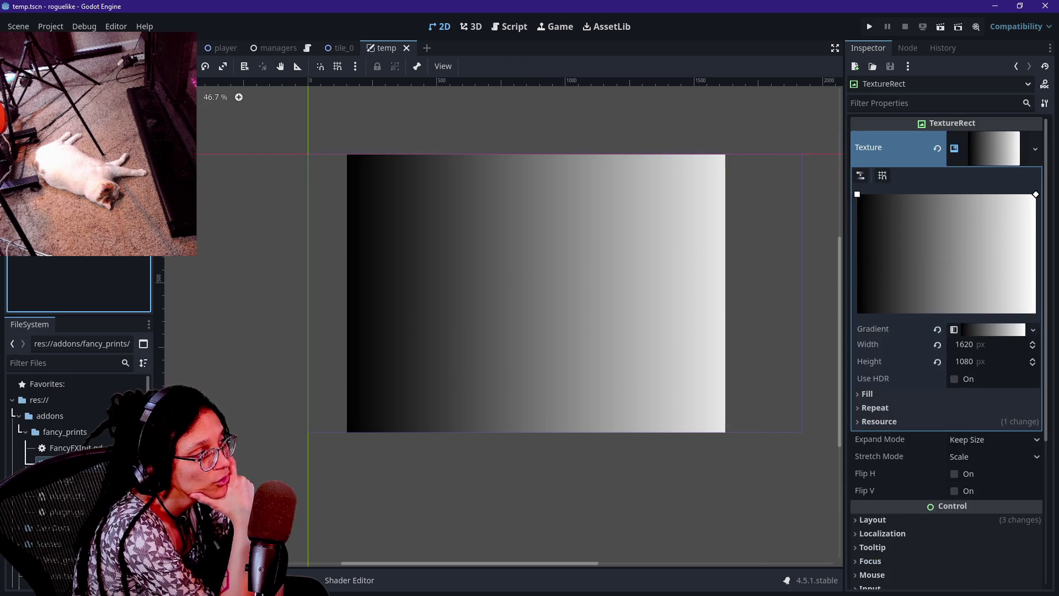
- Re-select the gradient TextureRect and SubViewportContainer on the canvas to review their properties
left_click(346, 152)
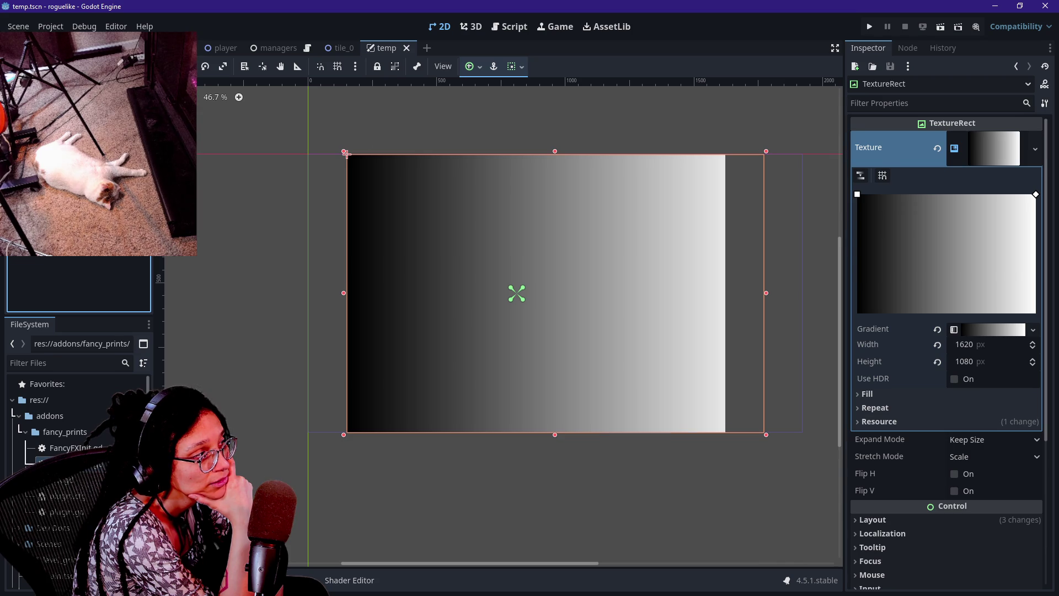
left_click(346, 152)
left_click(345, 153)
left_click(346, 153)
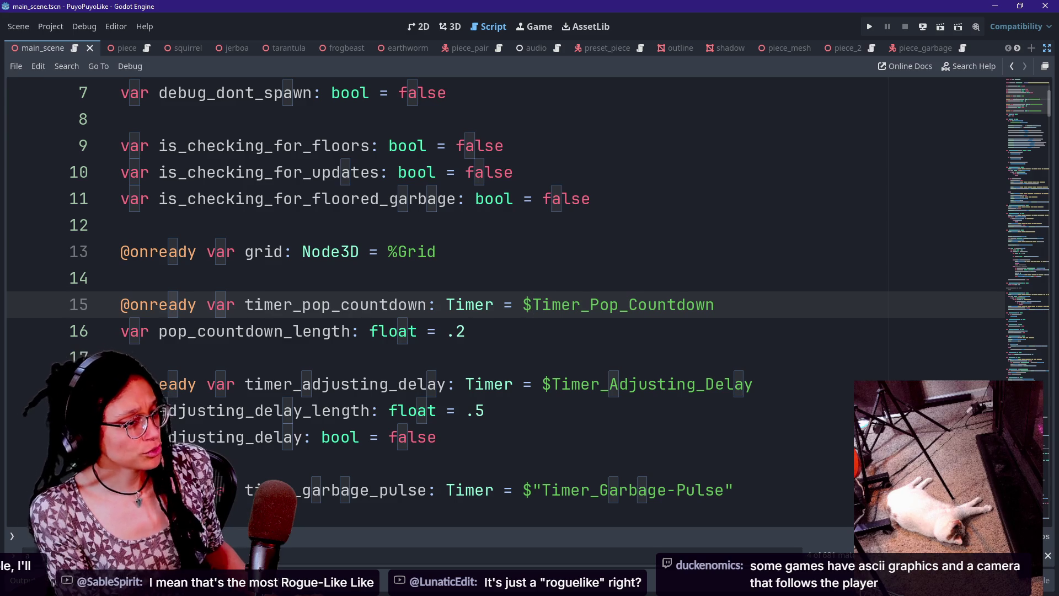
- Switch from Godot to the Chrome window showing the Discord thread
key("alt+Tab")
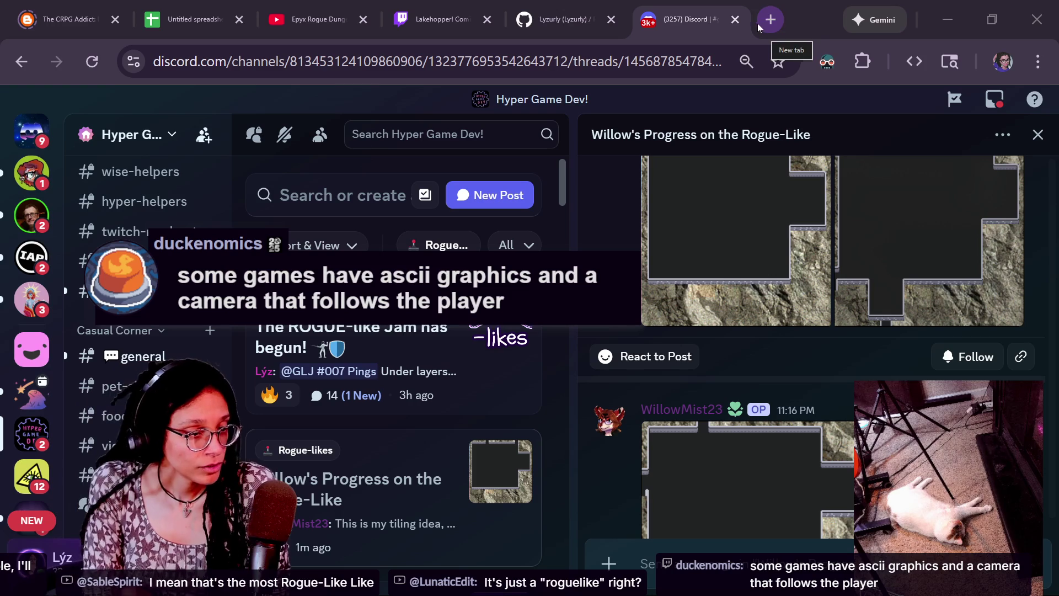
- Enlarge the 11:33 PM tiling map screenshot, zoom in on parts of it, then close the viewer
scroll(659, 286, "down", 5)
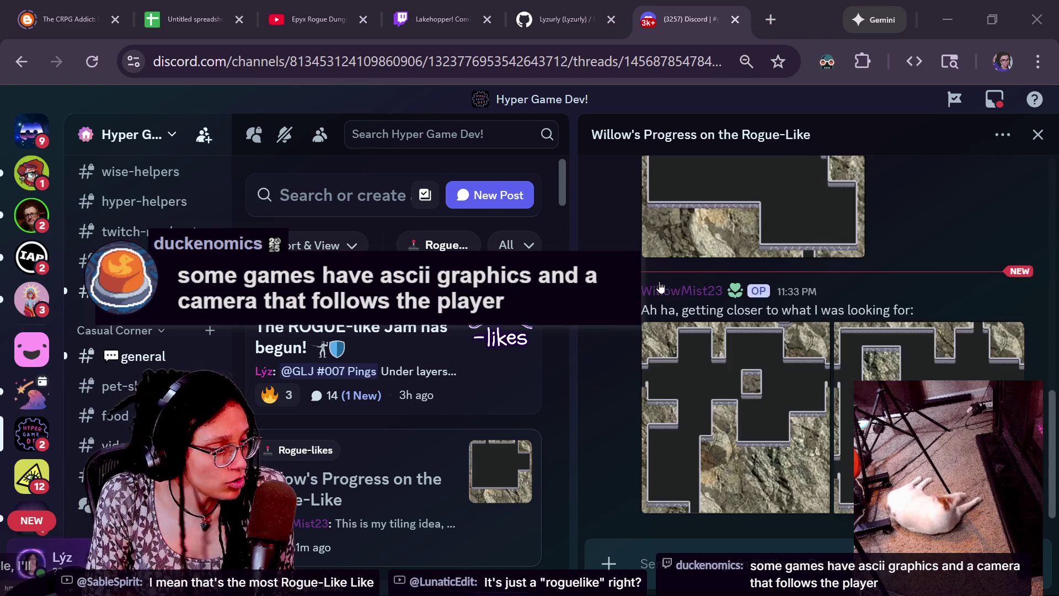
left_click(806, 414)
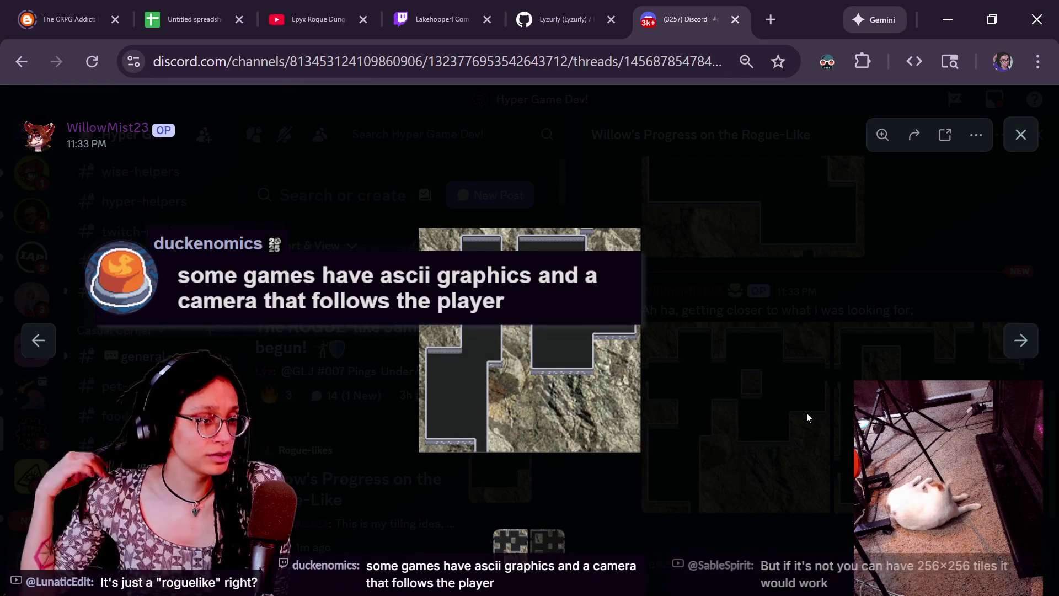
left_click(596, 408)
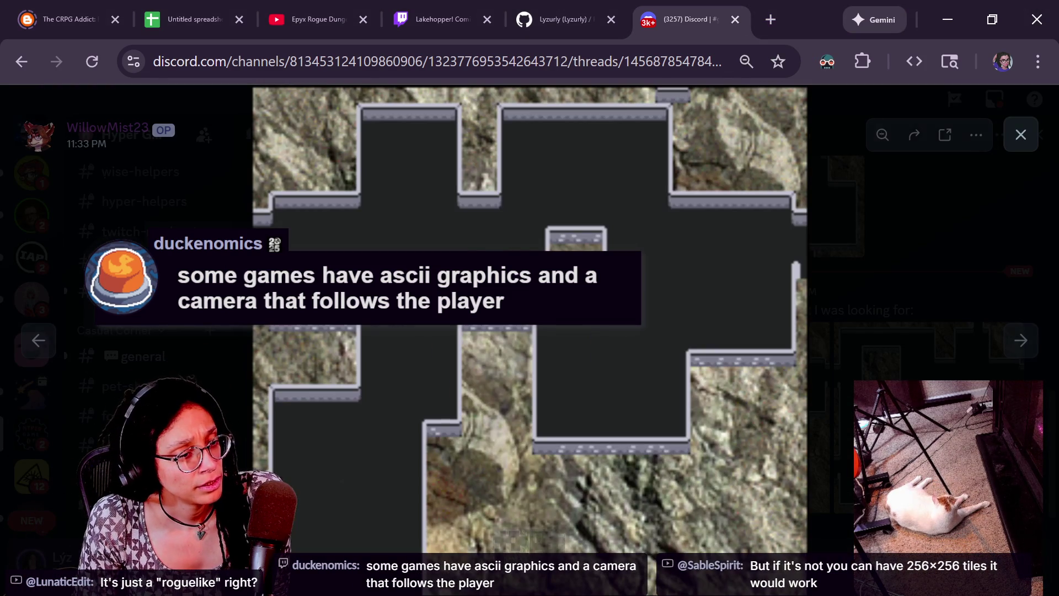
left_click(686, 401)
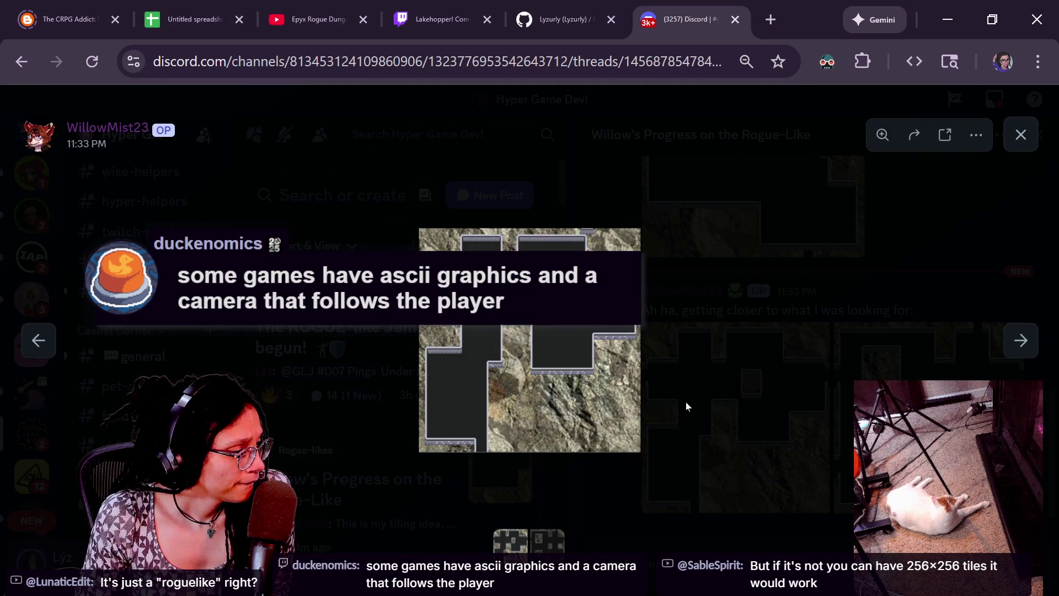
left_click(647, 430)
left_click(647, 429)
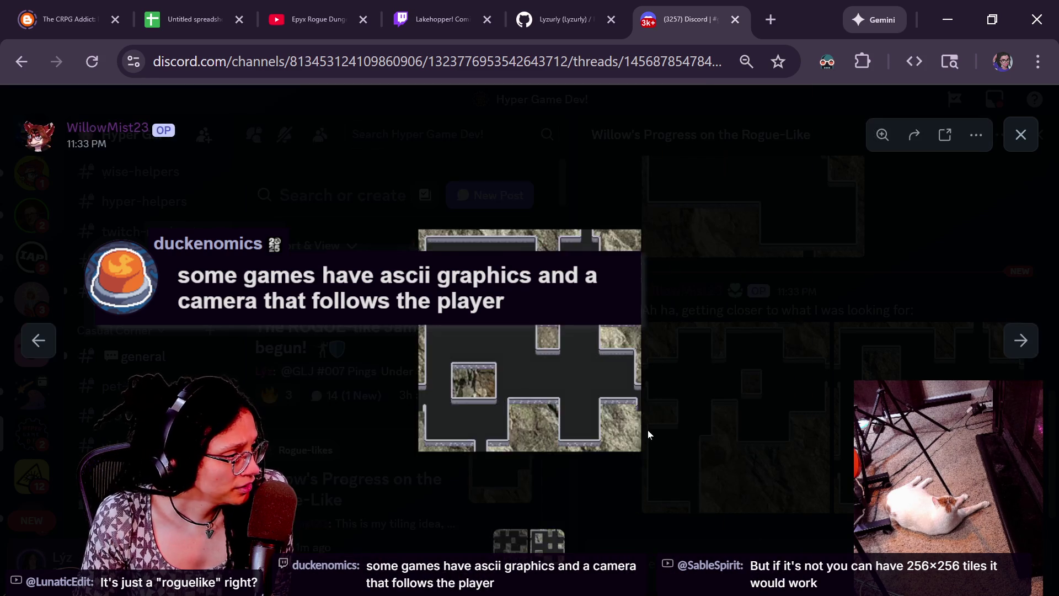
left_click(545, 355)
left_click(541, 360)
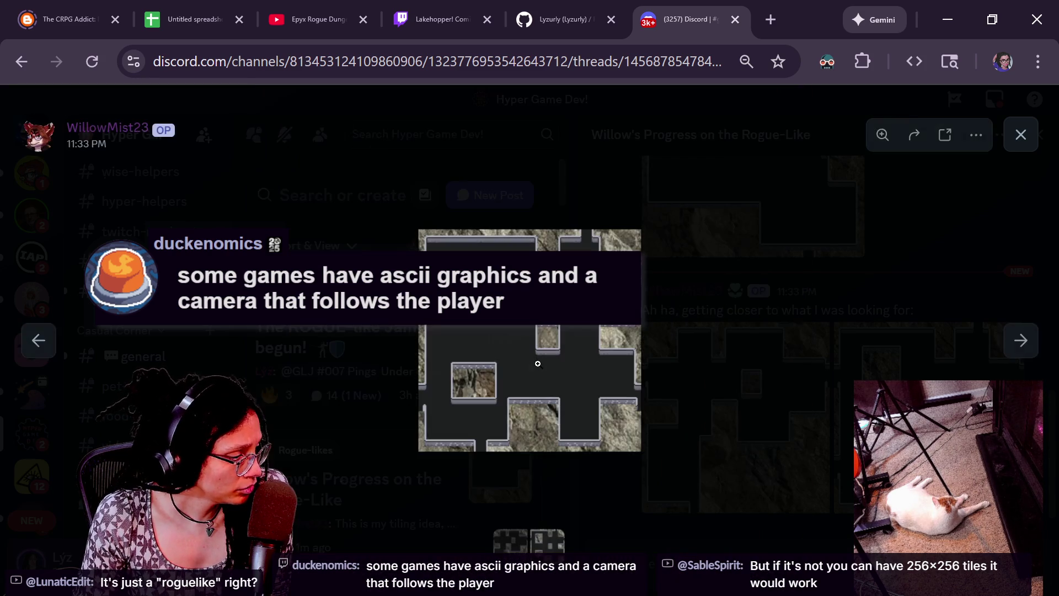
left_click(457, 428)
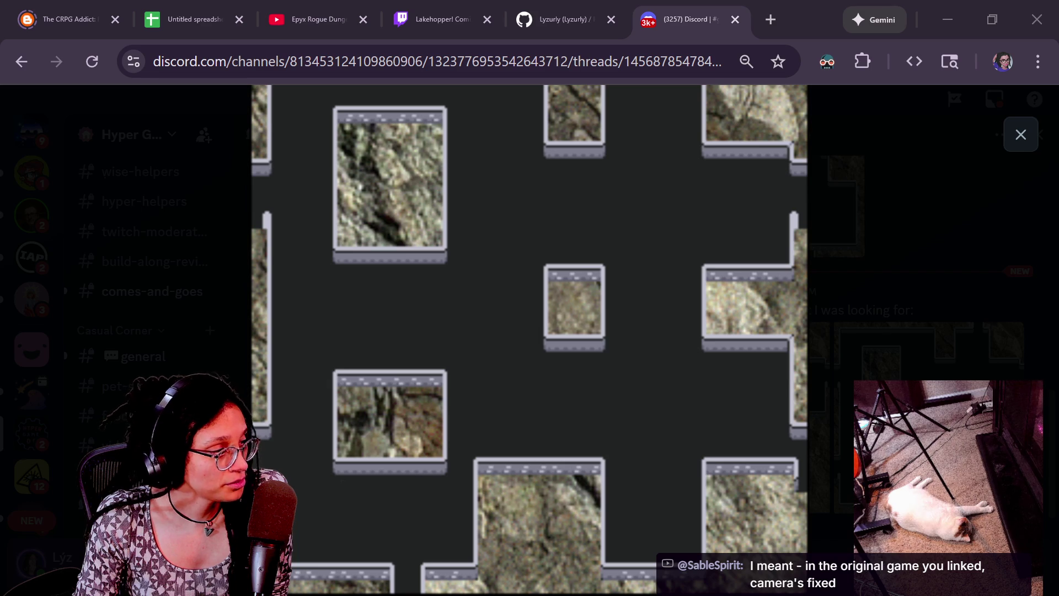
left_click(945, 303)
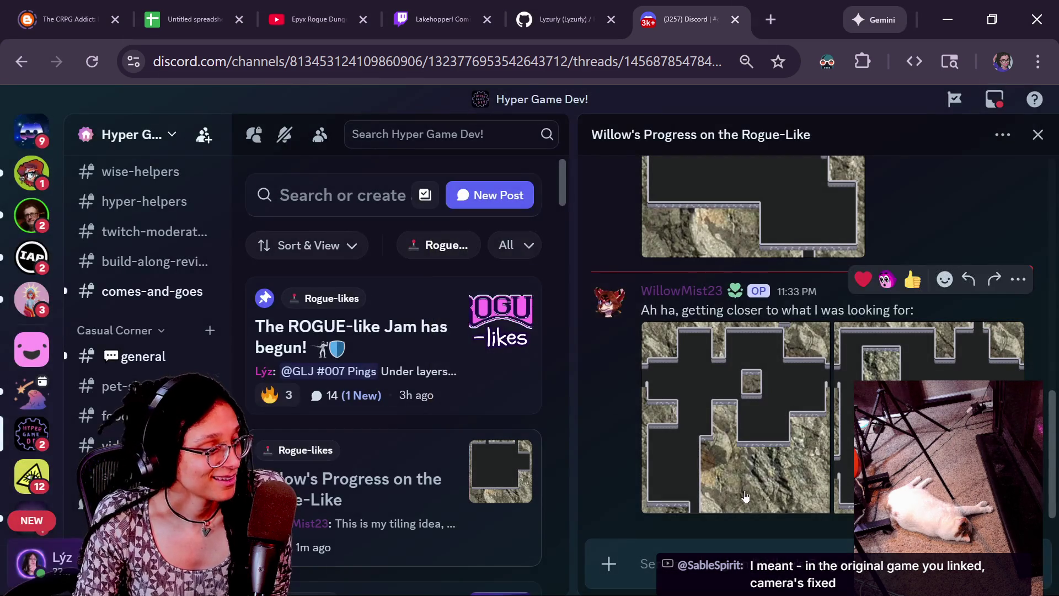
- React to the tiling post with 🔥, then return to Godot's script at empty line 14
left_click(944, 279)
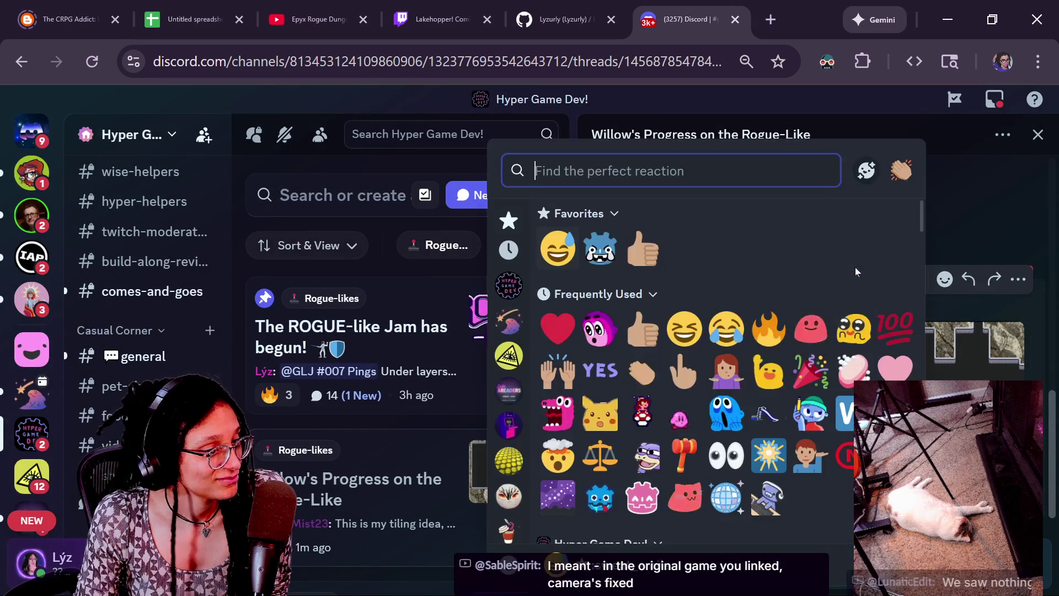
left_click(768, 329)
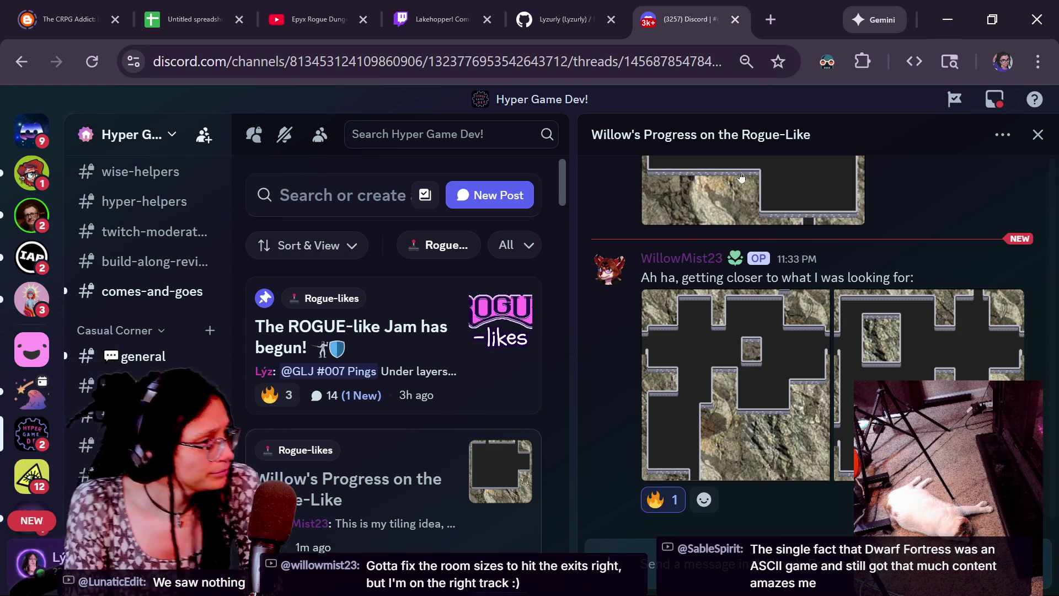
left_click(948, 27)
left_click(120, 277)
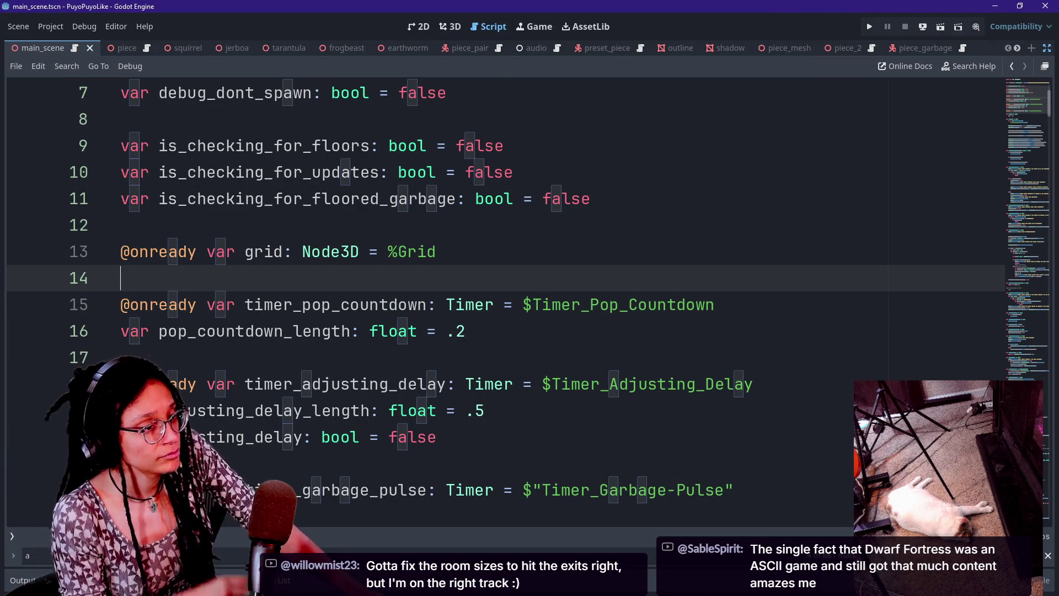
- Put the caret at the end of line 13 and scroll up the main_scene script
left_click(436, 251)
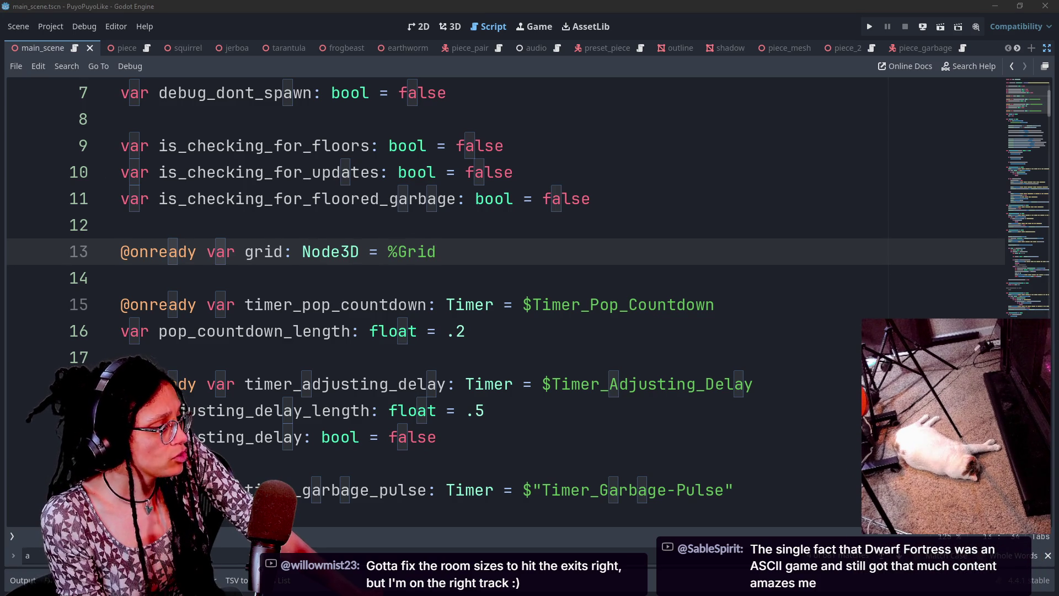
scroll(809, 292, "up", 2)
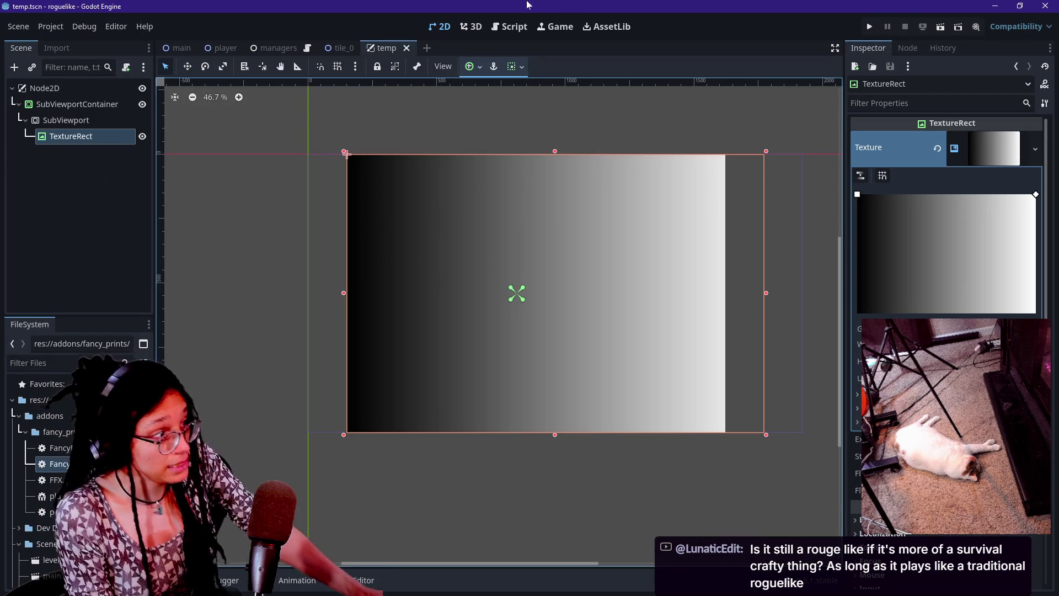
- Switch to the temp script and select the end of the _generate_tiles signature on lines 36–37
left_click(517, 26)
left_click_drag(449, 148, 449, 175)
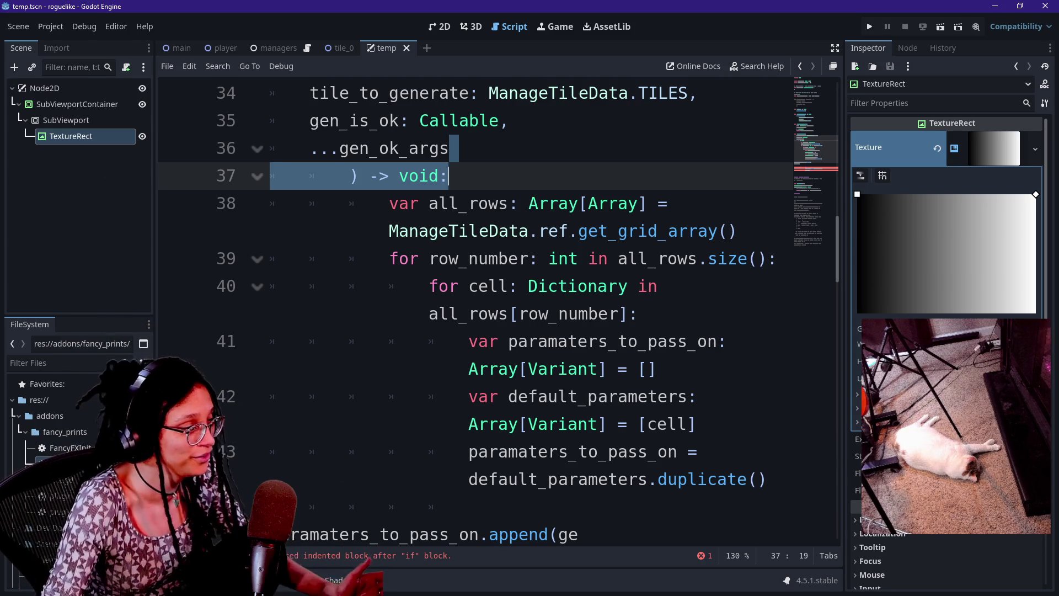
- Hide the side panels with Ctrl+Shift+F11 to widen the code, and browse the temp script
left_click(528, 368)
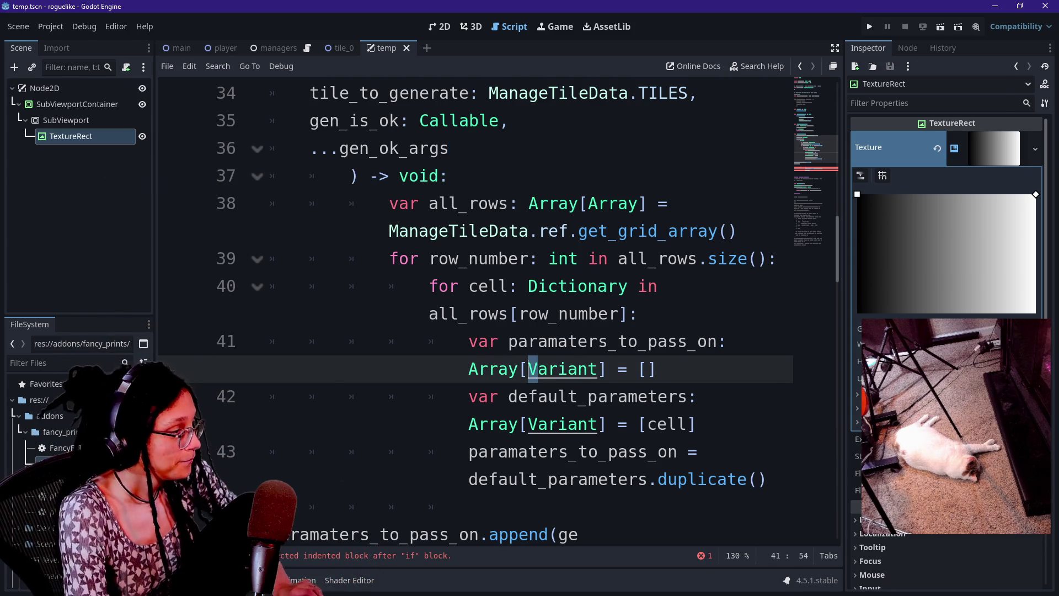
key("ctrl+shift+F11")
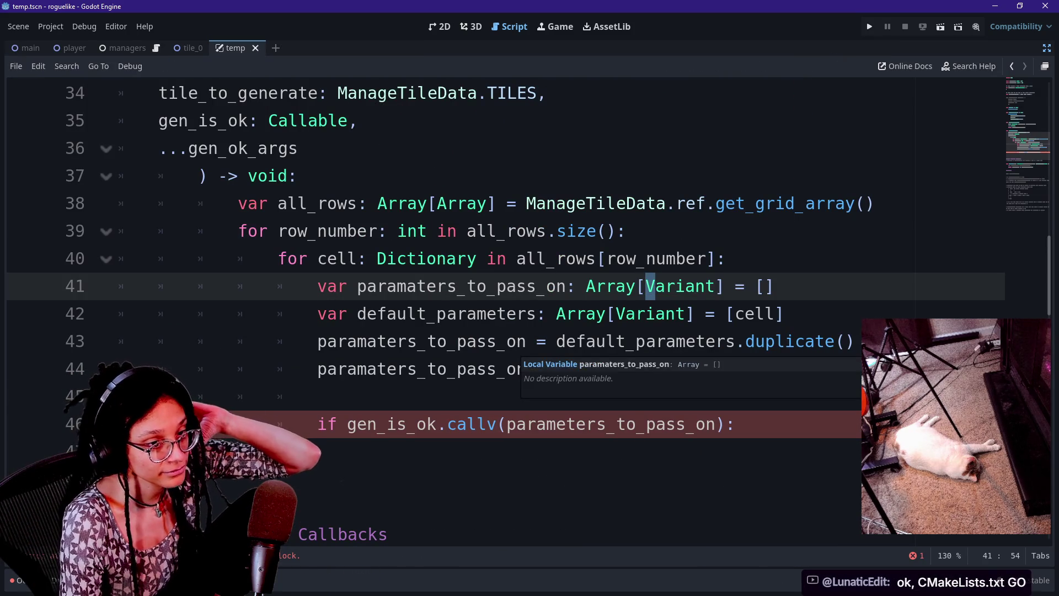
left_click(517, 341)
key("Down")
key("Down")
key("Down")
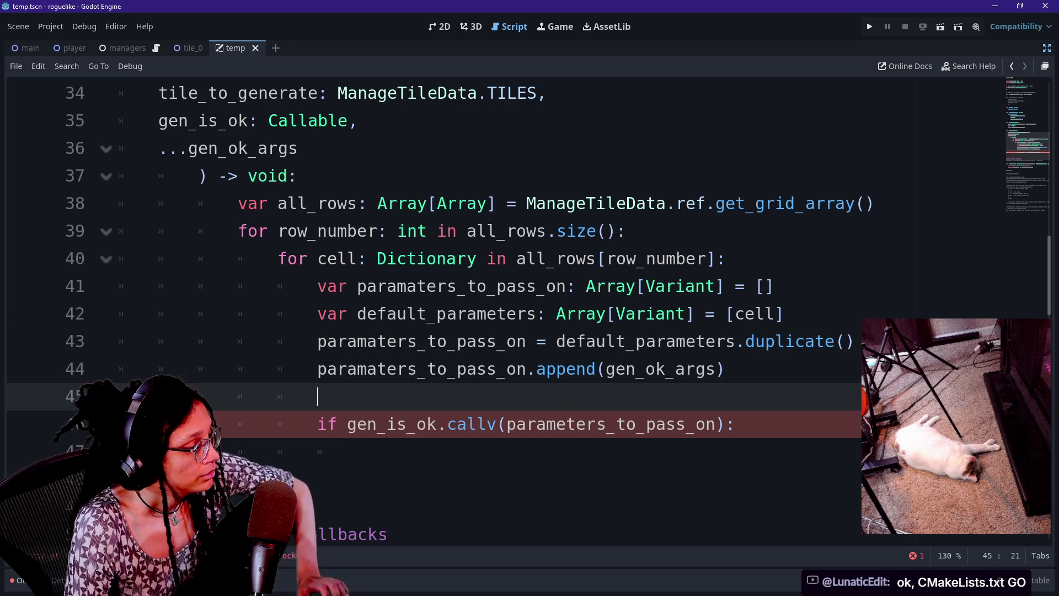
scroll(496, 308, "up", 10)
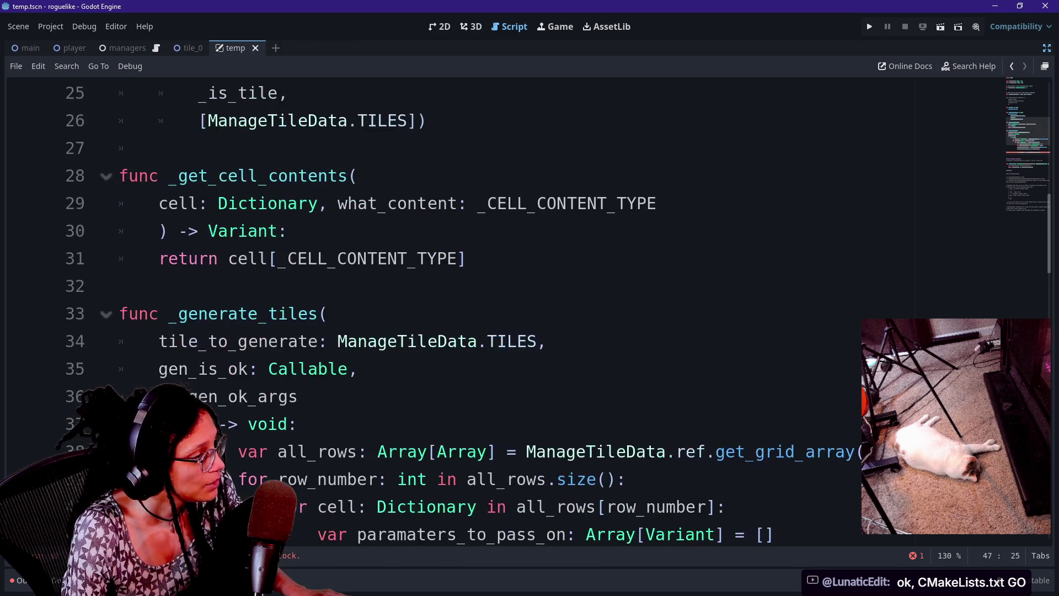
left_click(497, 258)
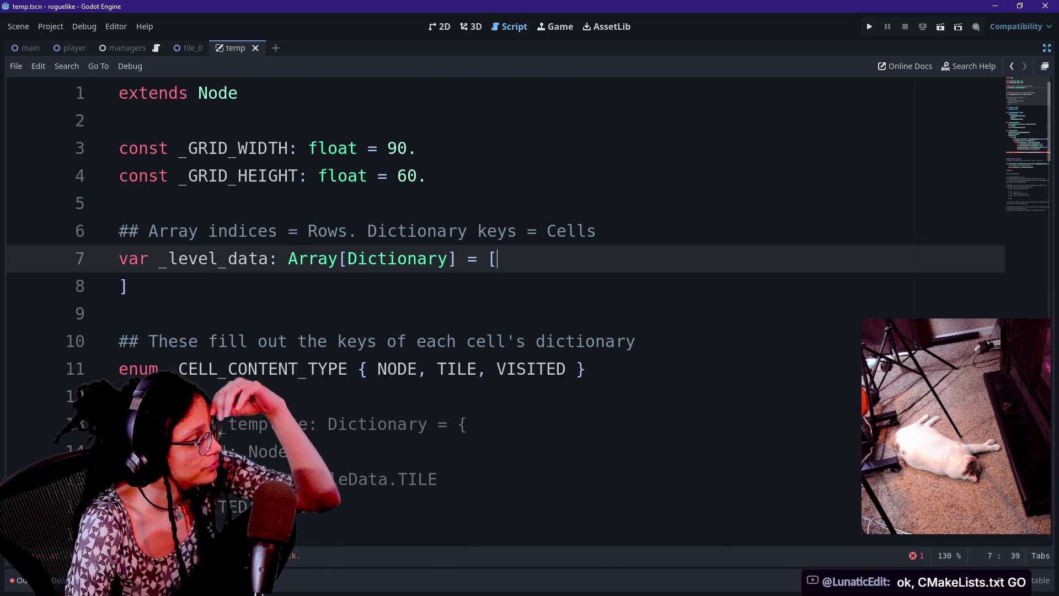
key("Up")
key("Up")
key("Up")
key("Down")
key("Down")
key("Down")
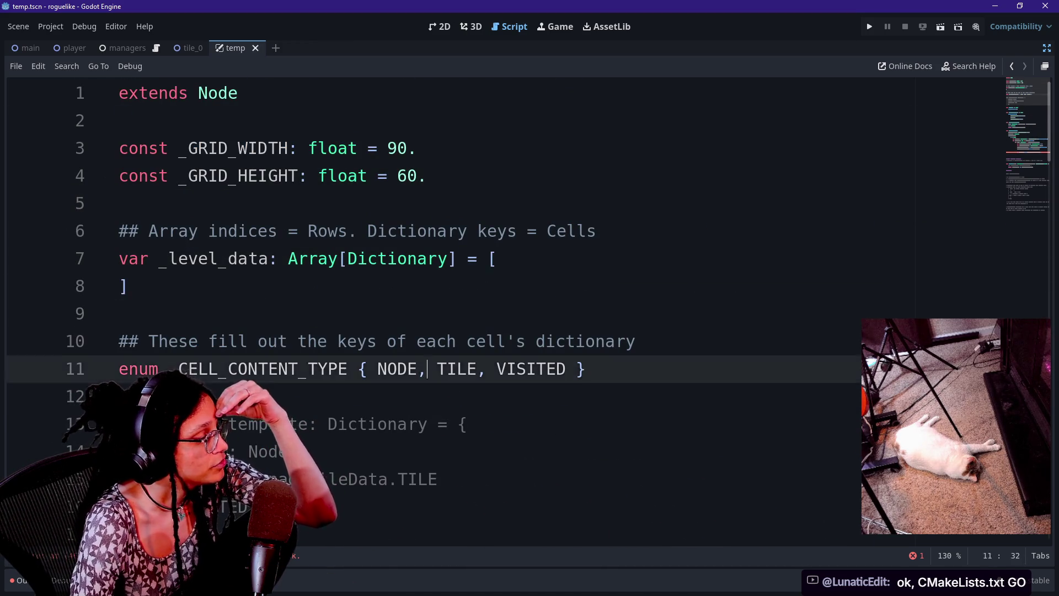
key("Down")
key("Down")
key("Down")
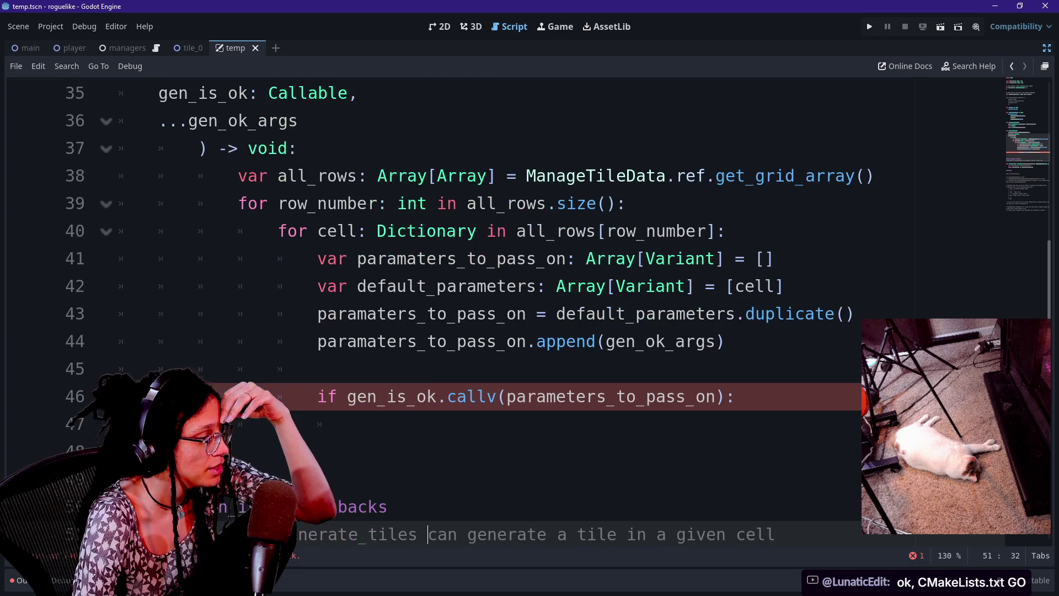
- Review the _generate_tiles loop and its if block around lines 45–48
left_click(318, 369)
scroll(529, 311, "up", 2)
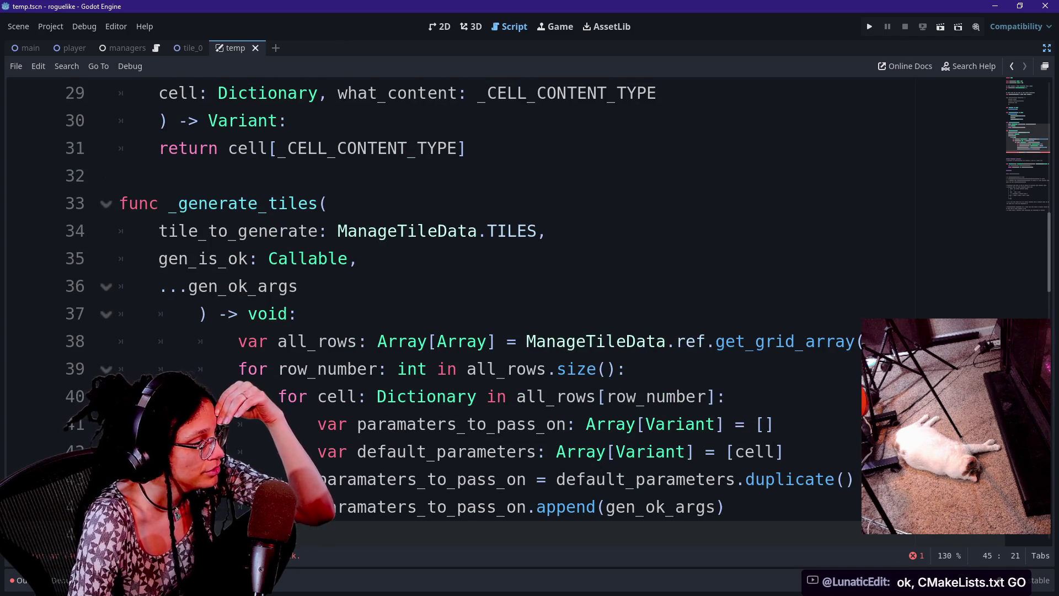
scroll(530, 311, "down", 5)
scroll(529, 312, "down", 2)
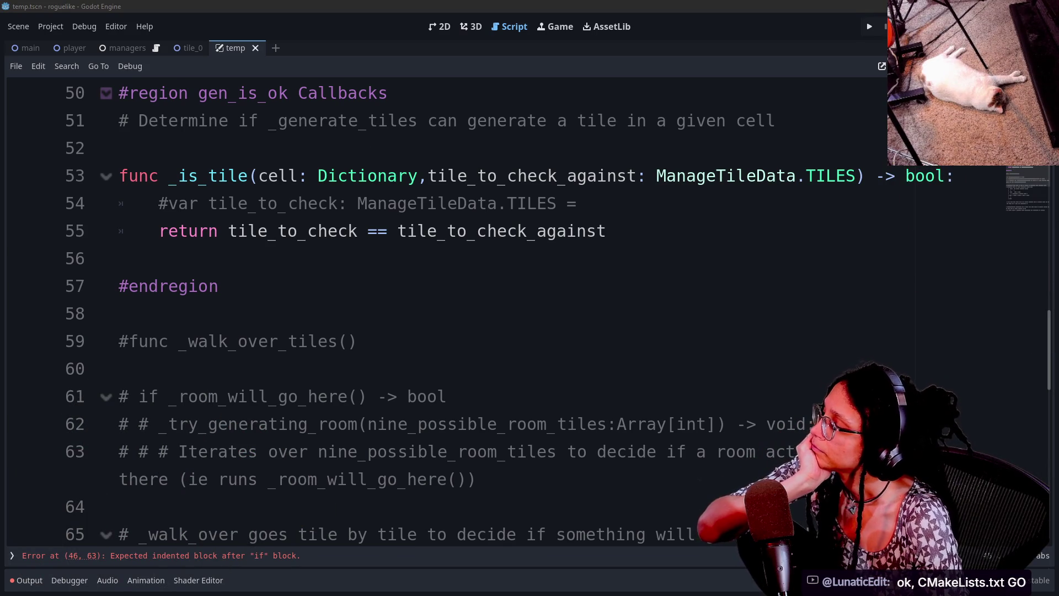
scroll(496, 309, "up", 5)
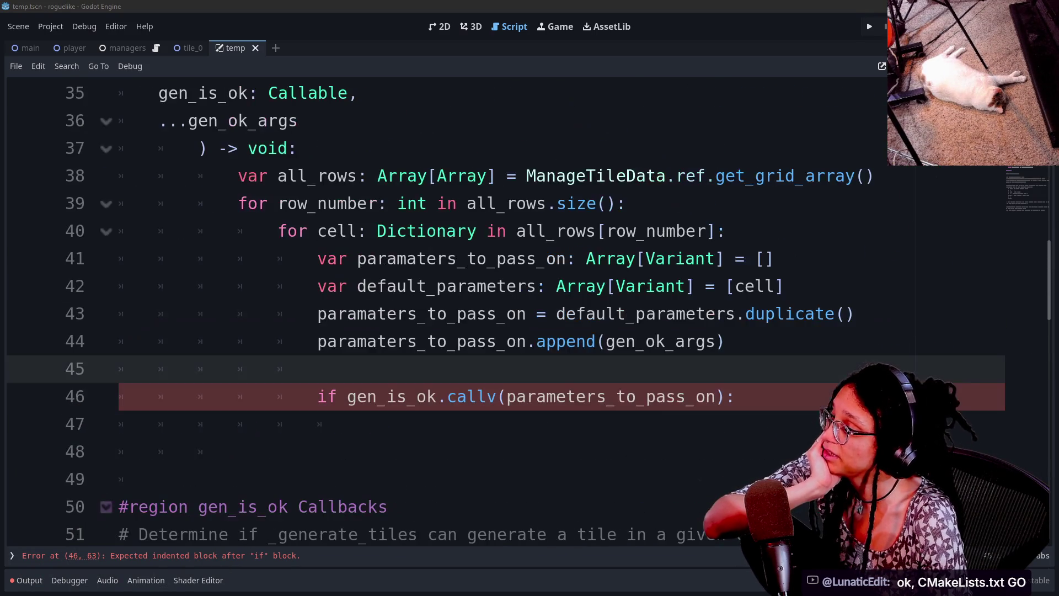
left_click(386, 397)
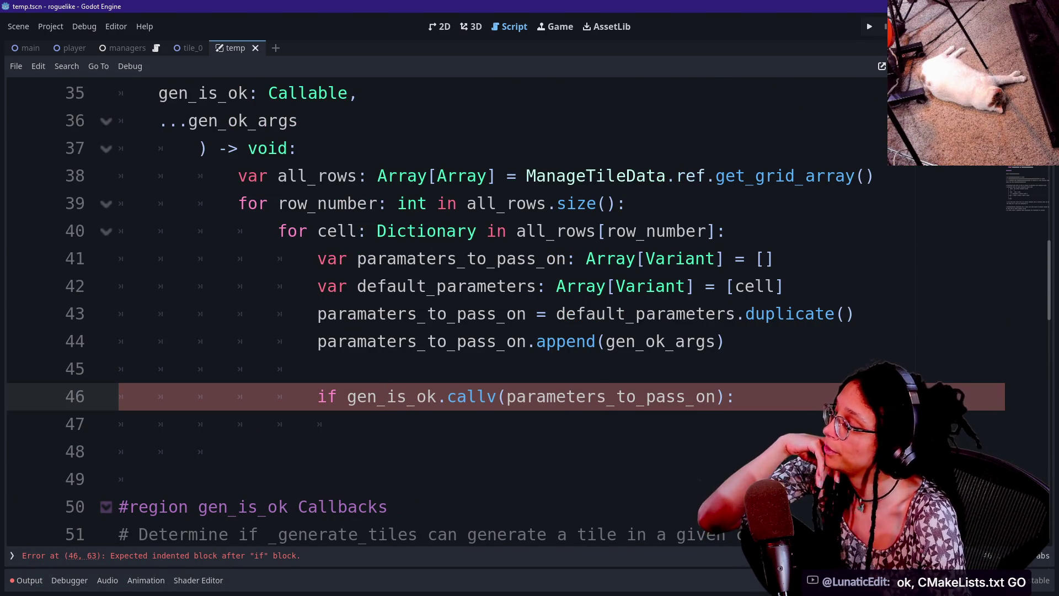
left_click(705, 286)
key("Down")
key("Down")
key("Down")
key("End")
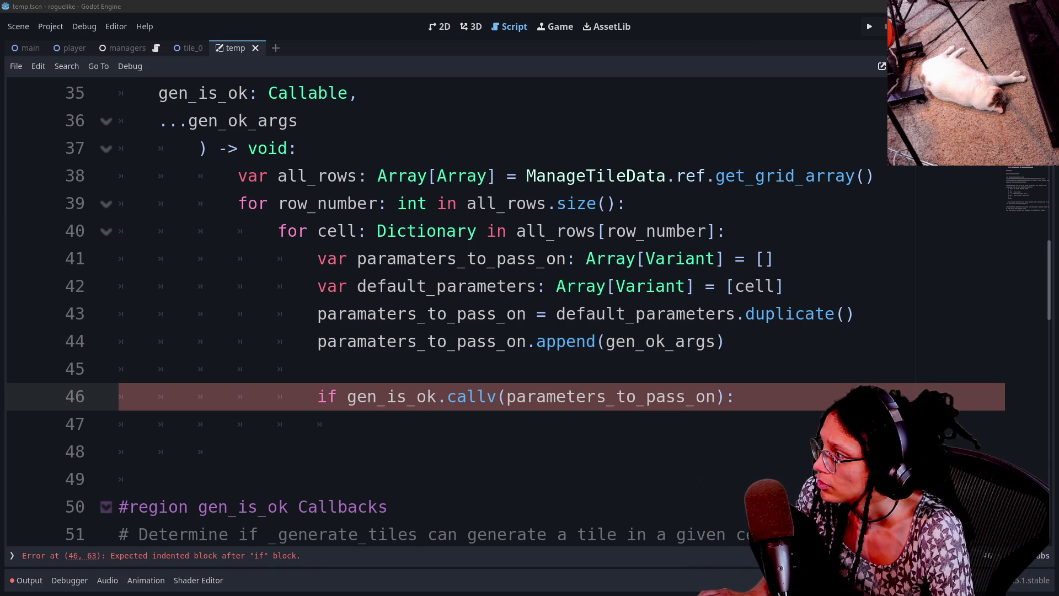
key("shift+Up")
key("shift+Up")
key("shift+Up")
key("Down")
key("Down")
key("Down")
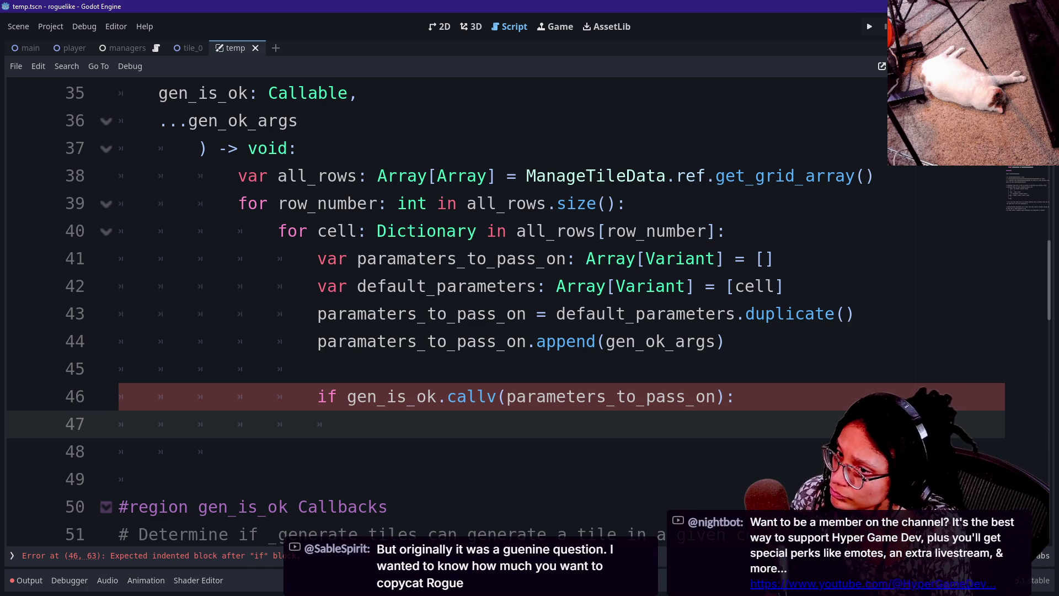
key("Up")
key("Up")
key("Down")
key("Down")
key("Down")
key("Up")
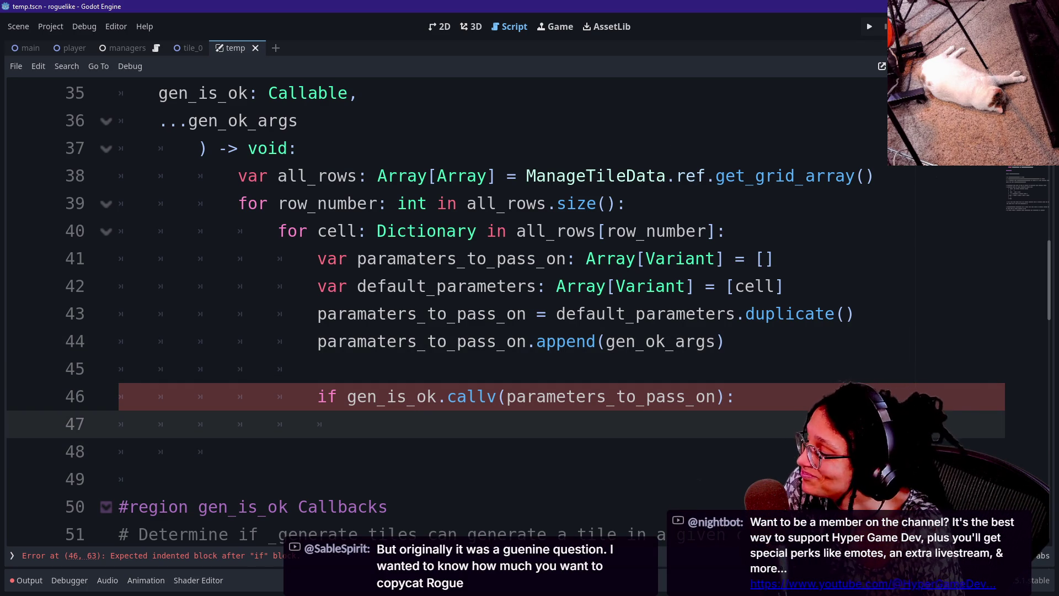
key("Down")
key("Up")
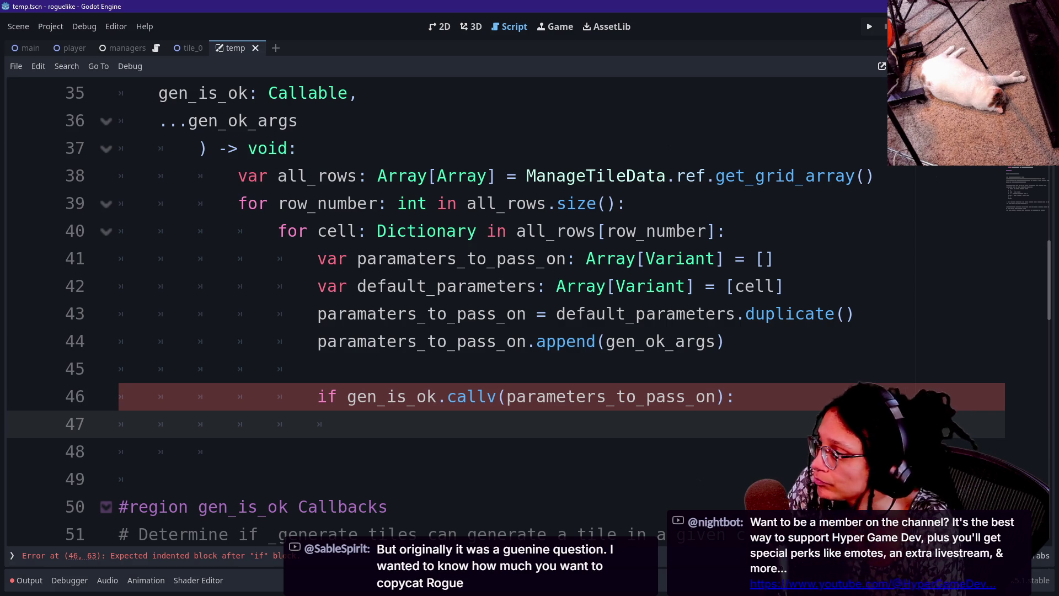
- Inspect the ManageTileData reference on line 24 and the _generate_tiles call
scroll(441, 309, "up", 8)
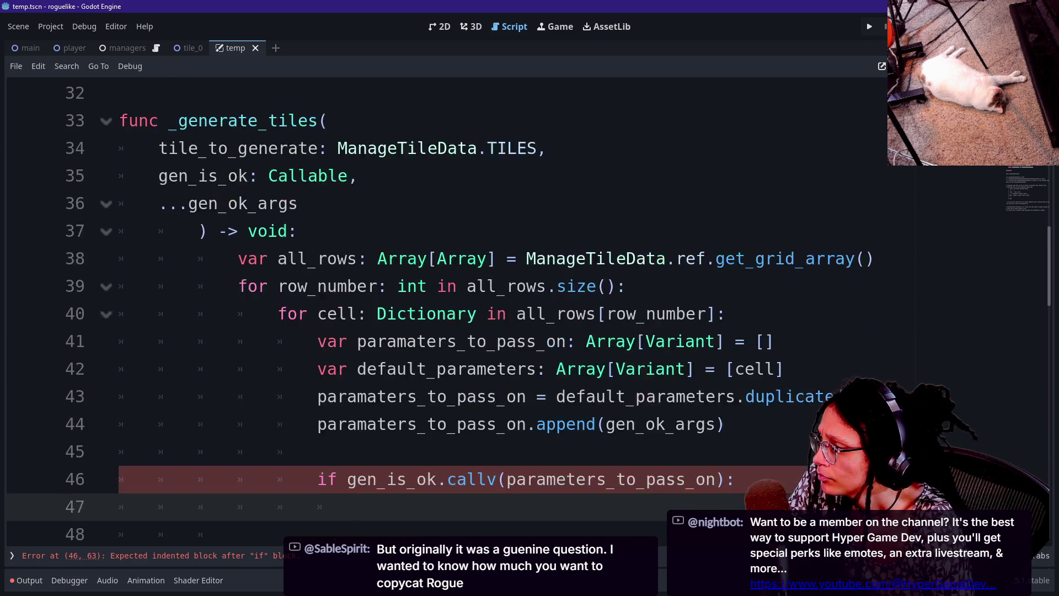
scroll(441, 308, "up", 1)
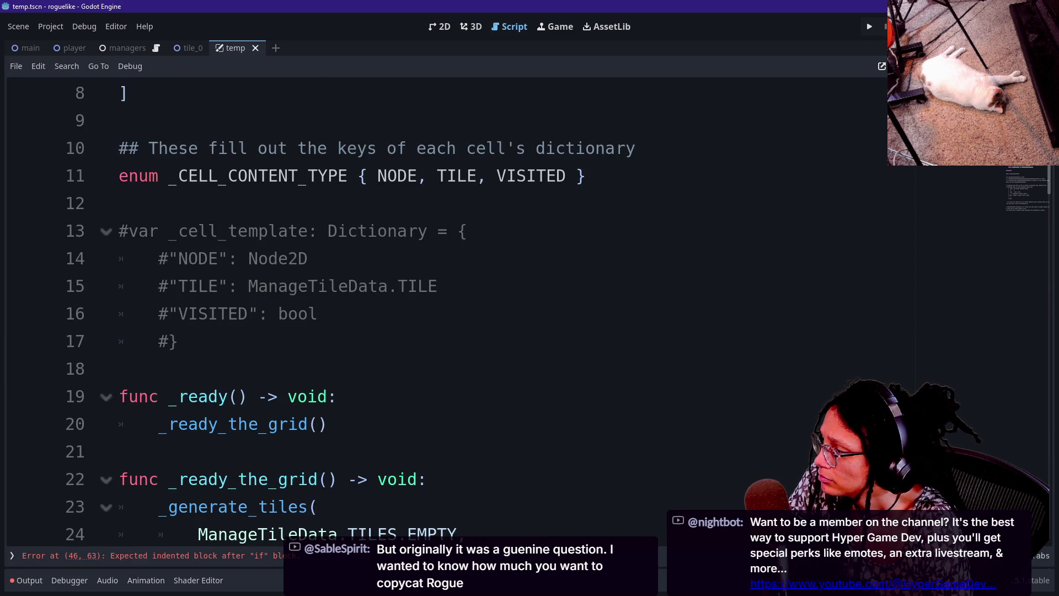
scroll(441, 309, "down", 2)
left_click(264, 313)
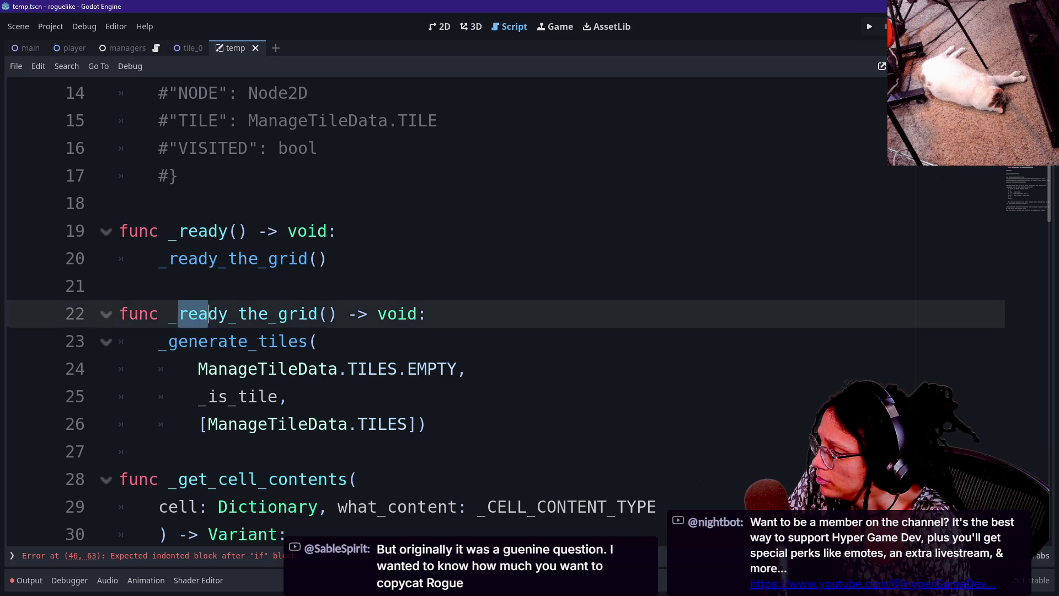
left_click(268, 368)
scroll(268, 369, "down", 1)
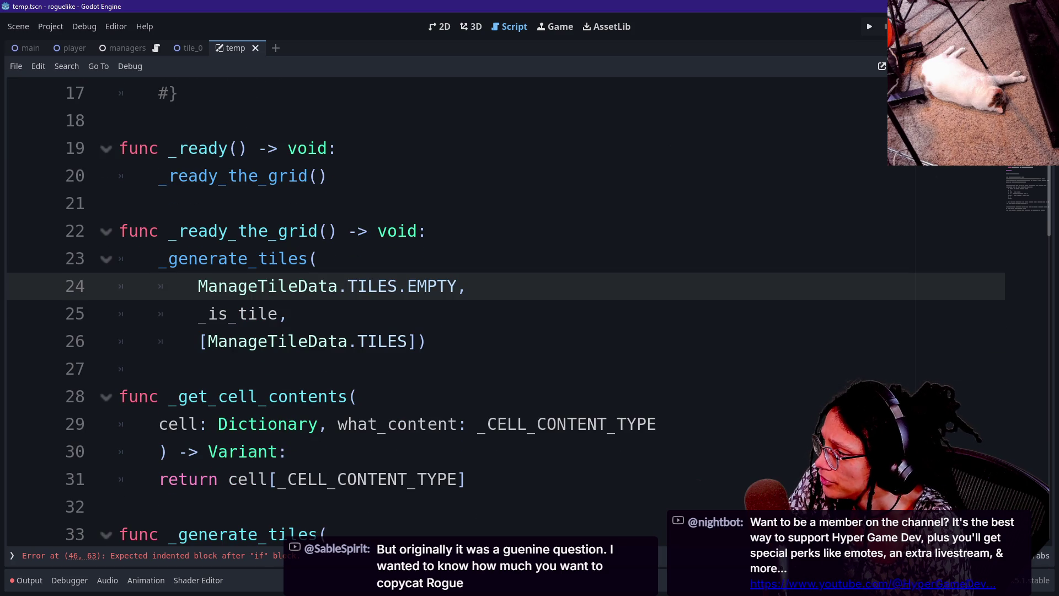
left_click(298, 258)
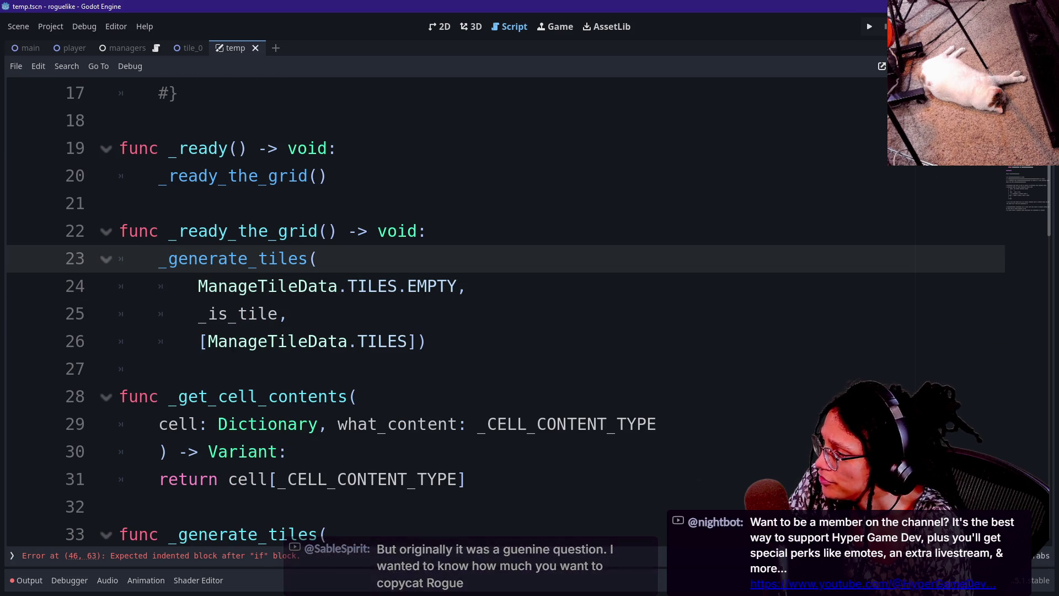
left_click_drag(198, 286, 357, 285)
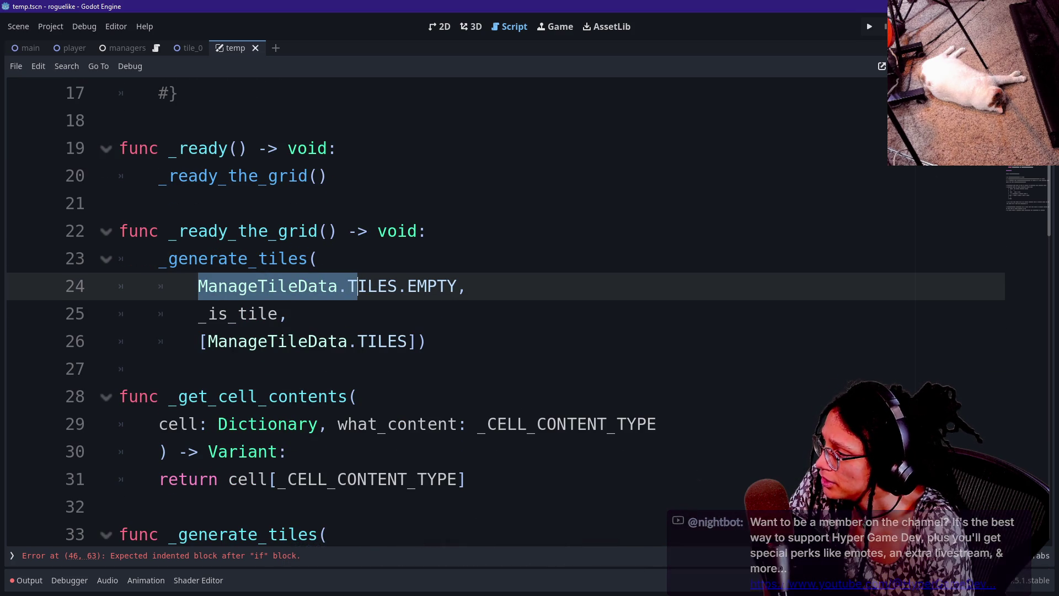
scroll(357, 285, "down", 1)
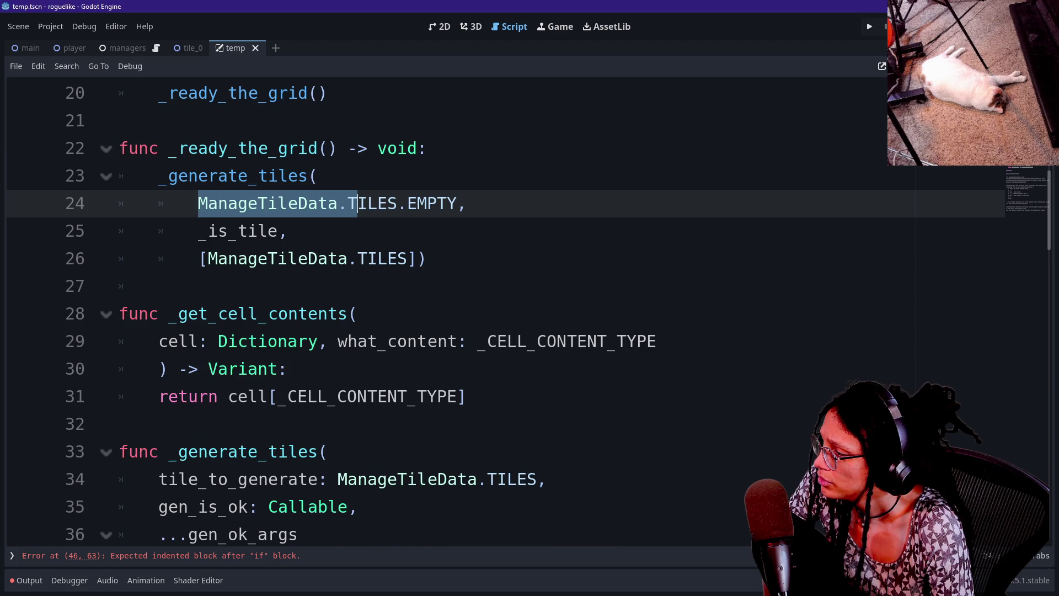
scroll(358, 204, "down", 1)
- Cut the _get_cell_contents function and paste it on a new line below _generate_tiles
mouse_move(467, 313)
left_mouse_down()
mouse_move(201, 175)
mouse_move(160, 203)
left_mouse_up()
key("ctrl+c")
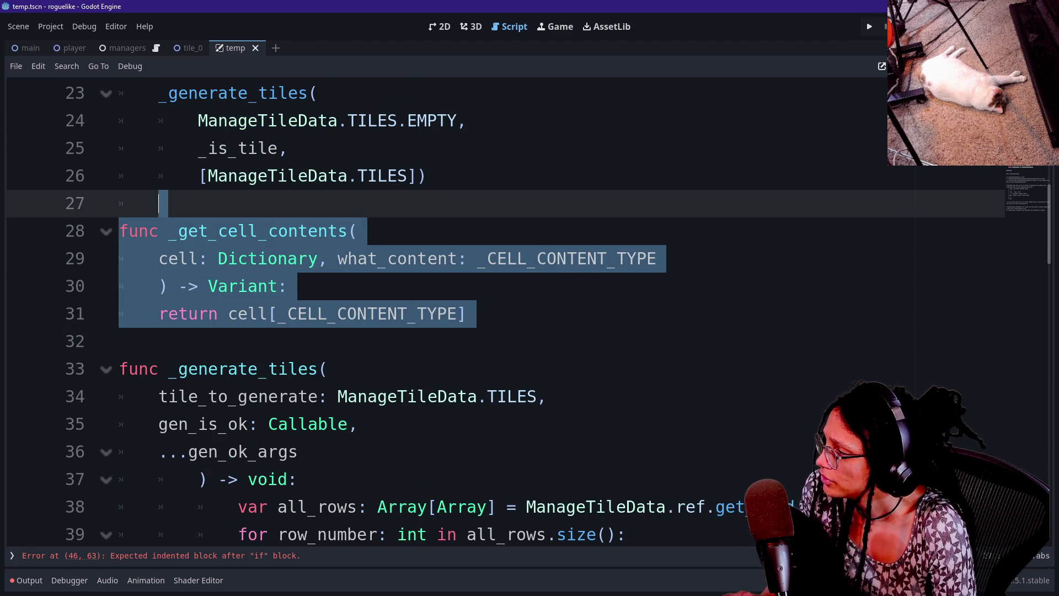
key("BackSpace")
scroll(159, 203, "down", 5)
left_click(237, 230)
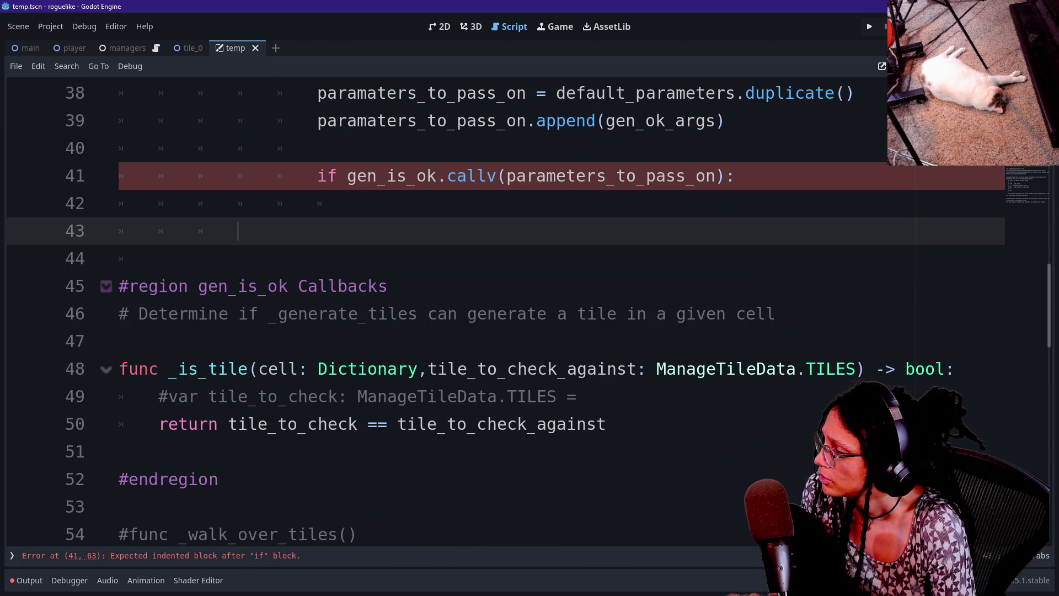
key("Return")
key("BackSpace")
key("BackSpace")
key("BackSpace")
key("ctrl+v")
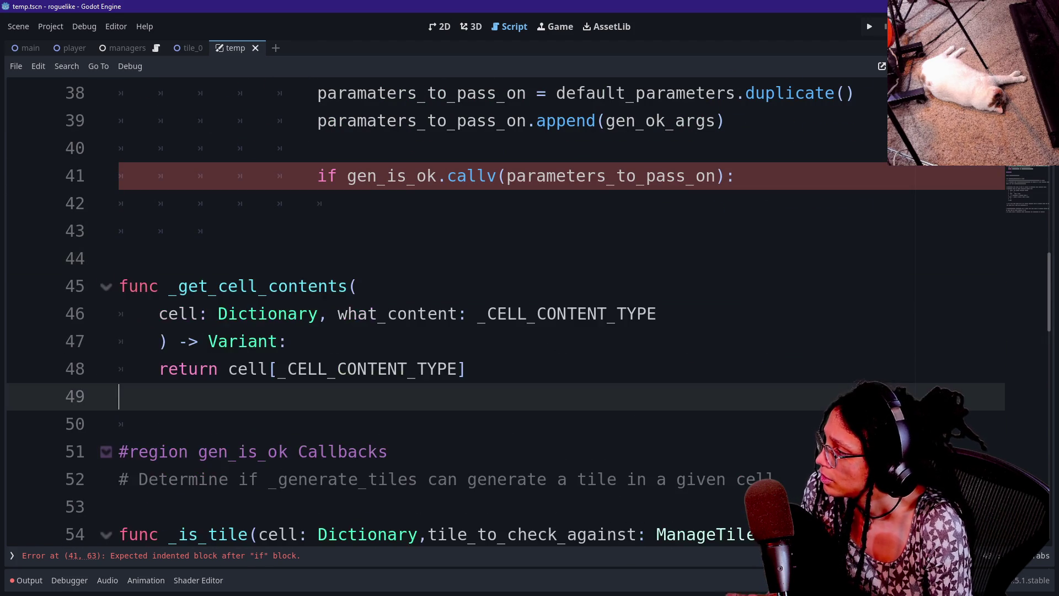
scroll(496, 309, "up", 3)
scroll(496, 309, "up", 4)
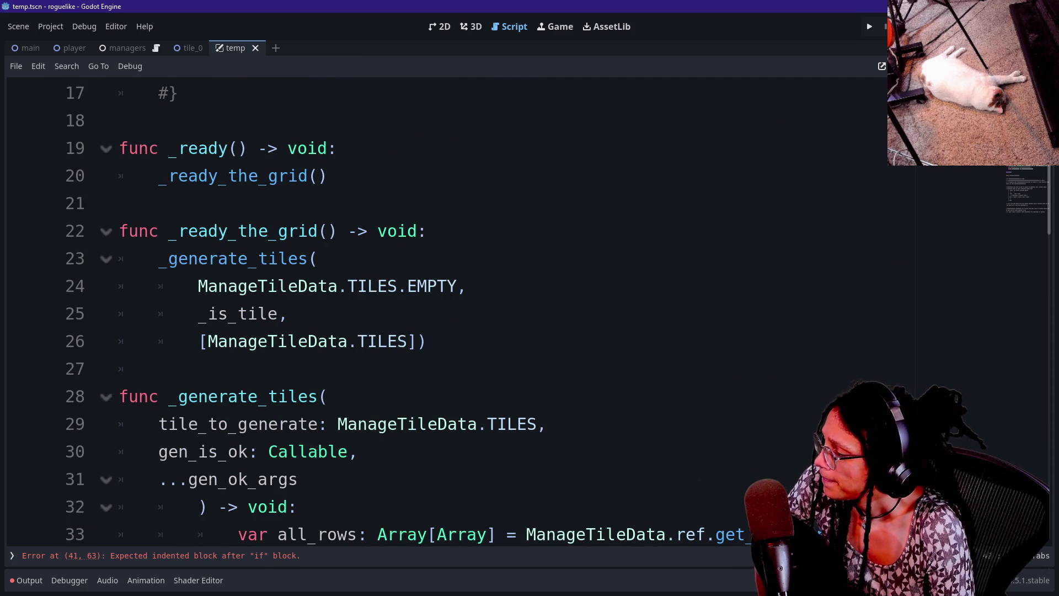
left_click_drag(347, 286, 457, 285)
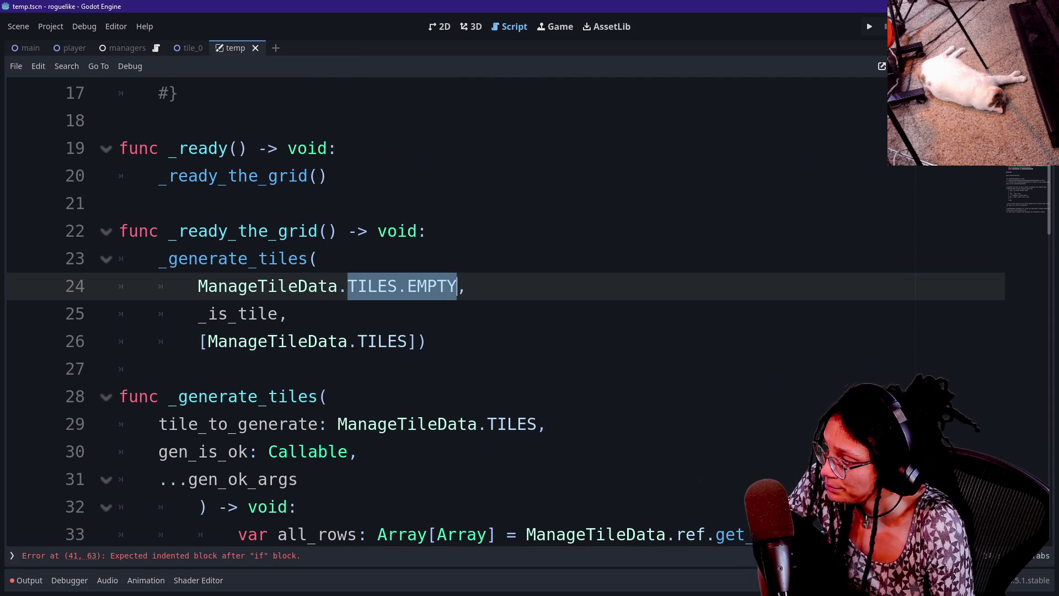
left_click_drag(197, 313, 287, 313)
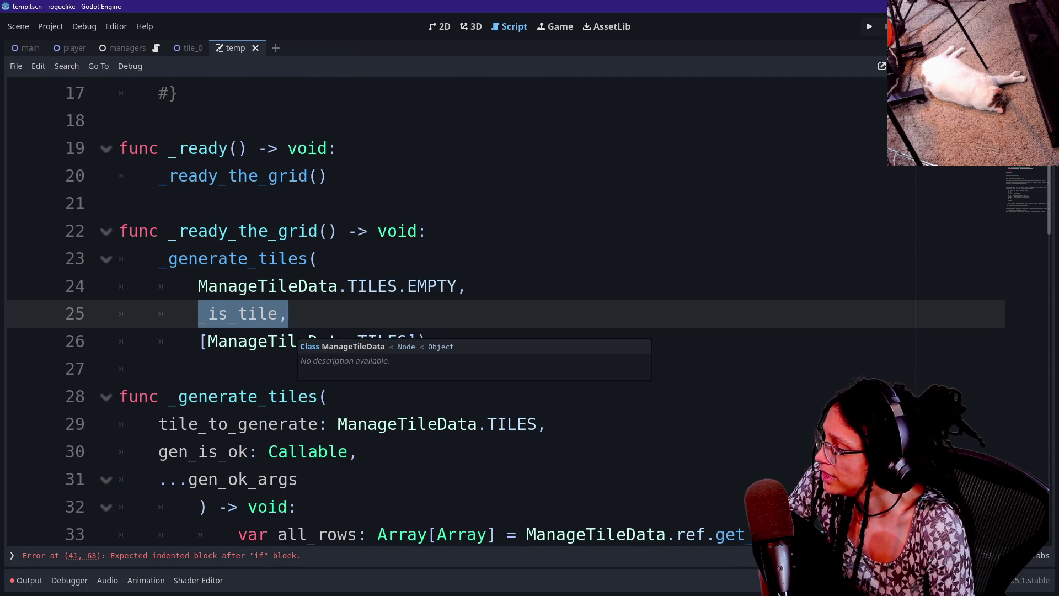
left_click(228, 423)
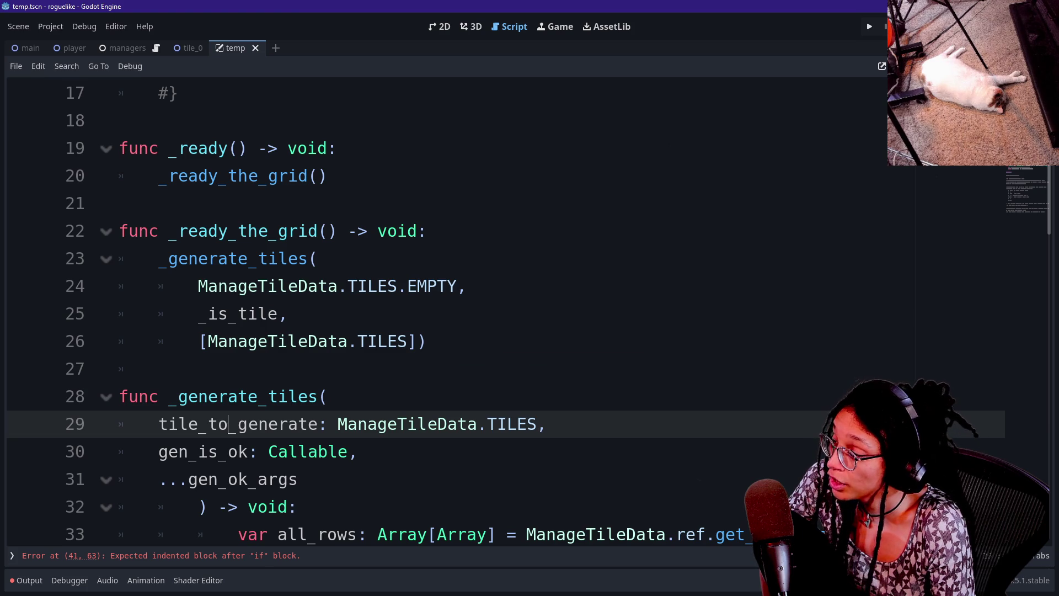
left_click_drag(159, 451, 358, 451)
left_click(359, 451)
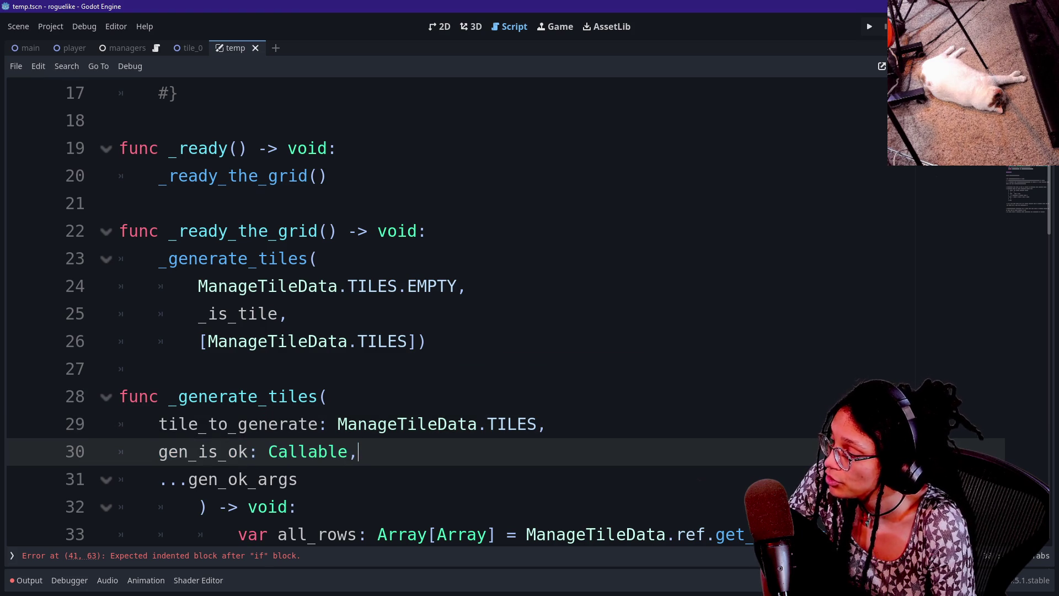
left_click_drag(198, 313, 287, 313)
left_click(286, 313)
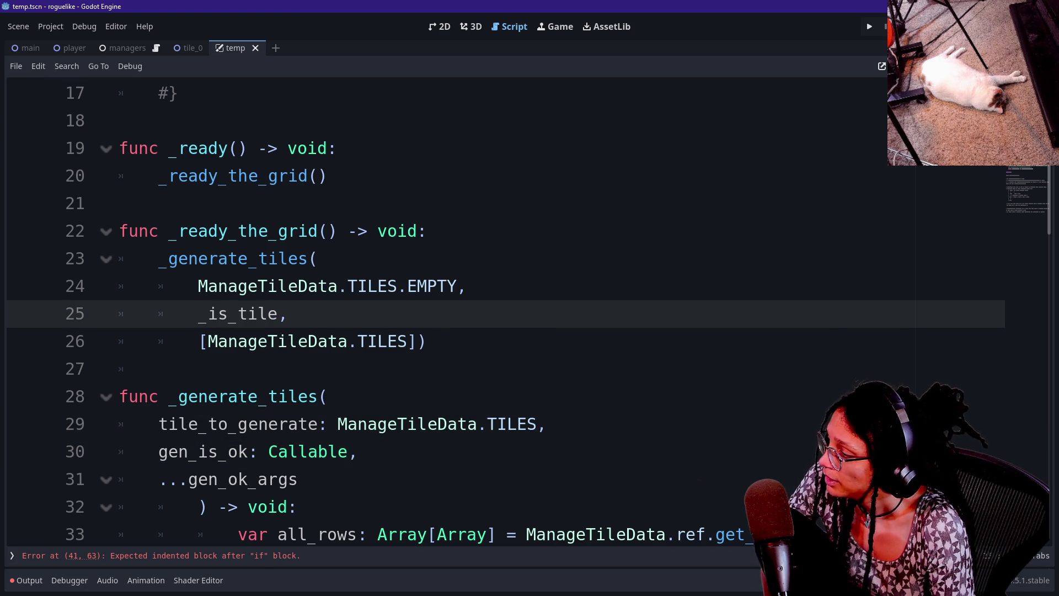
left_click(299, 479)
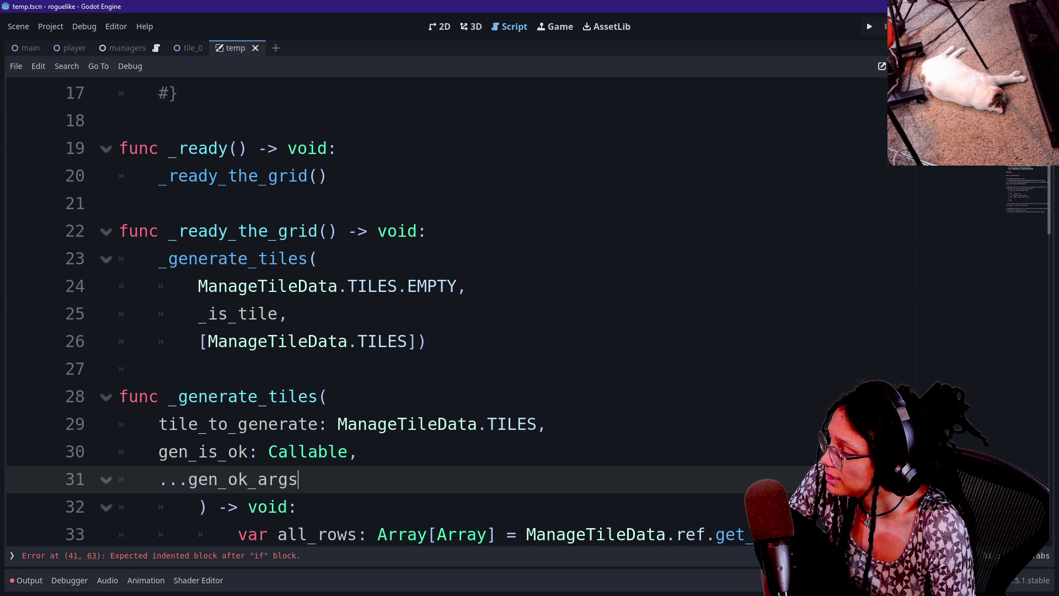
mouse_move(207, 341)
left_mouse_down()
mouse_move(429, 341)
mouse_move(397, 341)
left_mouse_up()
left_click(397, 341)
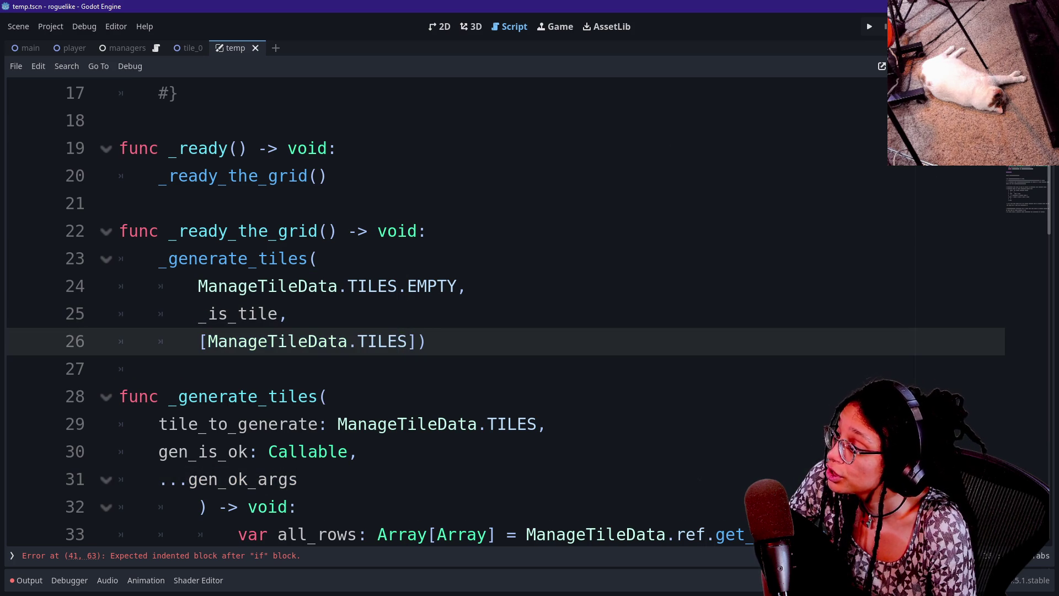
scroll(496, 309, "down", 8)
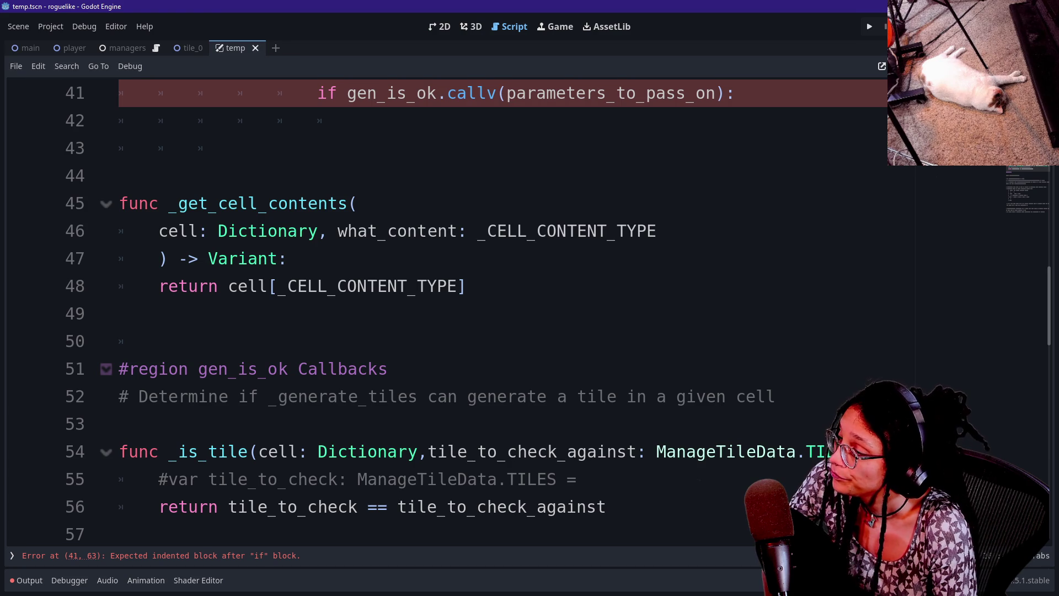
left_click(626, 451)
scroll(497, 308, "down", 2)
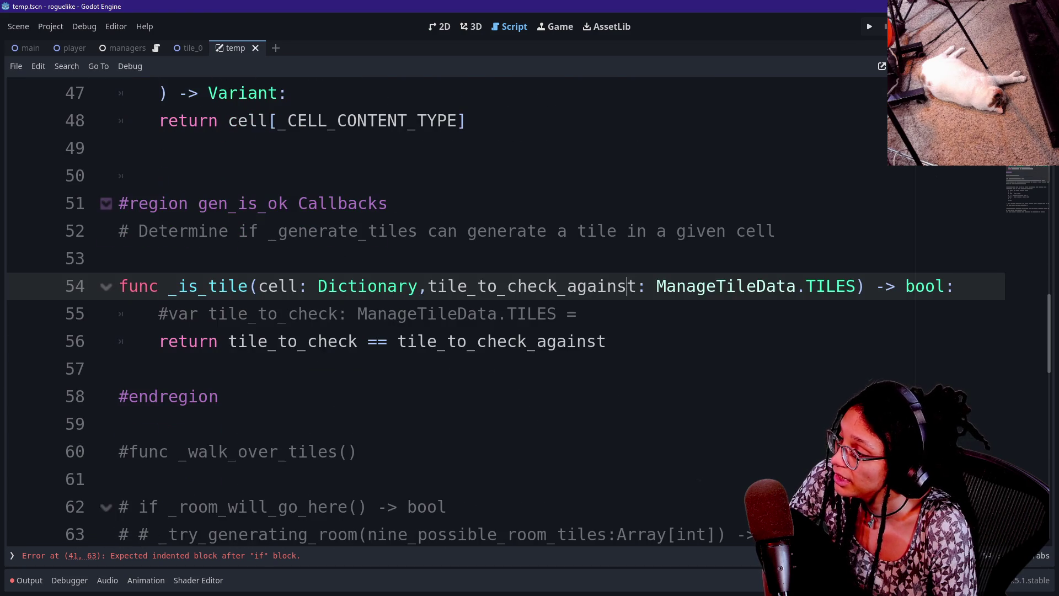
left_click(557, 315)
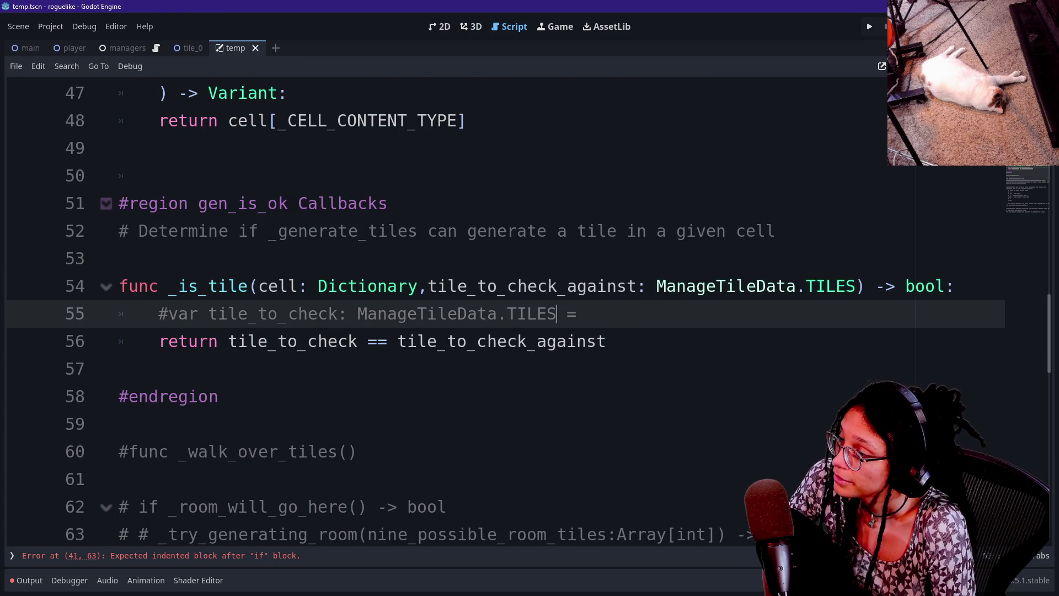
scroll(496, 308, "up", 13)
scroll(496, 309, "down", 3)
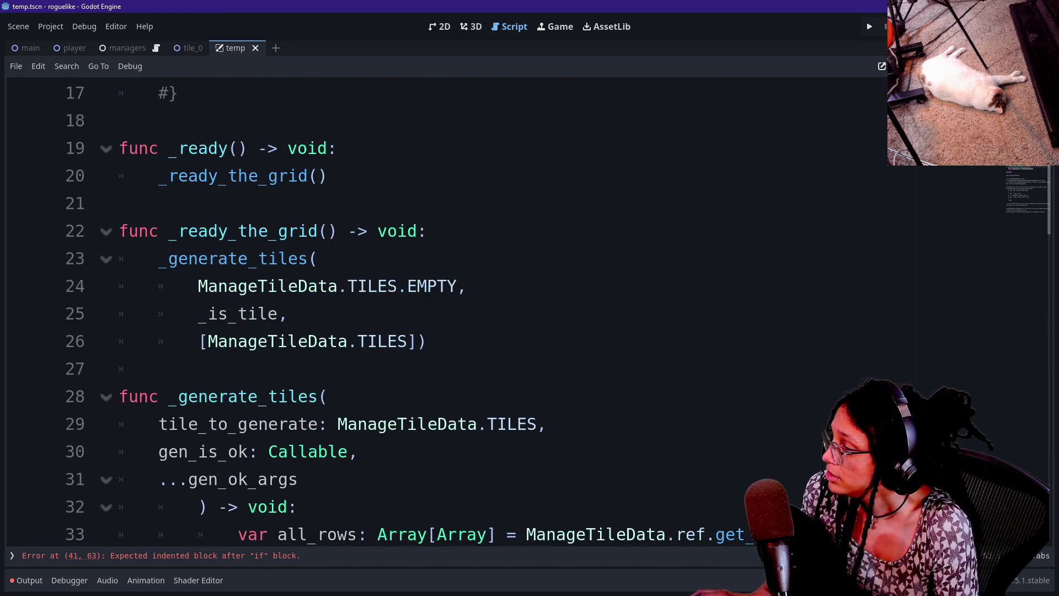
left_click(408, 341)
type(",")
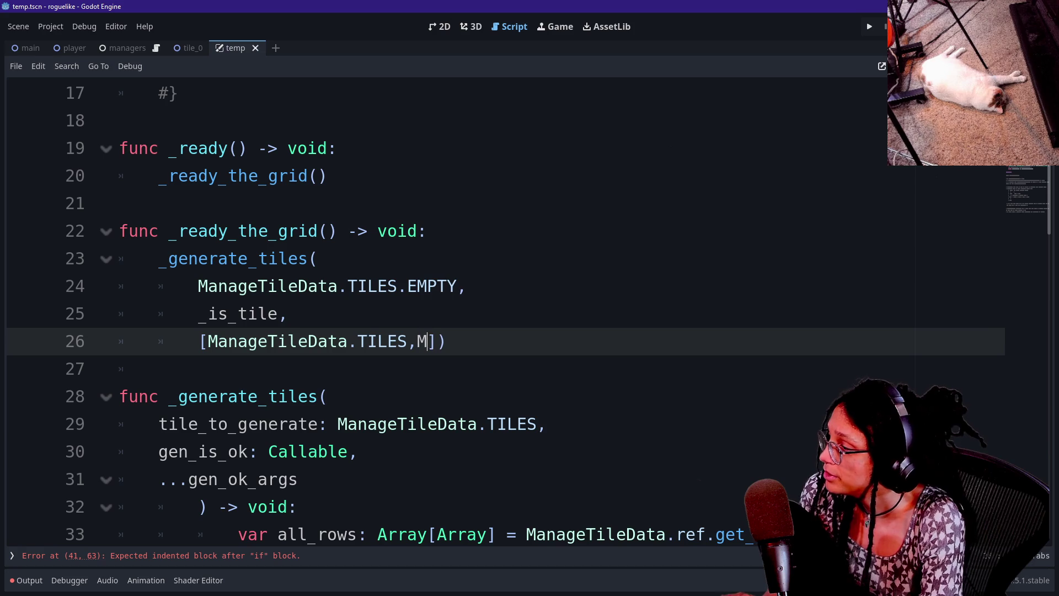
type("MANAGE")
key("Return")
type(".")
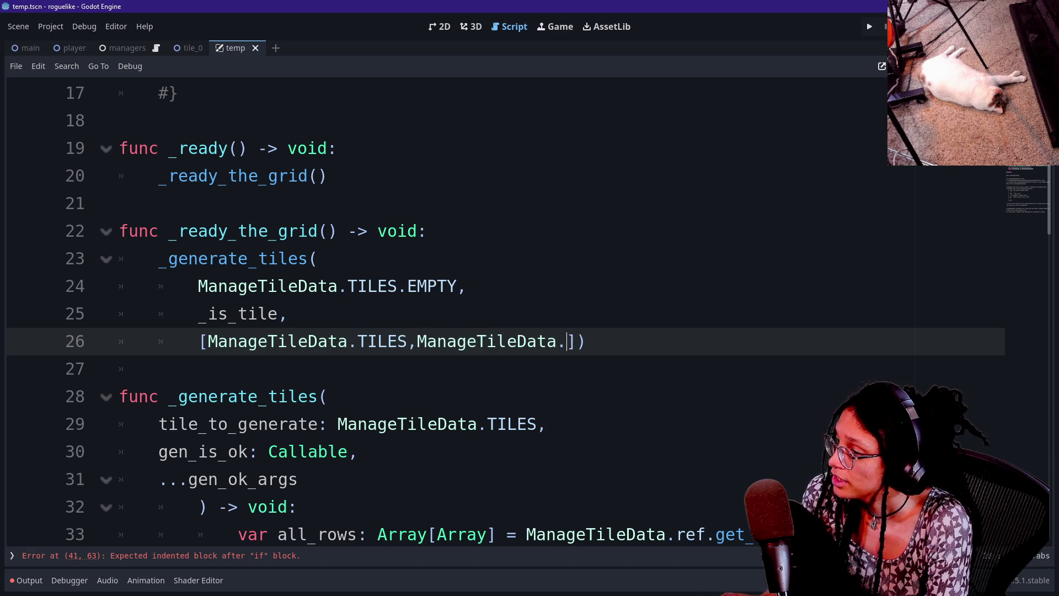
type("N")
key("BackSpace")
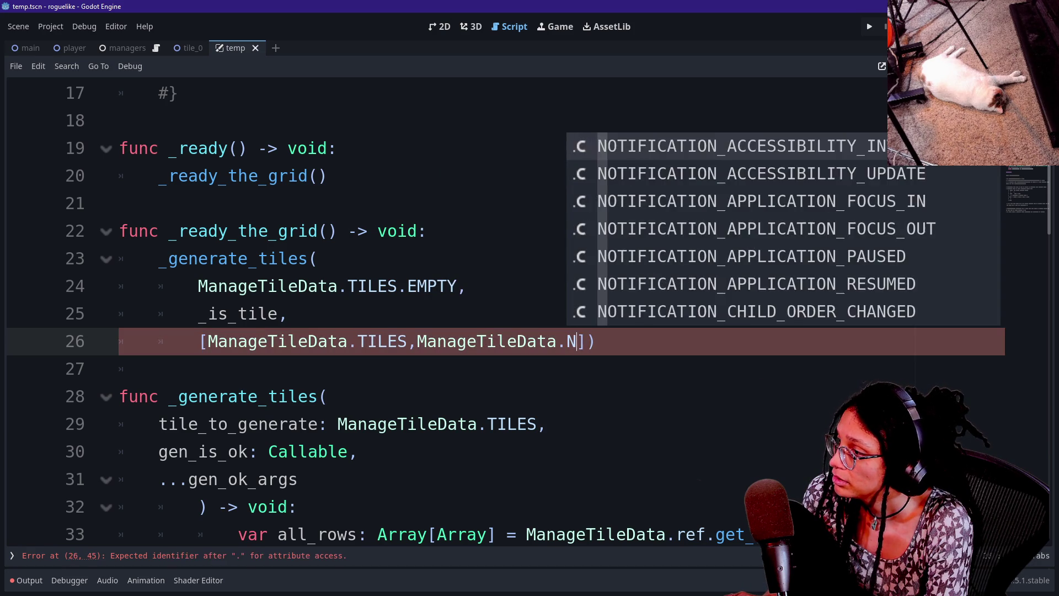
type("TIELS")
key("BackSpace")
key("BackSpace")
key("BackSpace")
key("Return")
type(".")
key("Return")
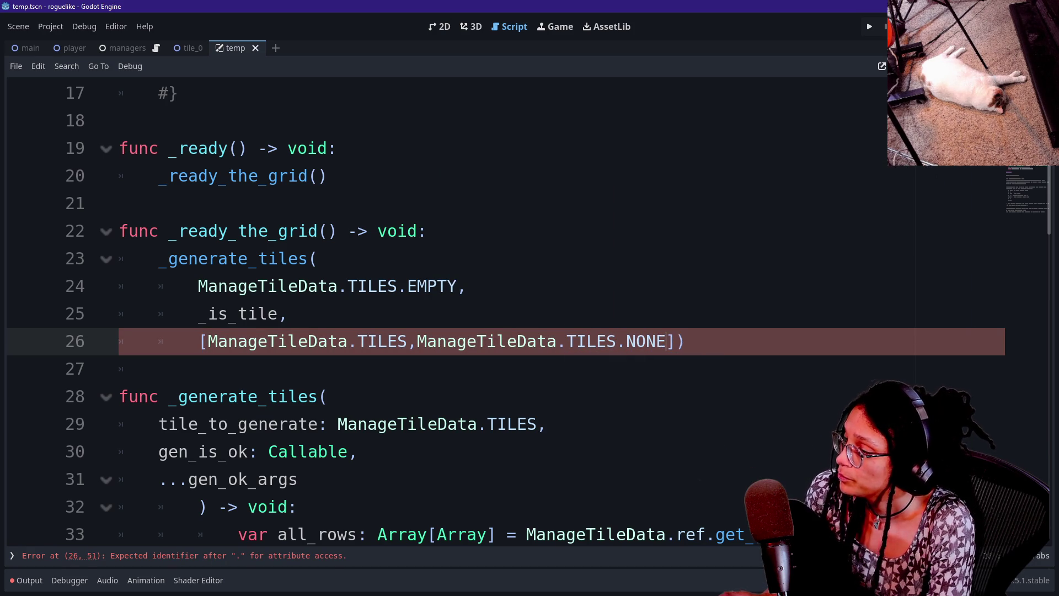
left_click(199, 341)
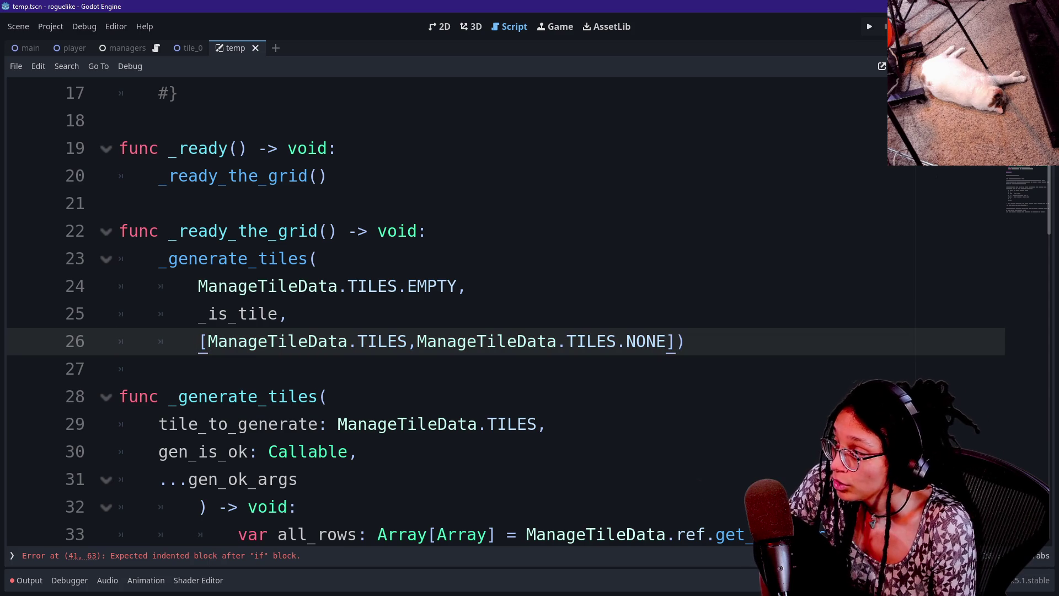
mouse_move(220, 345)
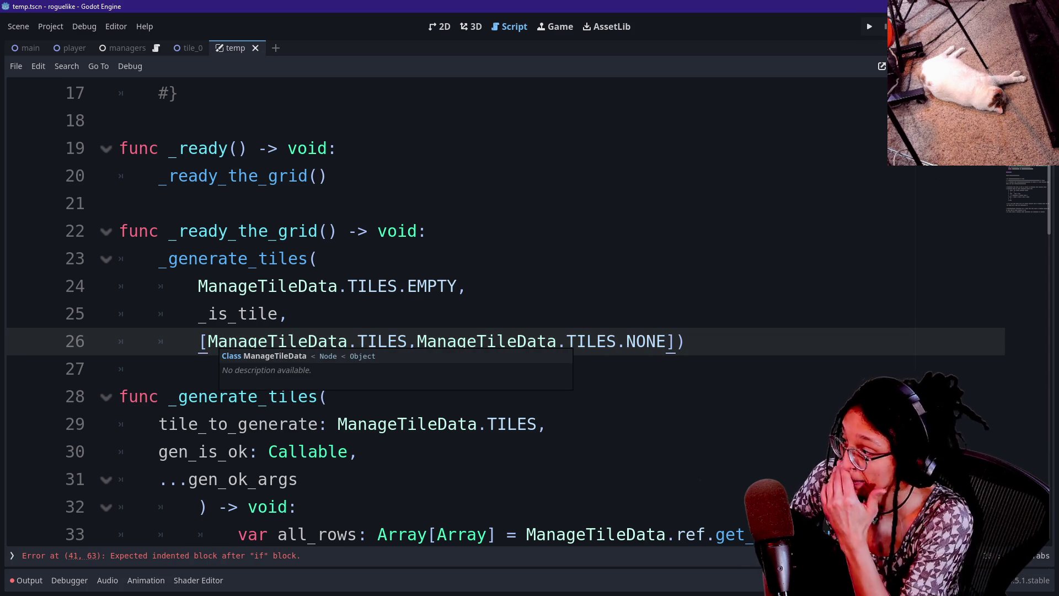
type(",")
left_click(329, 341, "shift")
left_click(339, 341)
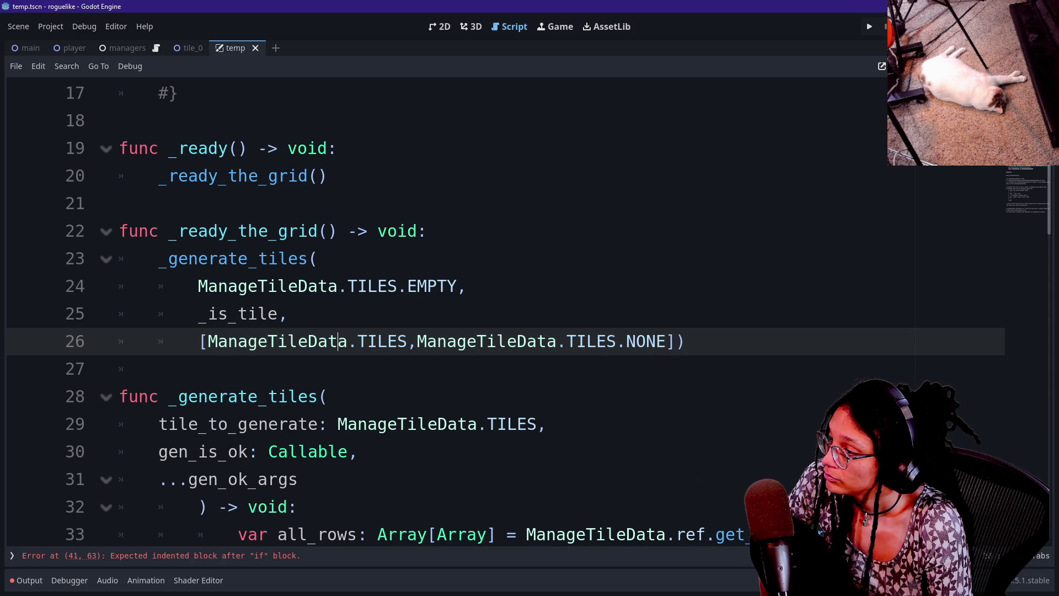
key("shift+End")
key("End")
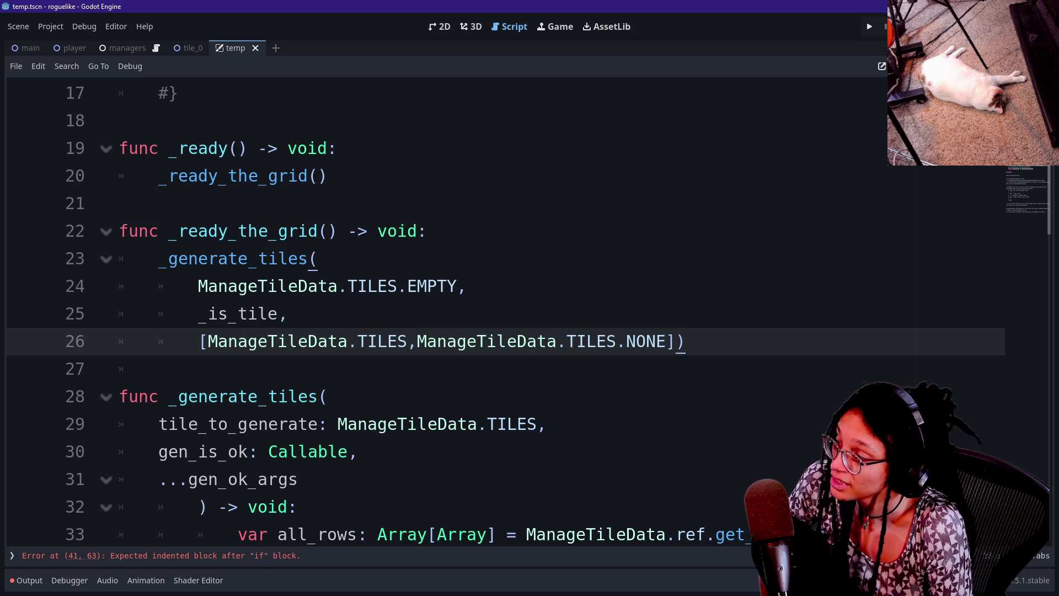
left_click(606, 341)
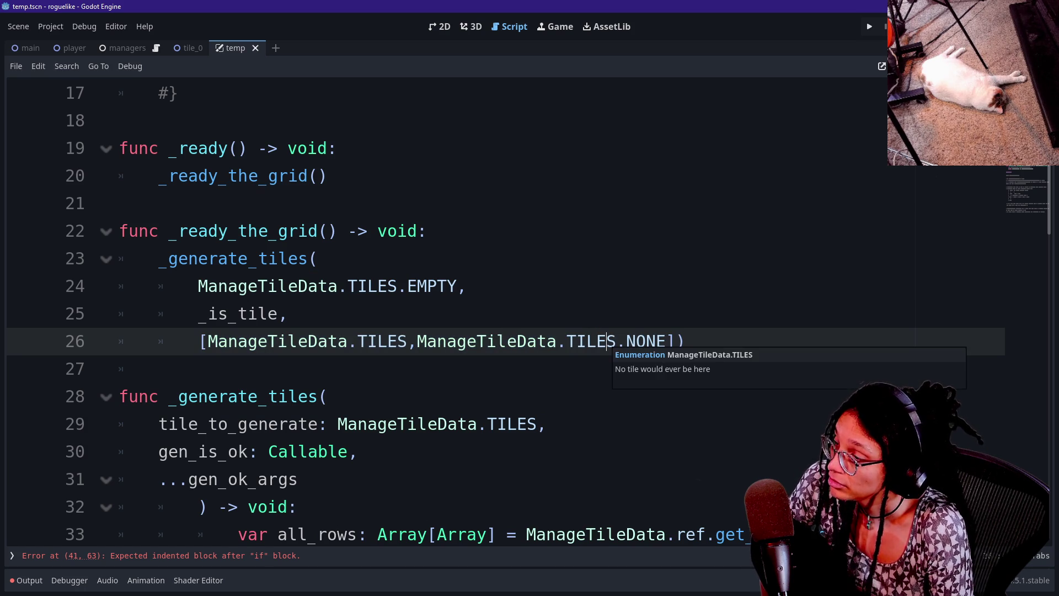
key("shift+End")
key("End")
key("Left")
key("Left")
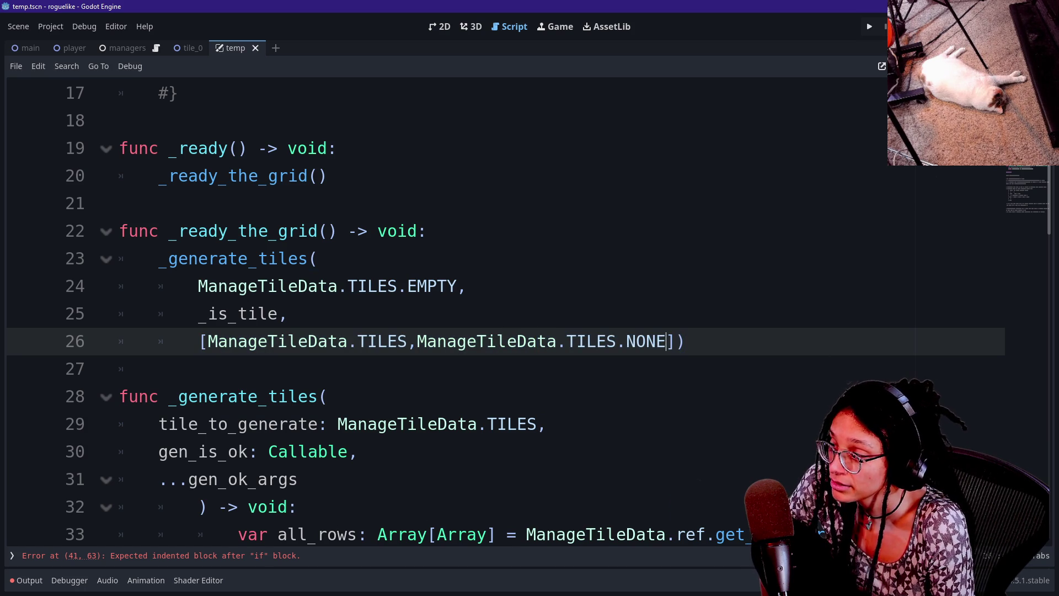
key("shift+Left")
key("shift+Left")
key("shift+Left")
key("Left")
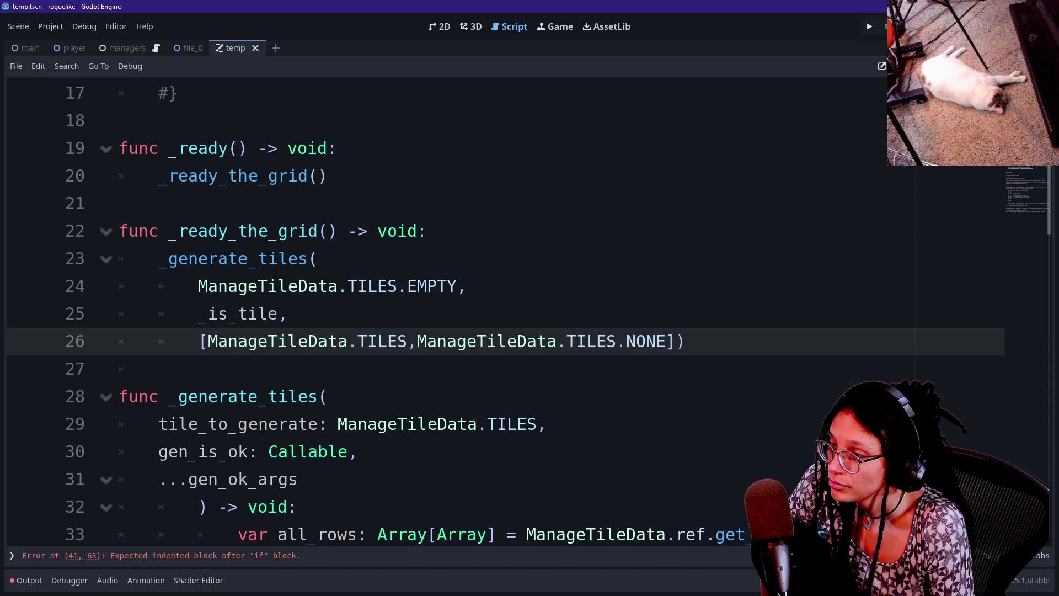
scroll(496, 309, "up", 3)
scroll(496, 308, "down", 2)
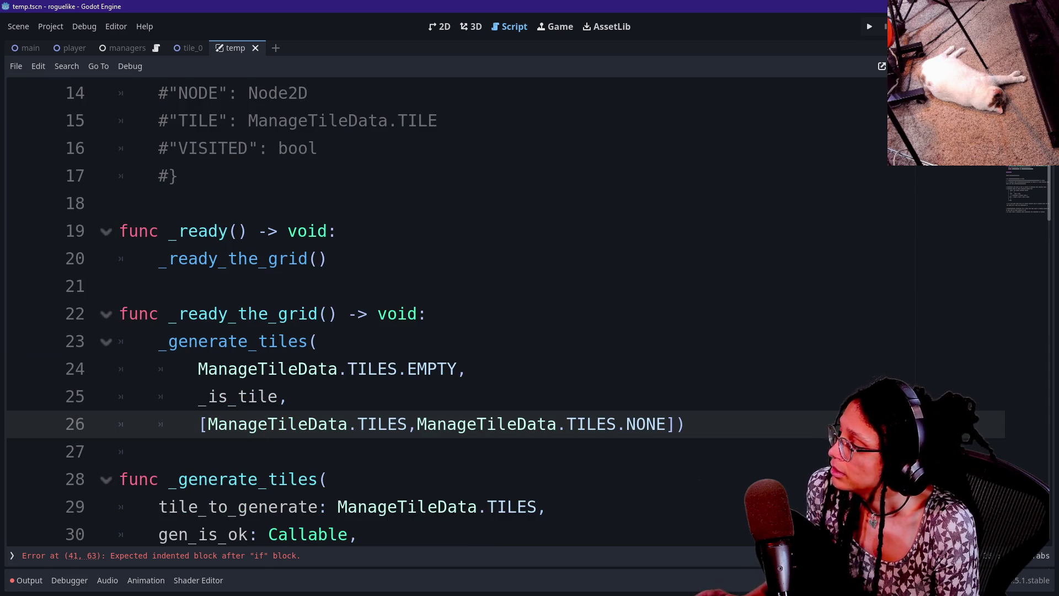
- Jump to the TILES enum with F12 and add a FOUNDATION entry below EMPTY
key("F12")
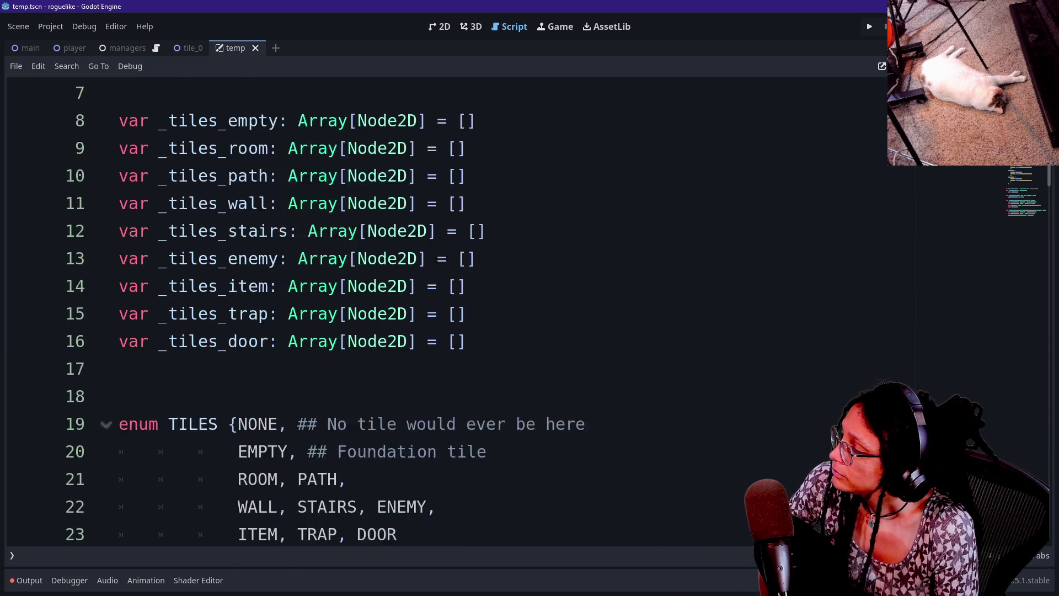
scroll(496, 309, "down", 2)
scroll(496, 309, "up", 1)
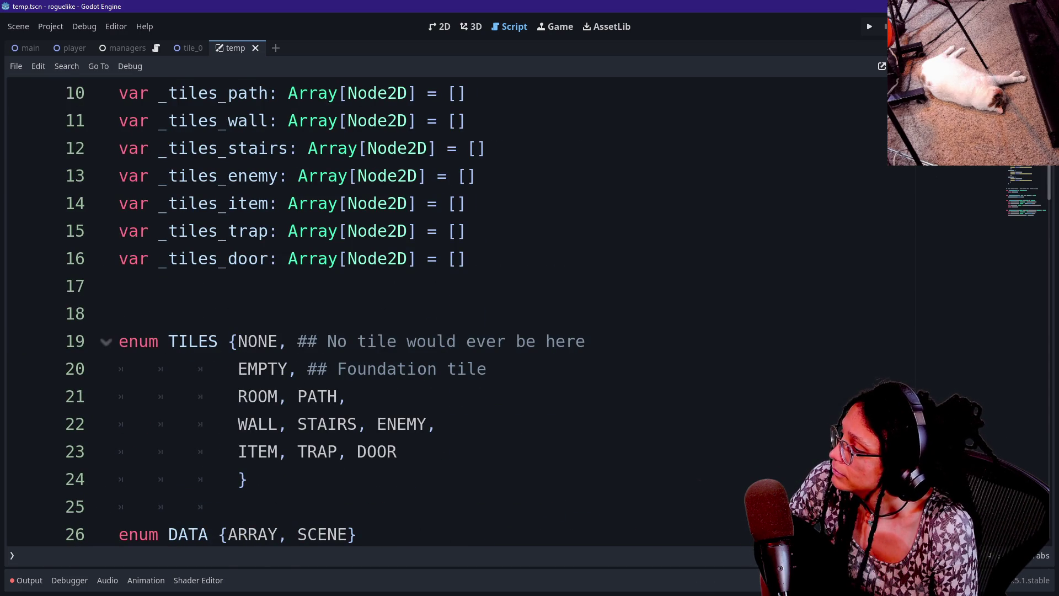
left_click(277, 341)
left_click(298, 368)
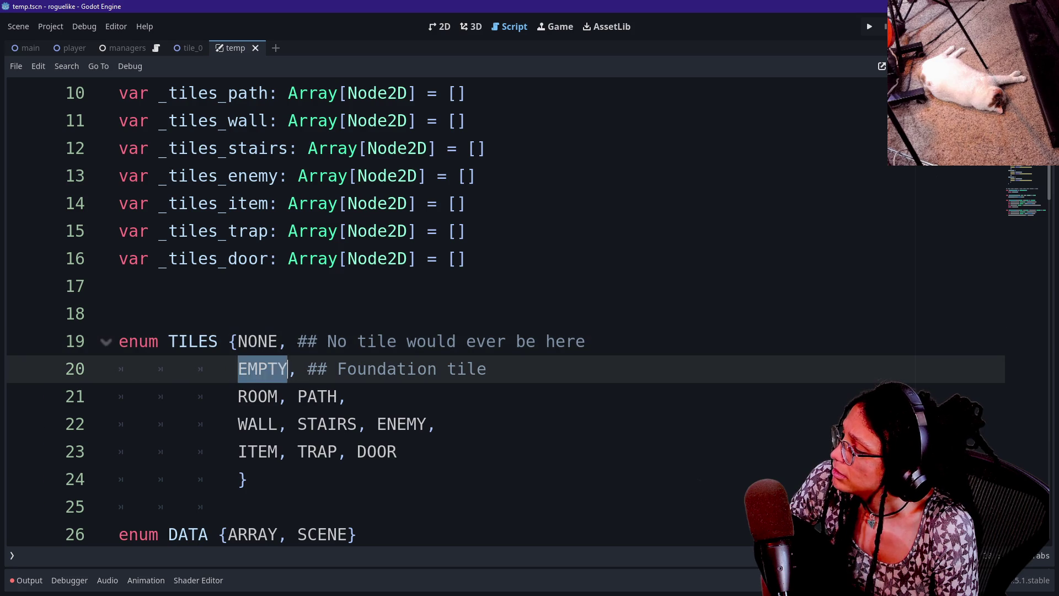
key("Return")
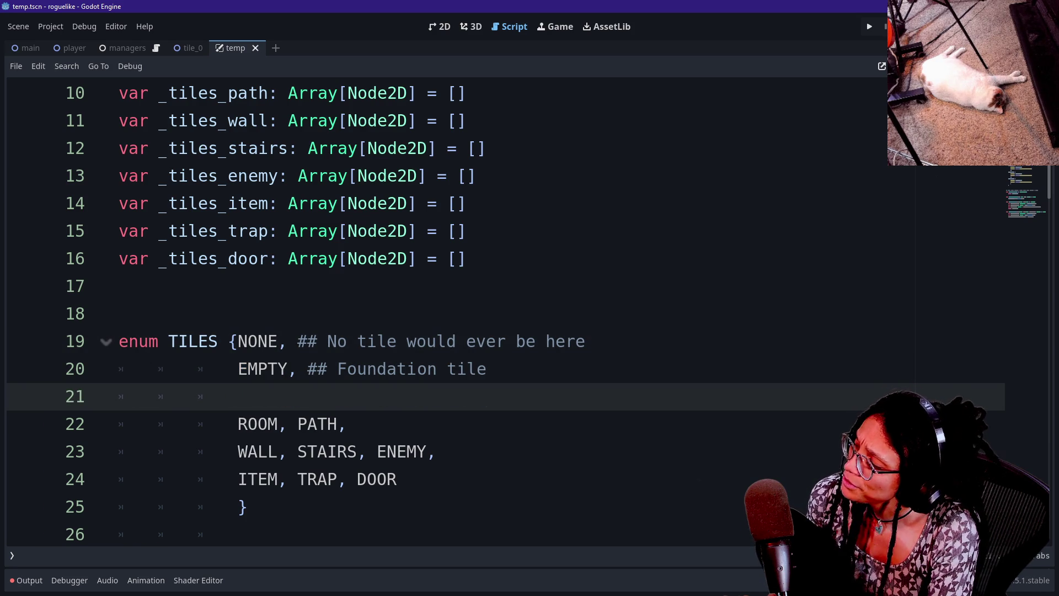
type("FOUNDATION")
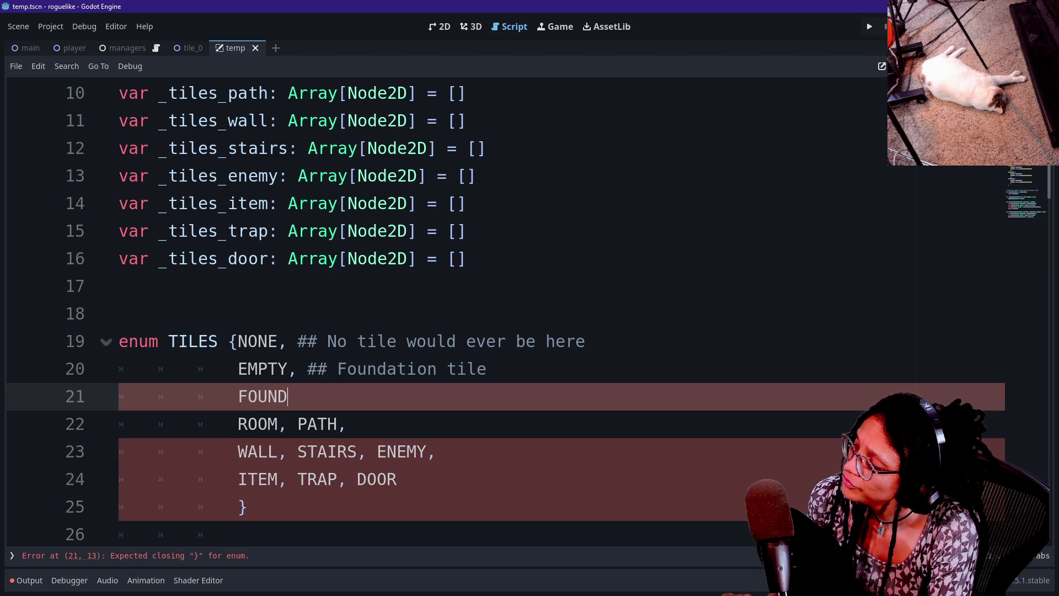
- Rewrite EMPTY's comment to 'Tile could be here, but isn't'
mouse_move(486, 368)
left_mouse_down()
mouse_move(350, 340)
mouse_move(346, 368)
left_mouse_up()
key("BackSpace")
key("BackSpace")
type("Tile coul")
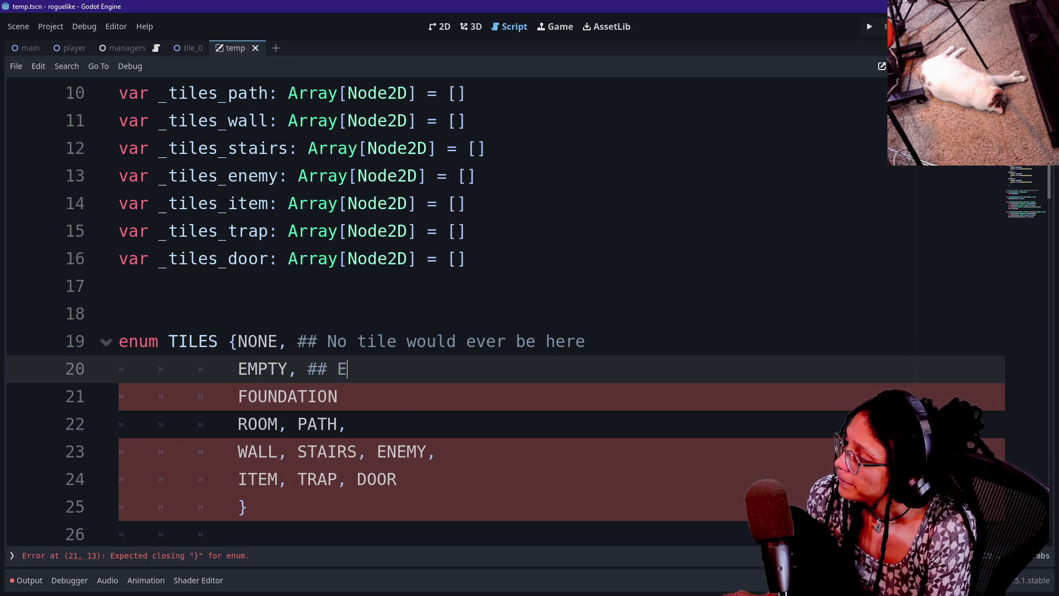
type("d beh ere, bu")
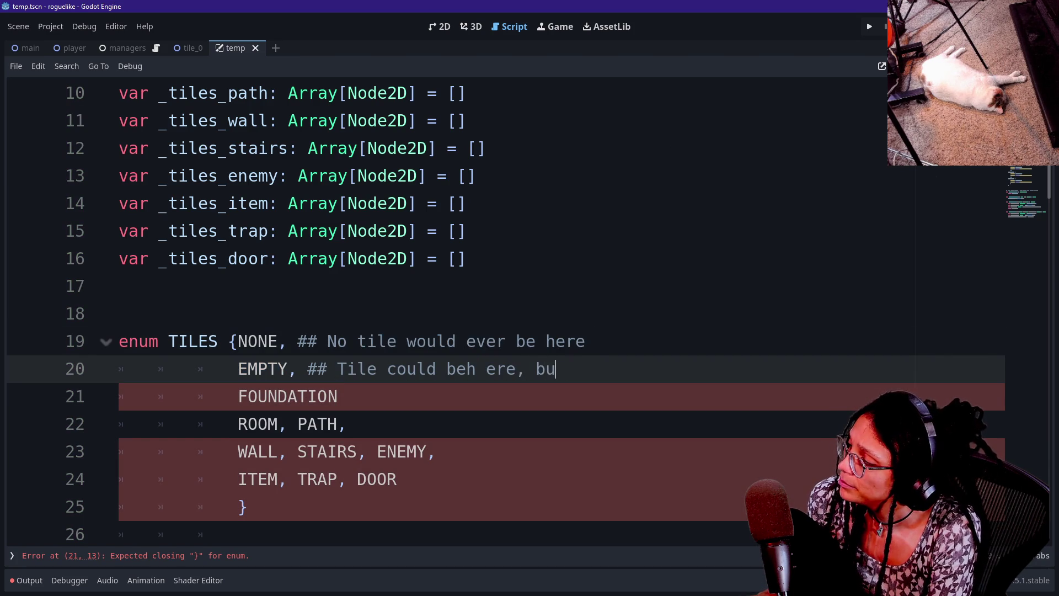
key("BackSpace")
key("BackSpace")
key("BackSpace")
key("BackSpace")
key("BackSpace")
key("BackSpace")
key("BackSpace")
key("BackSpace")
type("h")
key("BackSpace")
key("BackSpace")
type("e here, but isn't")
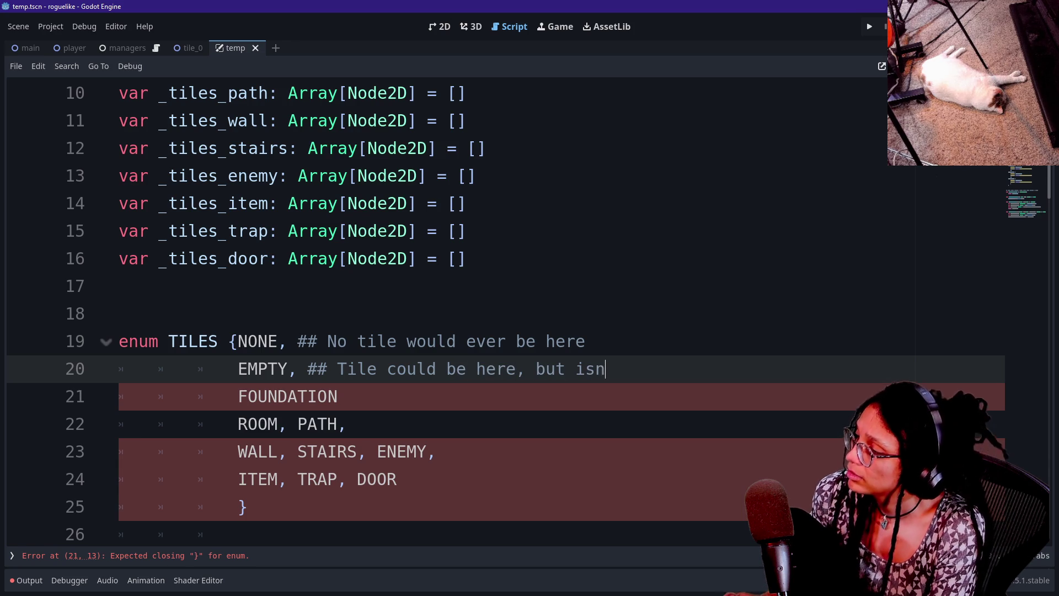
- Rename the new entry to BASE with the comment 'Cell in the grid'
left_click(338, 396)
type(",")
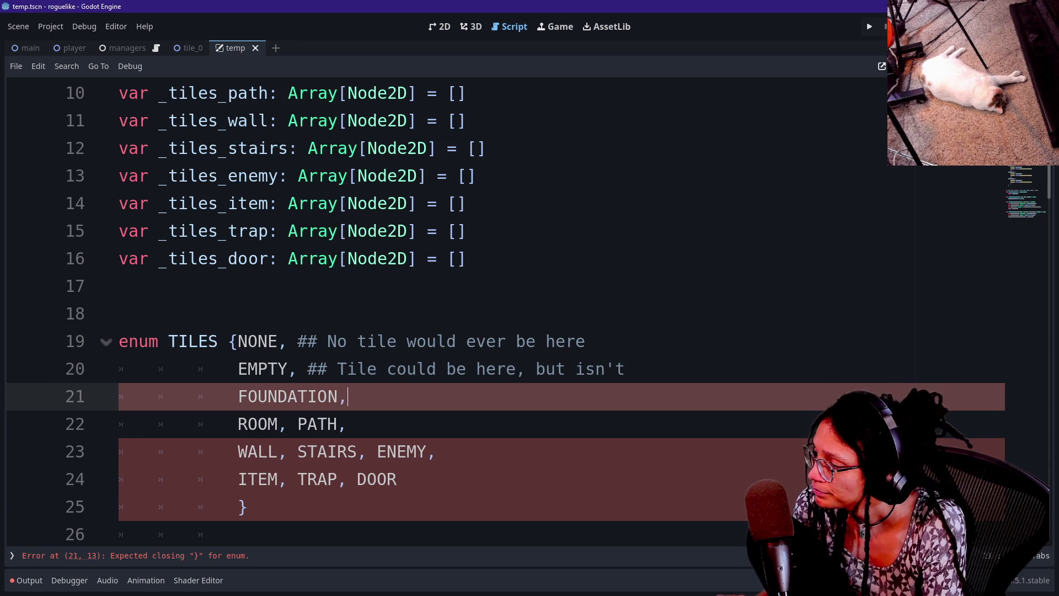
key("BackSpace")
type("##")
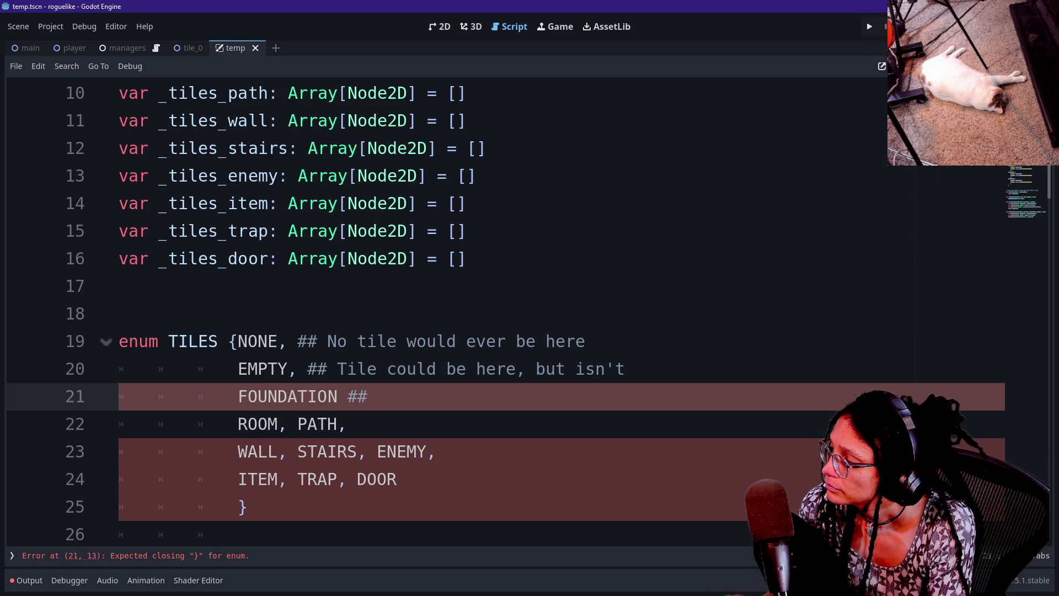
key("BackSpace")
key("BackSpace")
key("BackSpace")
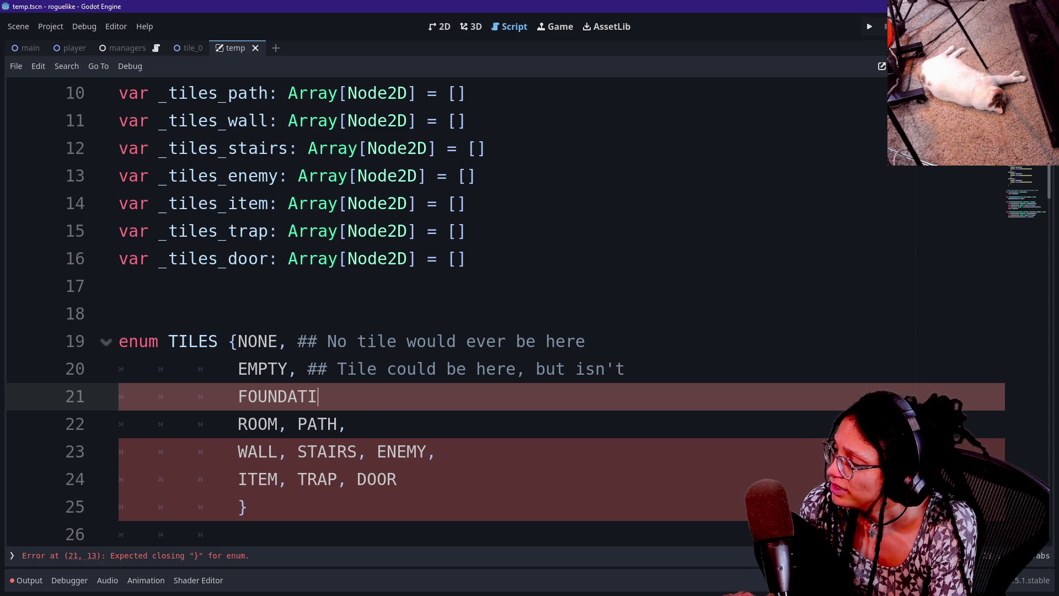
type("BASE,")
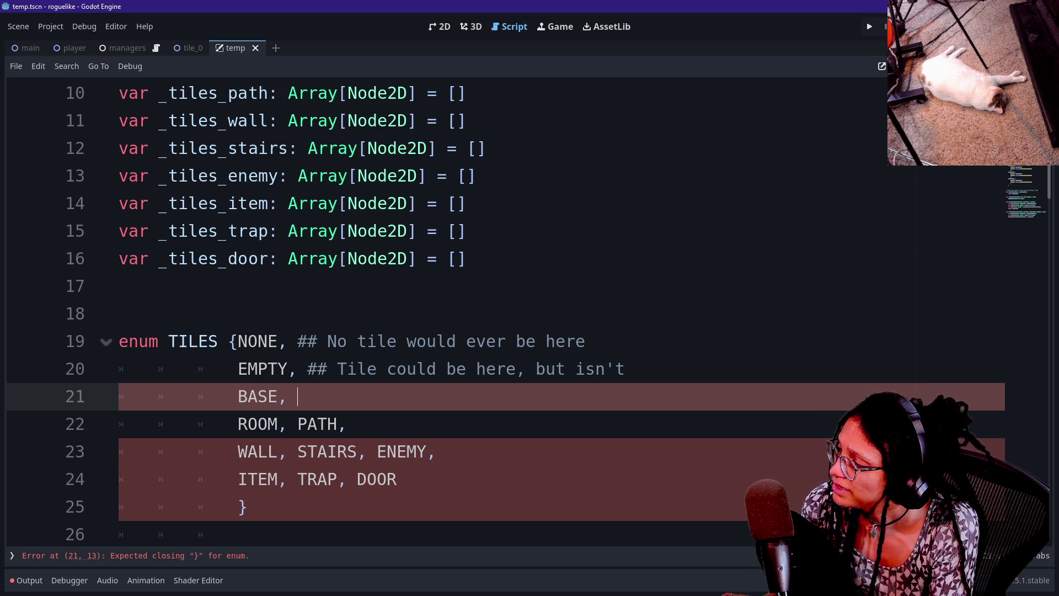
type(" ## E")
key("BackSpace")
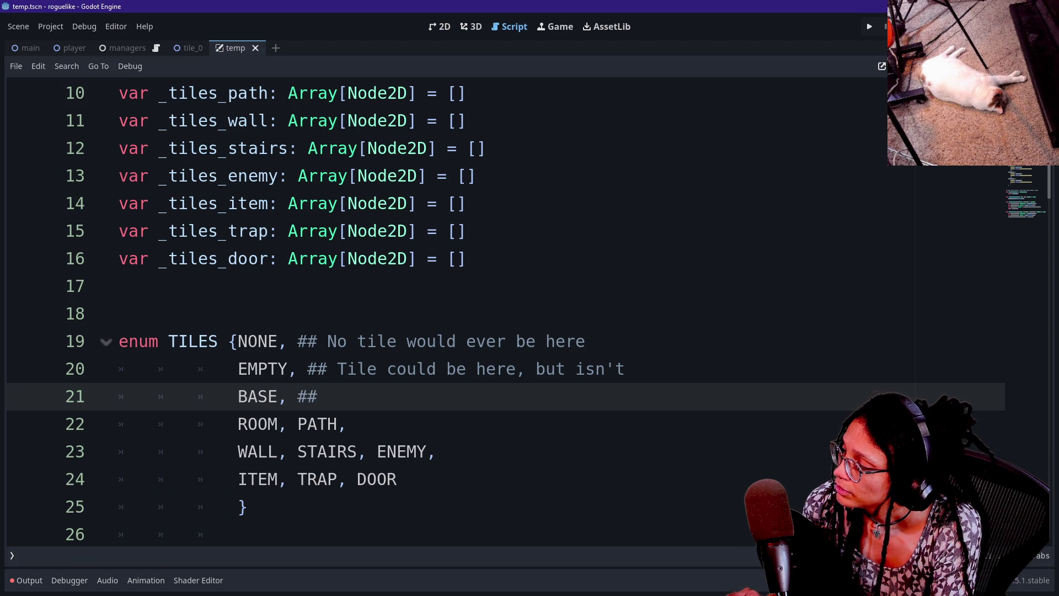
type("Cell ")
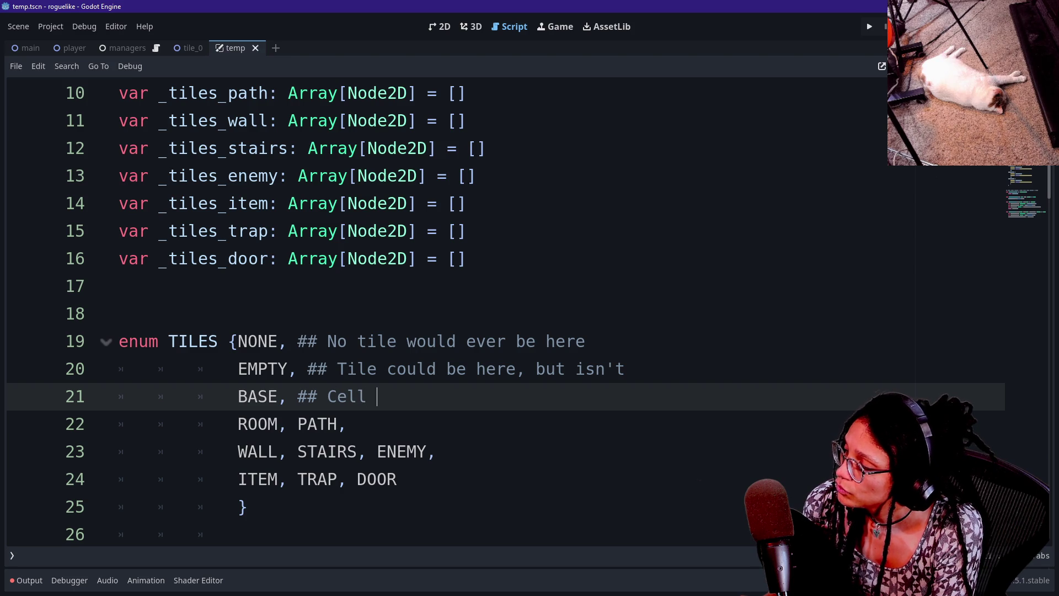
type("in the grid")
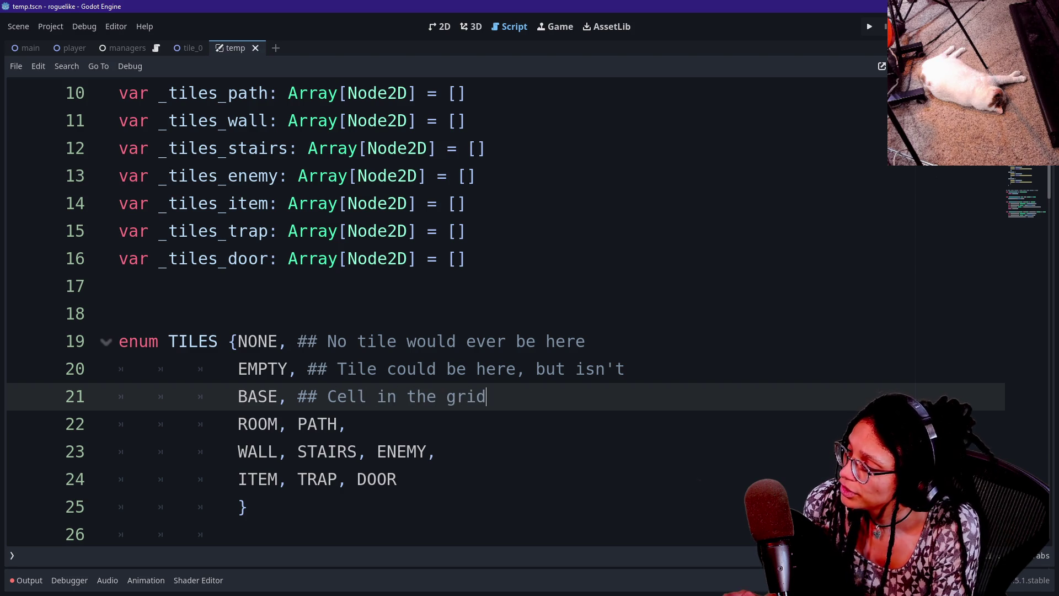
- Try renaming BASE to CELL, undo it back to BASE, and save the script
left_click(288, 368)
double_click(257, 396)
type("CELL")
left_click(268, 396)
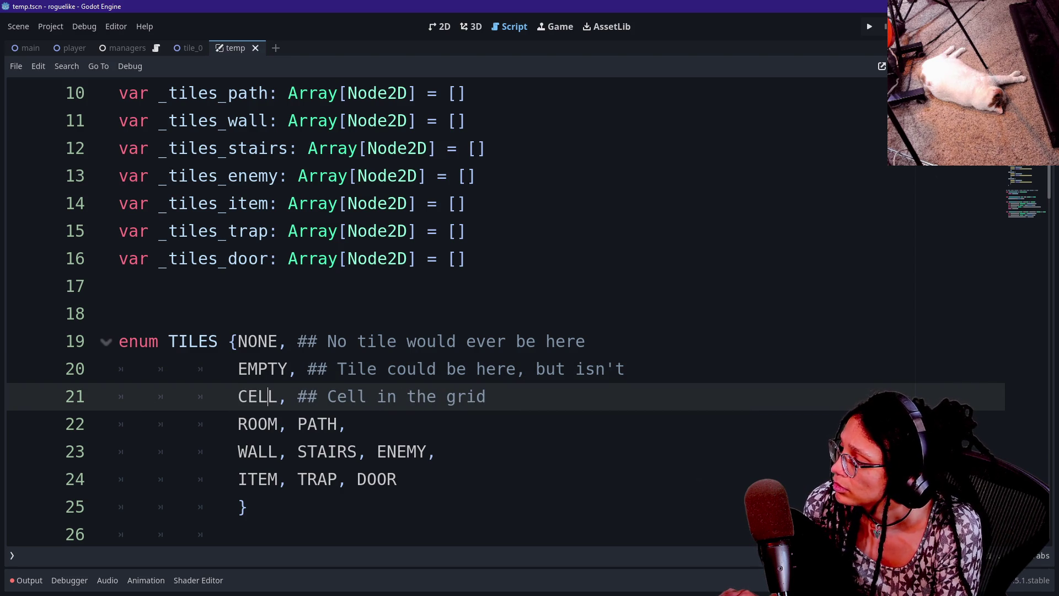
key("ctrl+z")
left_click(466, 396)
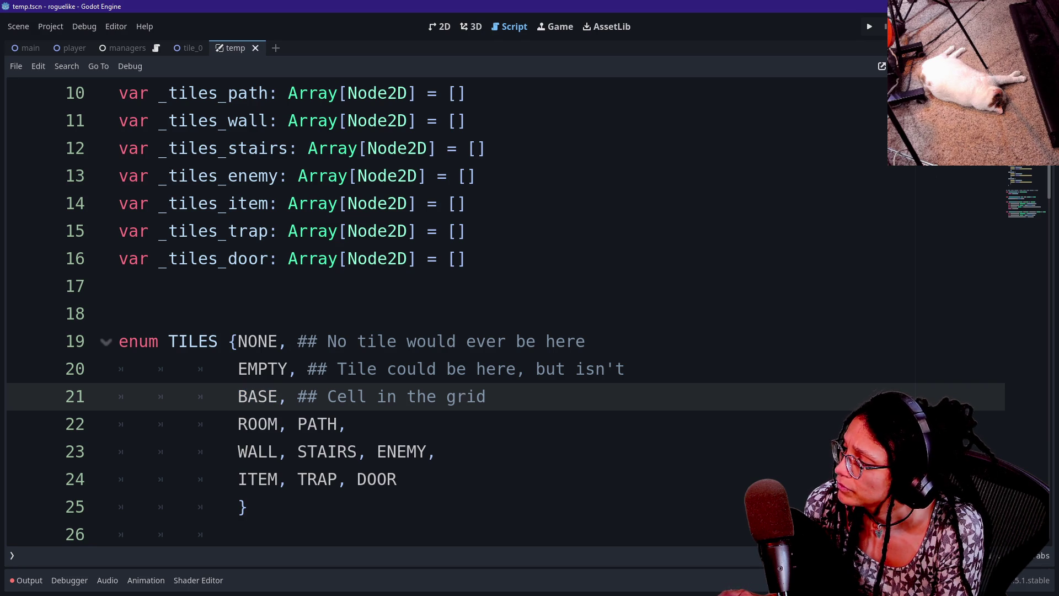
key("ctrl+s")
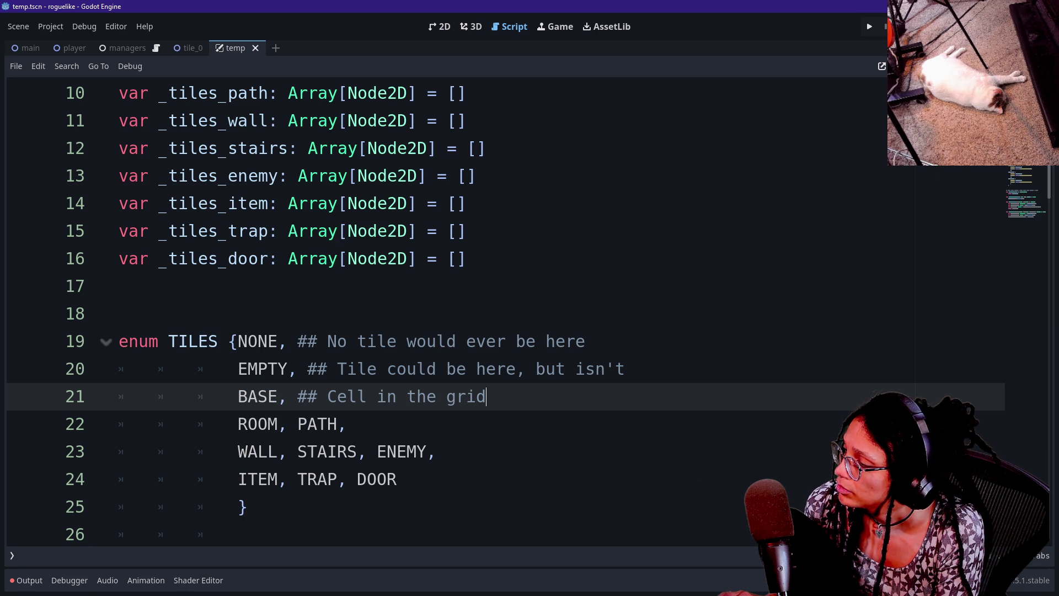
- Look over the TILES enum, then go back to the grid generator script
left_click(486, 396)
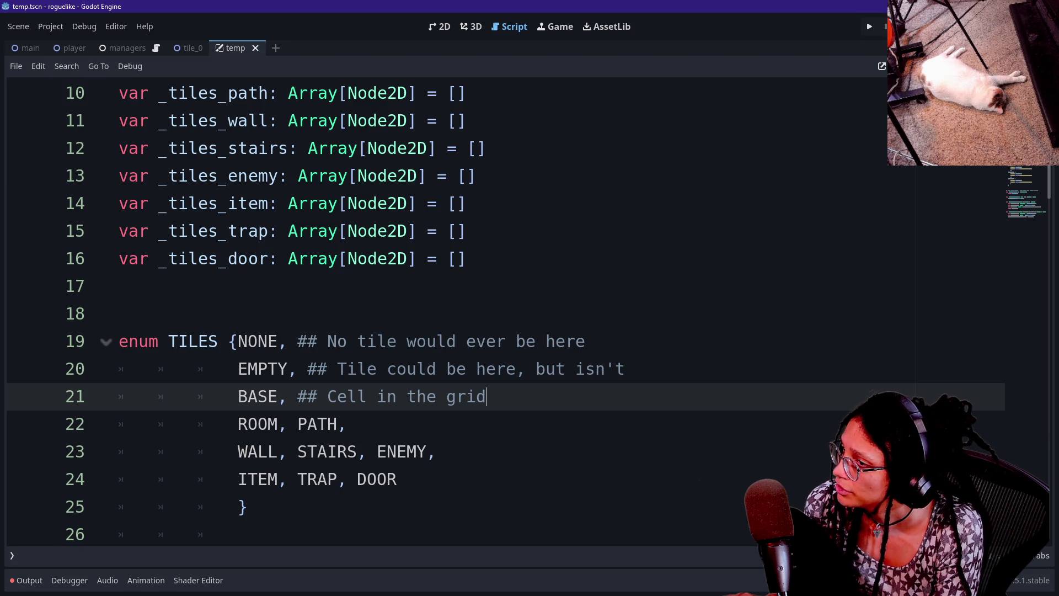
scroll(441, 309, "up", 3)
left_click(257, 176)
scroll(441, 308, "down", 2)
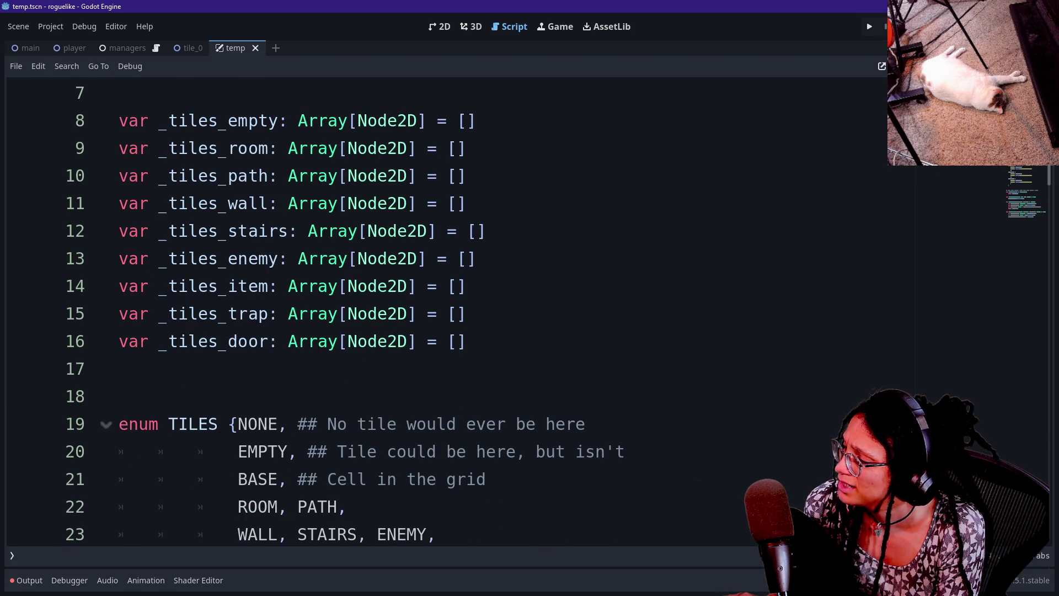
scroll(441, 308, "down", 2)
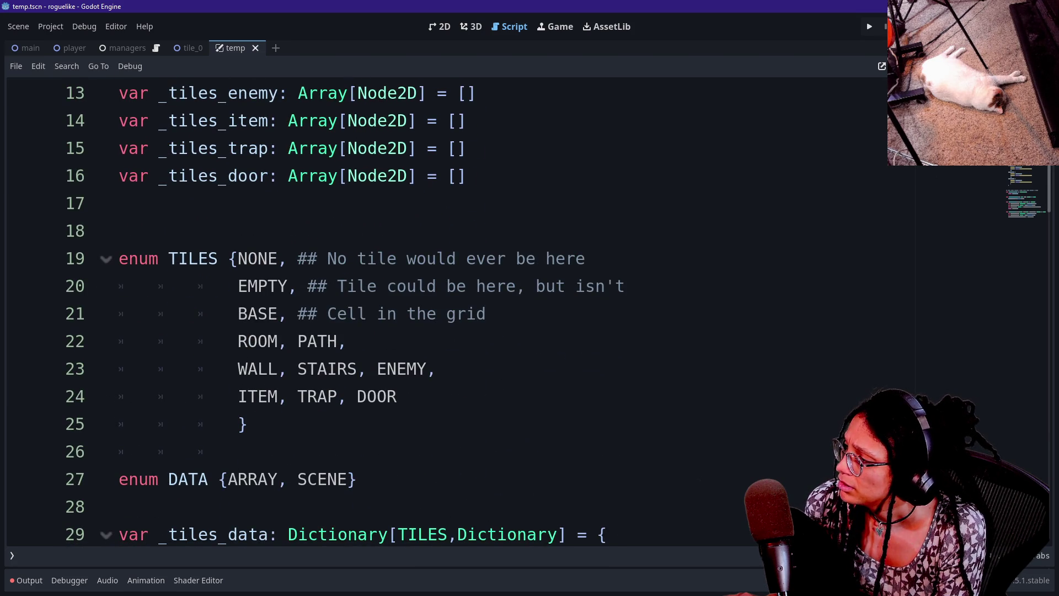
scroll(441, 309, "down", 1)
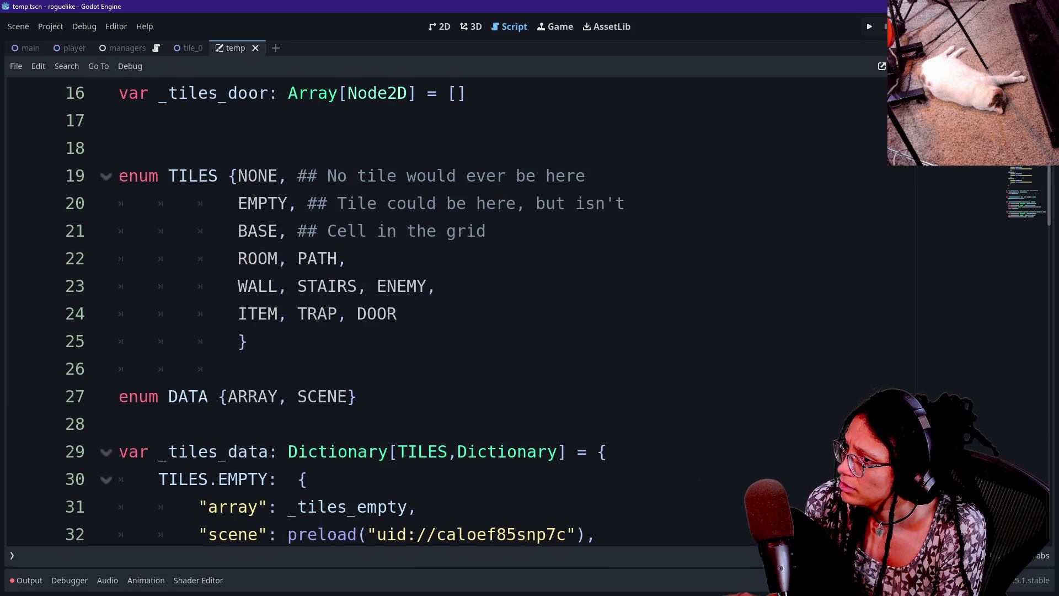
key("alt+Left")
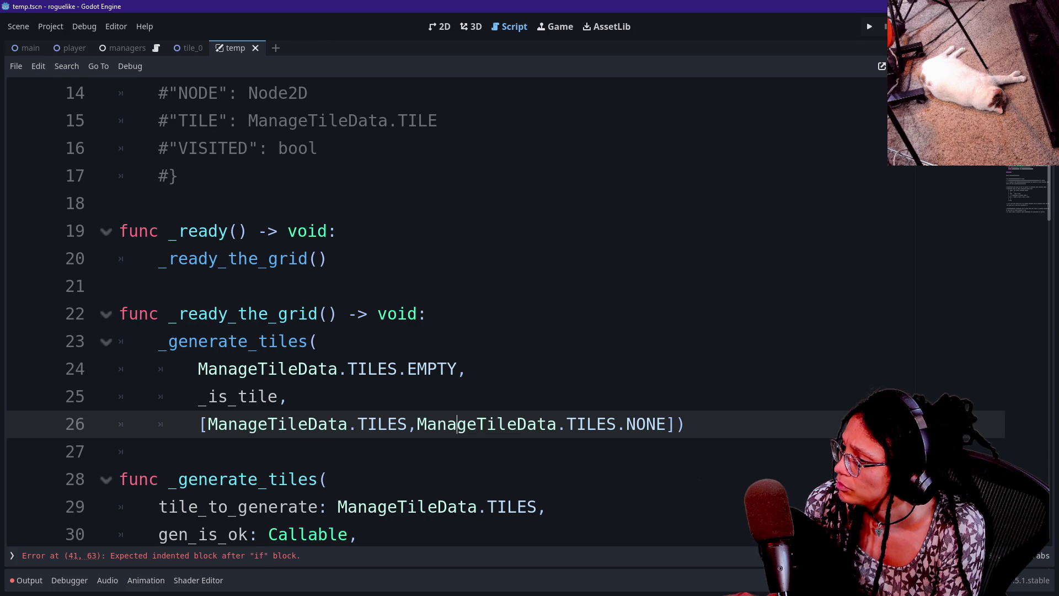
- On line 26, delete the extra tile entry and complete the list as [ManageTileData.TILES.BASE]
key("BackSpace")
key("BackSpace")
key("BackSpace")
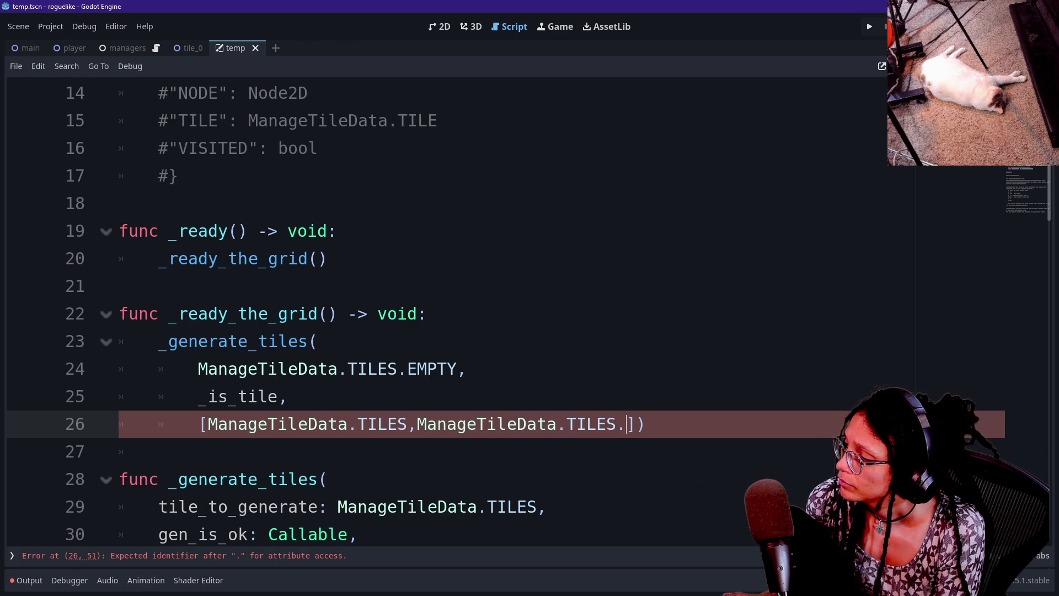
scroll(496, 309, "down", 2)
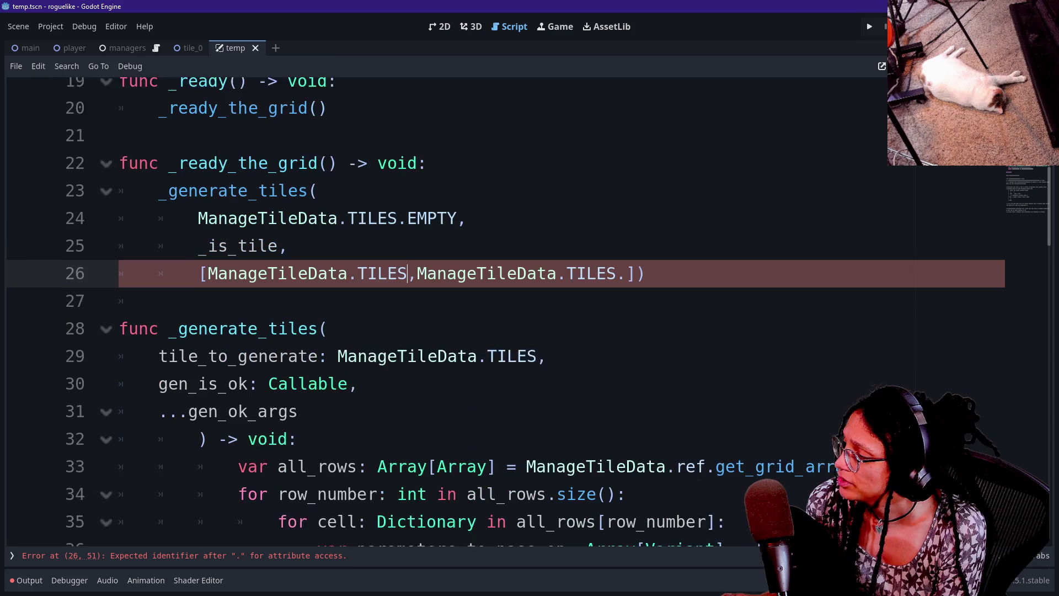
type(".")
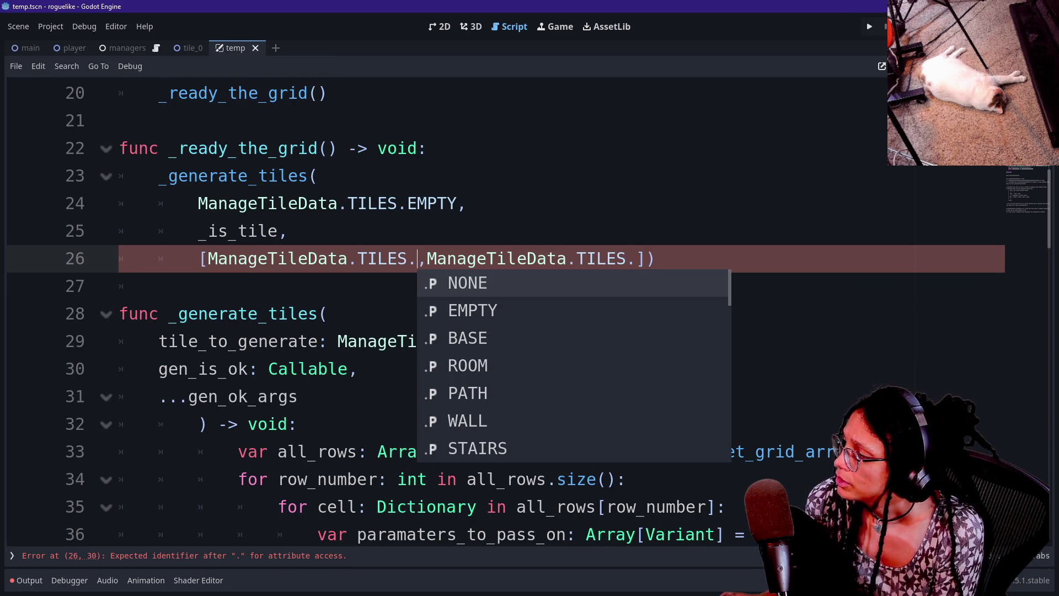
key("Escape")
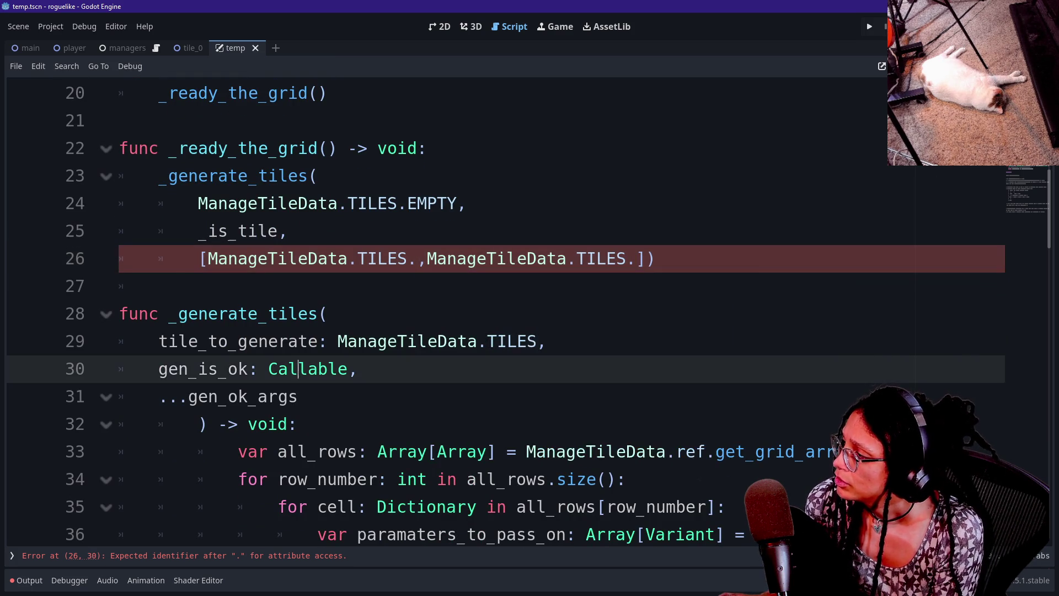
scroll(496, 309, "down", 9)
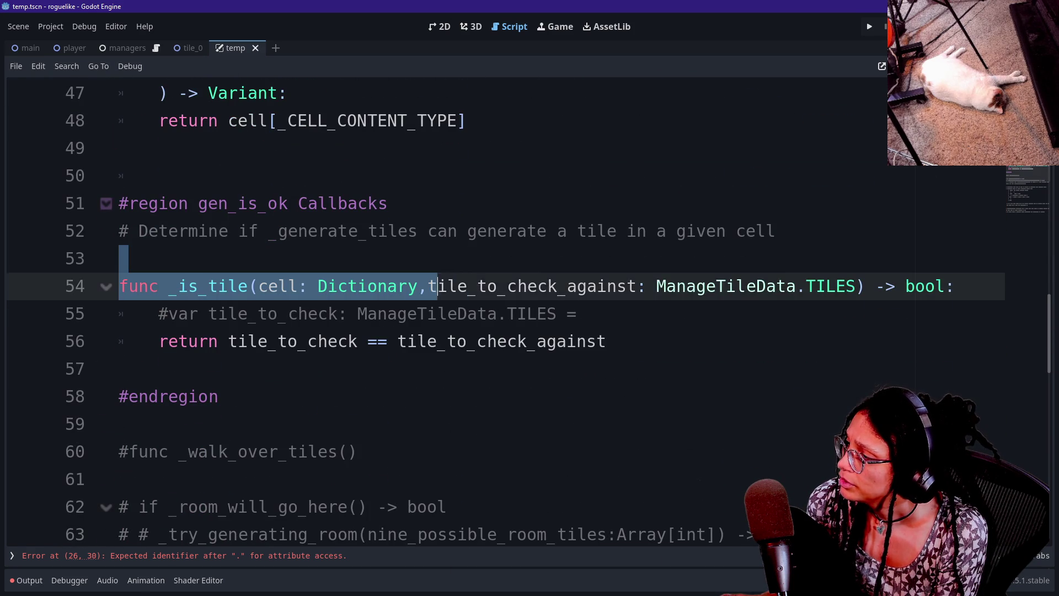
scroll(496, 309, "up", 10)
mouse_move(639, 341)
left_mouse_down()
mouse_move(160, 368)
mouse_move(419, 341)
left_mouse_up()
key("BackSpace")
key("BackSpace")
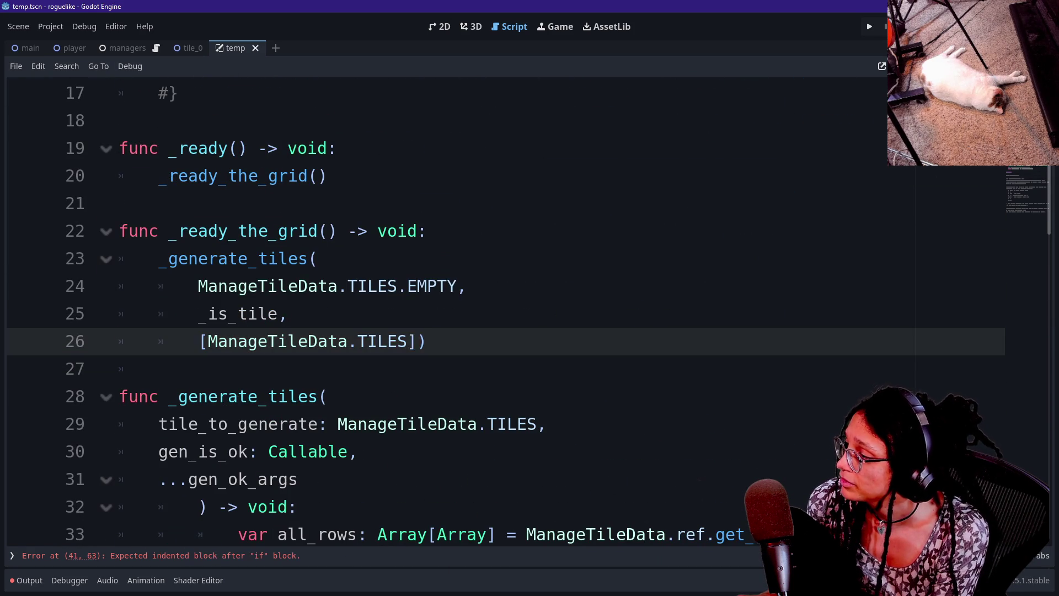
type(".")
key("Down")
key("Down")
key("Return")
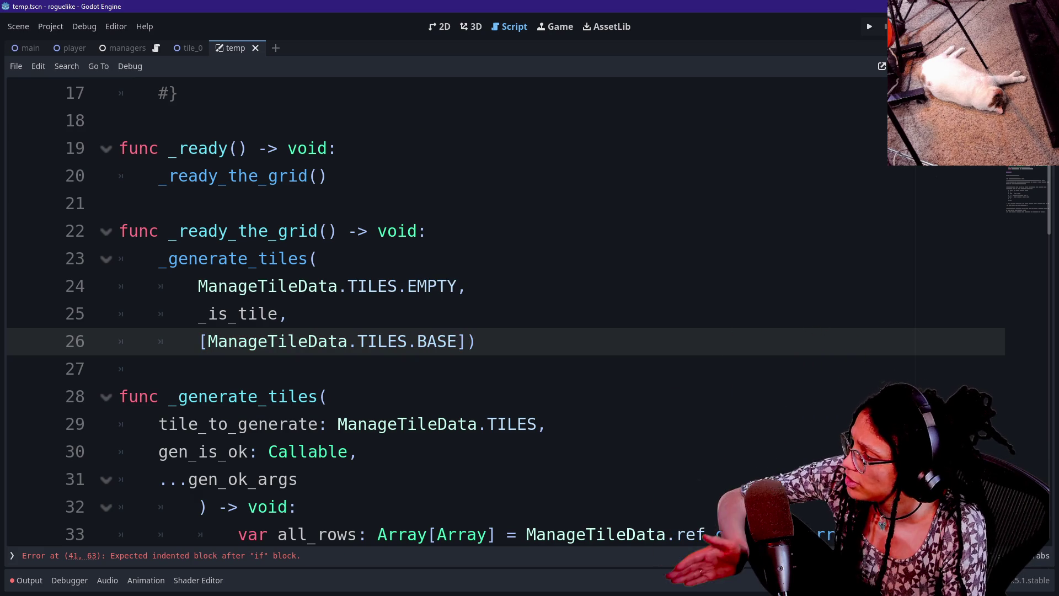
- Put EMPTY in line 26's tile list and replace EMPTY with BASE on line 24
left_click(159, 451)
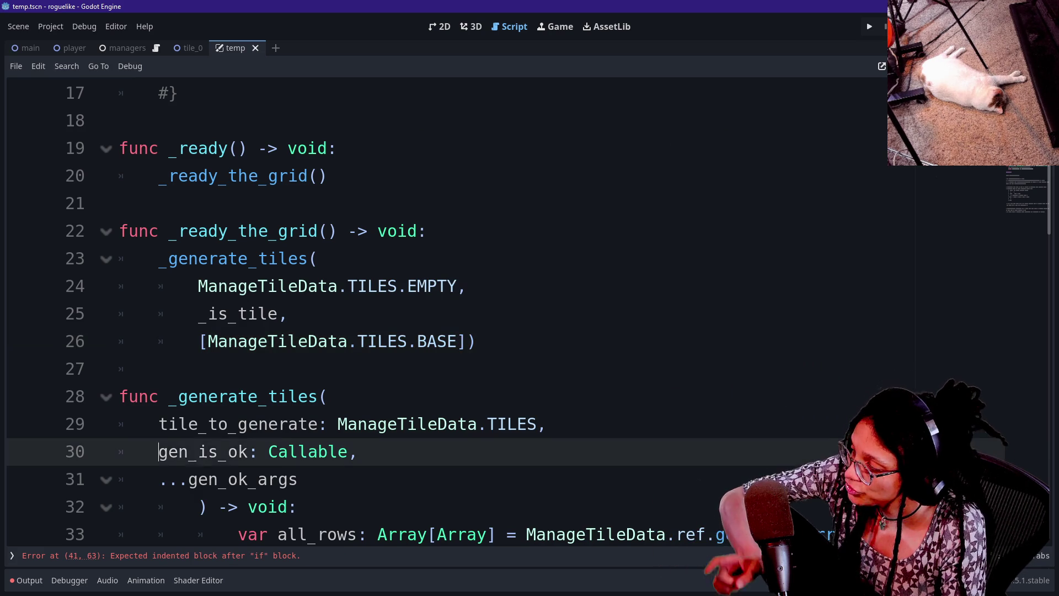
left_click_drag(159, 451, 277, 451)
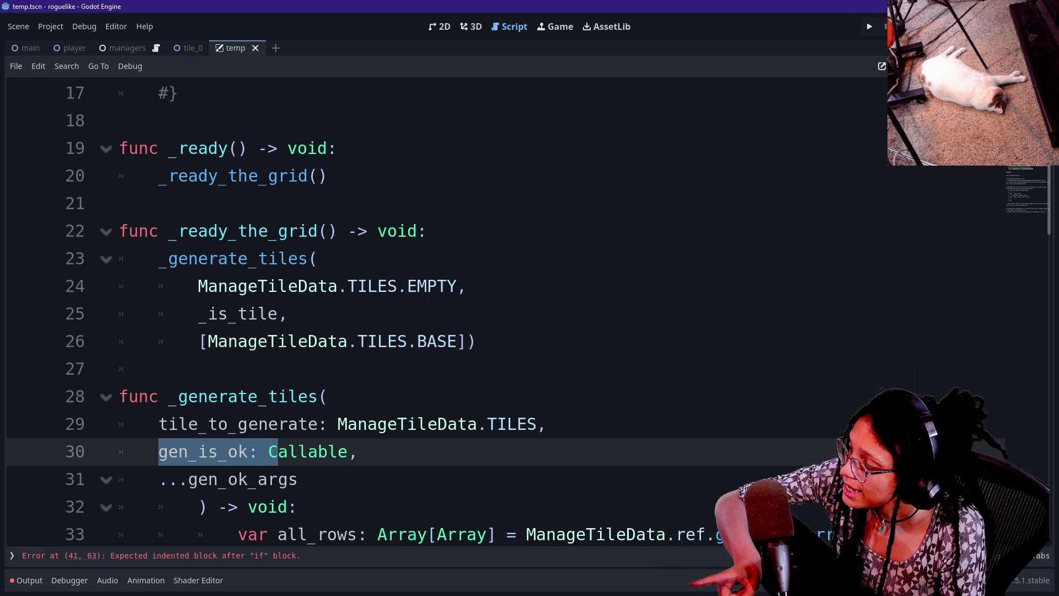
left_click(159, 368)
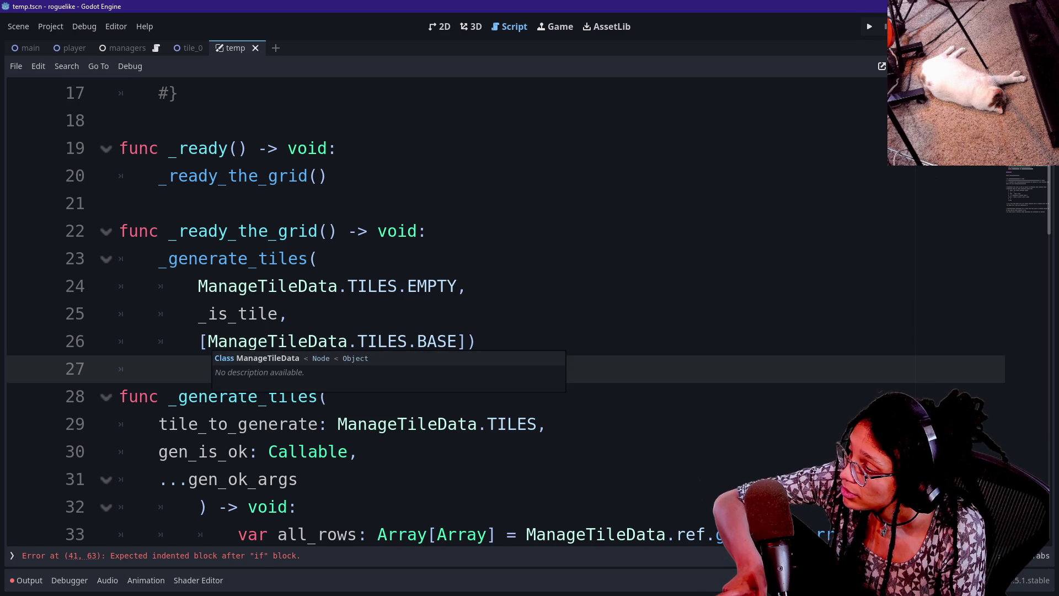
left_click_drag(207, 341, 458, 341)
left_click(458, 341)
type("EMPTY")
left_click_drag(407, 286, 457, 285)
type("BASE")
key("Up")
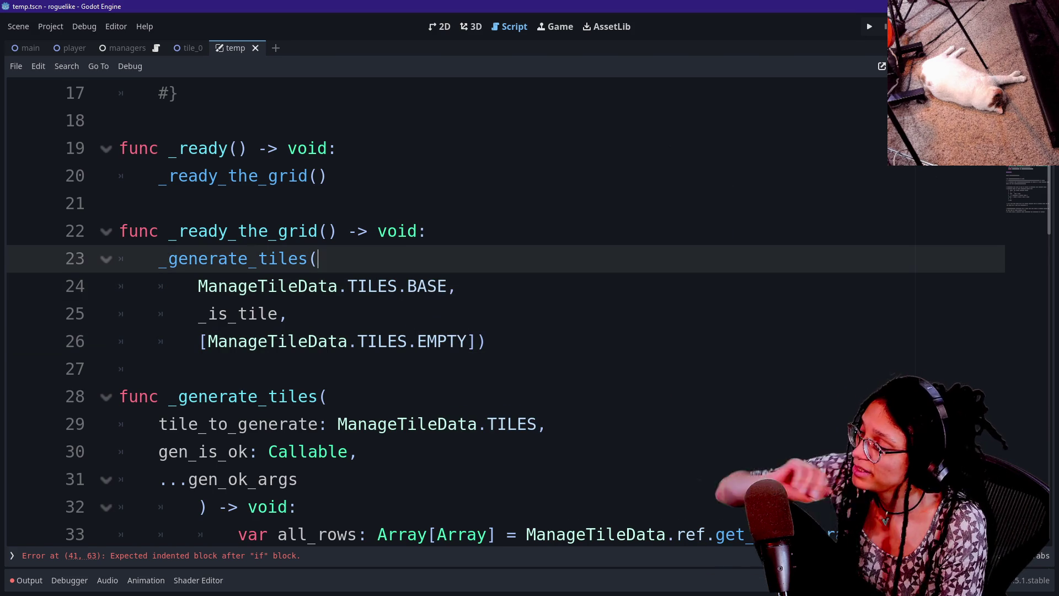
- Check the swapped BASE on line 24 and the EMPTY list on line 26
mouse_move(417, 341)
left_mouse_down()
mouse_move(486, 341)
mouse_move(449, 341)
mouse_move(466, 340)
left_mouse_up()
left_click(437, 285)
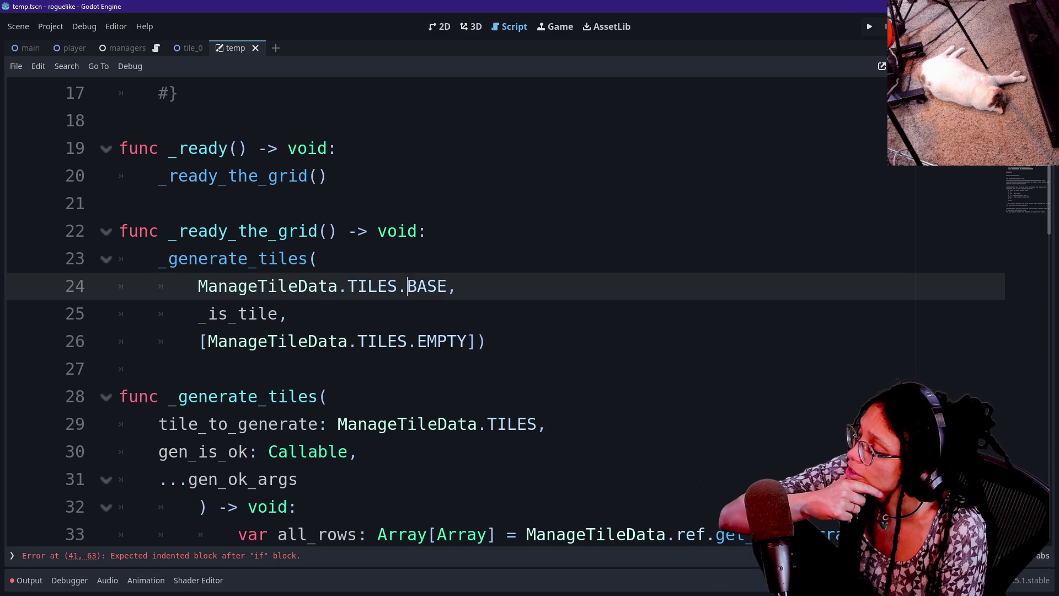
left_click_drag(447, 286, 418, 285)
left_click(418, 285)
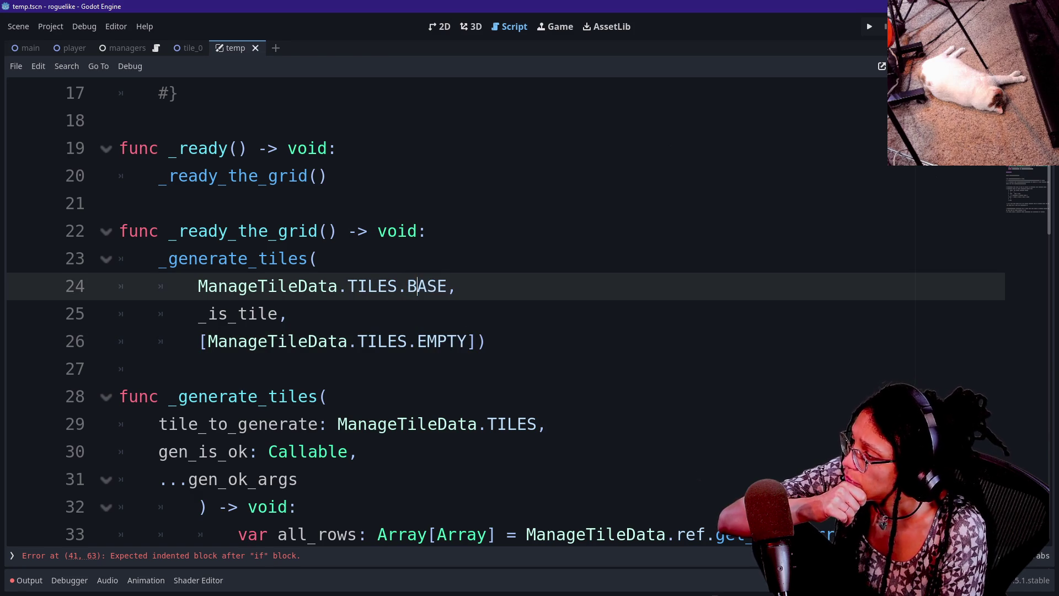
left_click(448, 285)
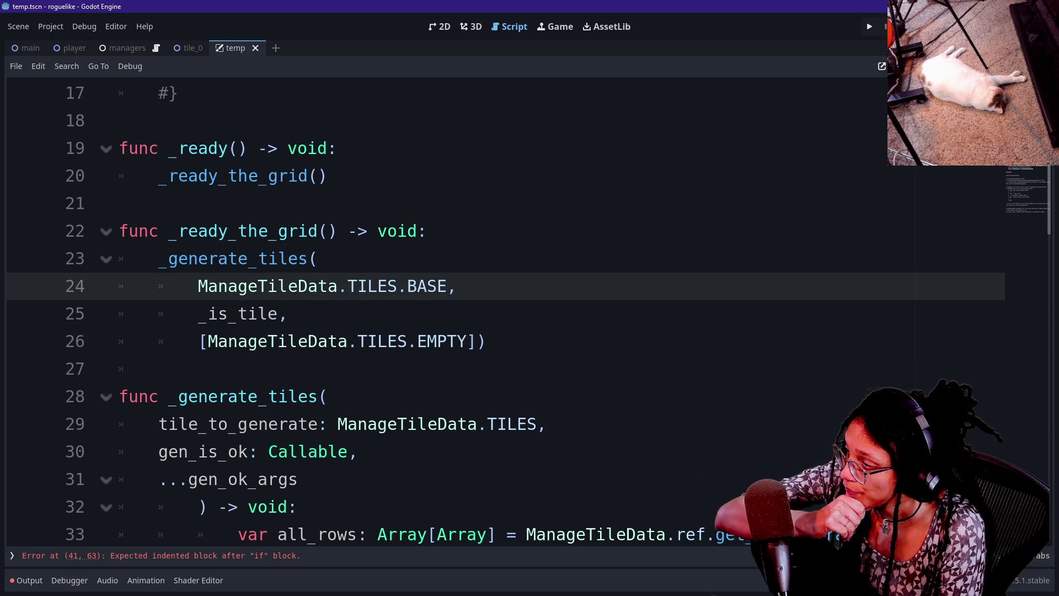
left_click(441, 341)
double_click(441, 341)
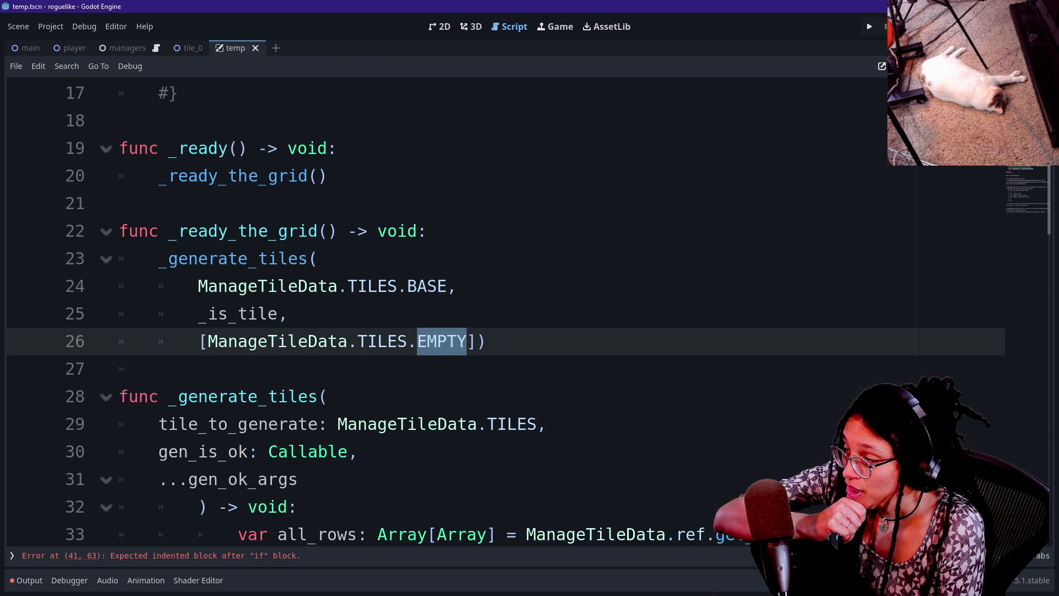
left_click(468, 341)
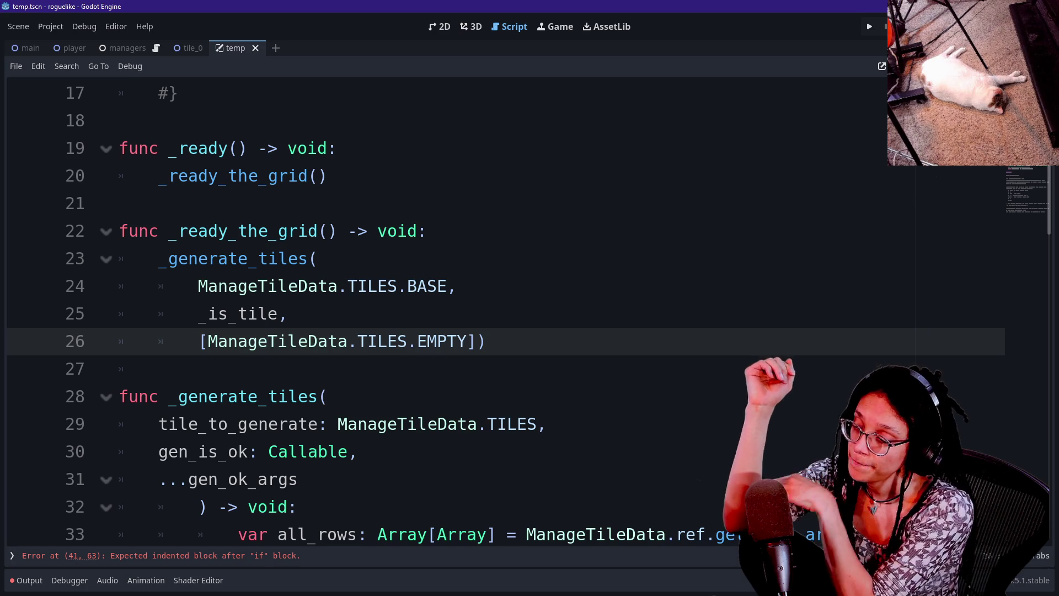
mouse_move(238, 313)
left_mouse_down()
mouse_move(198, 341)
mouse_move(237, 313)
left_mouse_up()
left_click(475, 341)
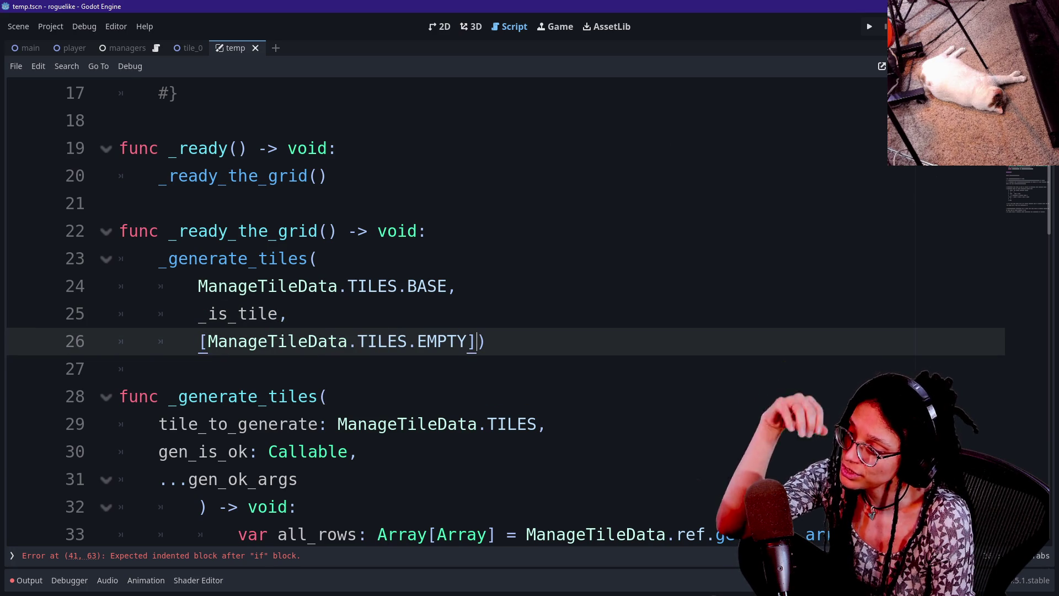
left_click(208, 313)
left_click_drag(208, 313, 258, 313)
left_click(257, 313)
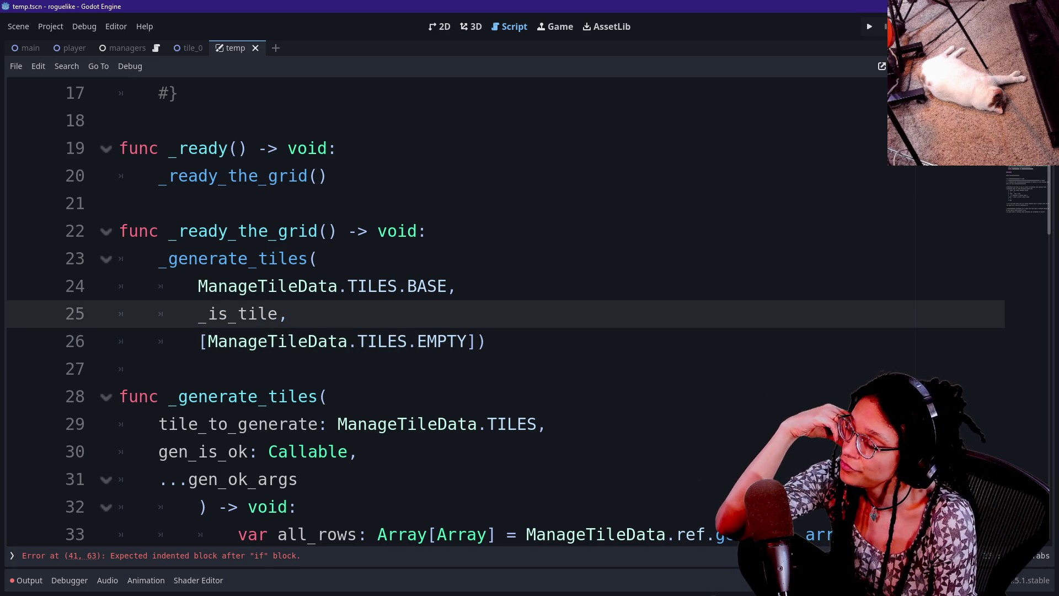
left_click(437, 341)
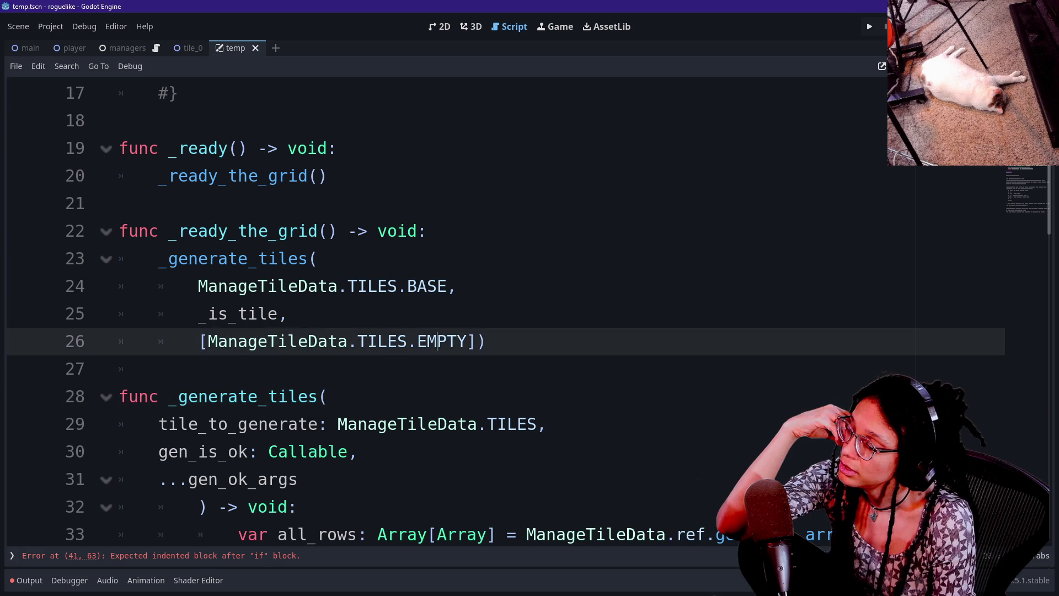
left_click(288, 313)
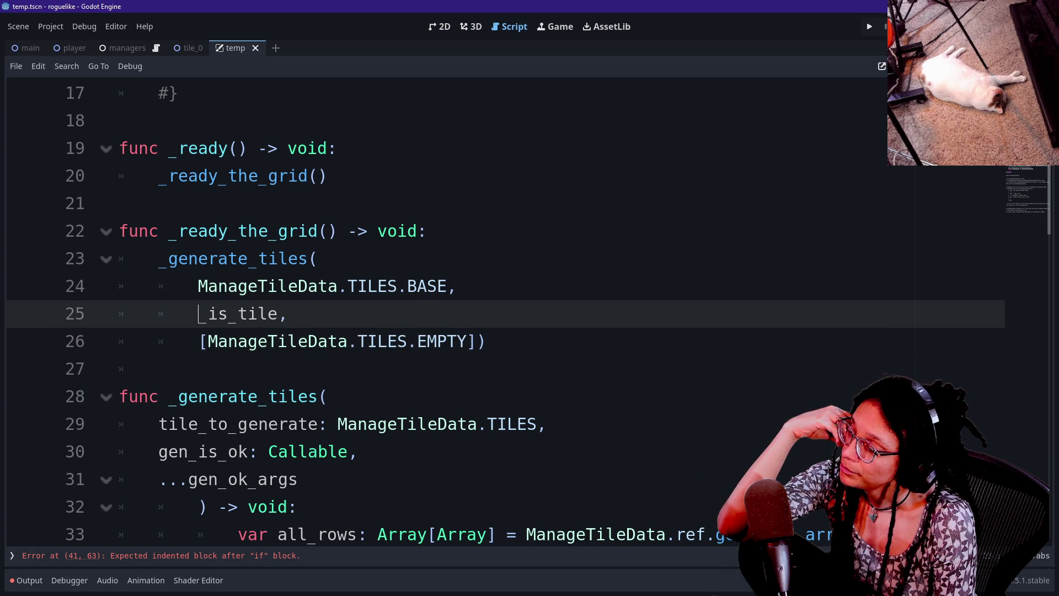
key("shift+End")
key("shift+Left")
key("Right")
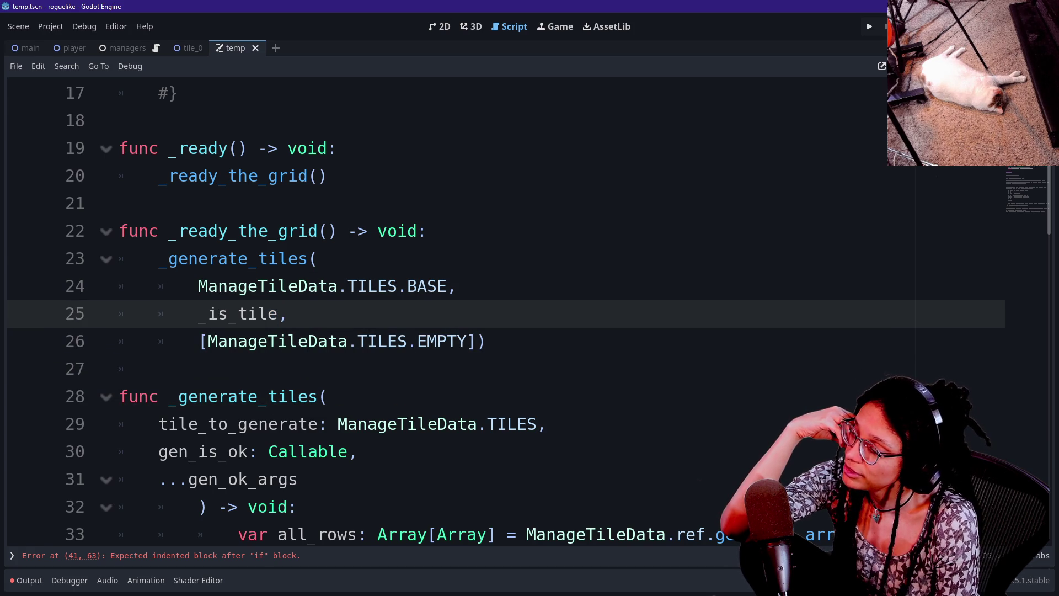
left_click(477, 340)
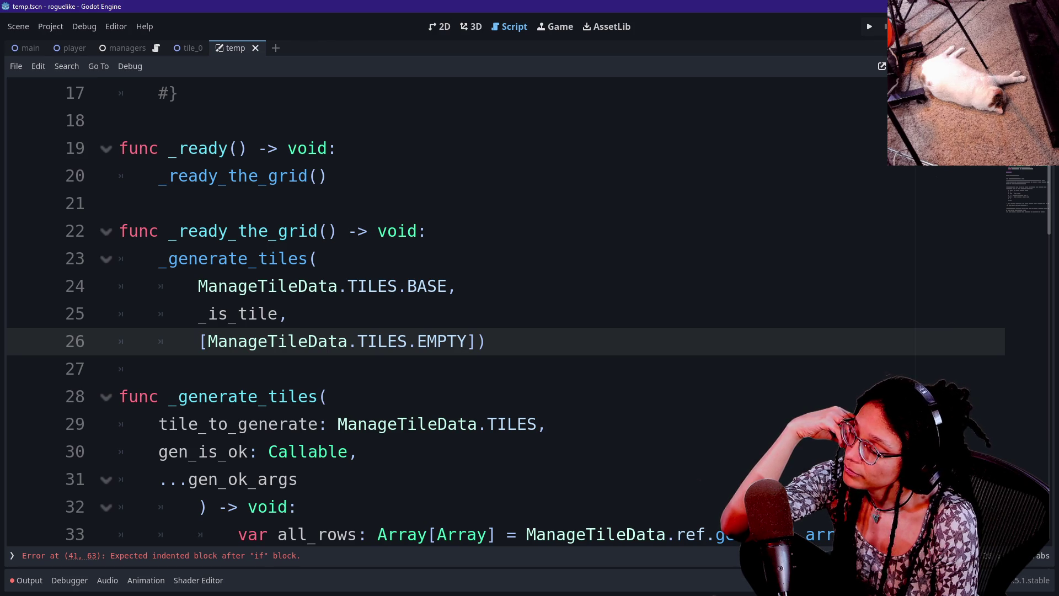
key("Down")
key("Down")
key("Down")
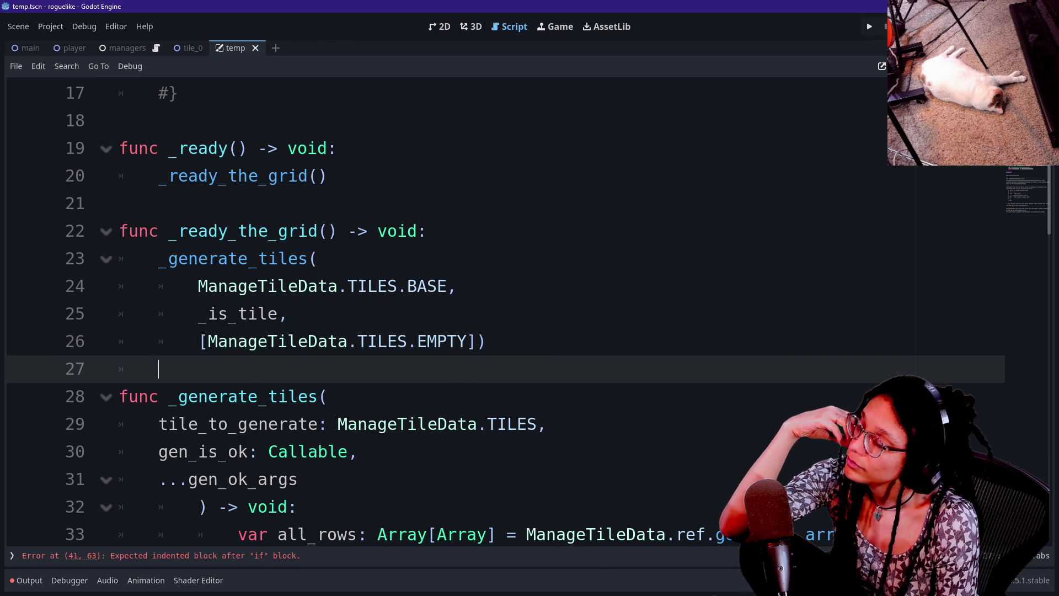
key("Down")
key("Down")
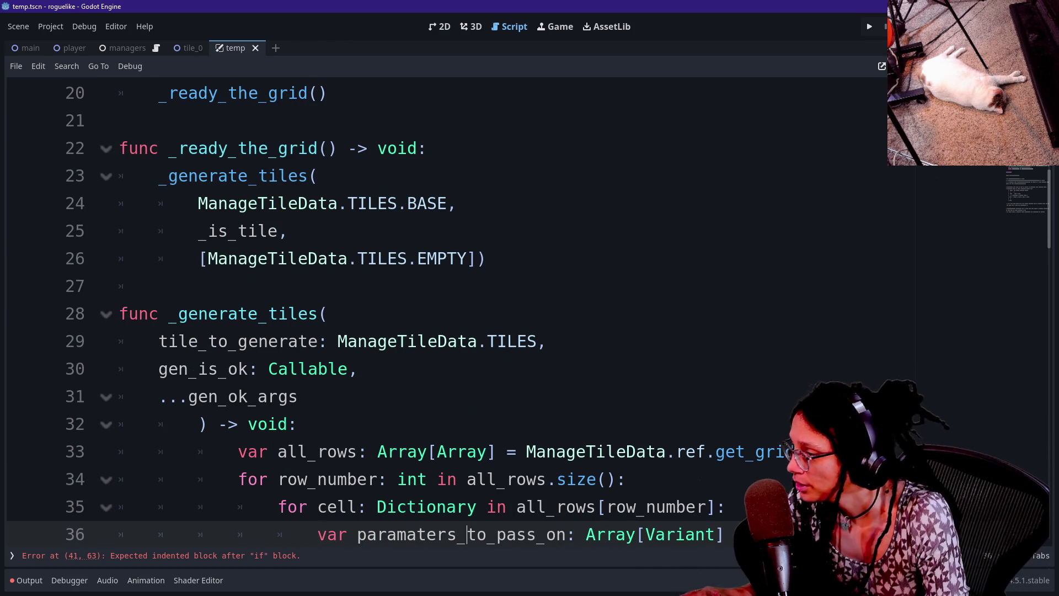
- Scroll down to _get_cell_contents and show the Dictionary tooltip on line 46
left_click(470, 258)
left_click(278, 341)
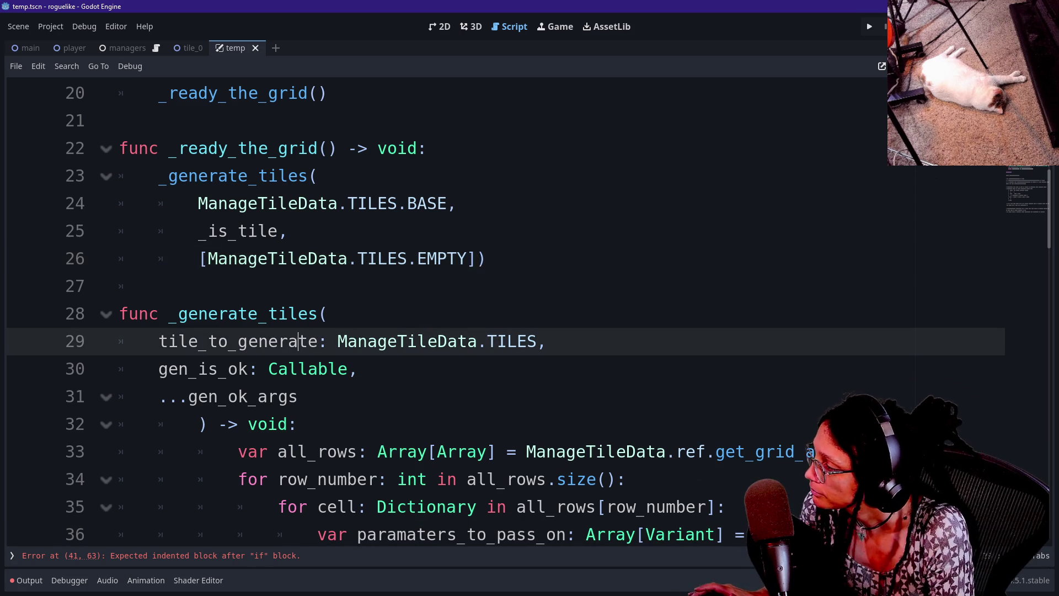
scroll(496, 309, "down", 3)
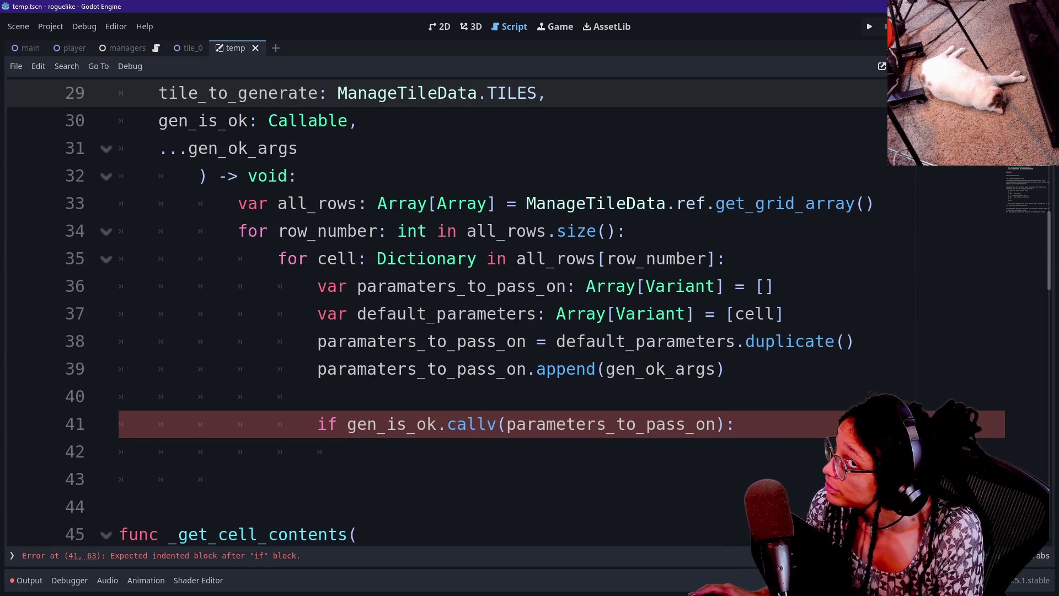
scroll(496, 309, "down", 2)
scroll(496, 309, "down", 2)
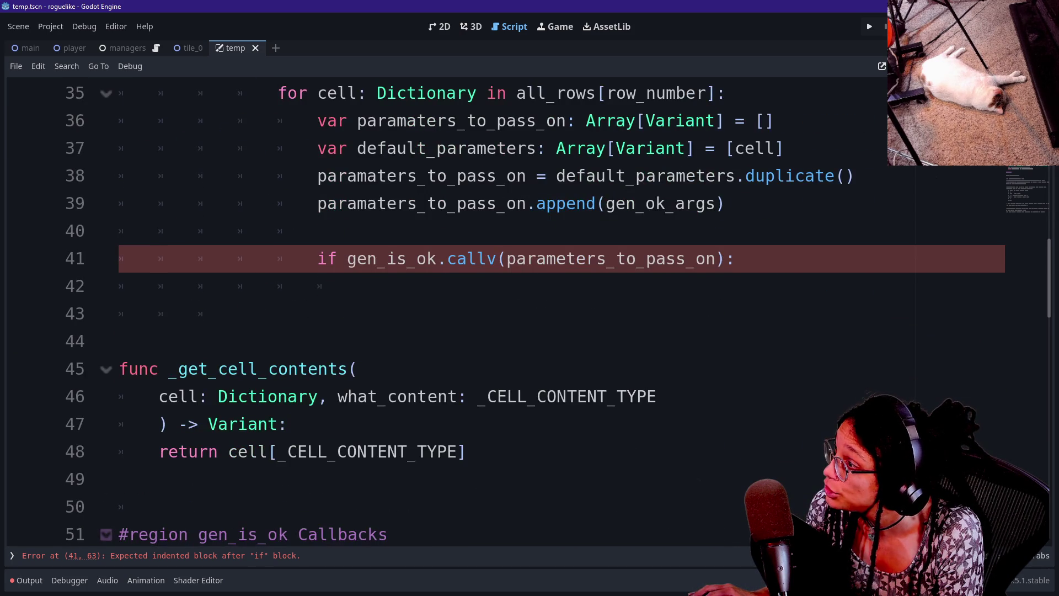
left_click(286, 341)
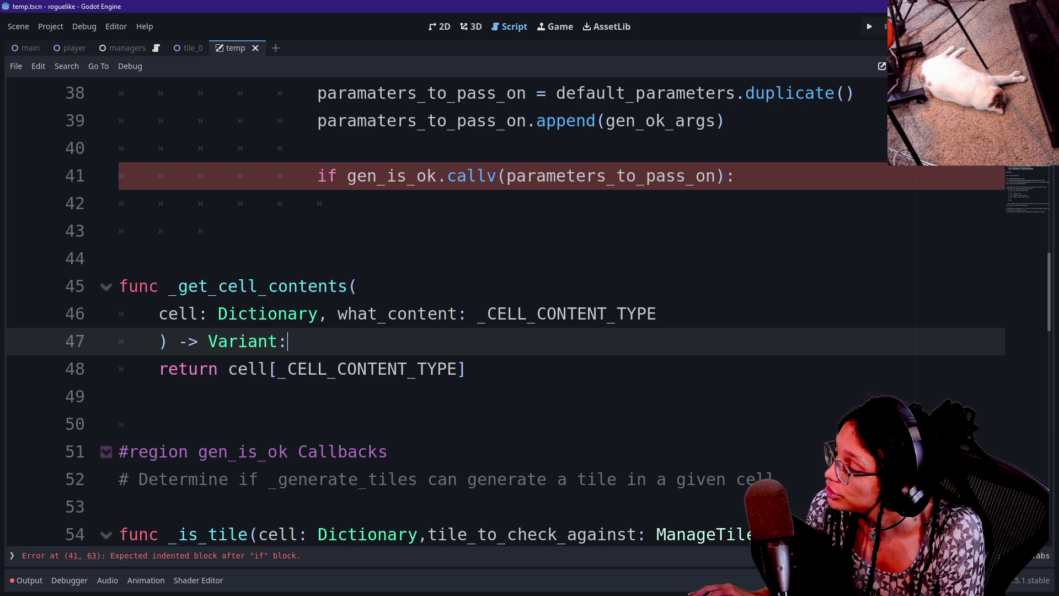
mouse_move(312, 319)
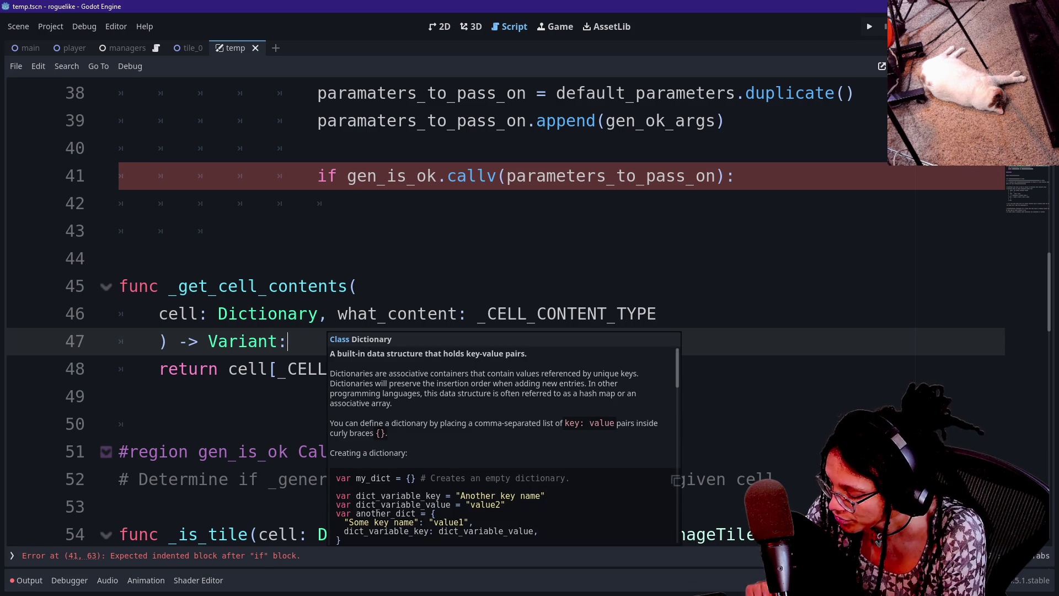
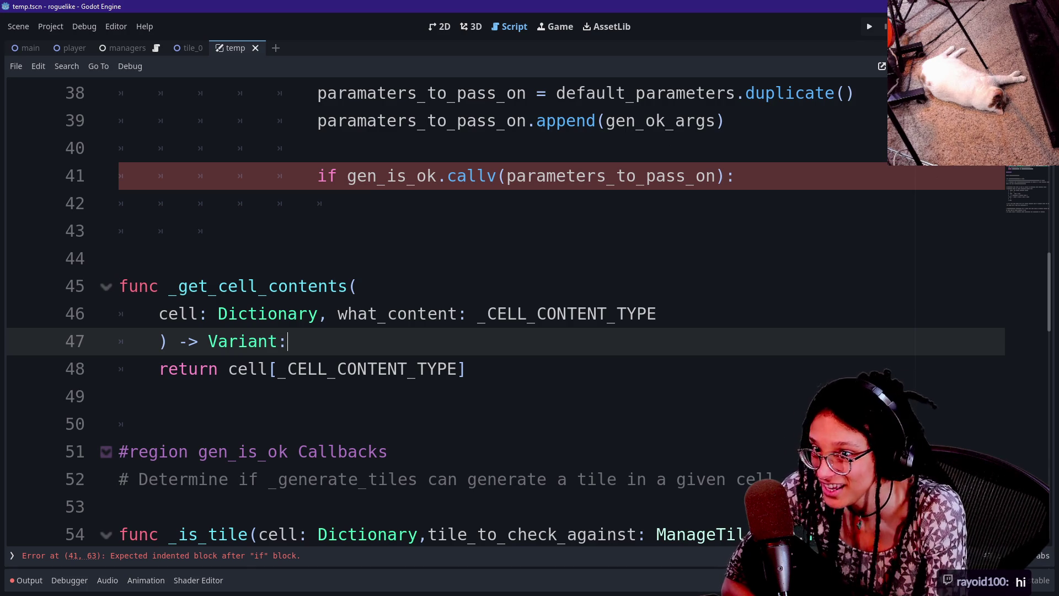
- Move the cursor through the function's lines in the script, ending on line 43
key("Down")
key("Down")
key("Down")
key("Up")
key("Up")
key("Up")
key("Down")
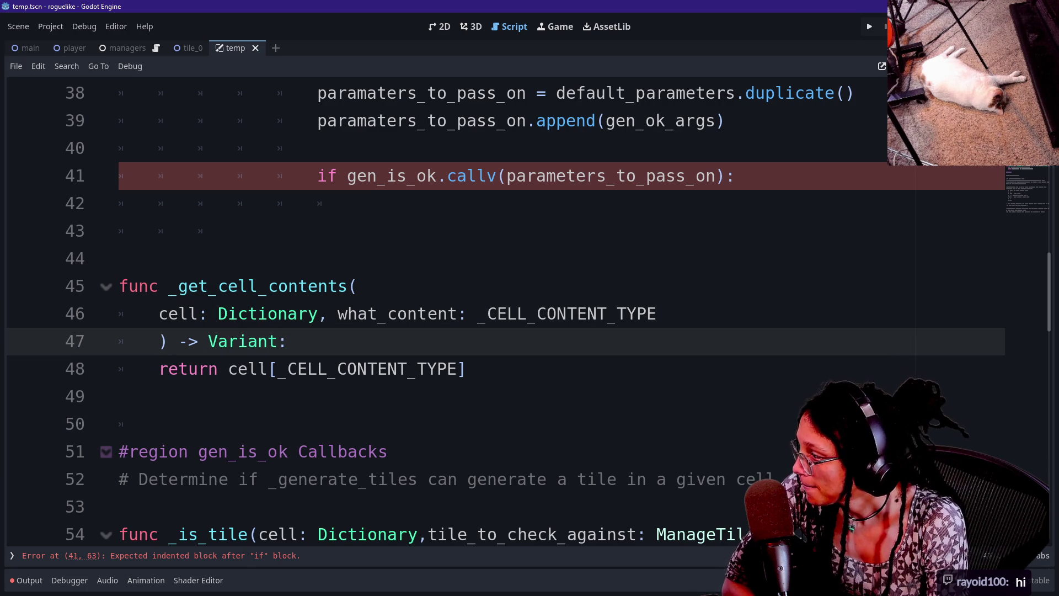
left_click(118, 396)
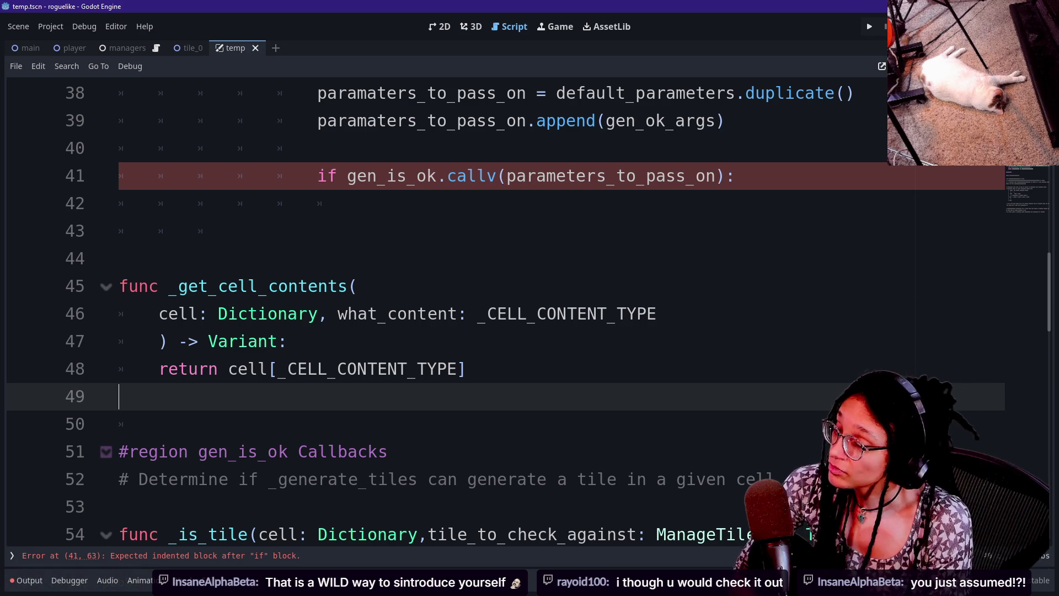
left_click(237, 231)
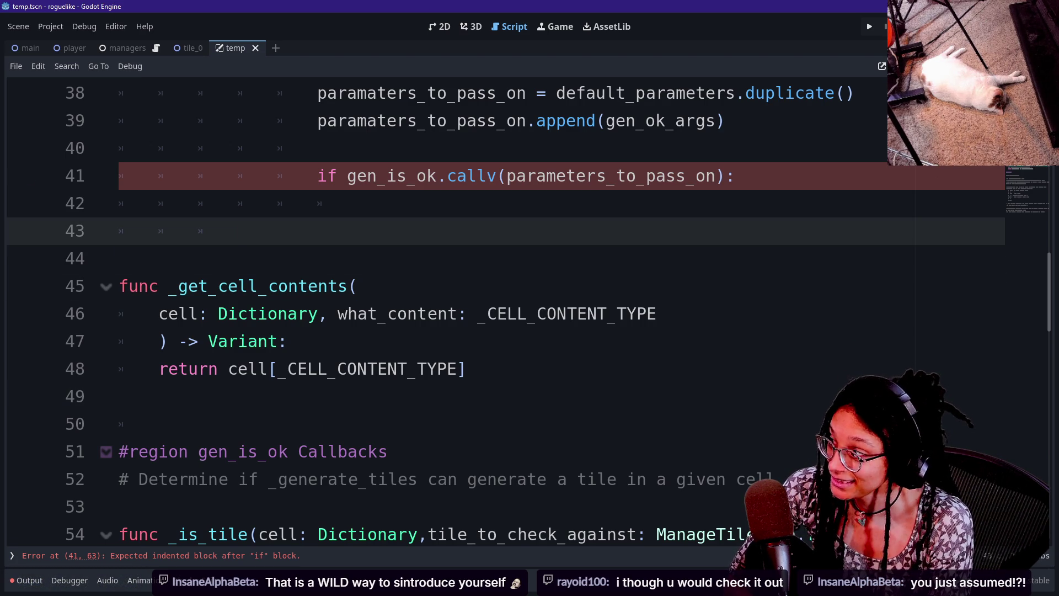
- Open Project Settings, scroll through its options, and close it again
left_click(389, 313)
left_click(50, 26)
left_click(63, 48)
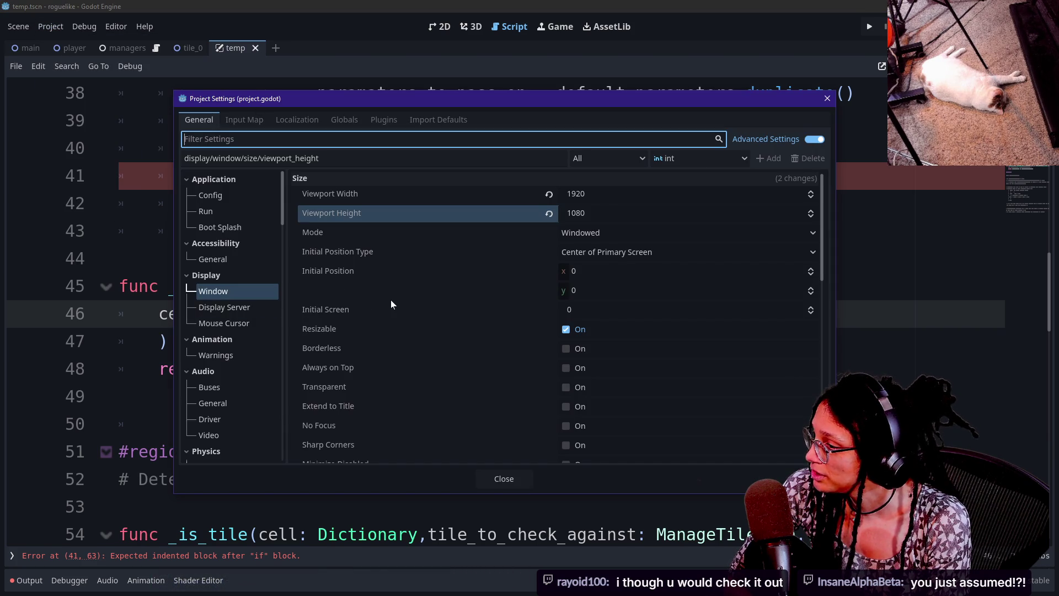
scroll(391, 303, "down", 5)
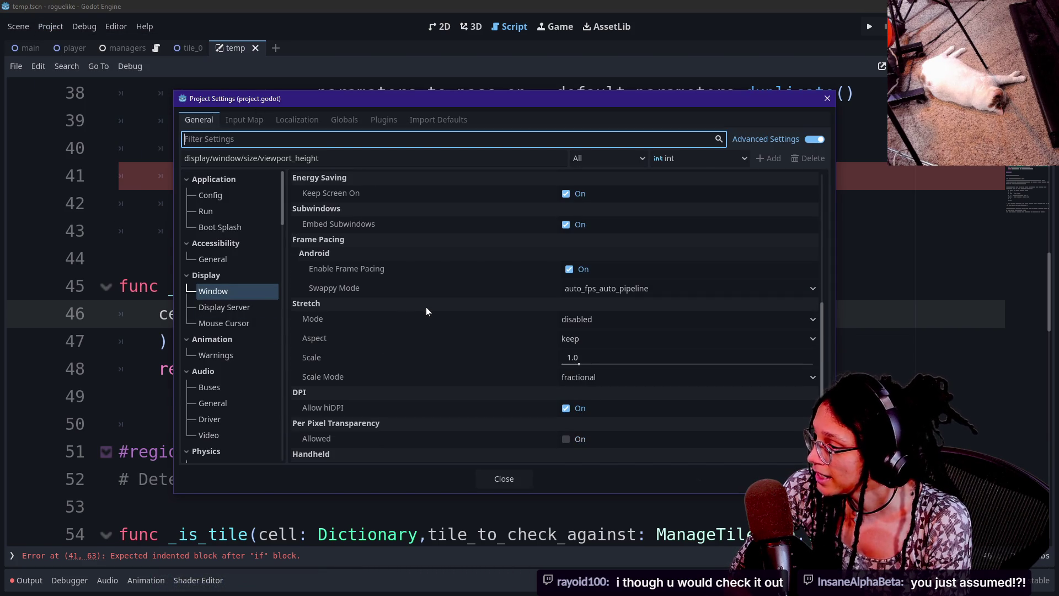
scroll(426, 311, "down", 3)
scroll(425, 311, "up", 5)
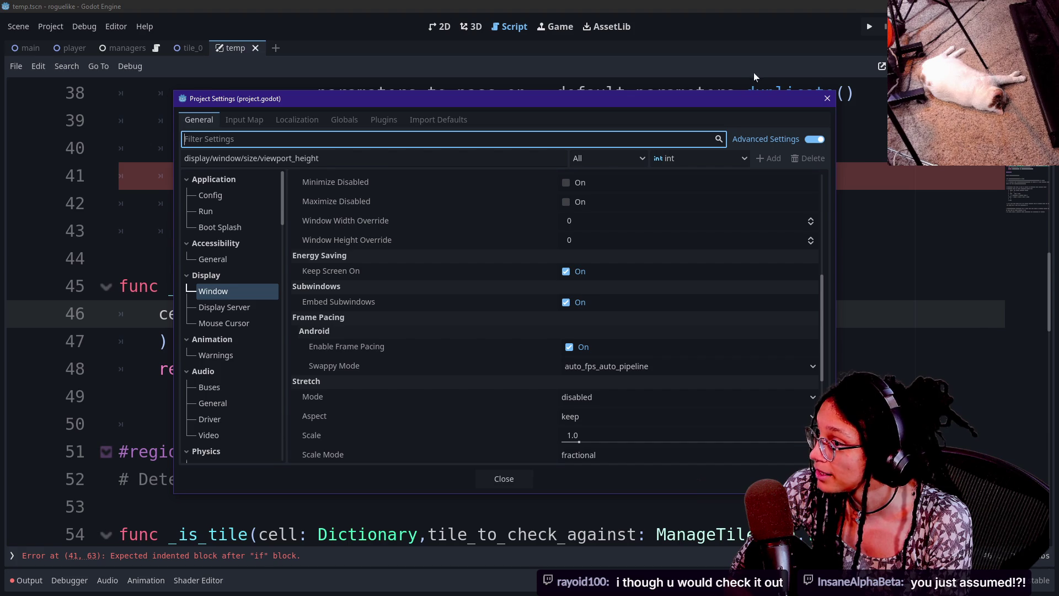
left_click(826, 98)
- Open Editor Settings and inspect the Code Font path field
left_click(125, 27)
left_click(134, 43)
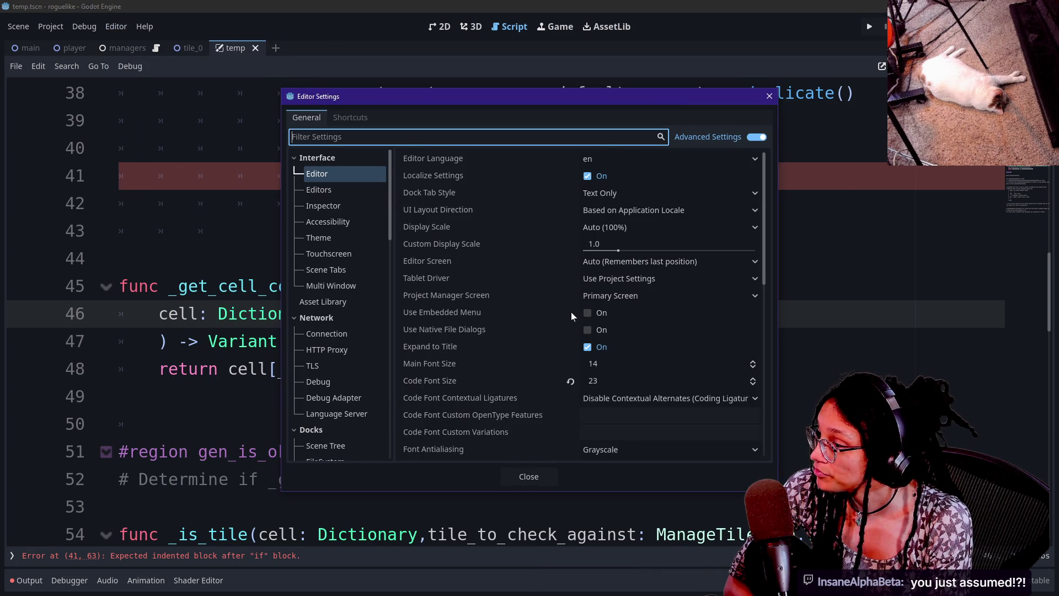
scroll(571, 313, "down", 5)
scroll(527, 206, "up", 3)
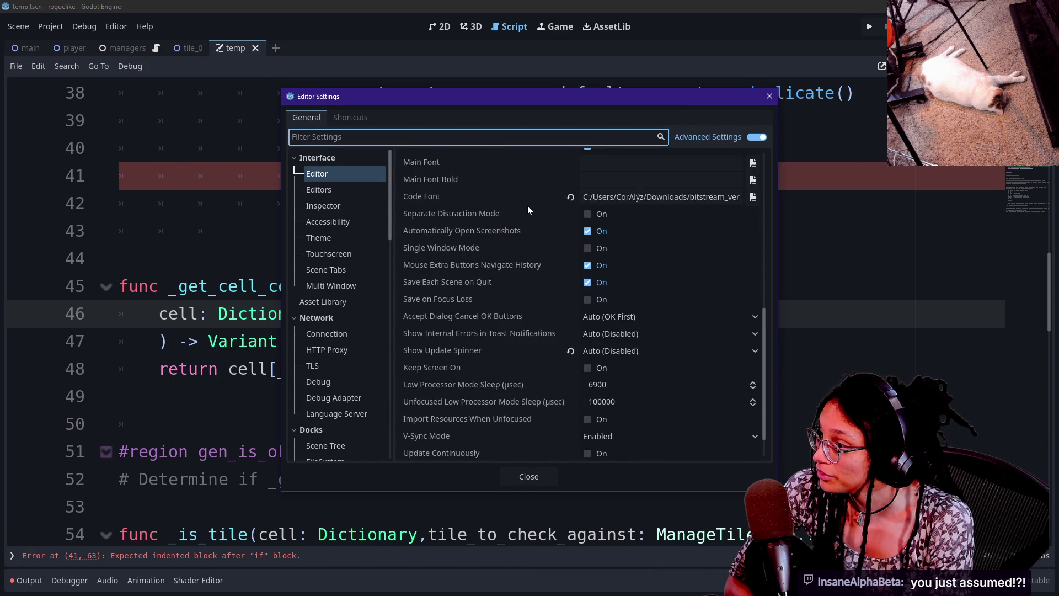
left_click_drag(689, 235, 739, 235)
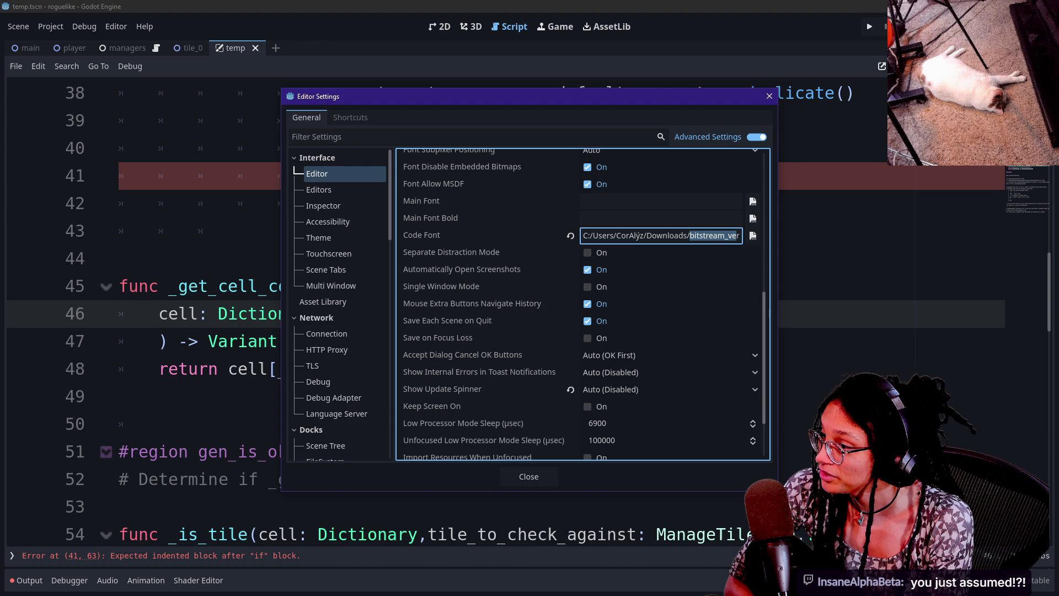
key("Tab")
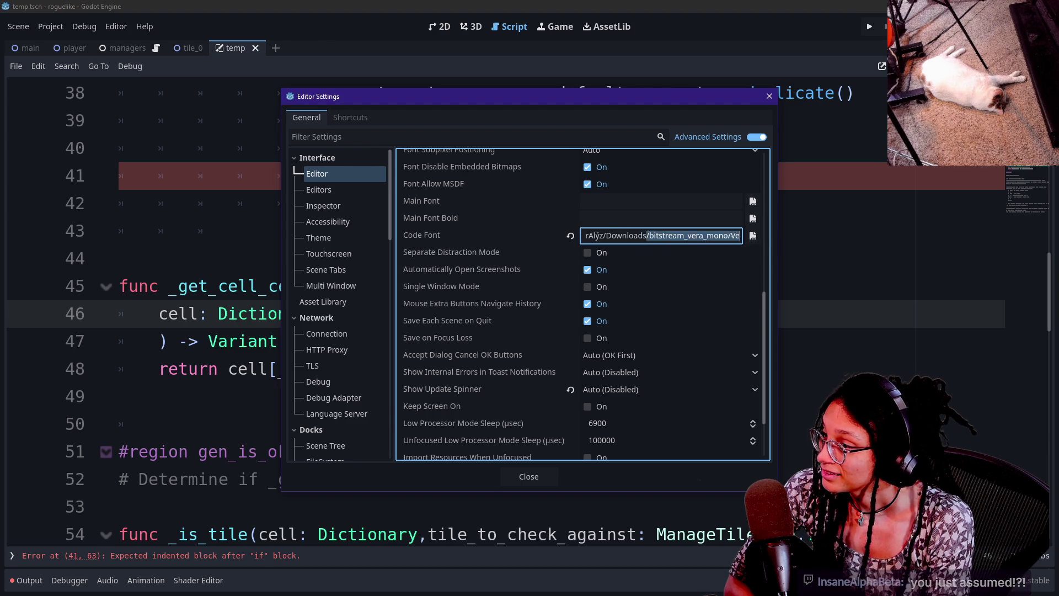
- Toggle Separate Distraction Mode on and back off, then browse for a new code font file
left_click(712, 255)
left_click(710, 254)
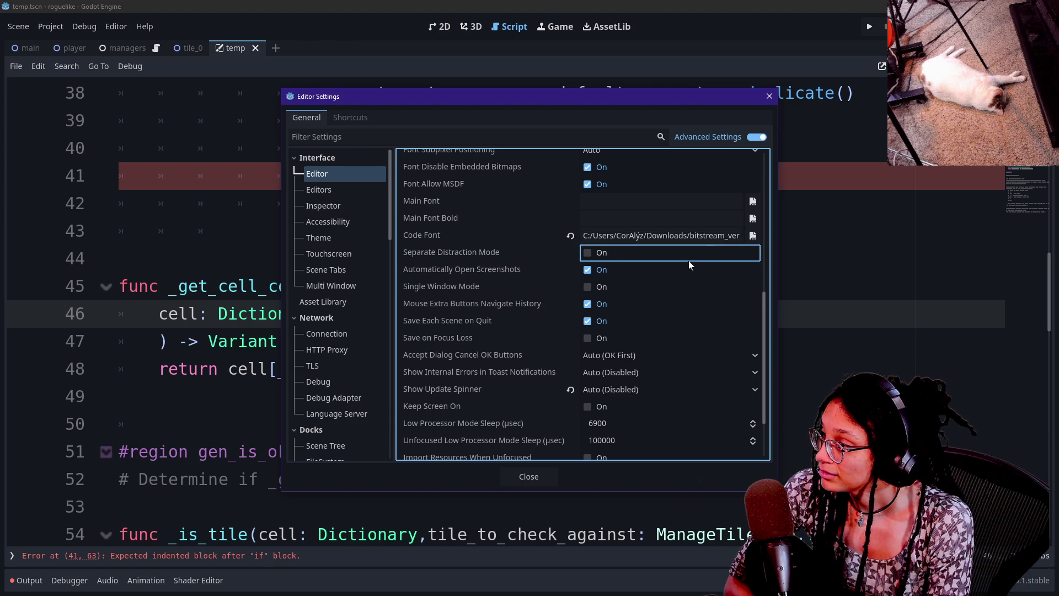
left_click(601, 255)
left_click(619, 260)
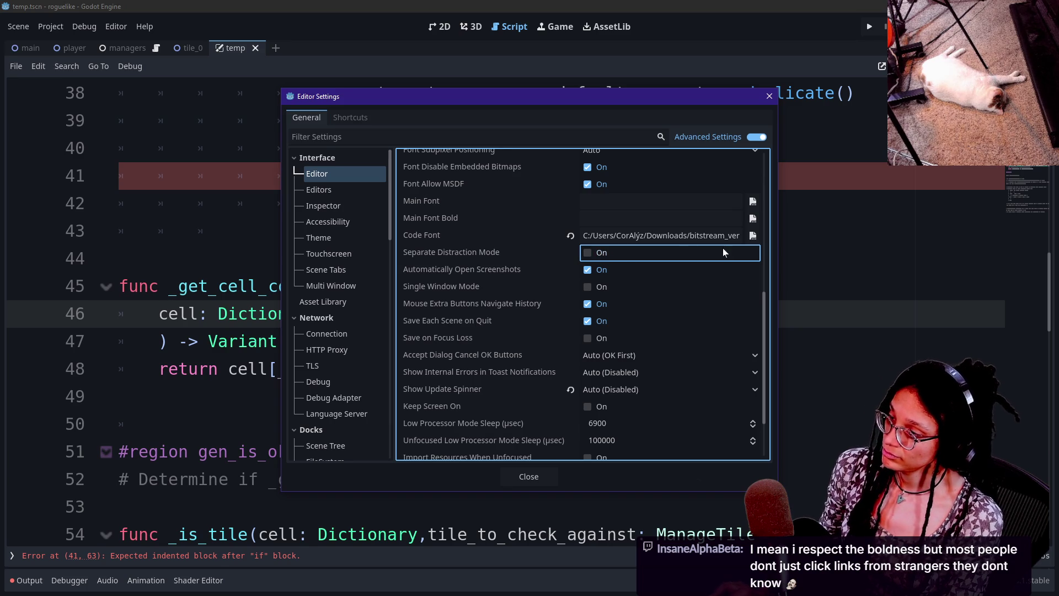
left_click(752, 235)
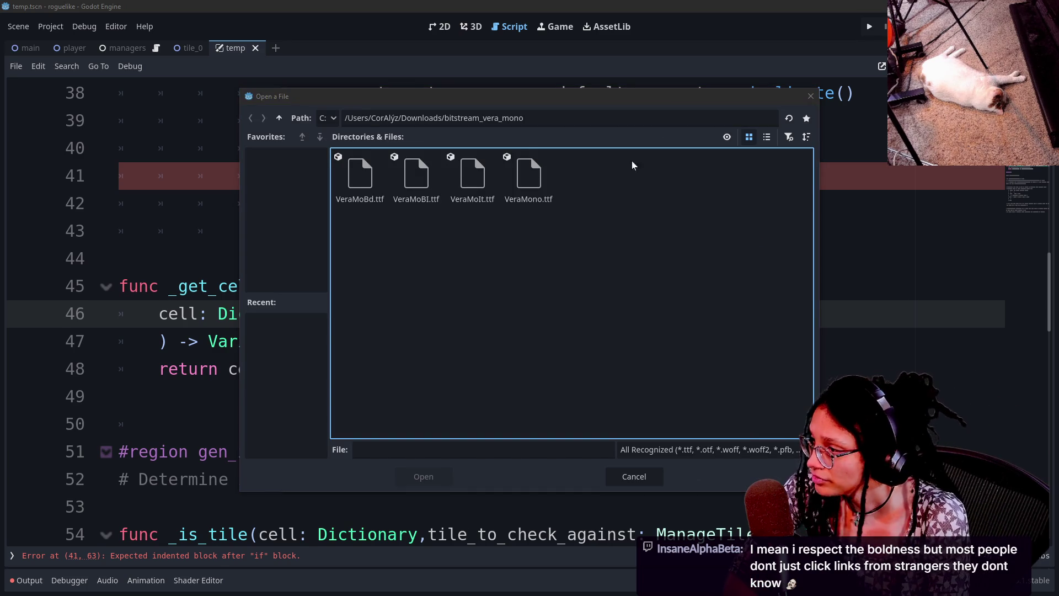
- Go up to the Downloads folder and look inside the Genty Sans folder
left_click(279, 119)
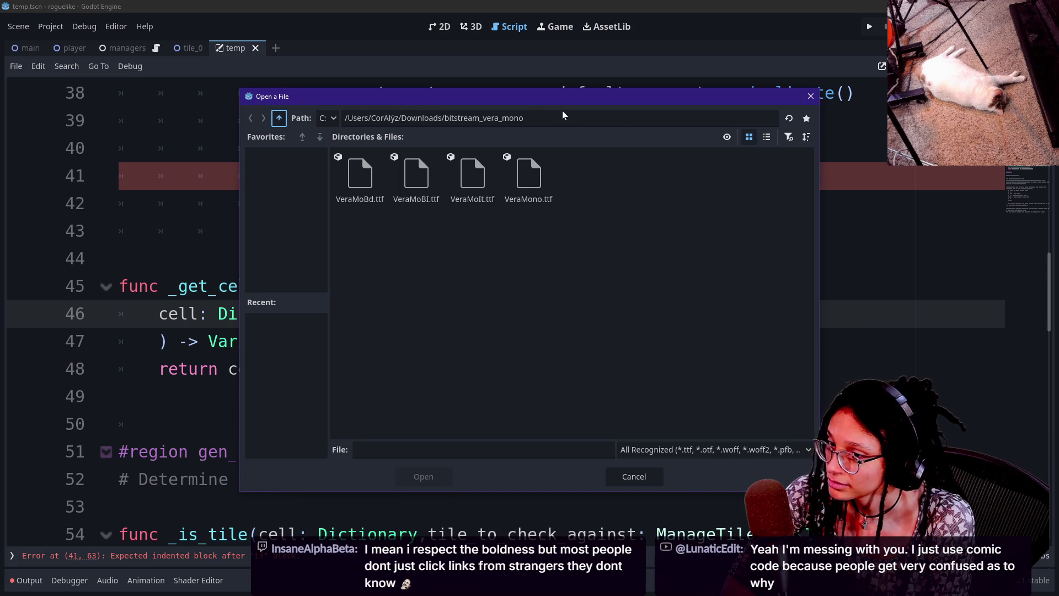
key("BackSpace")
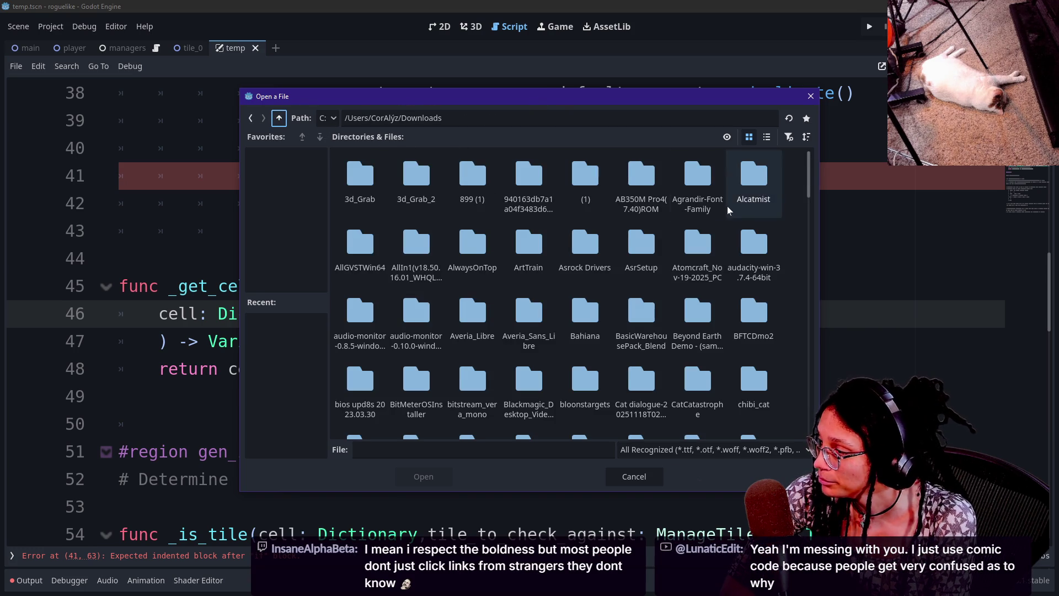
left_click_drag(809, 178, 808, 229)
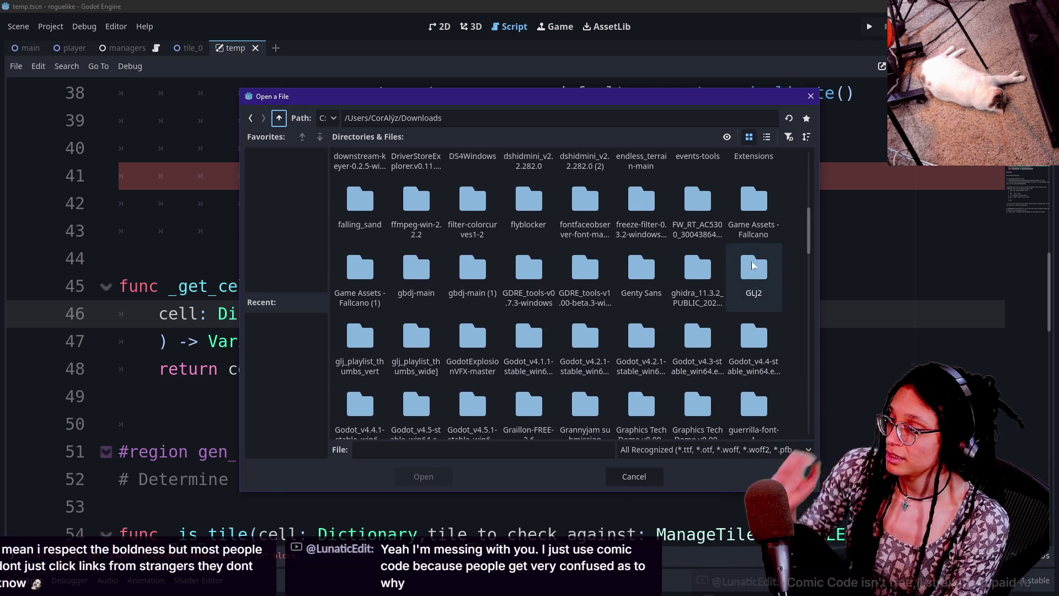
double_click(617, 265)
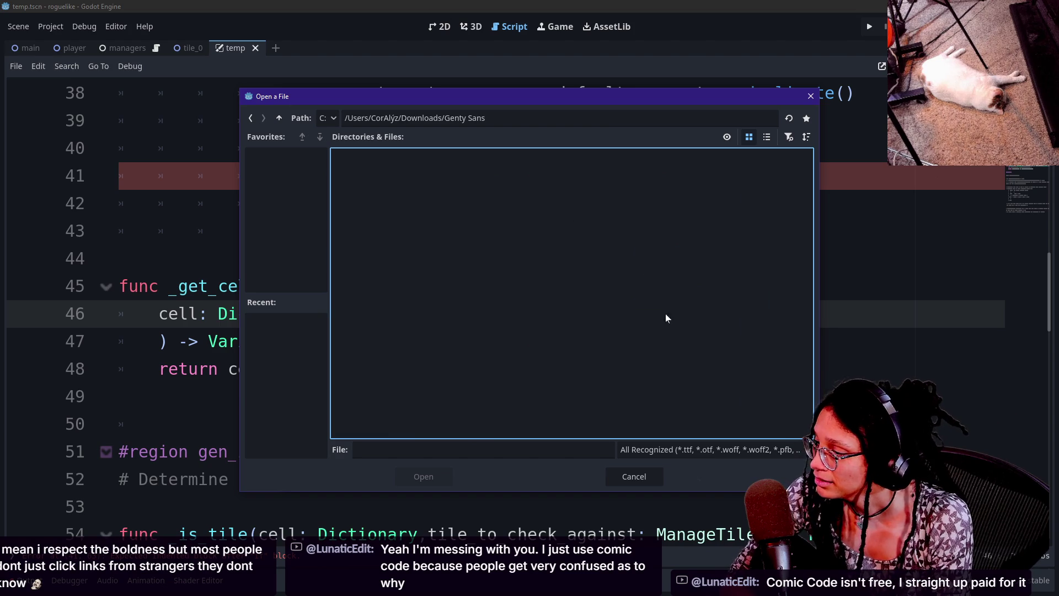
left_click(279, 118)
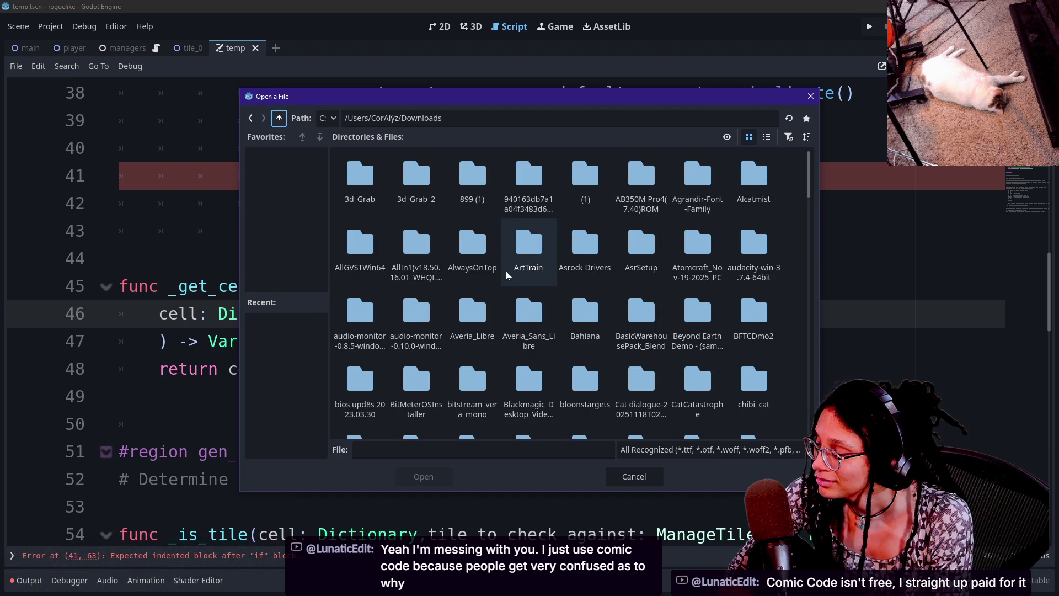
- Scroll Downloads, reopen Genty Sans, return to the home folder, and close the picker without choosing a font
scroll(494, 310, "down", 1)
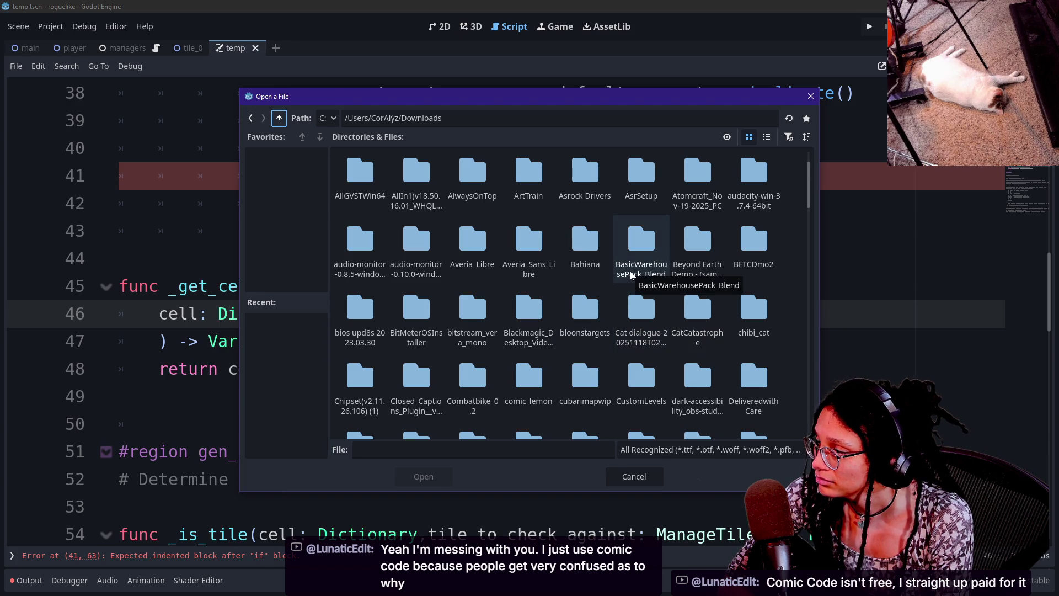
scroll(631, 274, "up", 1)
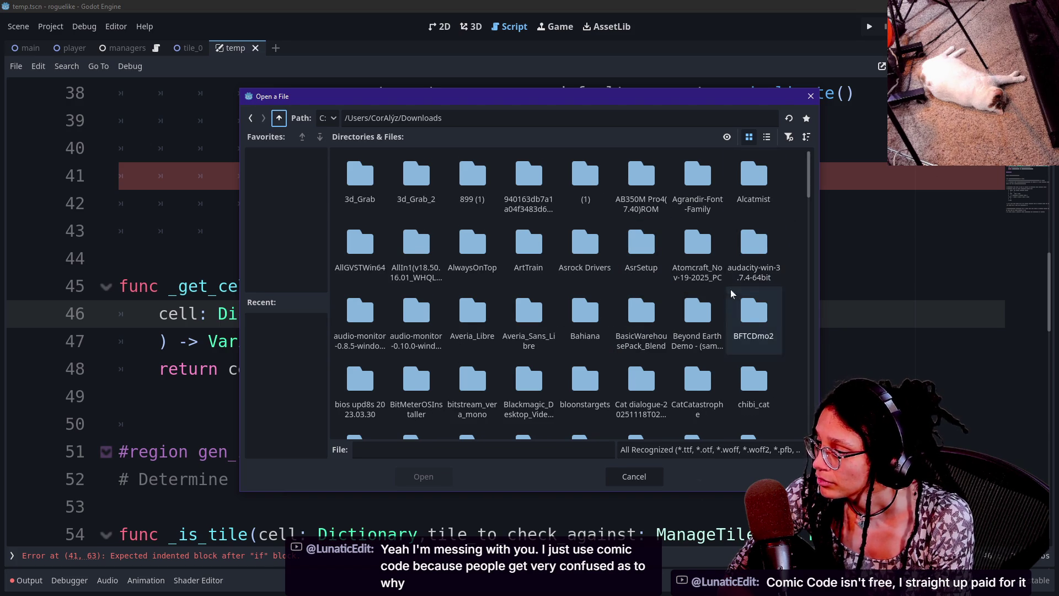
scroll(441, 271, "down", 1)
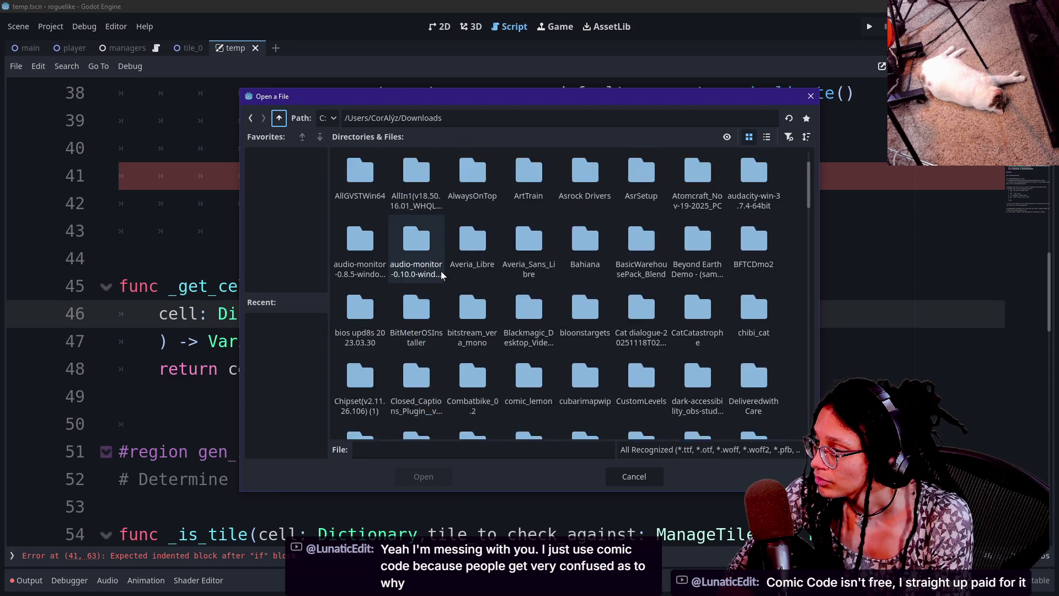
scroll(441, 271, "down", 2)
scroll(513, 355, "down", 1)
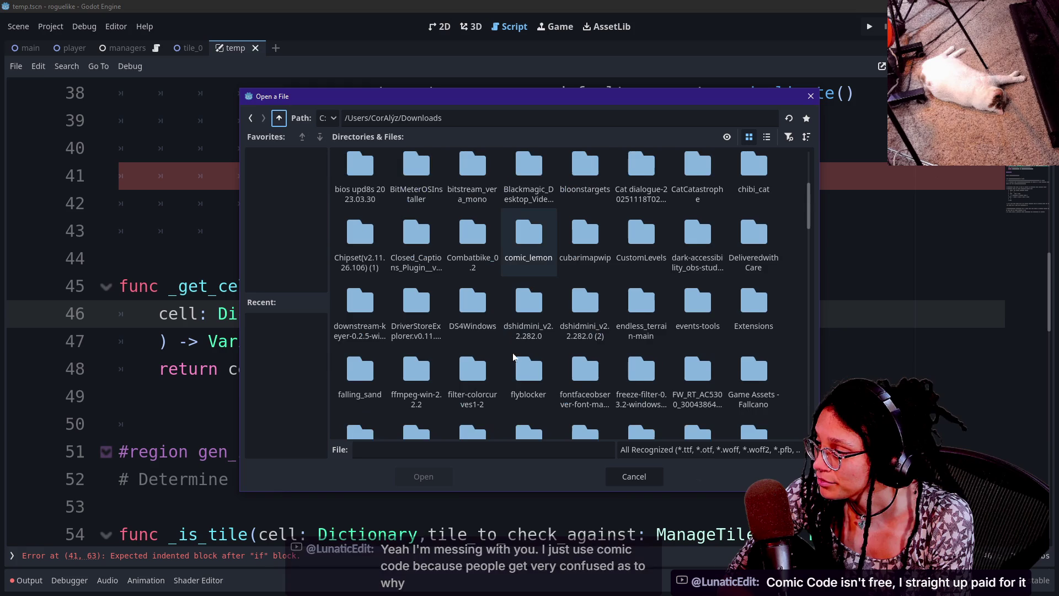
scroll(513, 356, "down", 1)
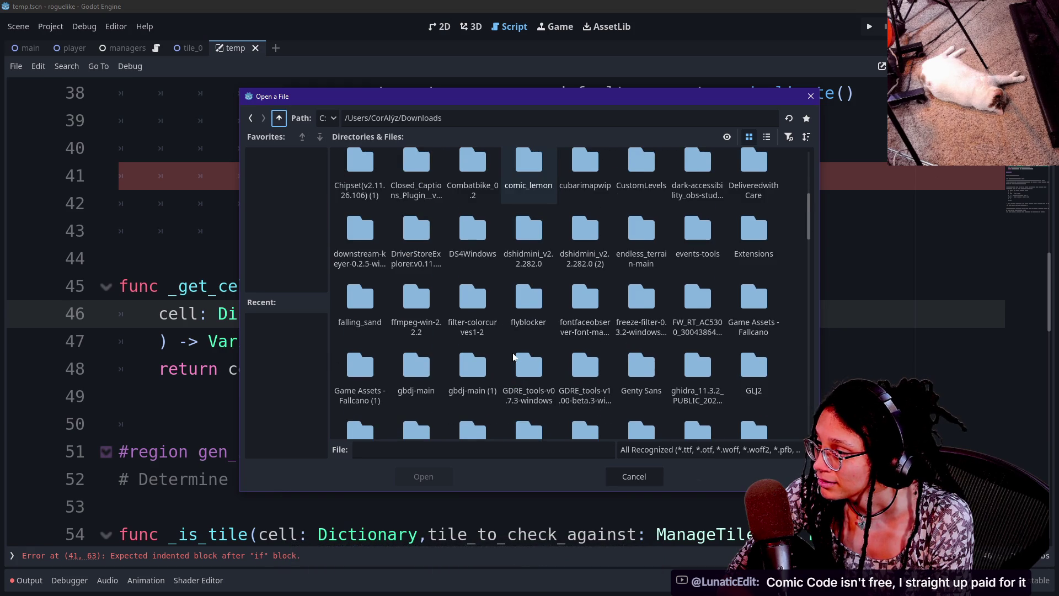
scroll(512, 355, "down", 1)
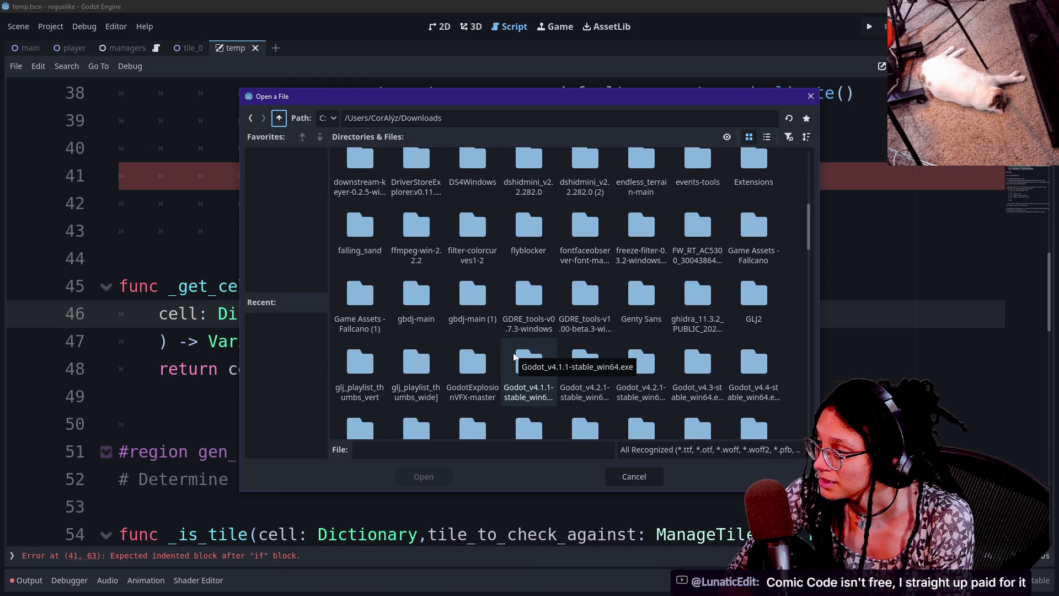
scroll(513, 355, "down", 1)
double_click(648, 284)
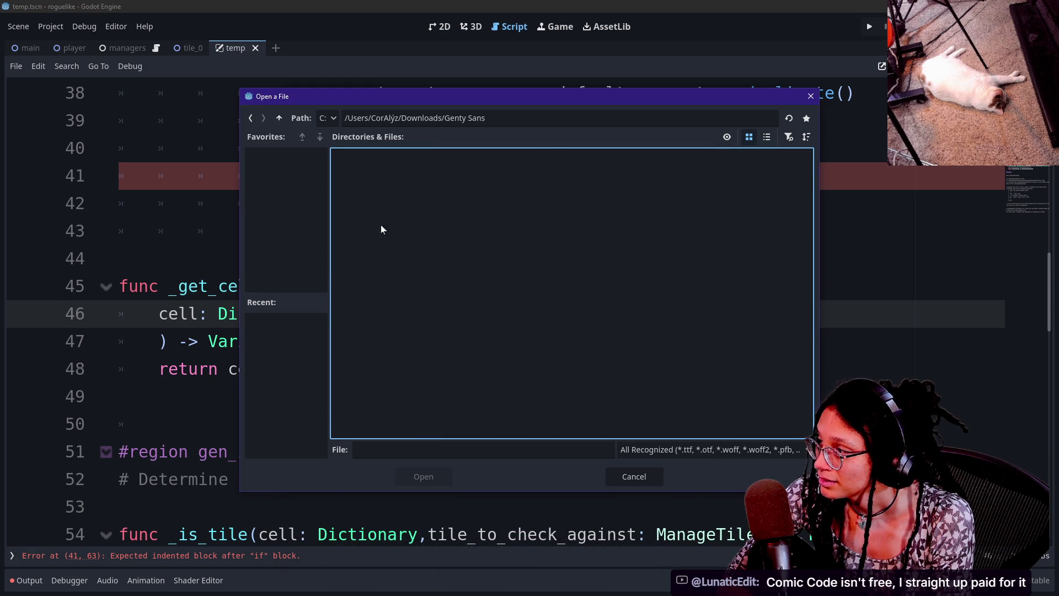
left_click(279, 118)
left_click(279, 118)
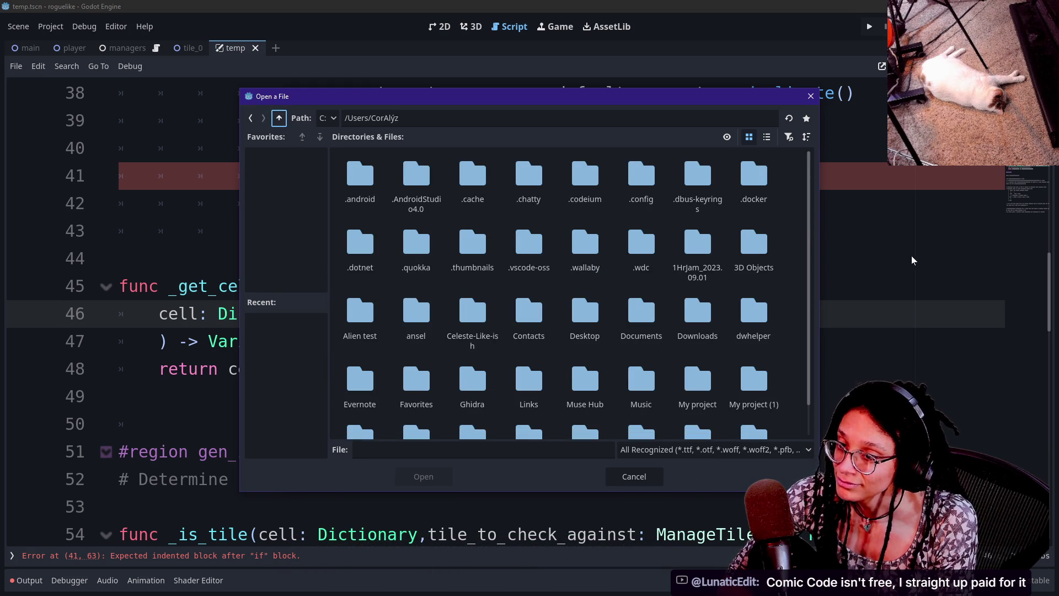
left_click(810, 96)
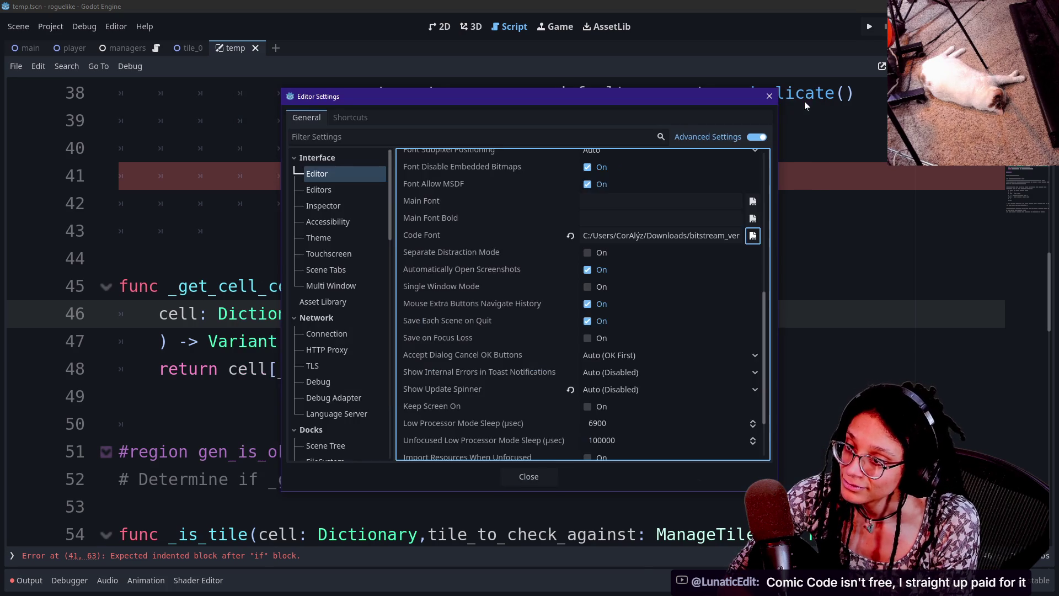
- Close Editor Settings and step through the script lines around gen_is_ok and line 41
left_click(769, 96)
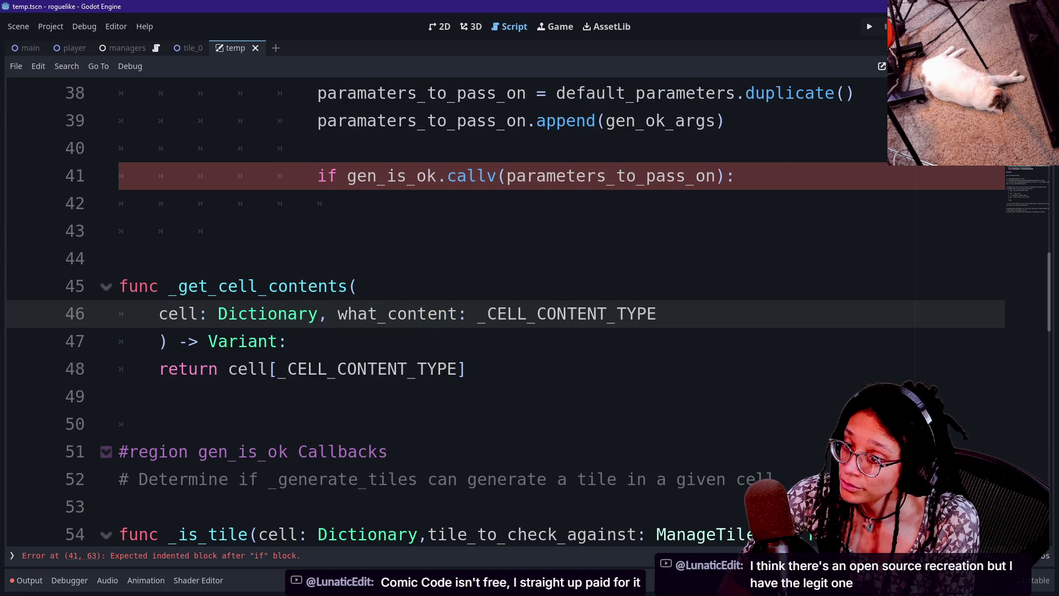
key("Up")
key("Up")
key("Up")
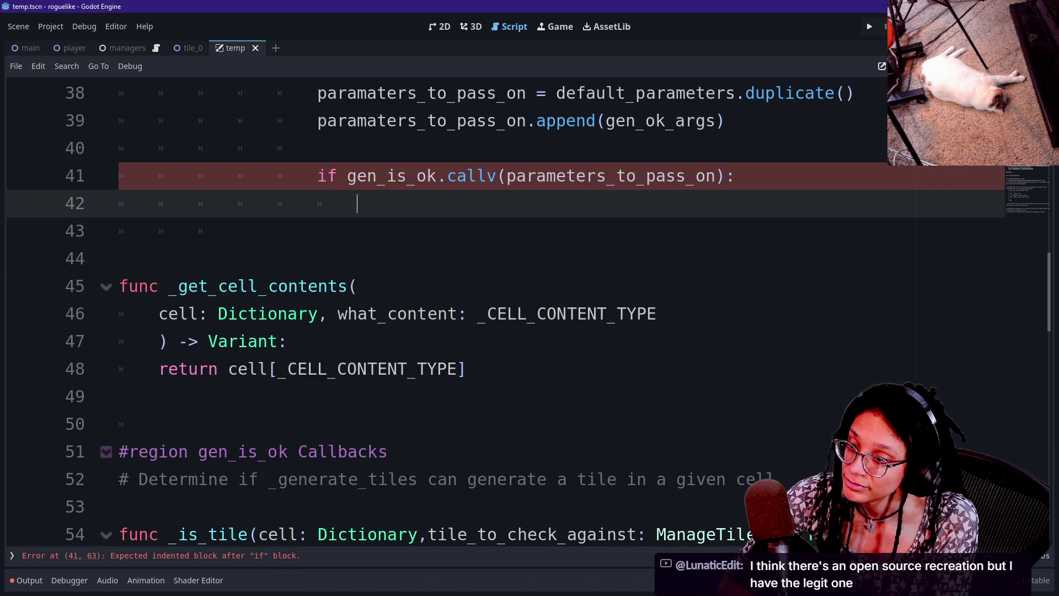
key("Up")
key("Up")
key("Up")
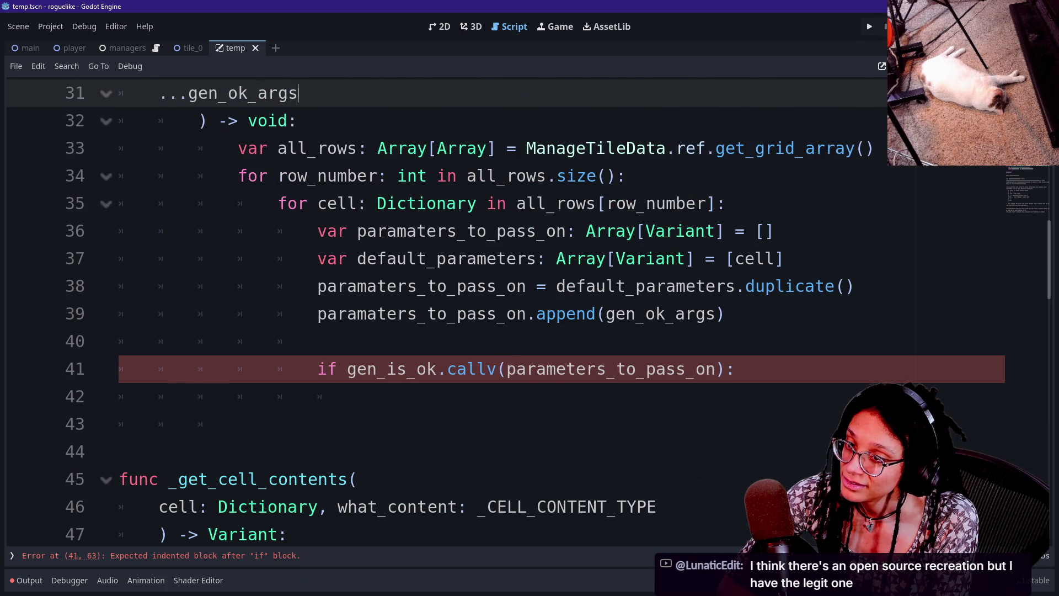
key("Down")
key("Down")
key("Down")
key("Up")
key("Up")
key("Up")
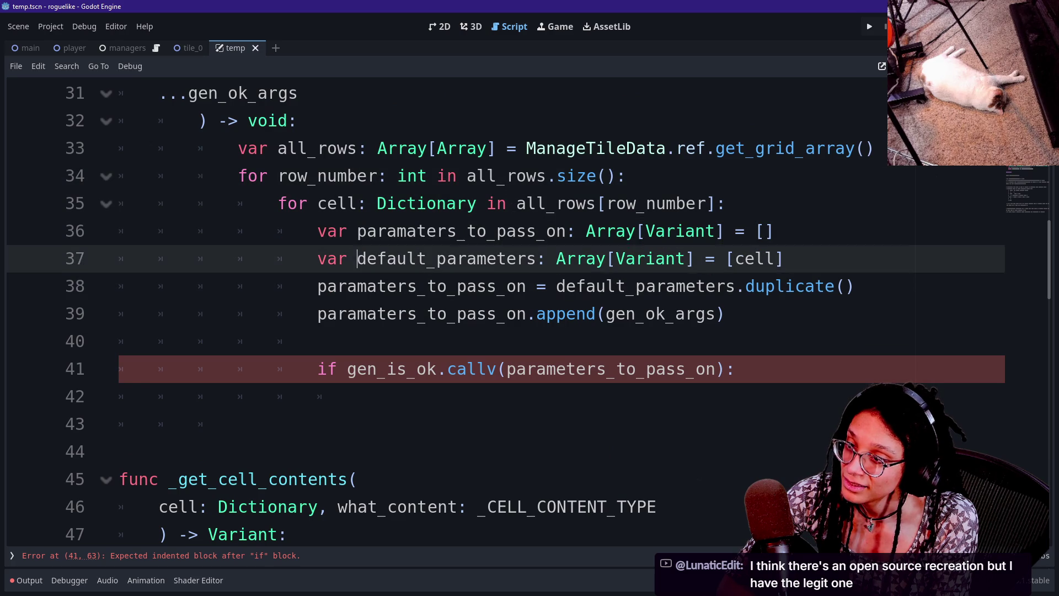
key("Up")
key("Up")
key("Up")
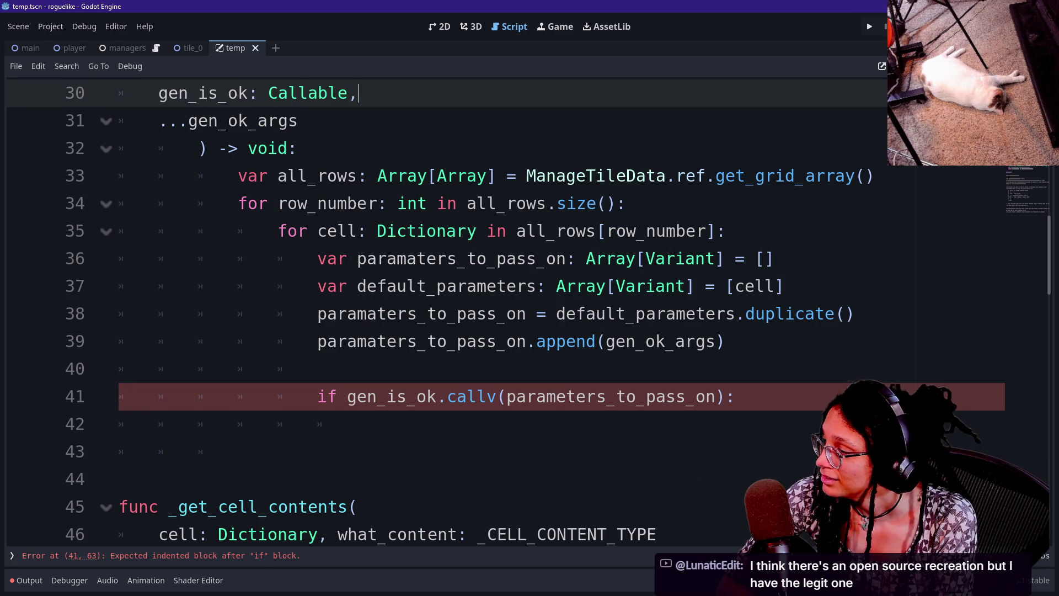
left_click(318, 368)
left_click(736, 396)
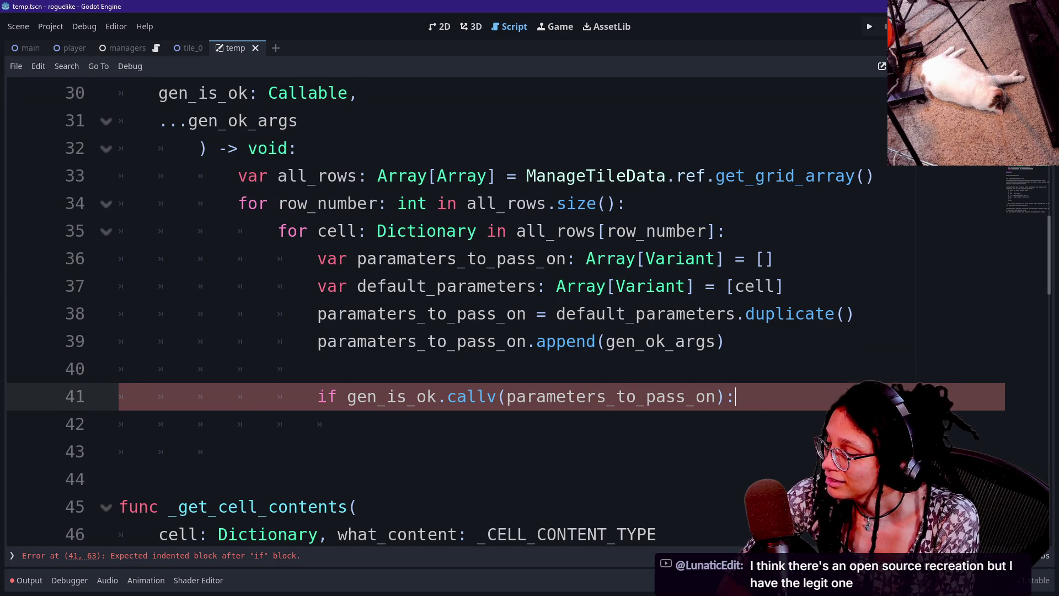
key("Down")
key("Down")
key("Down")
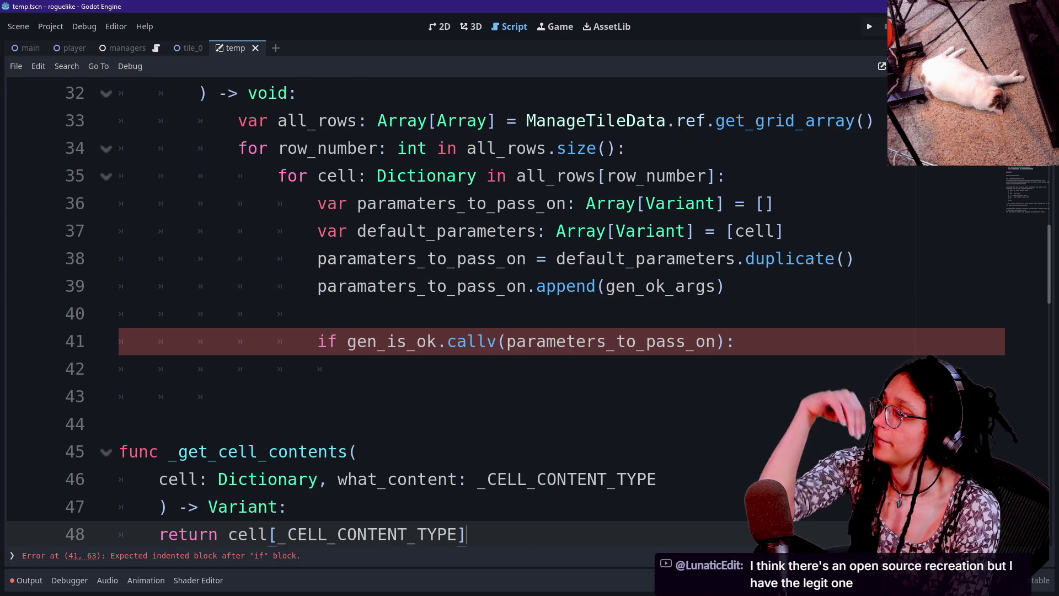
- Review the row loop and the _is_tile function's return line and parameters
scroll(496, 309, "up", 3)
left_click(506, 396)
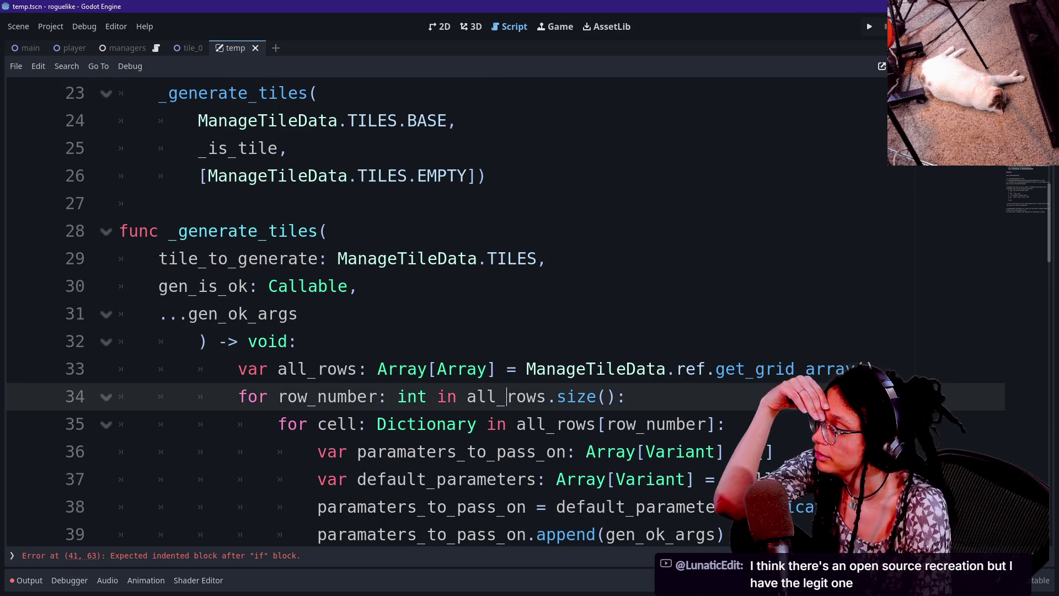
key("Up")
key("Up")
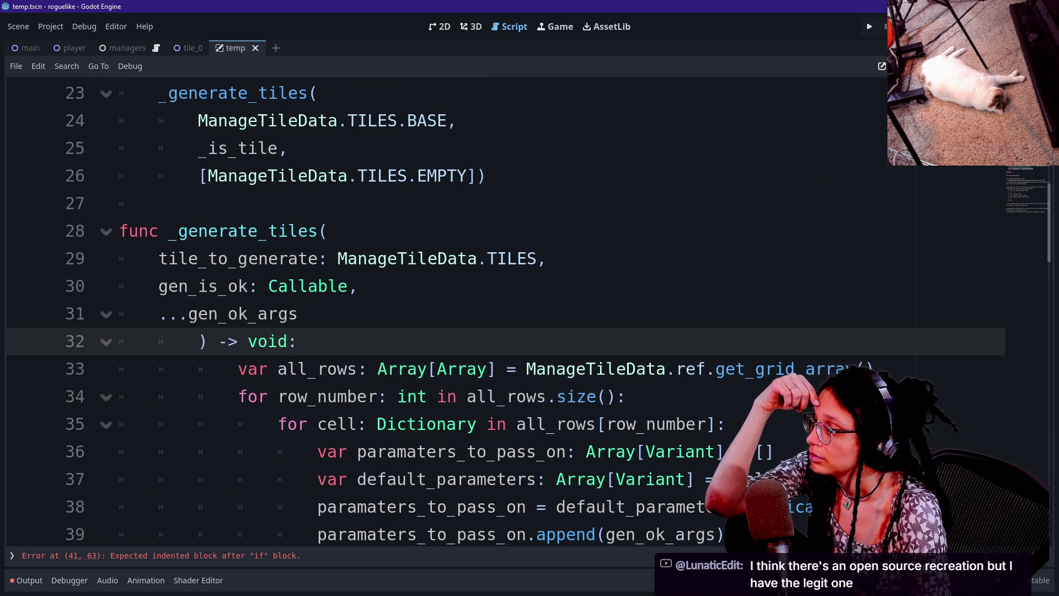
scroll(496, 309, "down", 1)
scroll(496, 309, "down", 1)
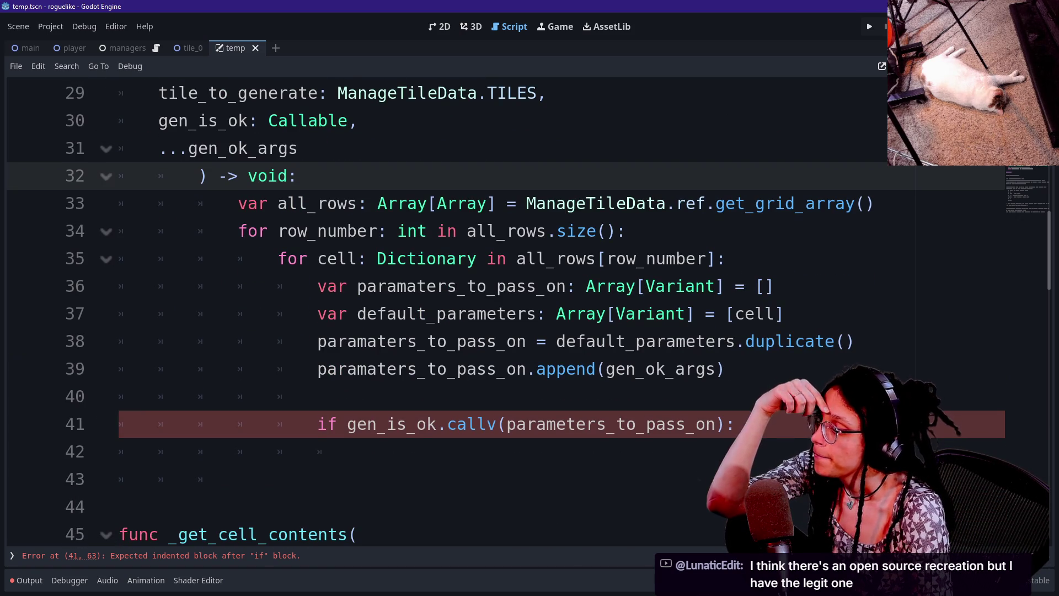
scroll(496, 331, "down", 2)
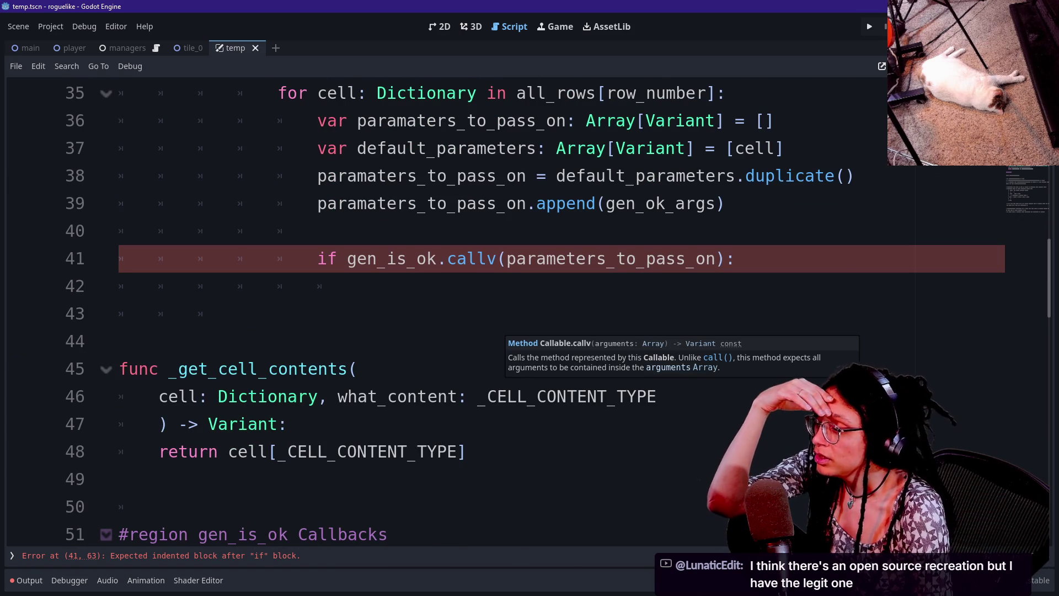
scroll(496, 331, "up", 1)
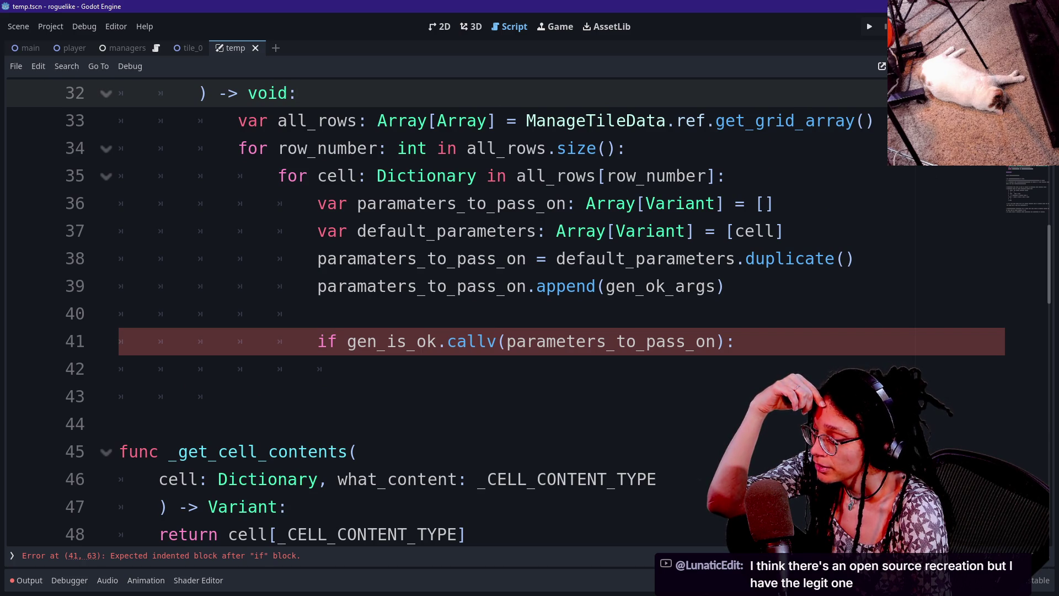
scroll(496, 308, "down", 3)
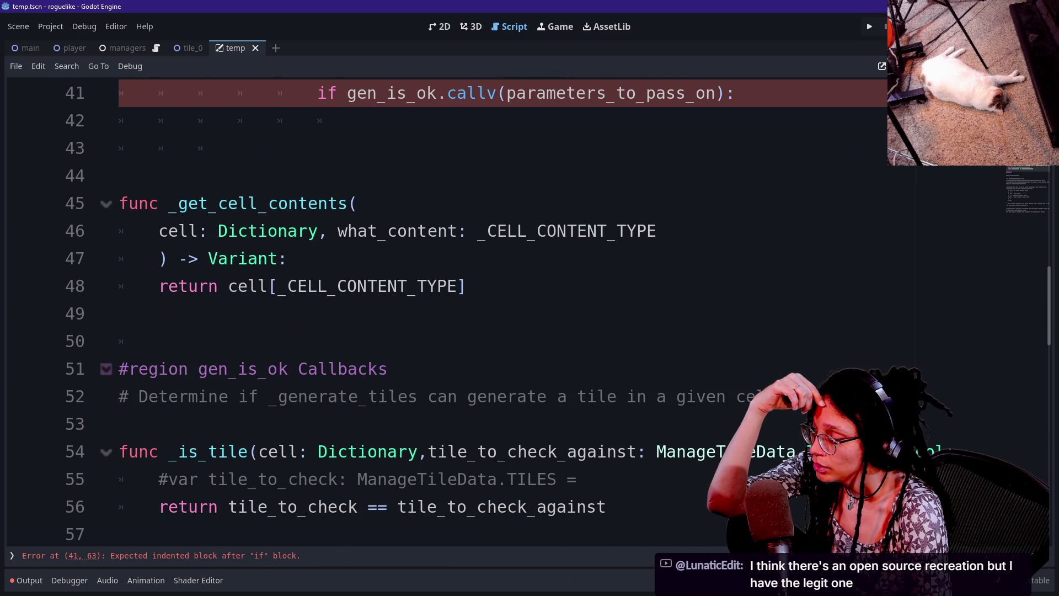
scroll(497, 308, "down", 2)
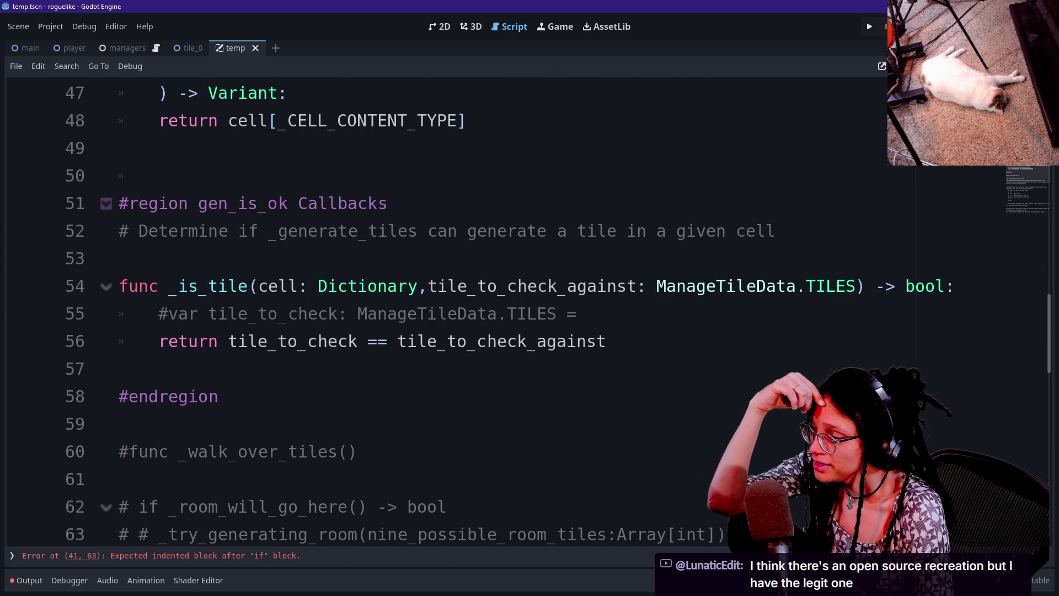
left_click(236, 313)
left_click(609, 341)
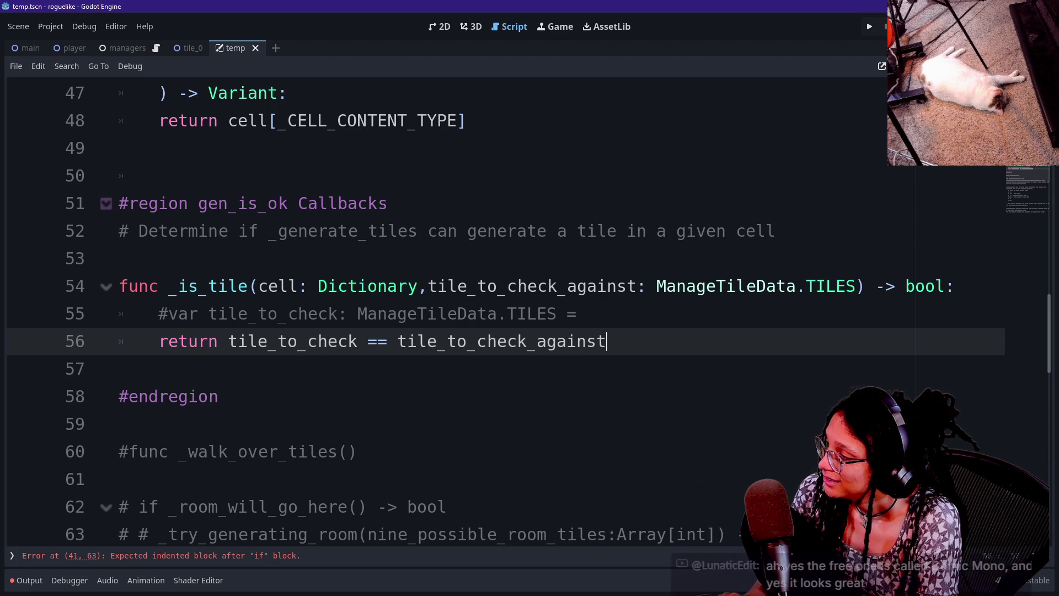
left_click(118, 258)
left_click(418, 286)
- Inspect the parameters_to_pass_on argument on line 41, then add an indented line under the if
scroll(528, 316, "up", 7)
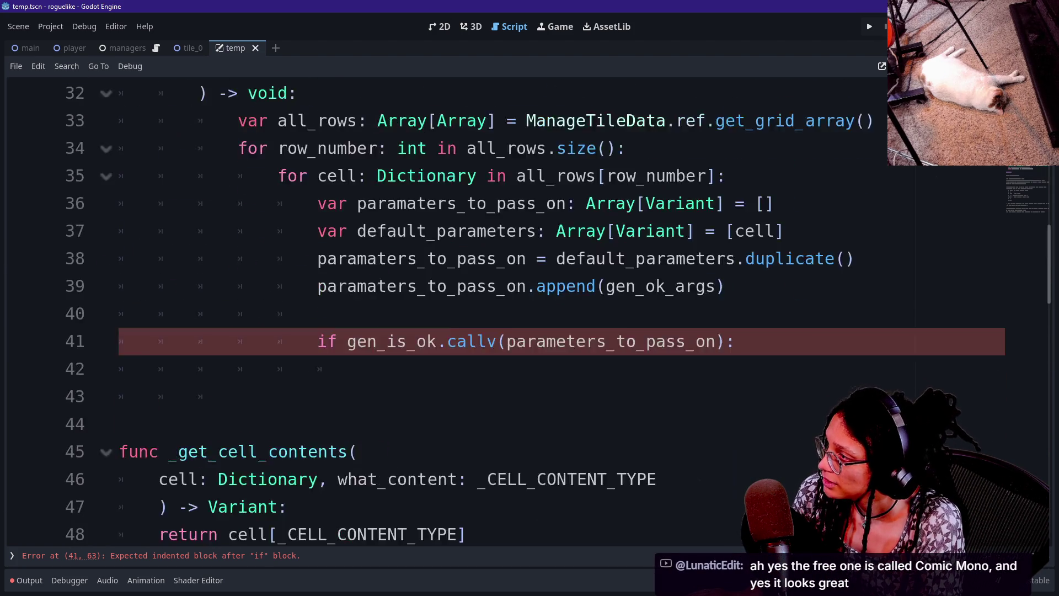
mouse_move(419, 287)
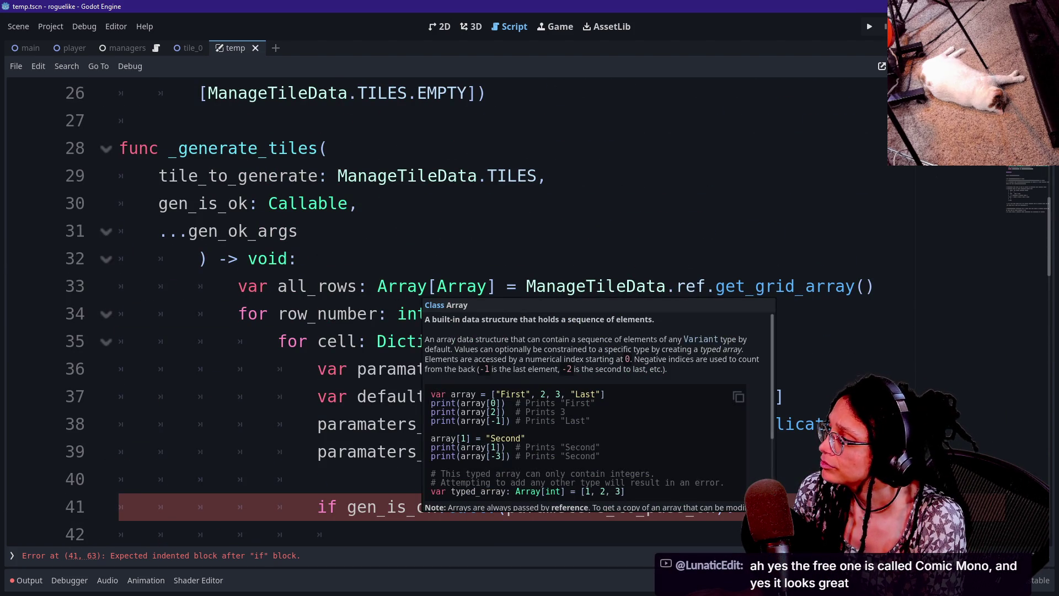
scroll(420, 287, "down", 1)
left_click_drag(343, 424, 724, 423)
left_click(724, 424)
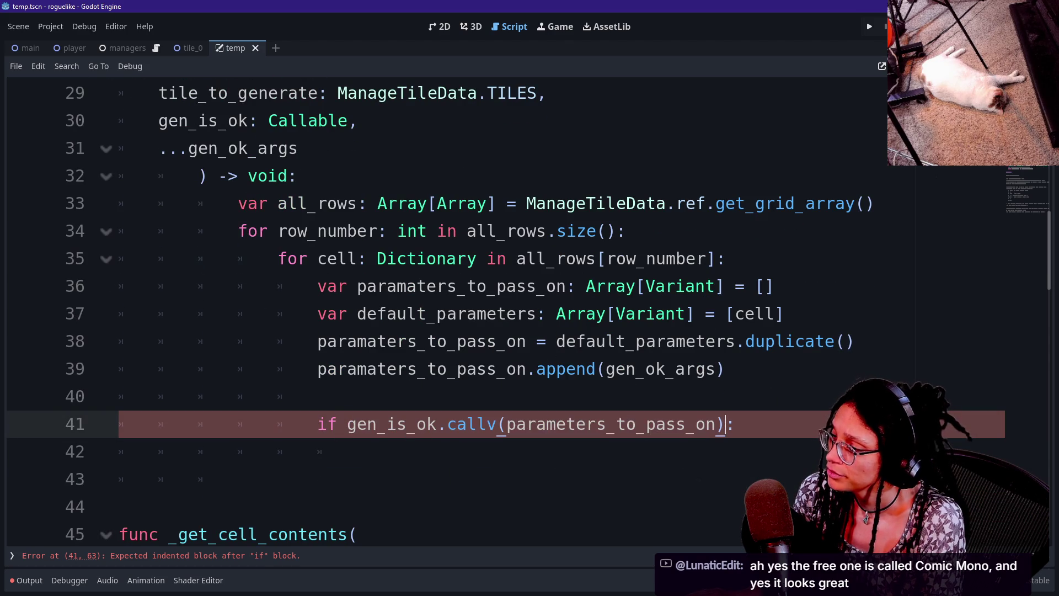
left_click_drag(507, 423, 707, 423)
left_click(707, 423)
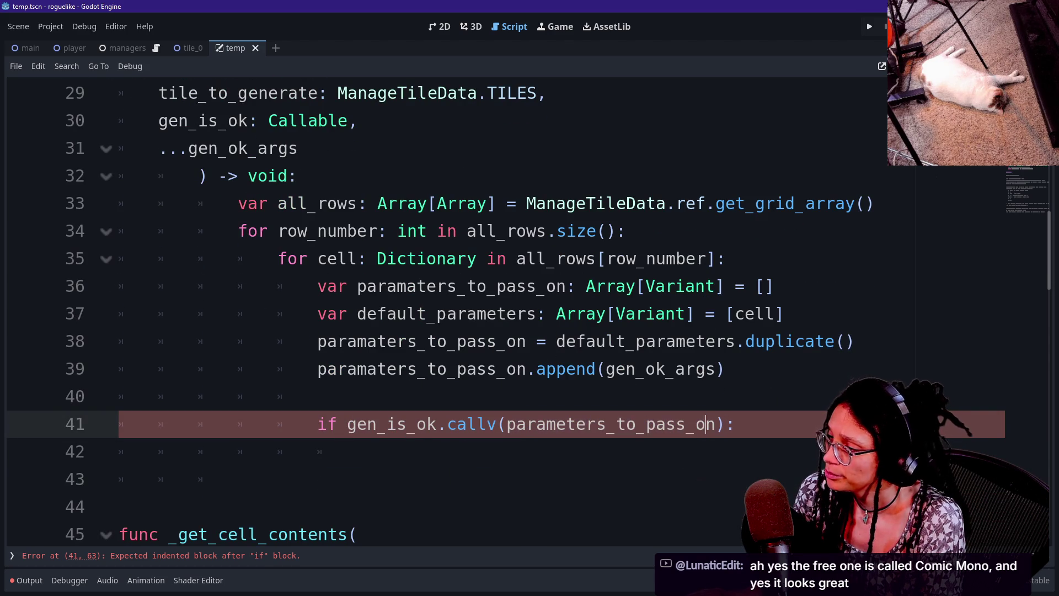
scroll(707, 423, "up", 1)
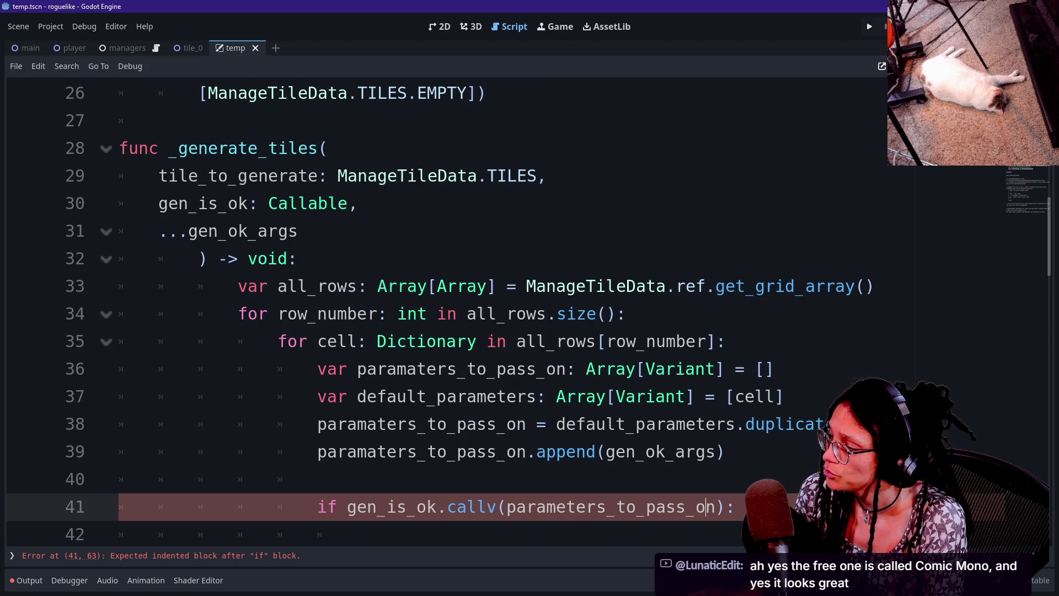
mouse_move(469, 341)
scroll(337, 397, "down", 2)
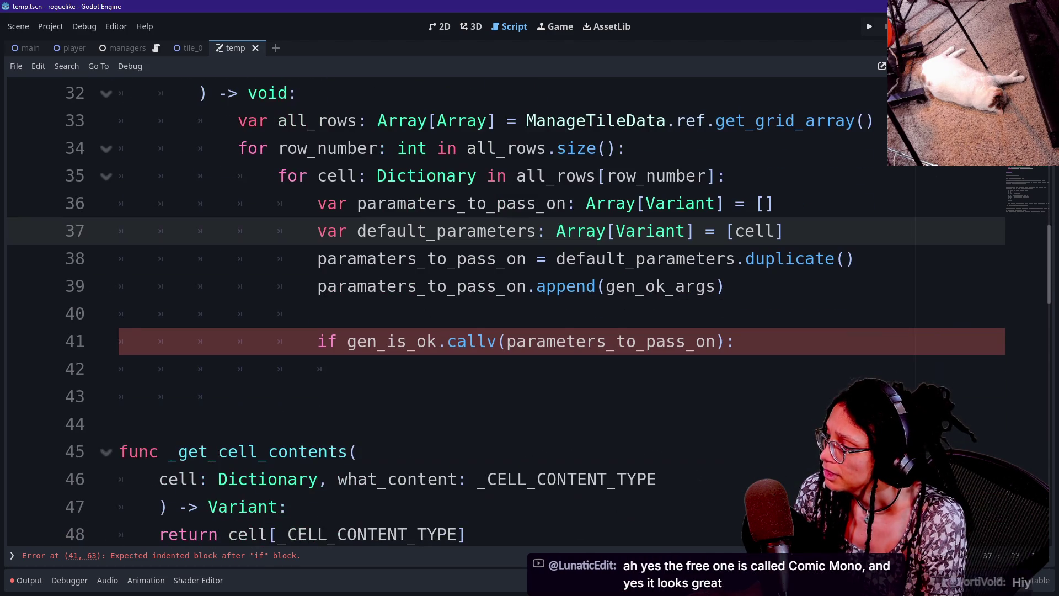
key("Return")
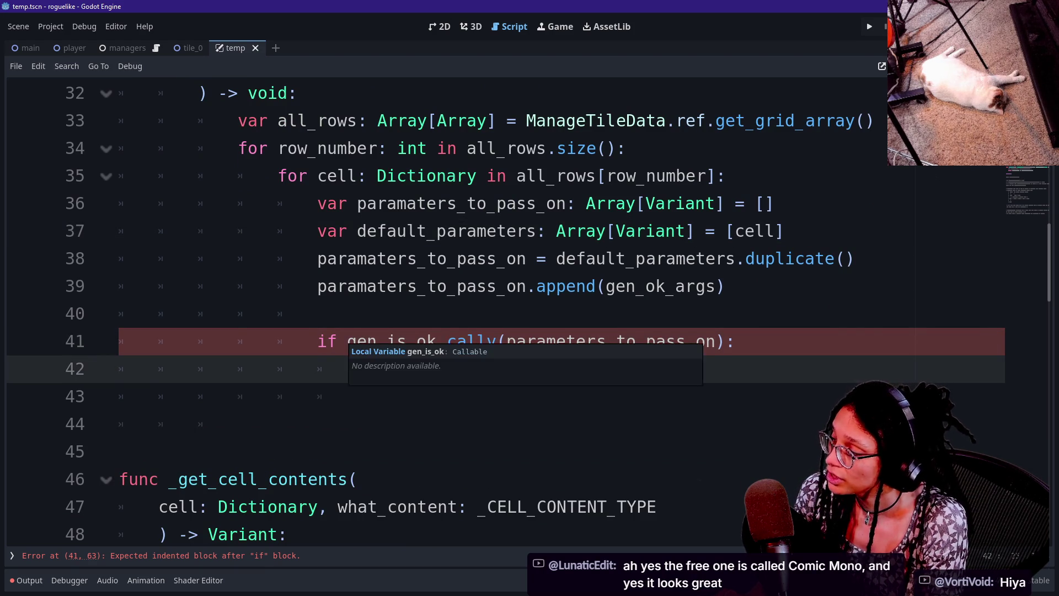
- Scroll back down to the _is_tile parameter list on line 55
scroll(441, 309, "up", 3)
scroll(441, 309, "down", 1)
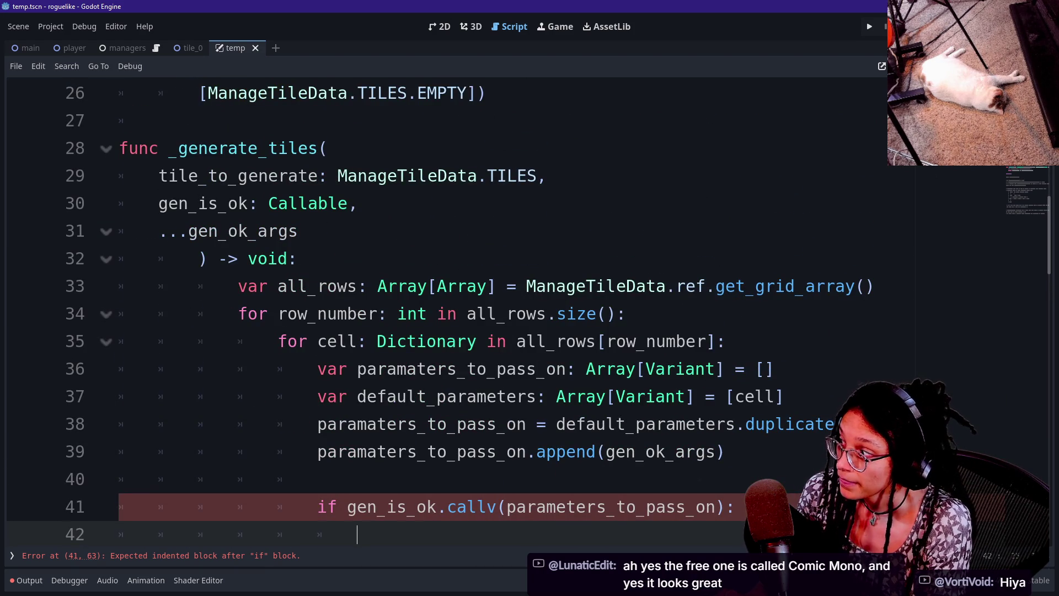
scroll(442, 309, "down", 3)
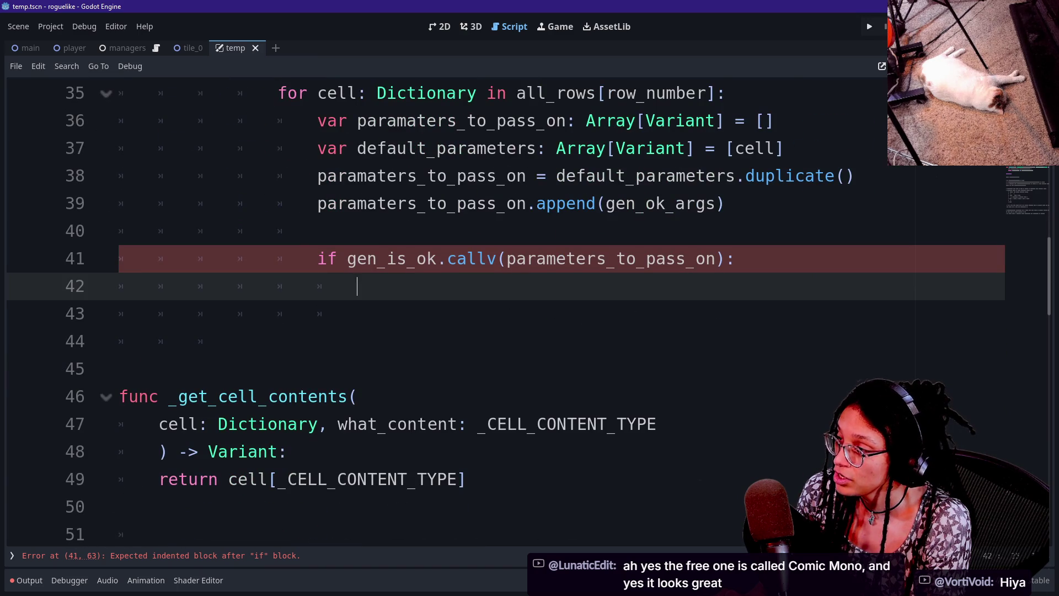
scroll(441, 309, "up", 5)
scroll(441, 309, "down", 7)
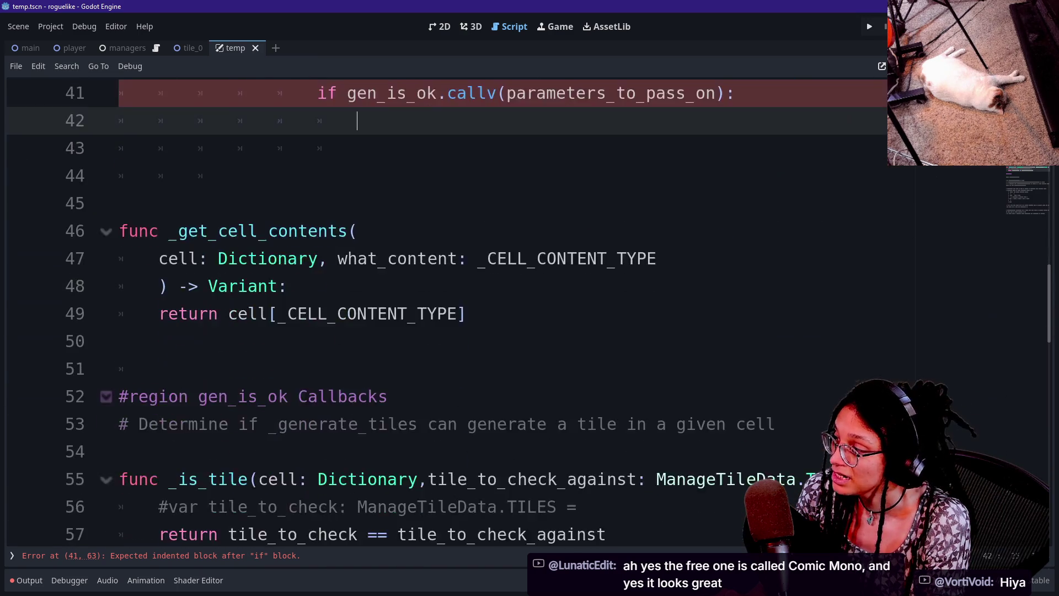
scroll(441, 309, "down", 1)
left_click(259, 396)
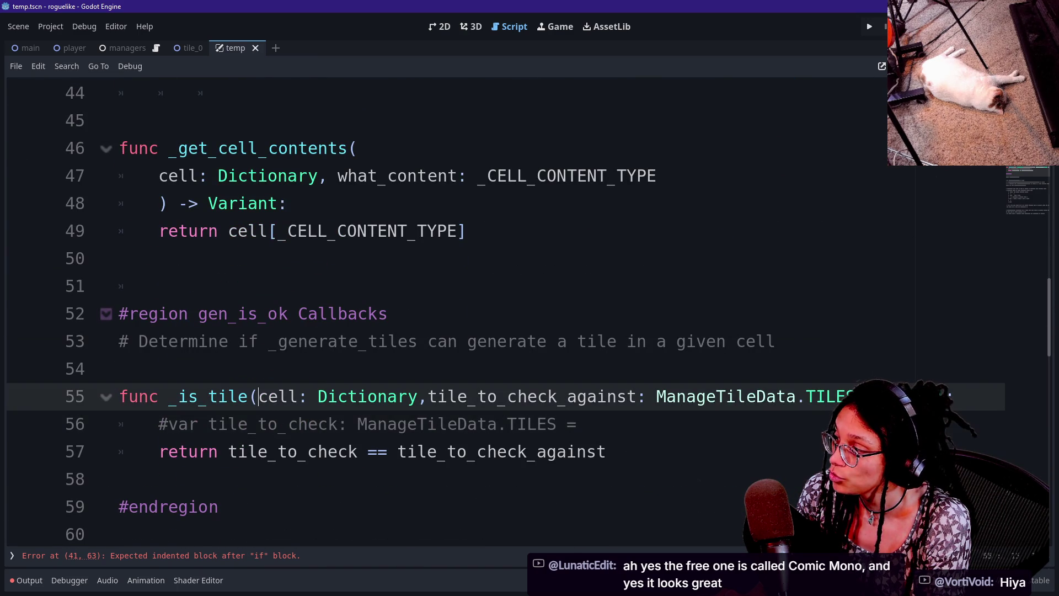
- Type 'boolean_relationship: bool,' into _is_tile's signature after correcting mistyped text
left_click(587, 424)
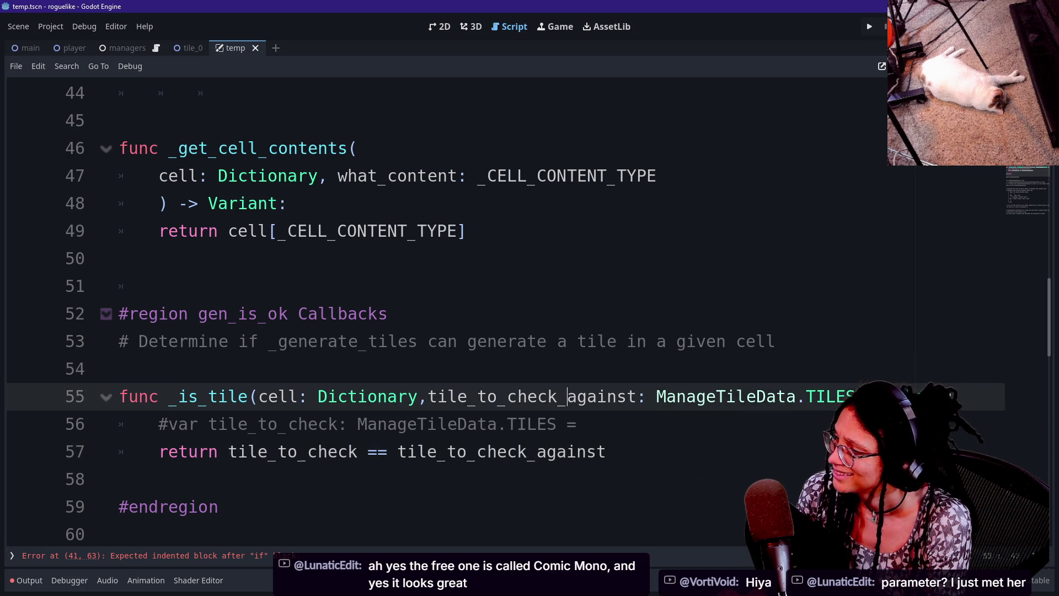
left_click(576, 452)
left_click(645, 396)
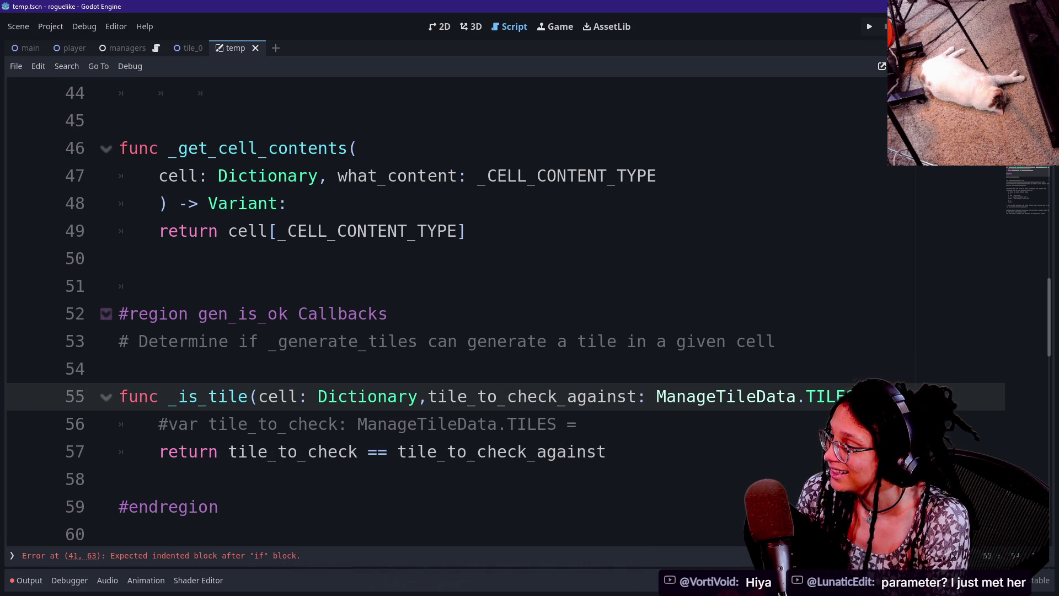
type("->")
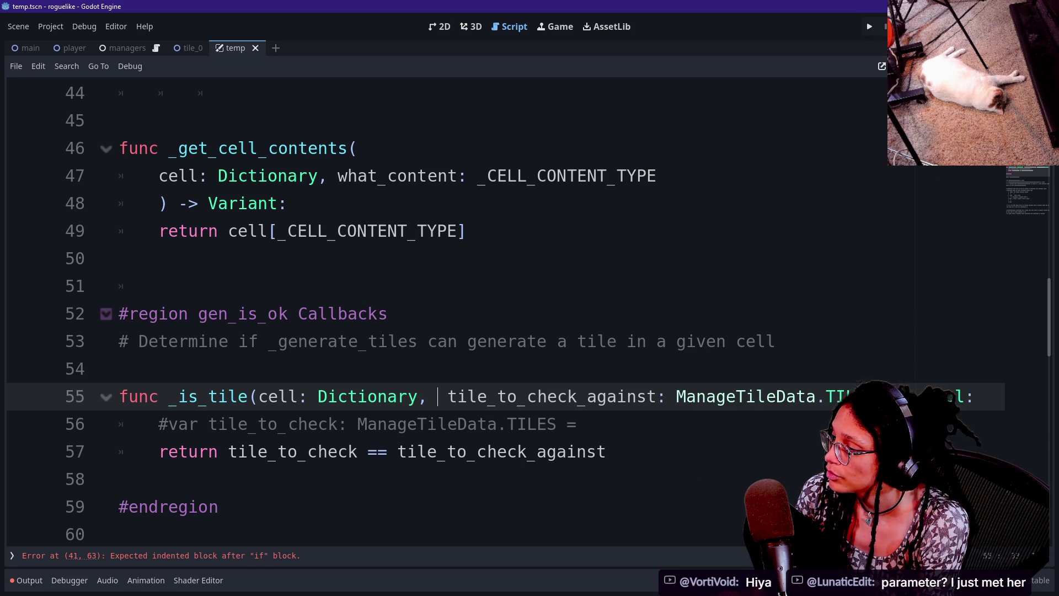
type(" boo")
key("BackSpace")
key("BackSpace")
key("BackSpace")
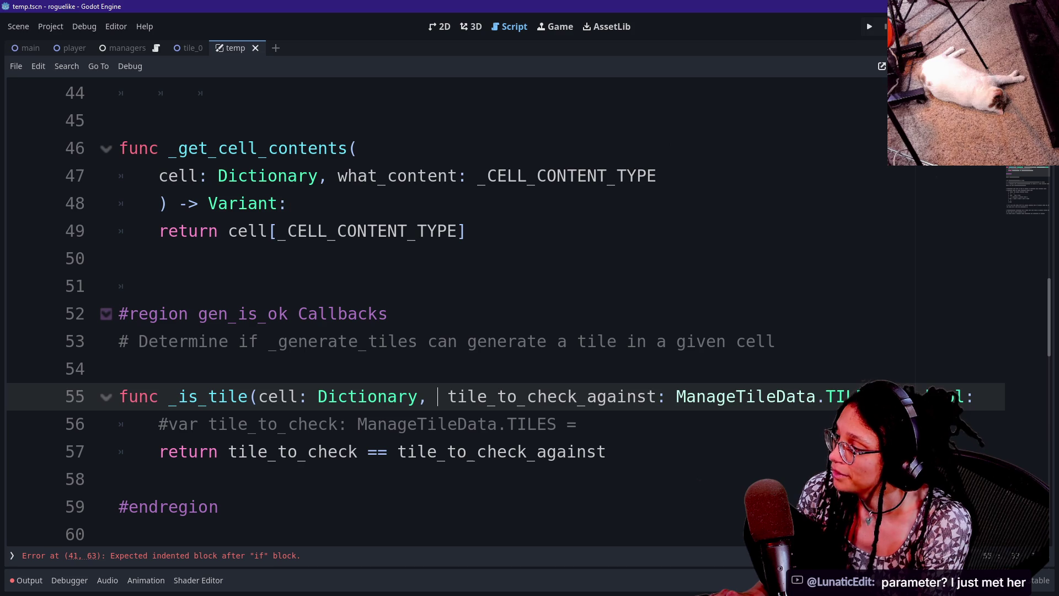
type("r")
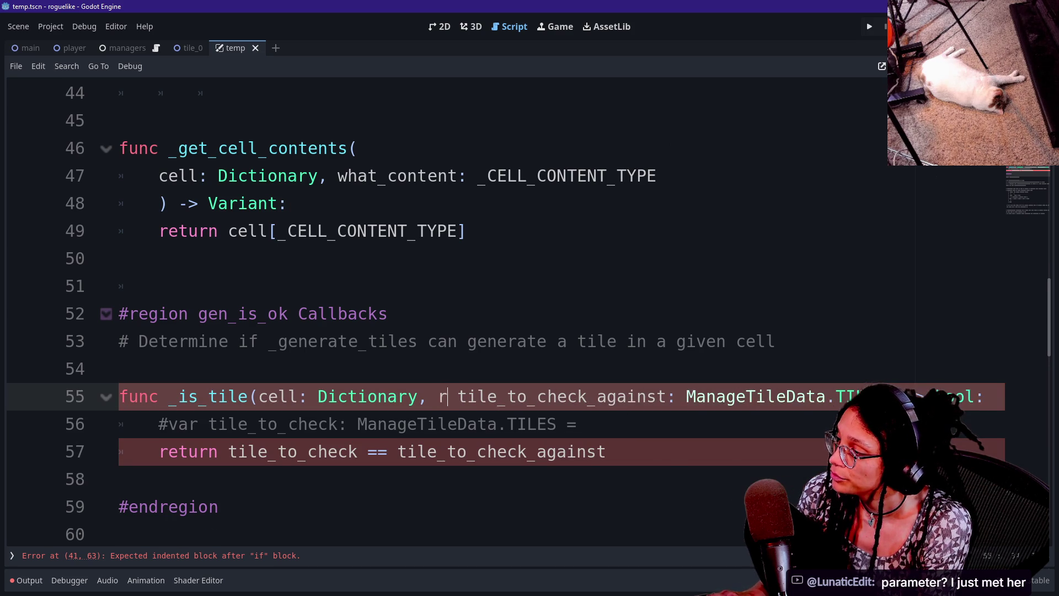
type("ela")
key("BackSpace")
key("BackSpace")
key("BackSpace")
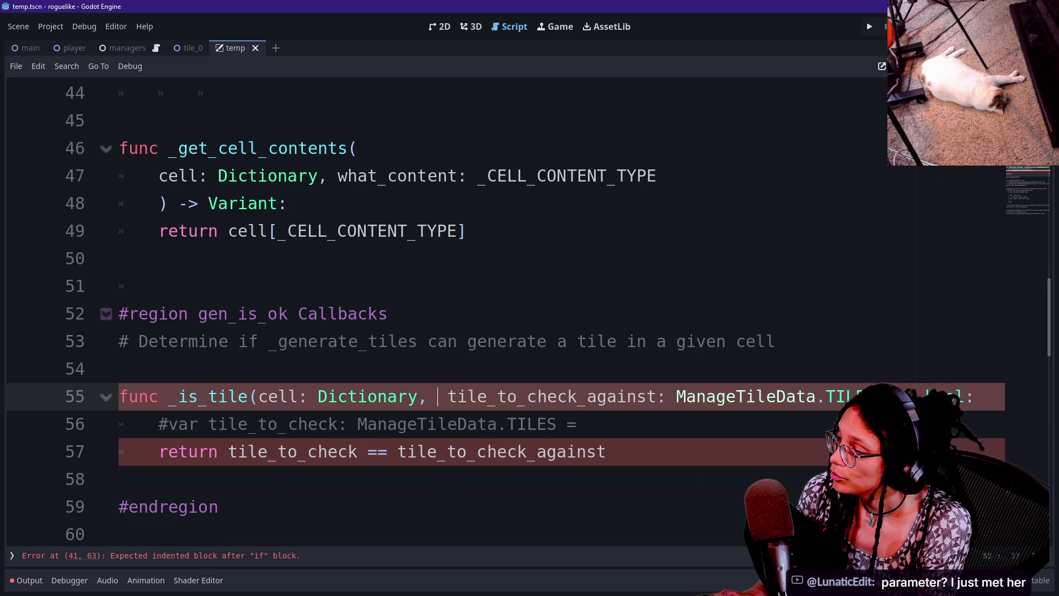
type("re")
key("BackSpace")
key("BackSpace")
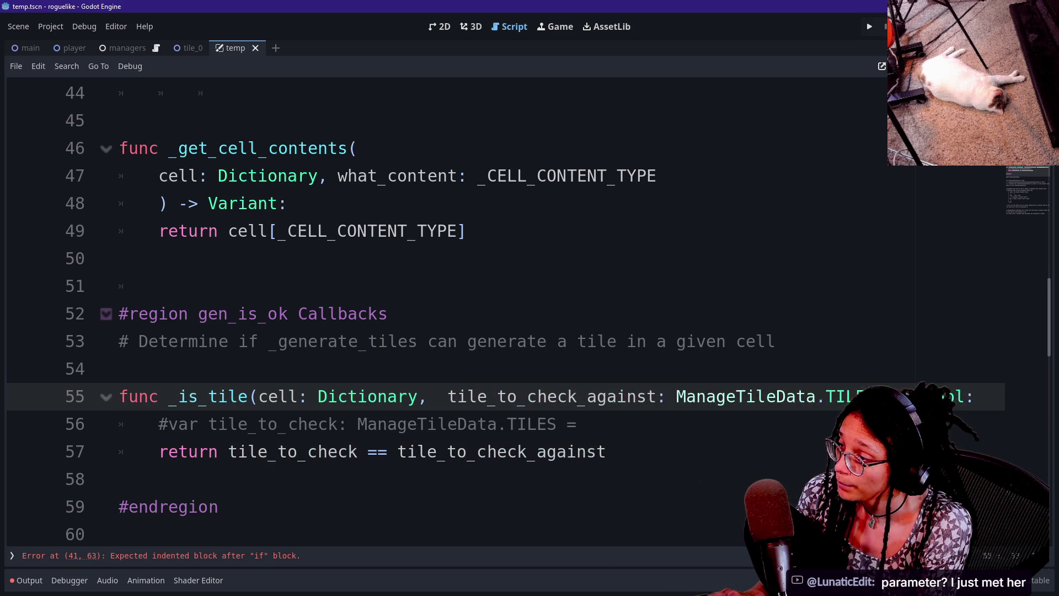
type("boolean_relationship: ")
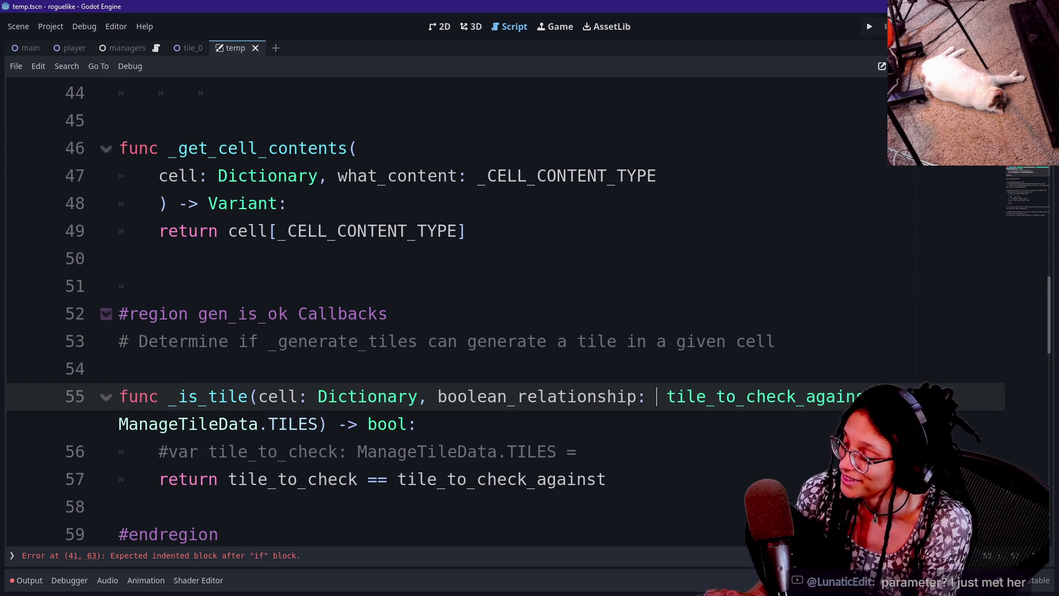
type("bool,")
key("Escape")
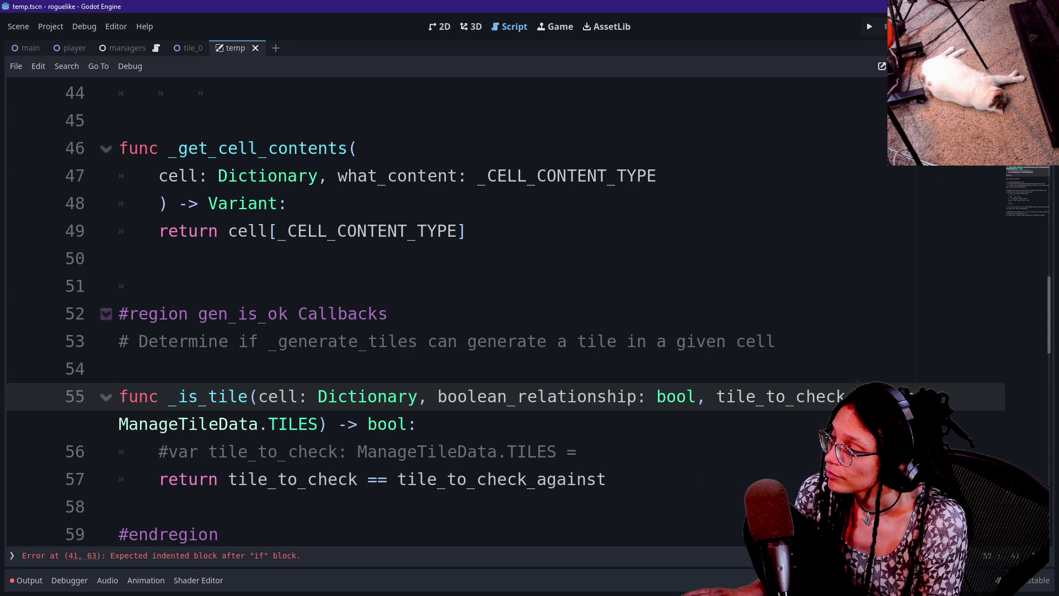
- Move the boolean_relationship: bool parameter to follow tile_to_check_against
left_click_drag(437, 396, 656, 396)
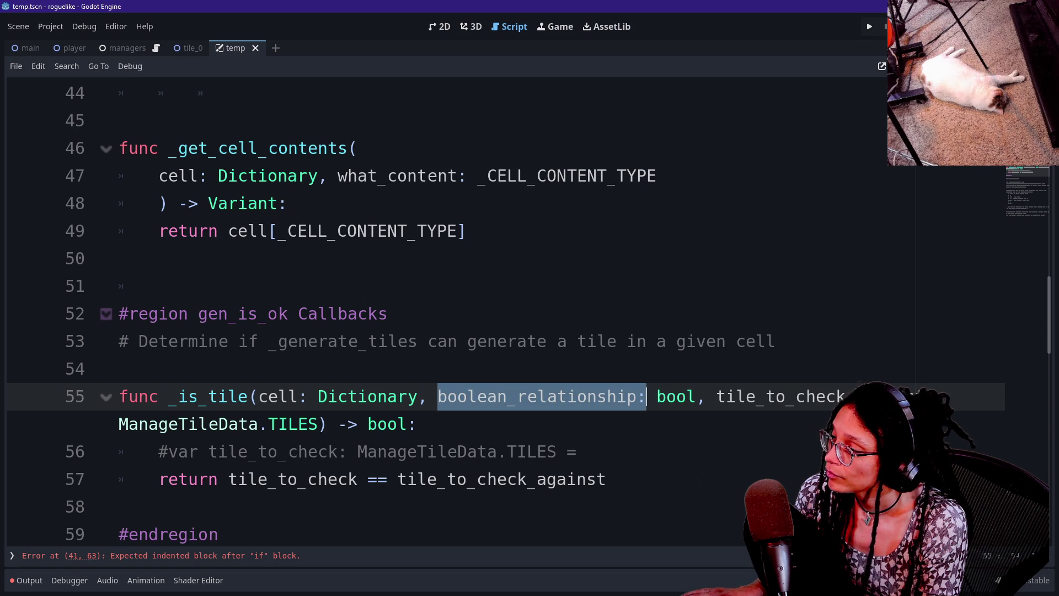
left_click(357, 396)
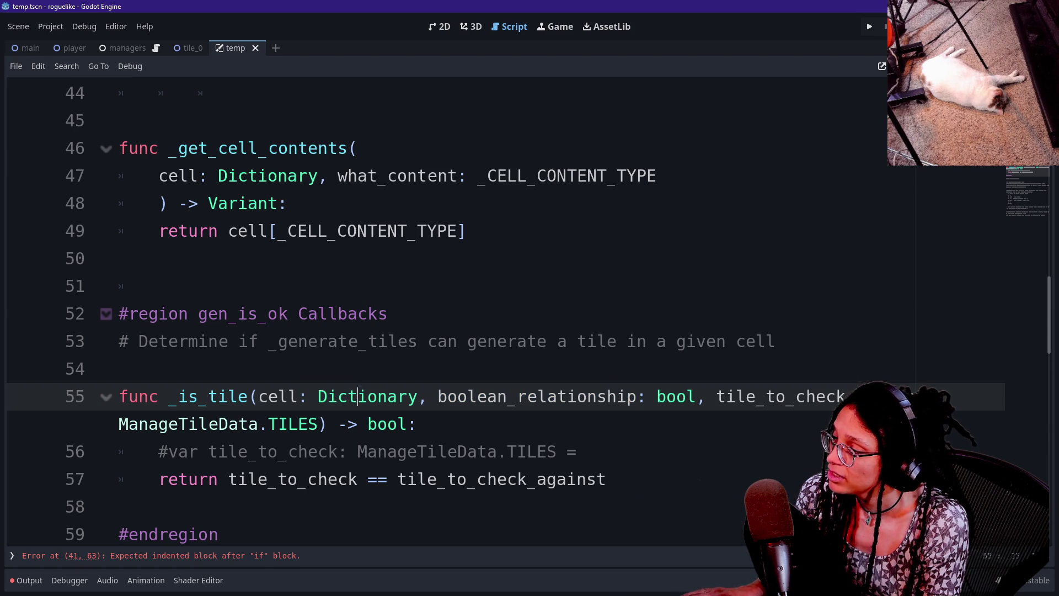
mouse_move(438, 396)
left_mouse_down()
mouse_move(221, 369)
mouse_move(646, 395)
left_mouse_up()
key("BackSpace")
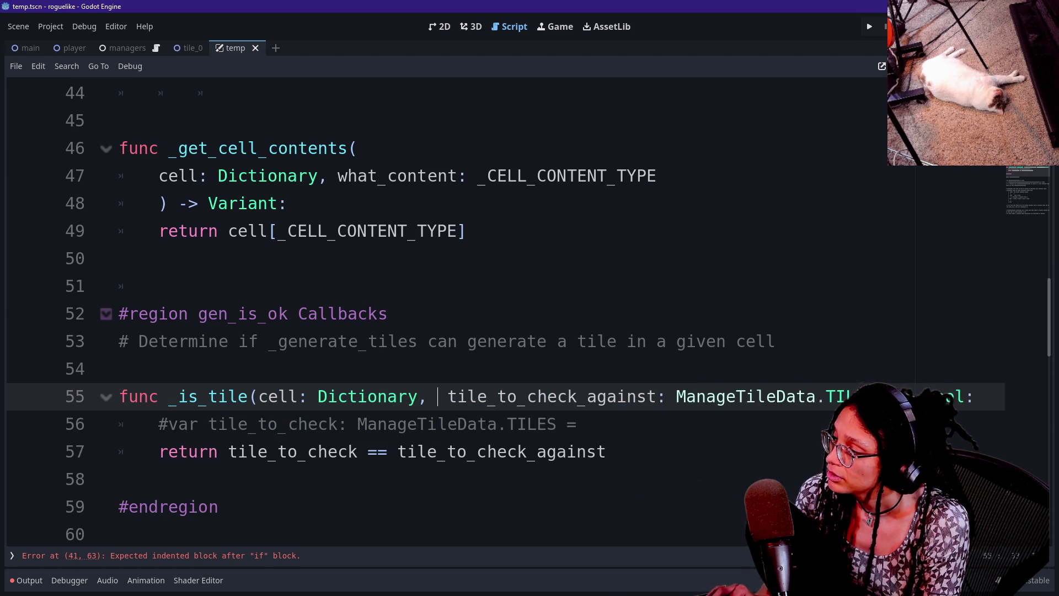
key("BackSpace")
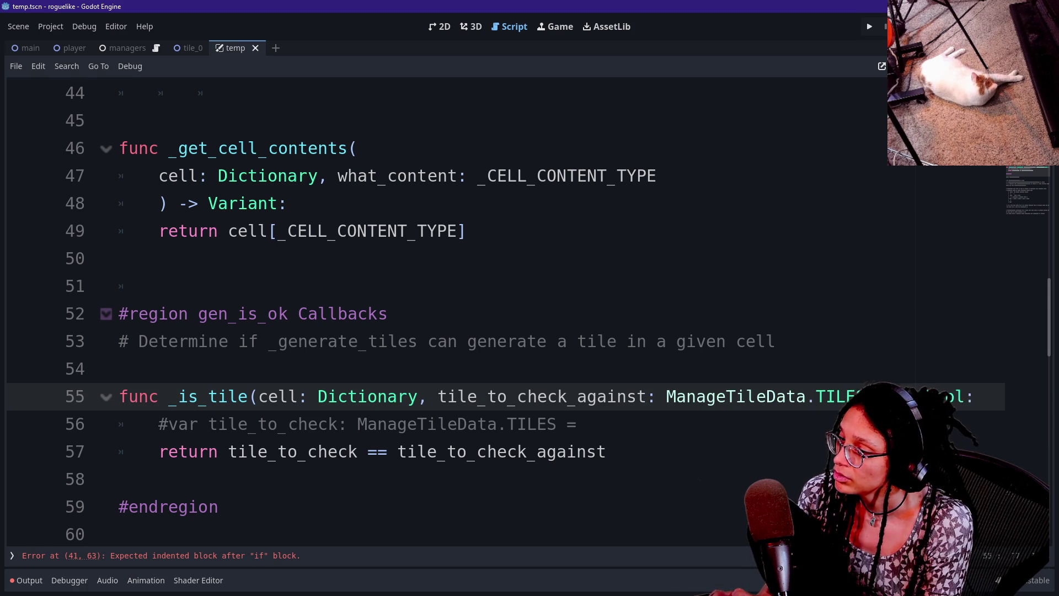
key("ctrl+z")
left_click(855, 396)
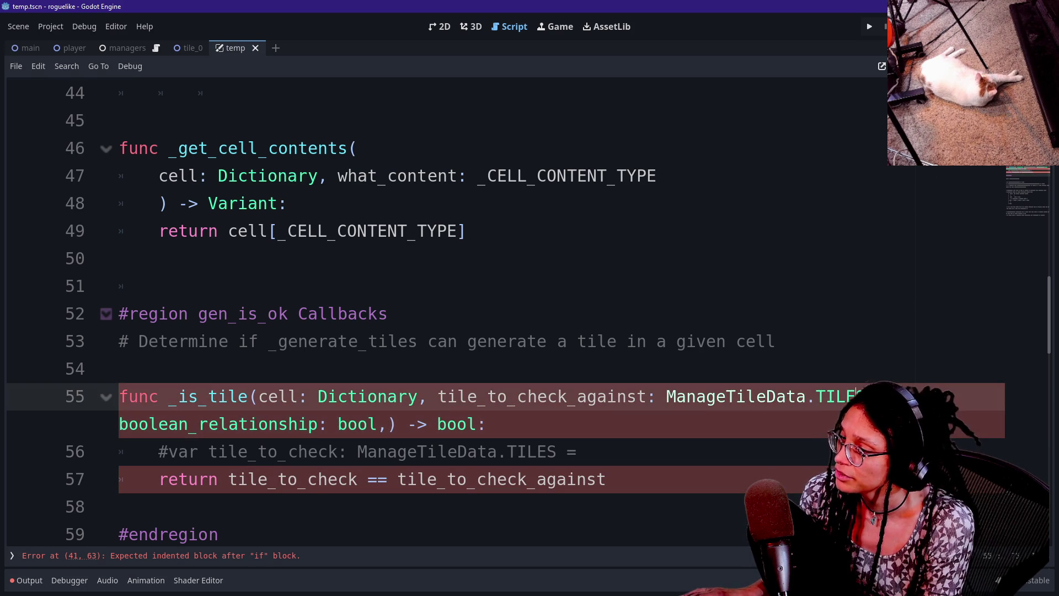
key("Up")
scroll(441, 312, "up", 10)
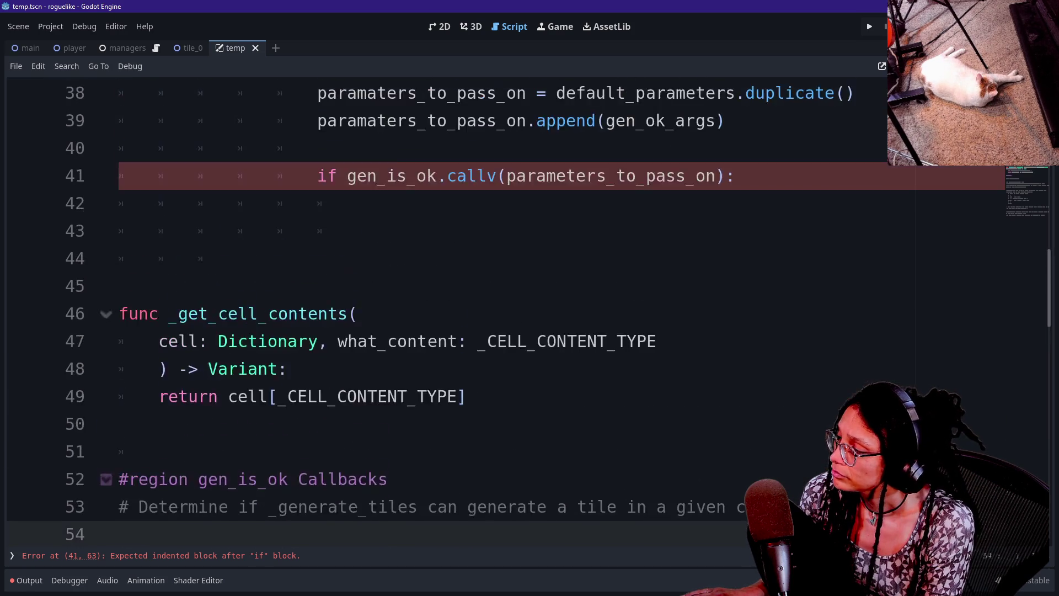
- Review the enum and commented TILE template at the script's top, then switch to Discord
scroll(441, 312, "up", 3)
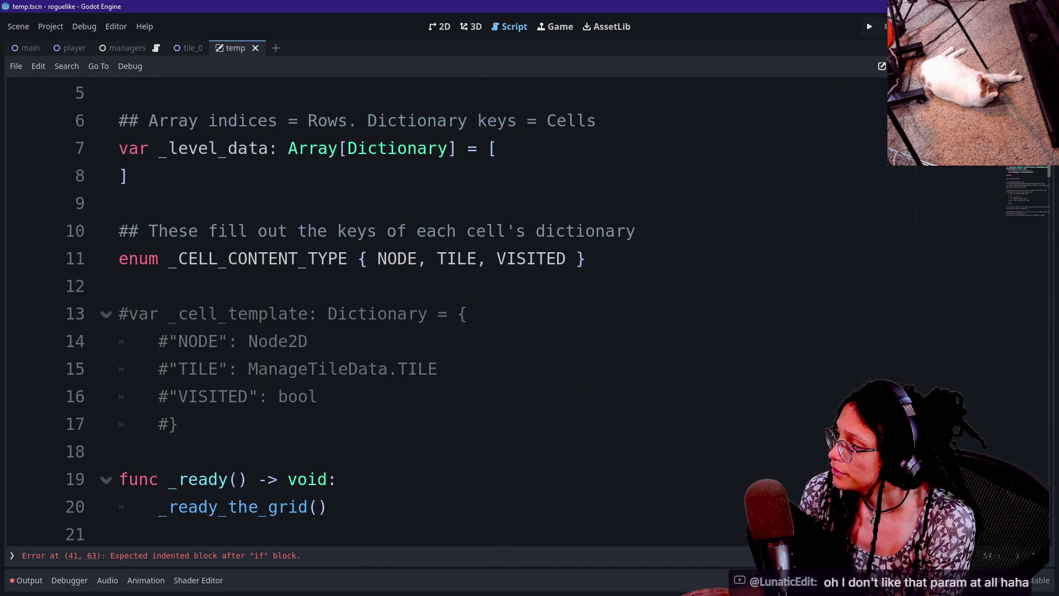
left_click(418, 368)
scroll(418, 368, "down", 1)
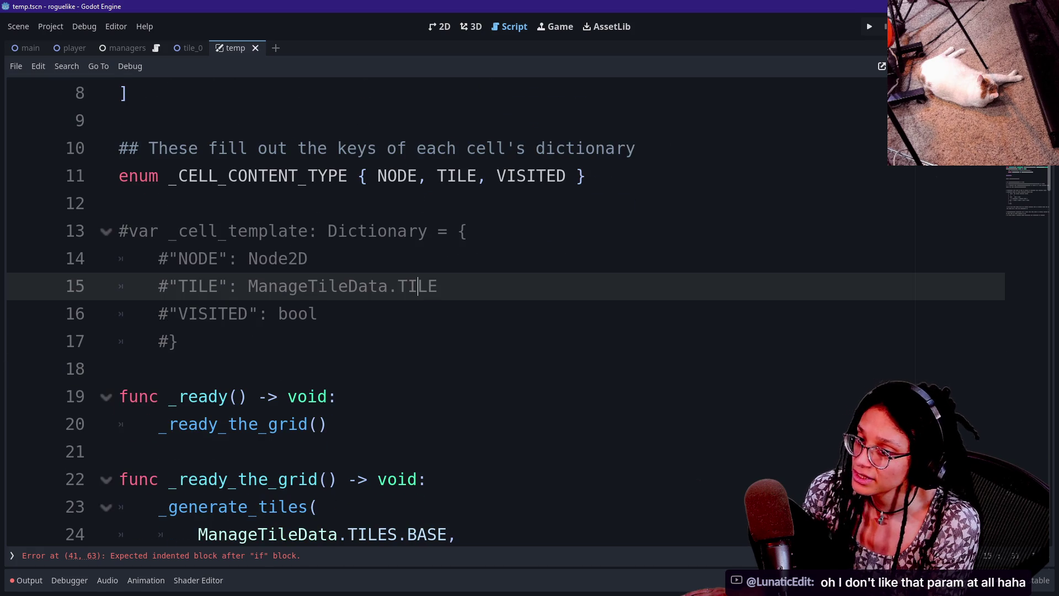
scroll(441, 311, "up", 2)
scroll(441, 311, "down", 2)
scroll(496, 312, "down", 1)
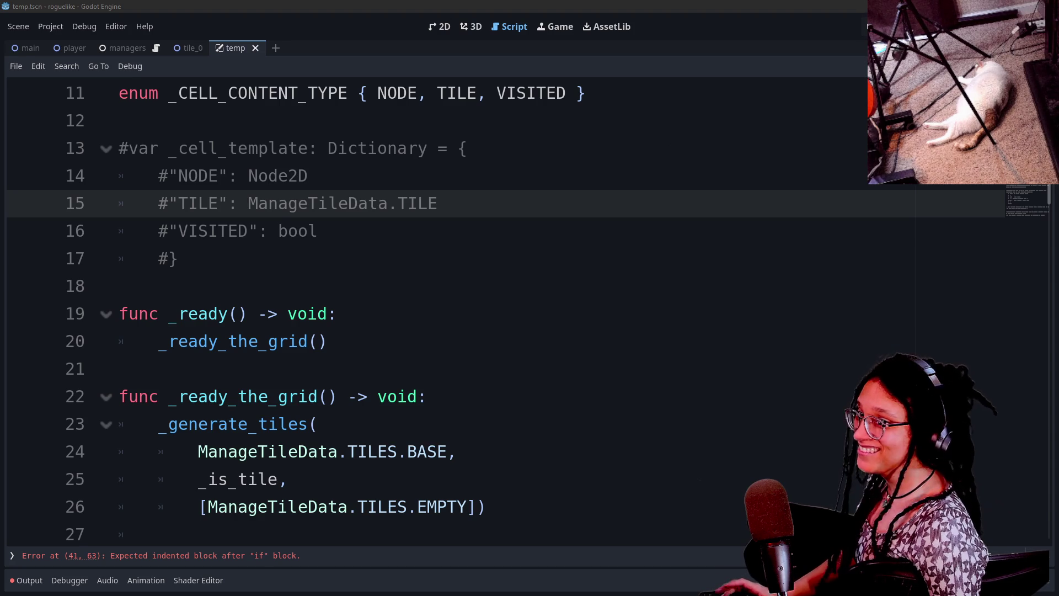
key("alt+Tab")
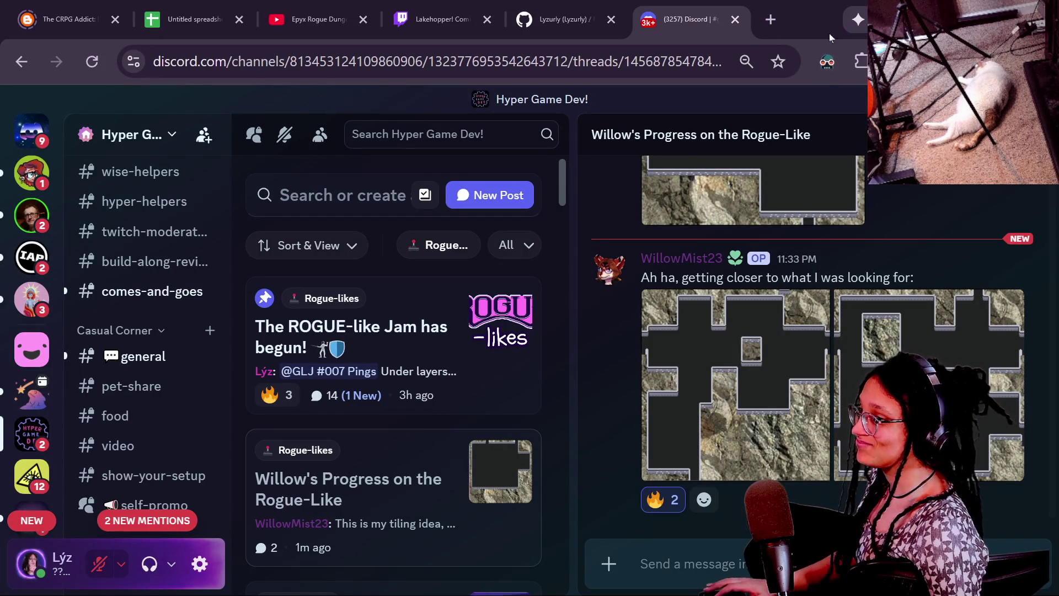
- Open and close a new Chrome tab, then switch to the Firefox window
left_click(780, 23)
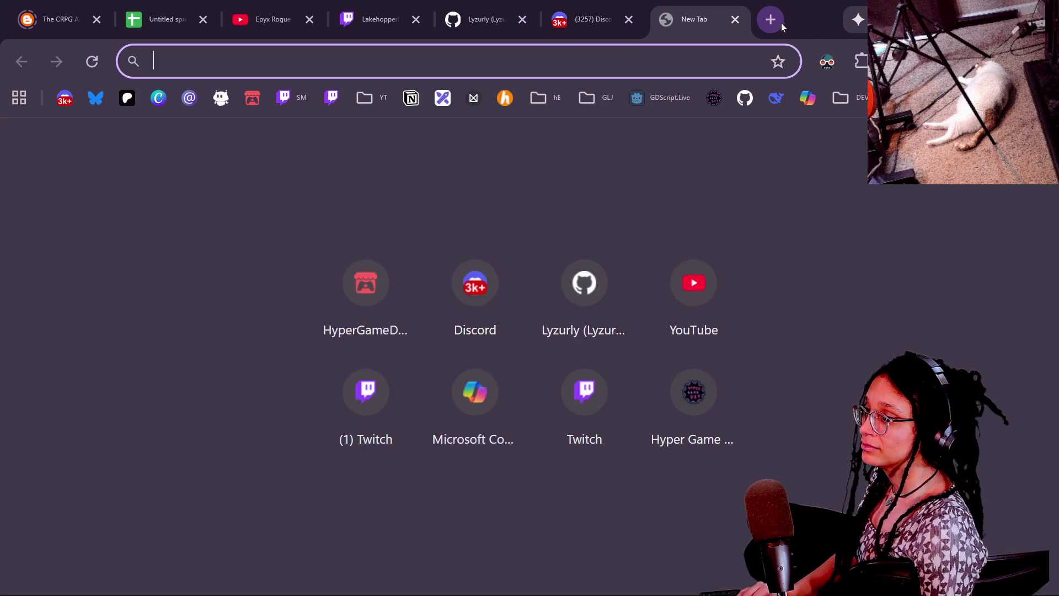
left_click(733, 21)
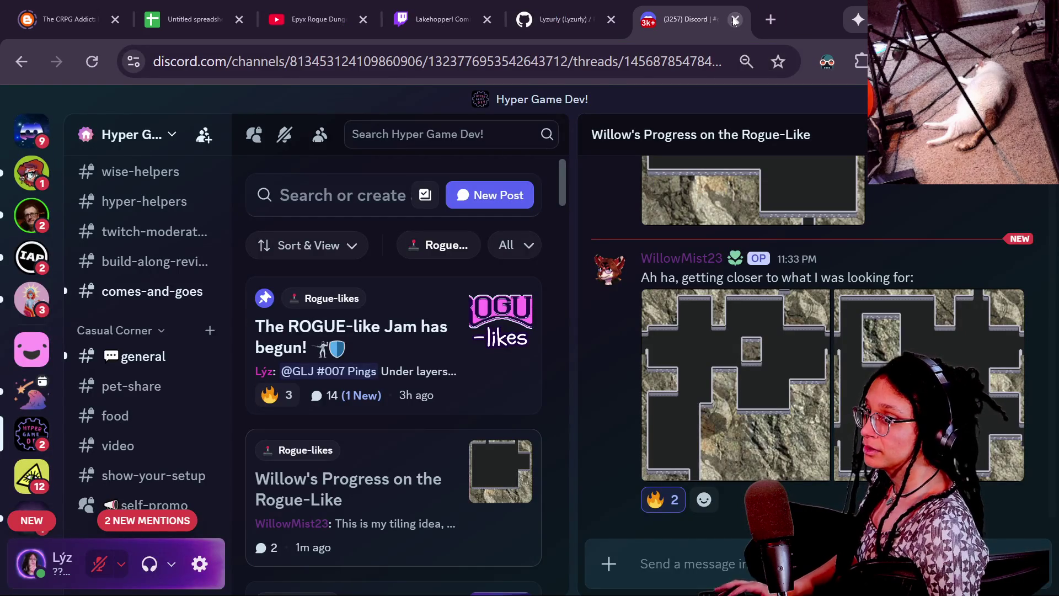
key("alt+Tab")
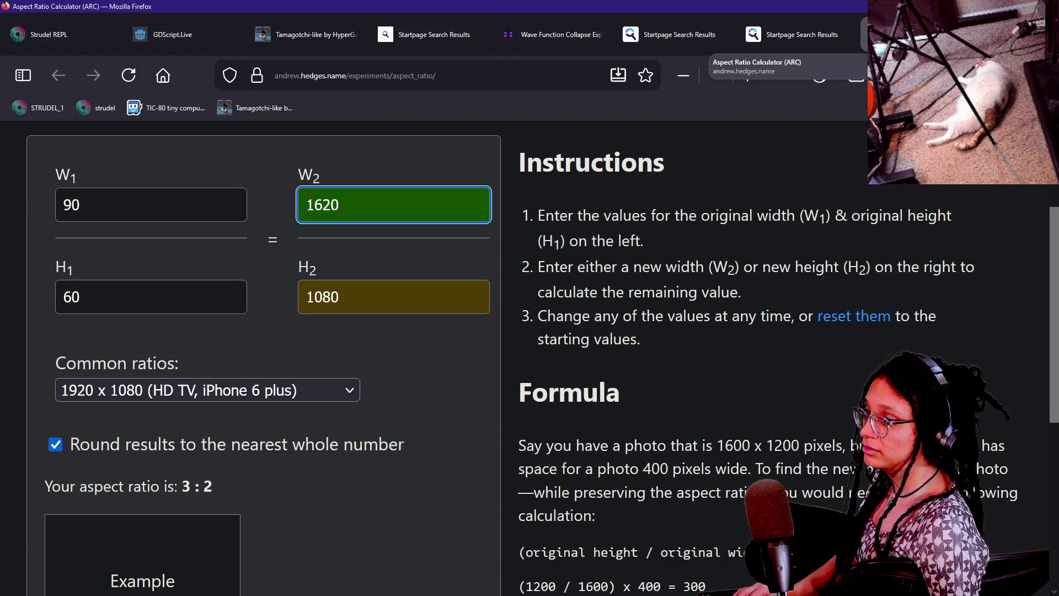
- Search Startpage for the Comic Code font and open a code-preview image result in a new tab
key("ctrl+t")
type("comic")
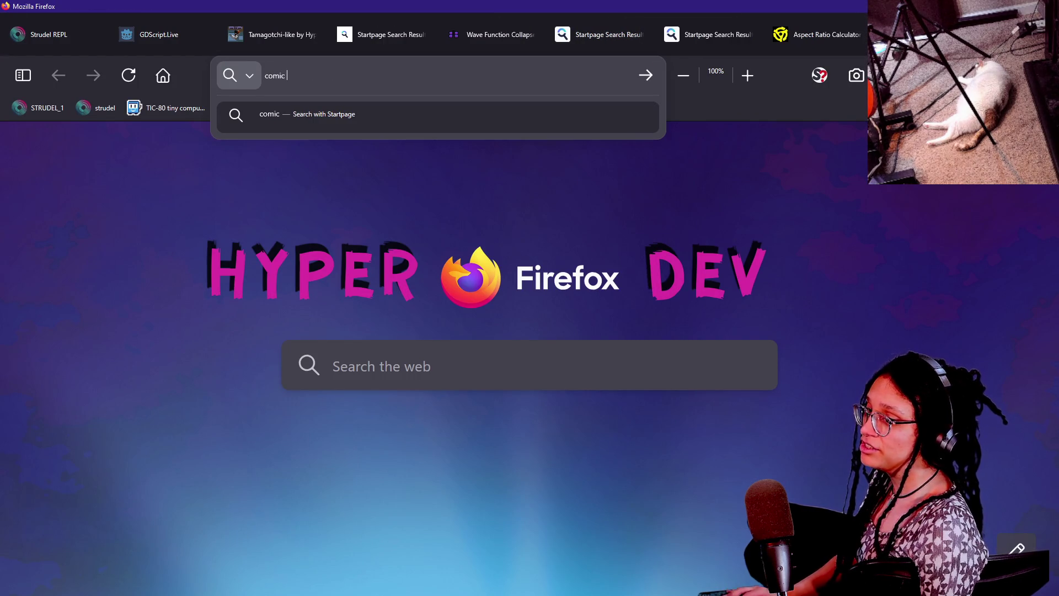
key("BackSpace")
key("BackSpace")
type("omic code")
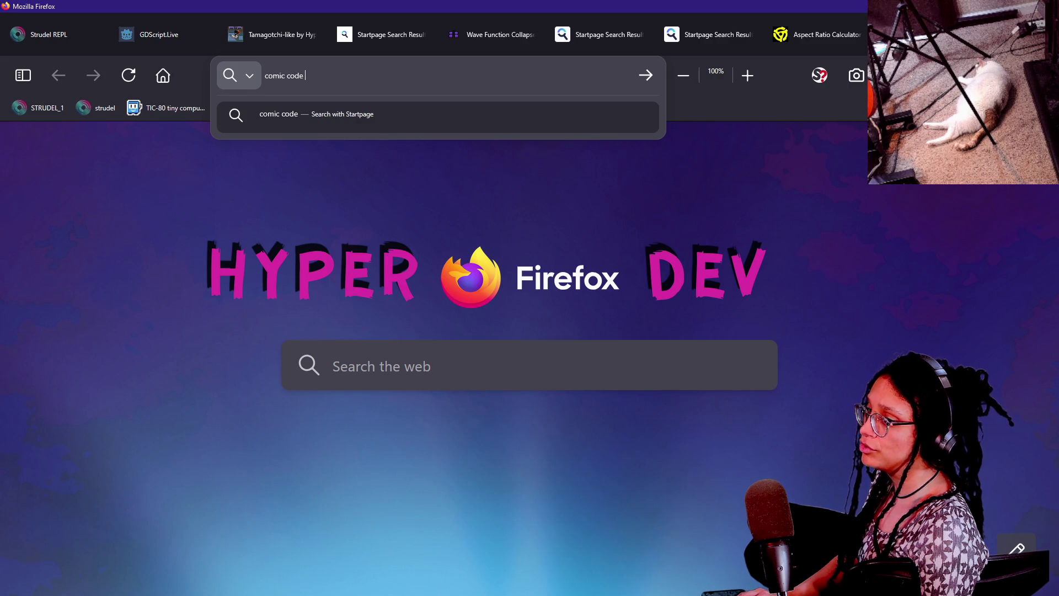
type("font")
key("Return")
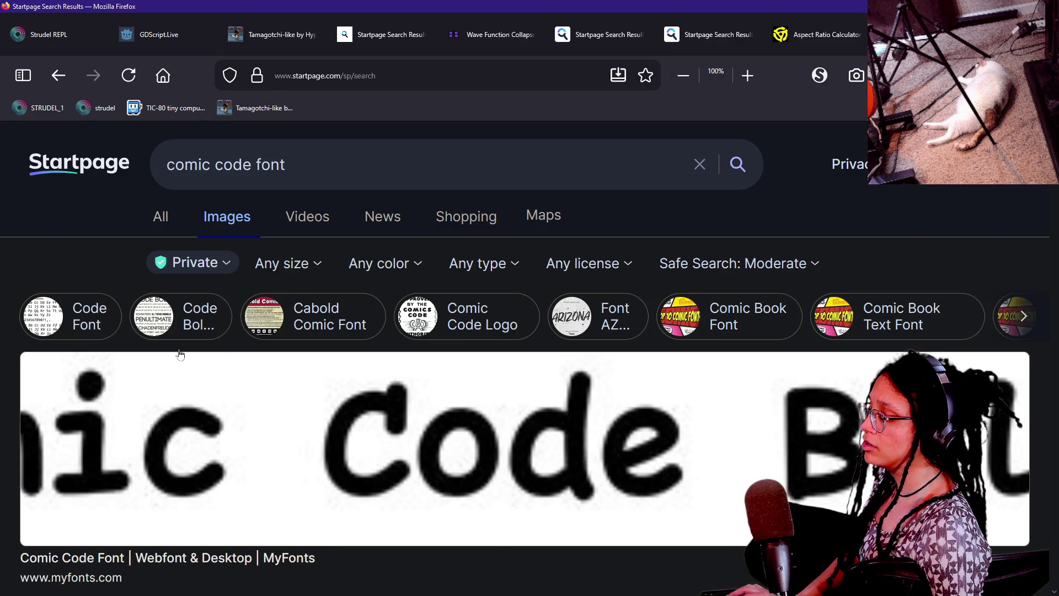
key("ctrl+minus")
key("ctrl+minus")
key("ctrl+minus")
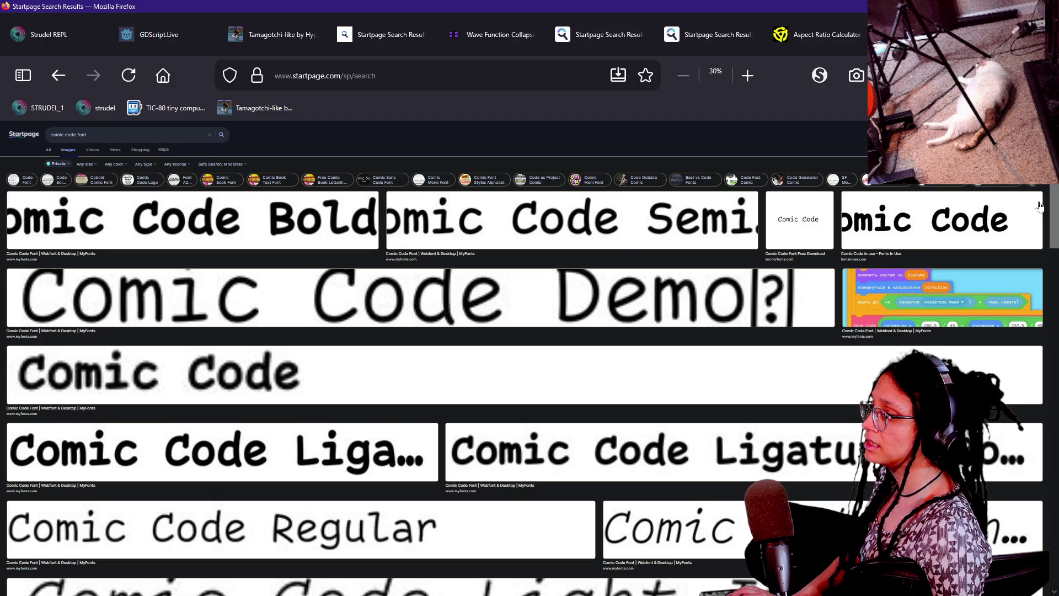
left_click_drag(1053, 191, 1034, 373)
left_click(877, 301)
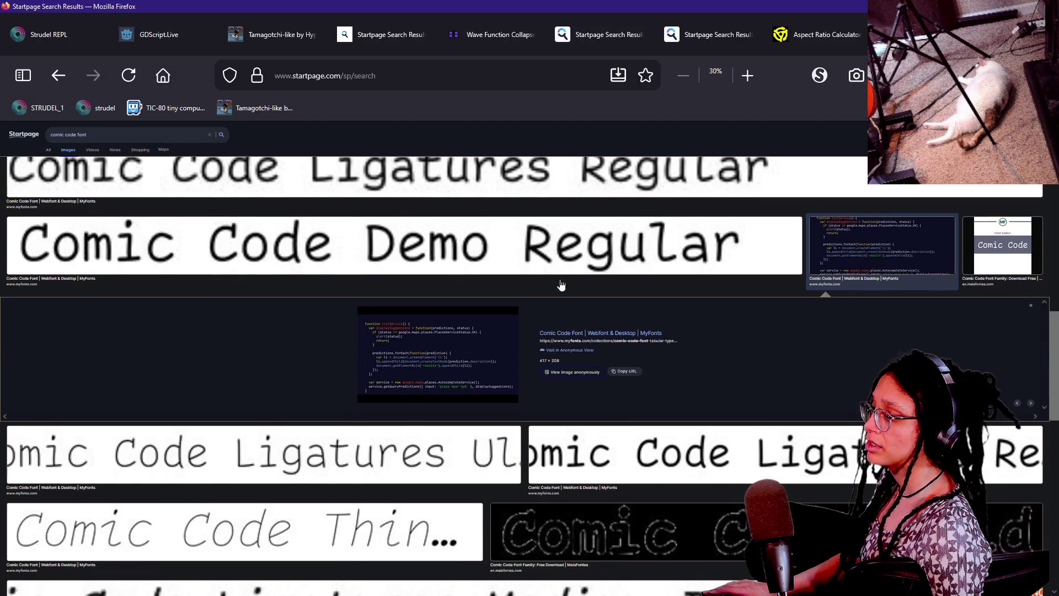
right_click(456, 330)
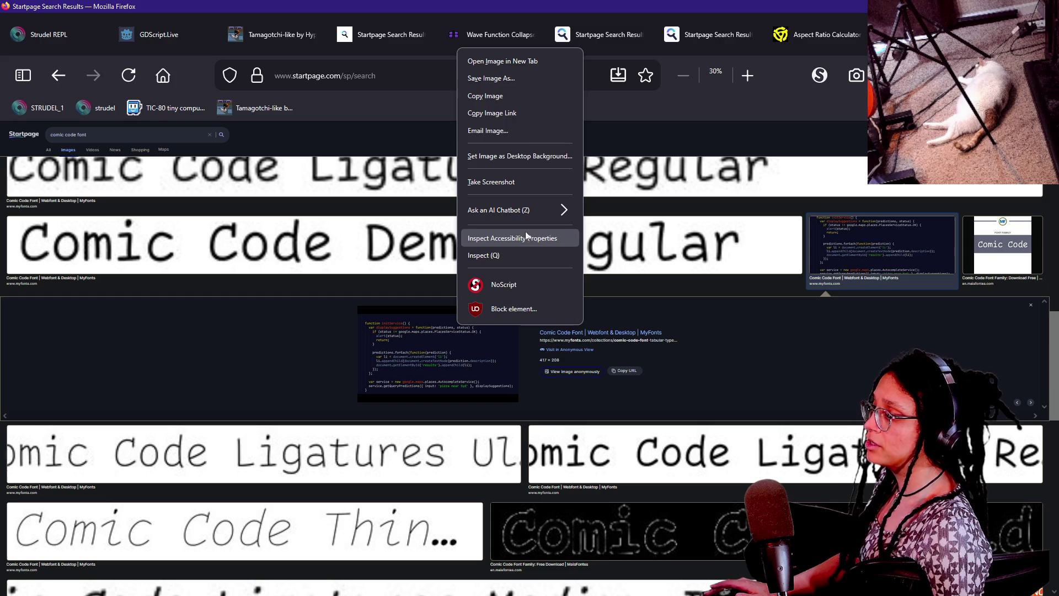
left_click(513, 62)
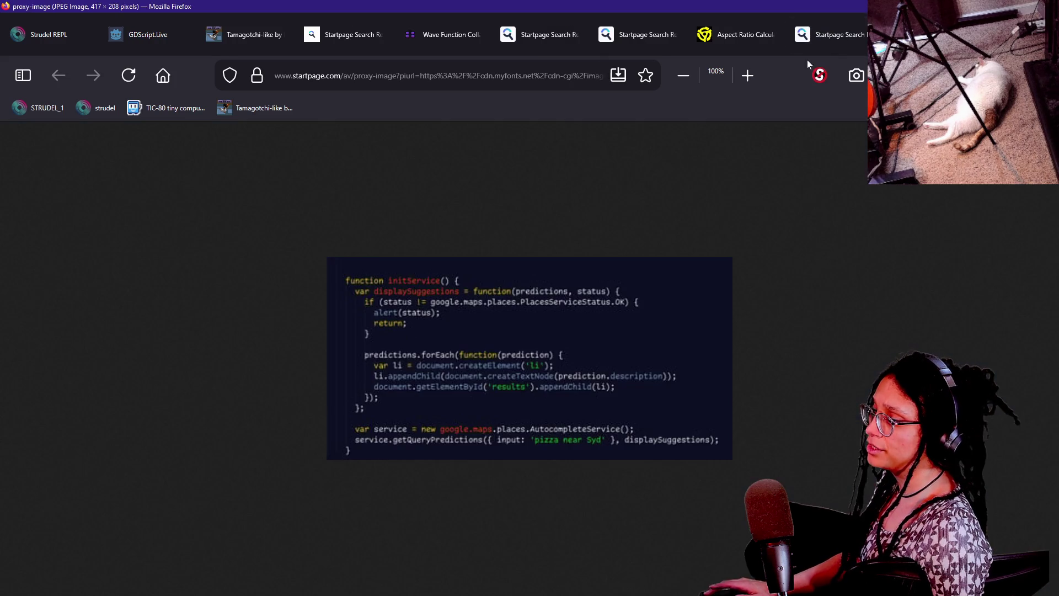
scroll(476, 363, "up", 5)
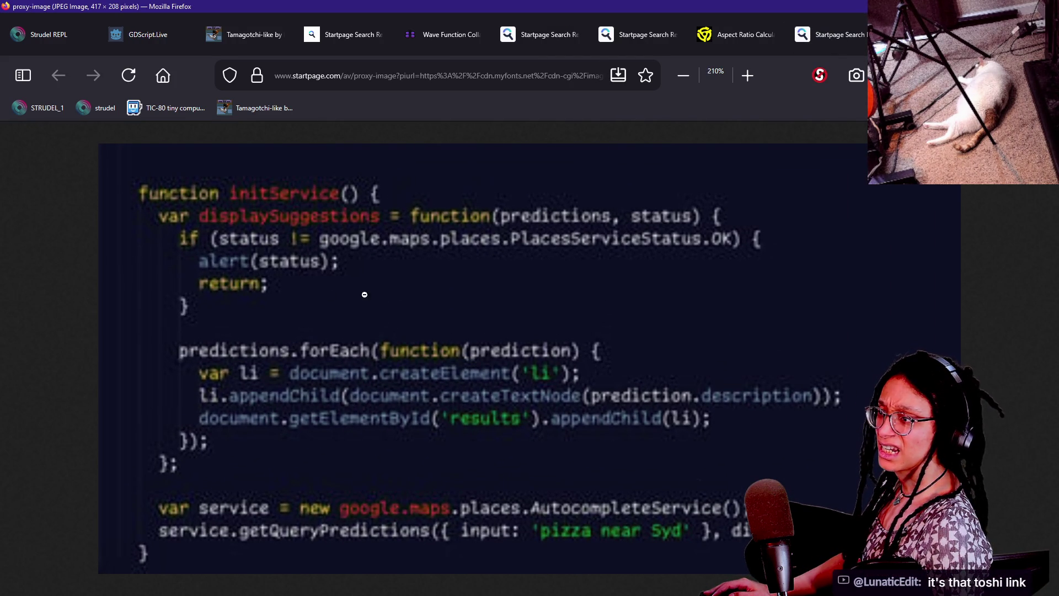
left_click(801, 44)
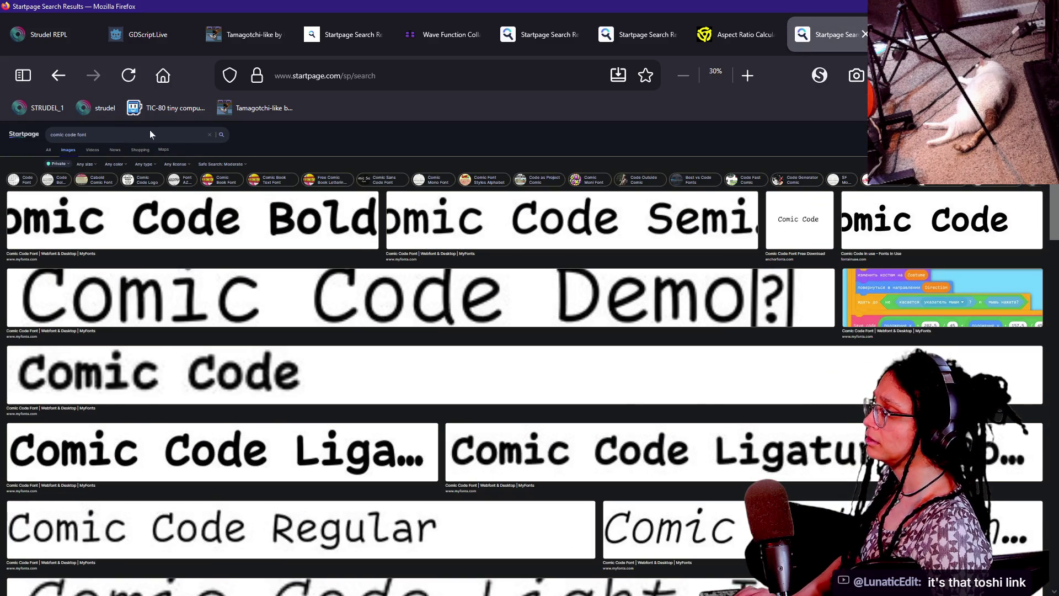
- Add 'open source' to the search and open the comic-mono-font GitHub repository from the web results
left_click(150, 132)
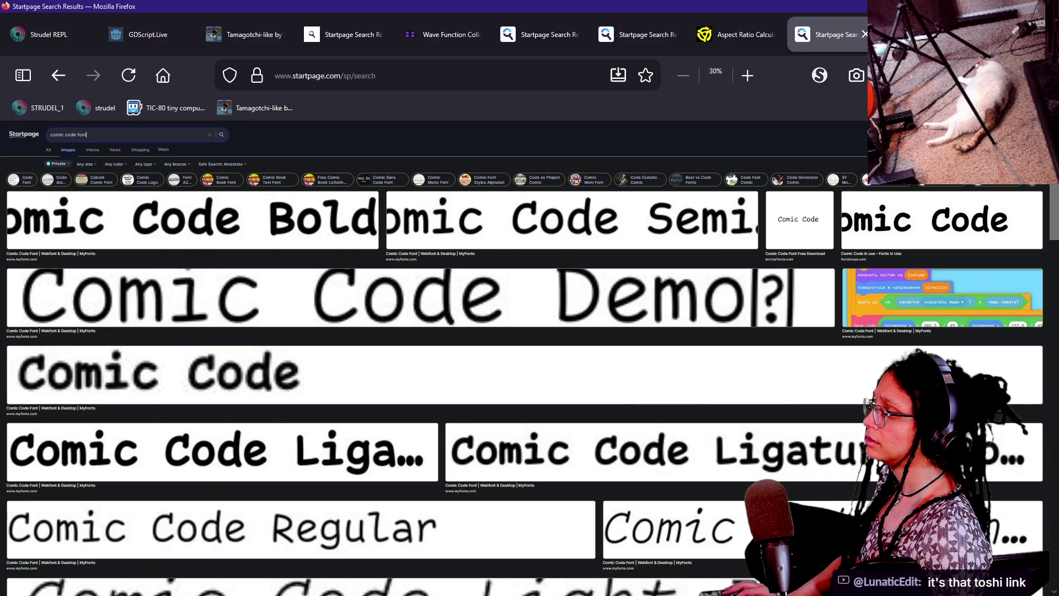
type("op")
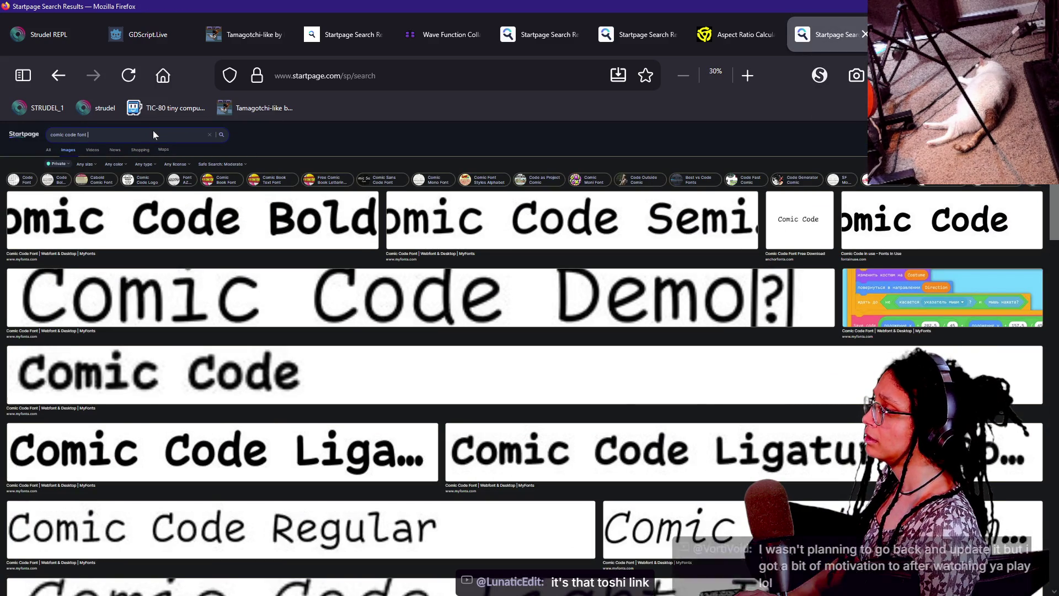
type("en source")
key("Return")
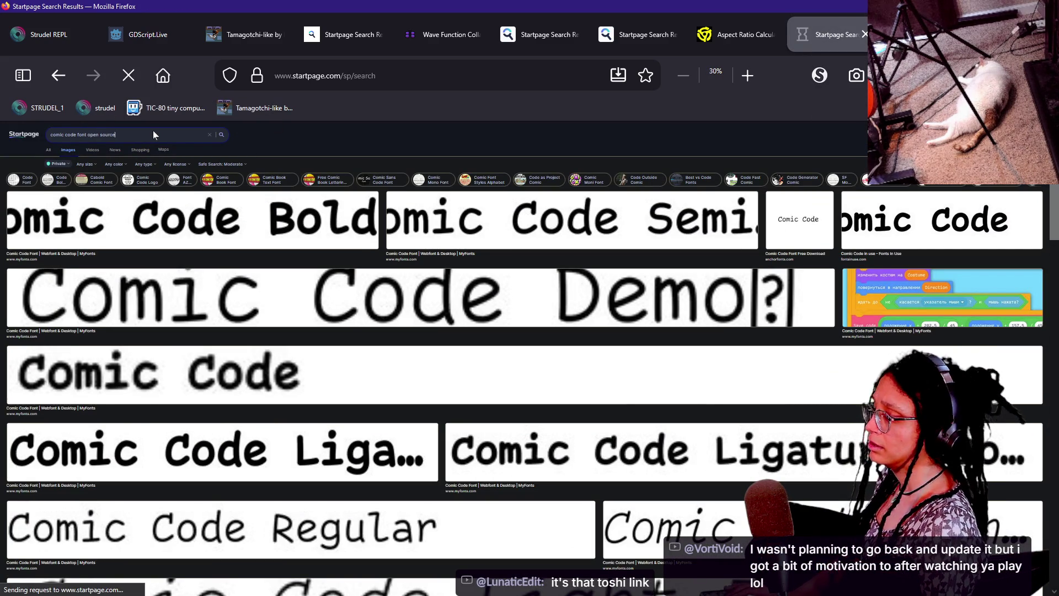
key("ctrl+0")
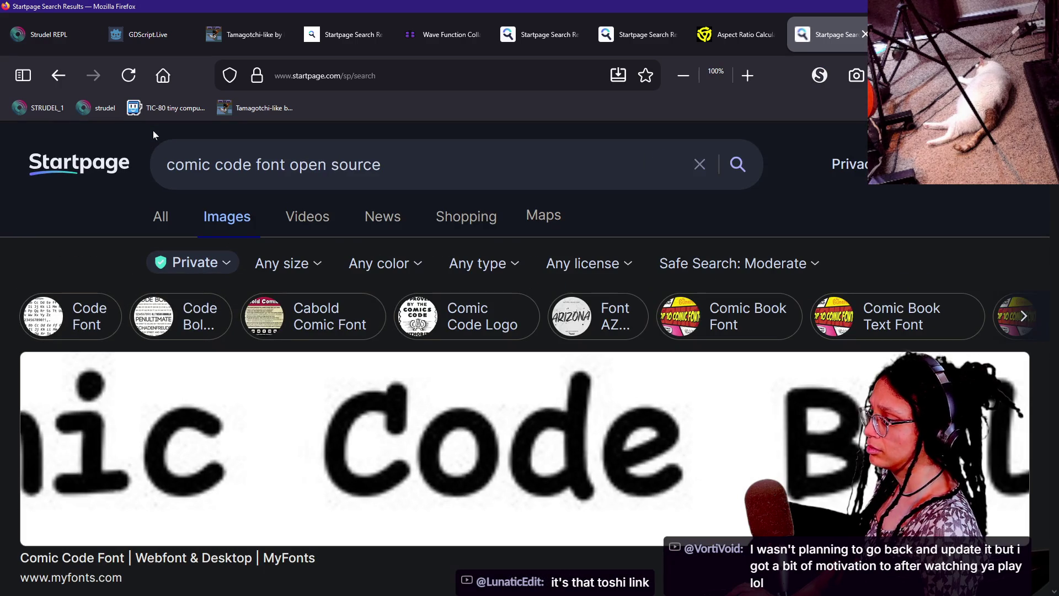
left_click(156, 215)
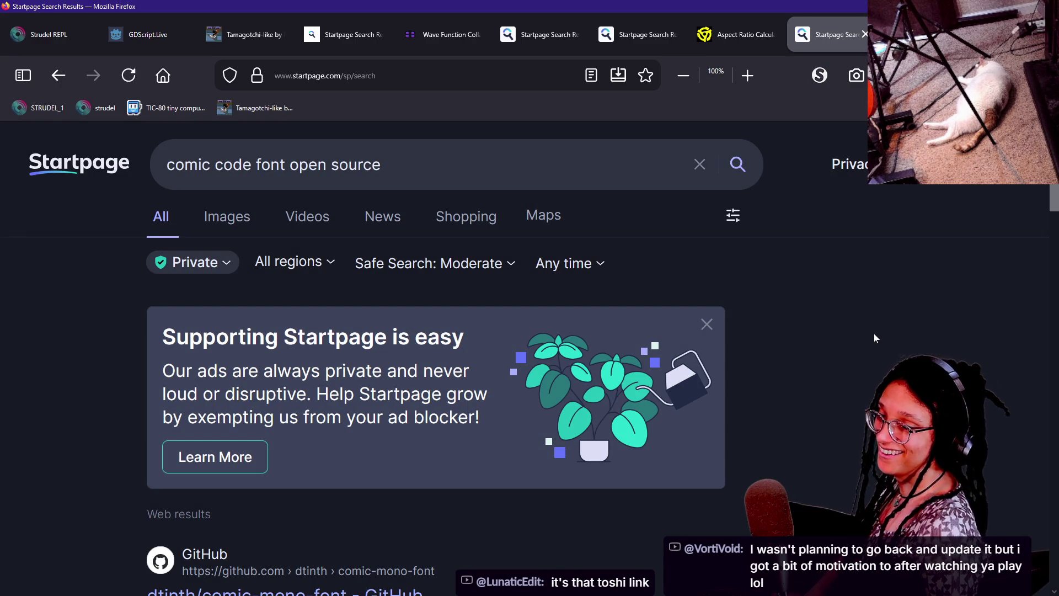
scroll(847, 315, "down", 3)
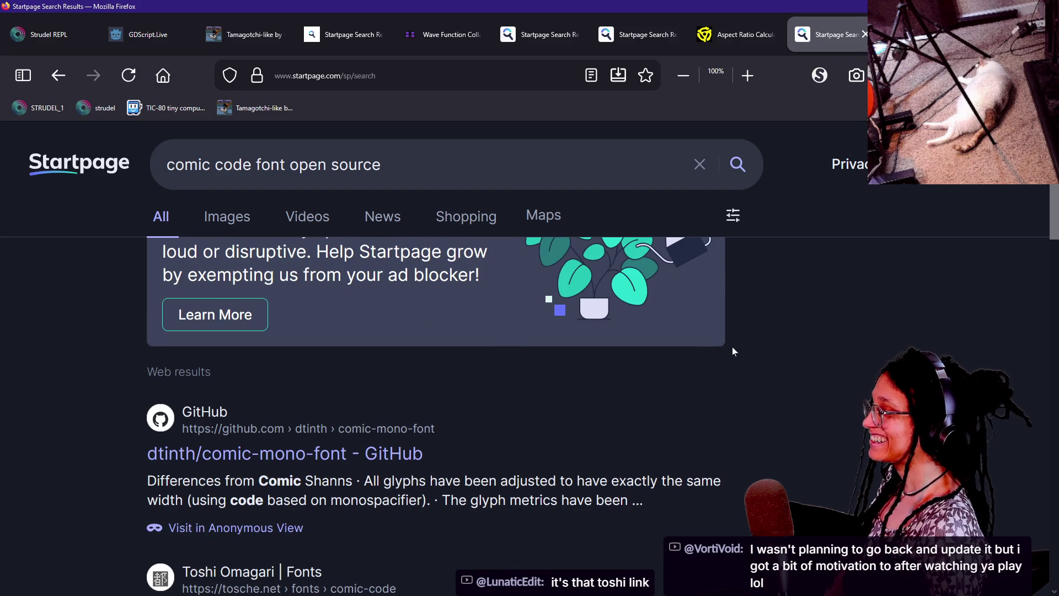
scroll(645, 395, "down", 3)
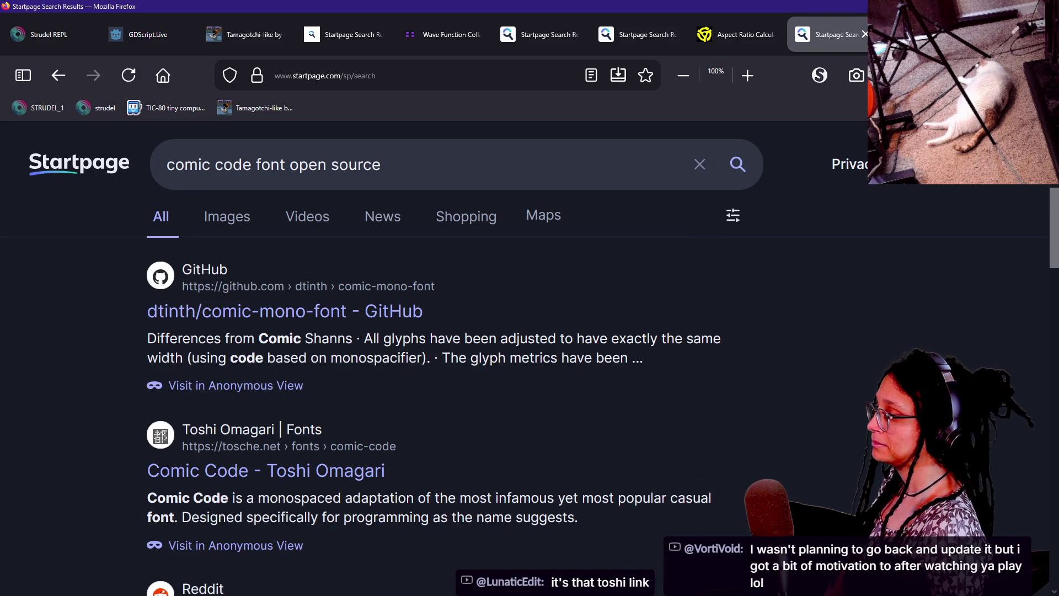
left_click(305, 323)
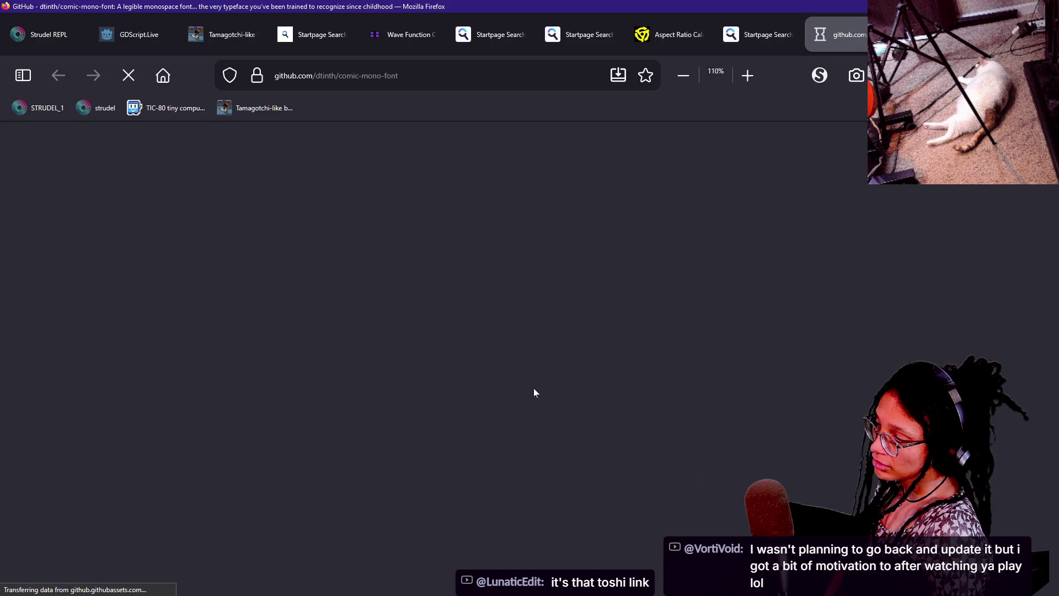
- Download ComicMono.ttf and ComicMono-Bold.ttf from the repository's Download section
scroll(533, 389, "up", 6)
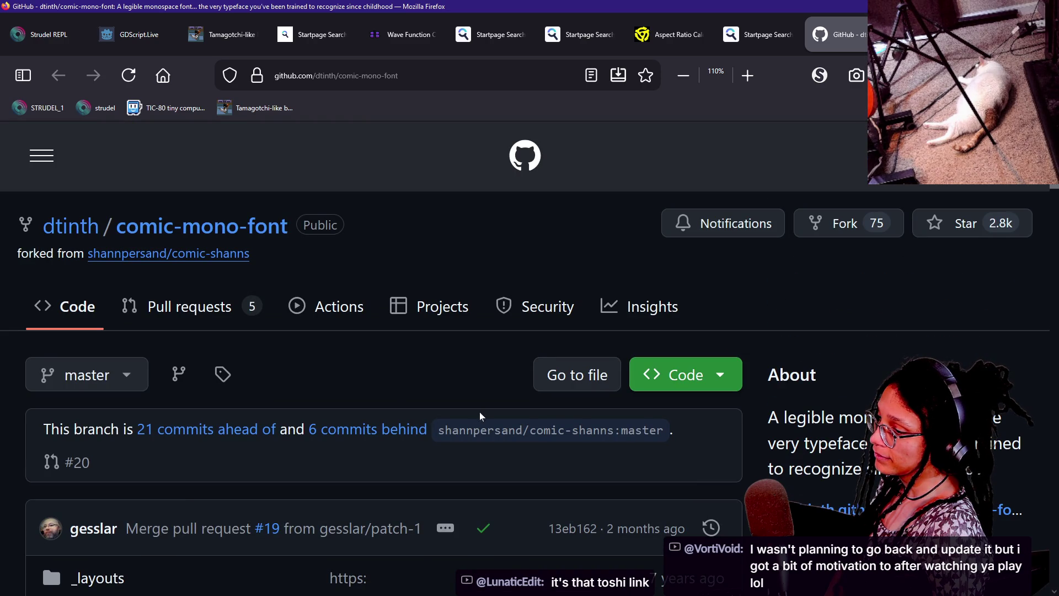
scroll(474, 415, "down", 3)
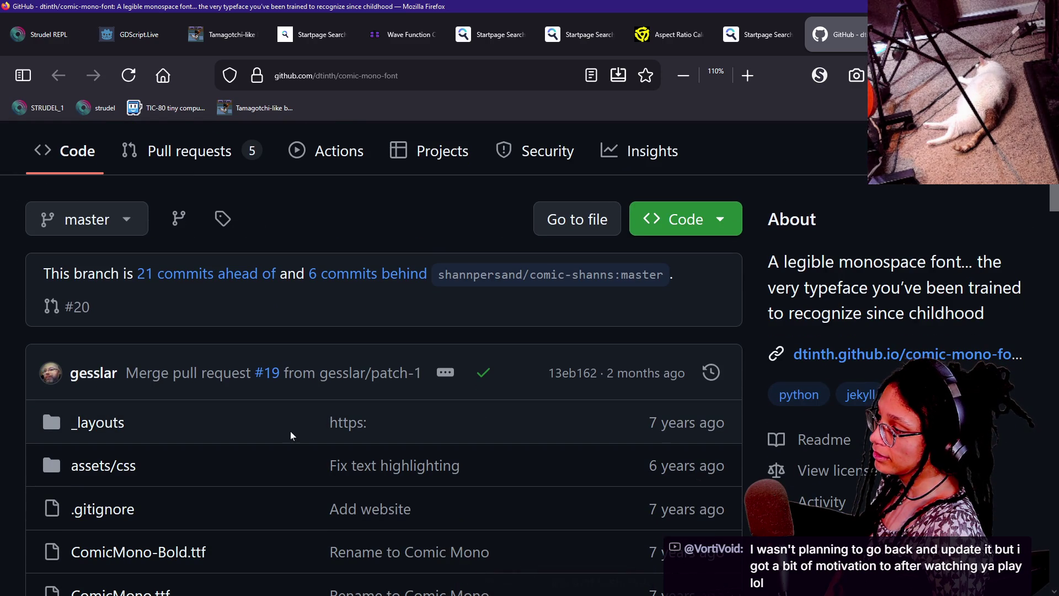
scroll(291, 436, "down", 15)
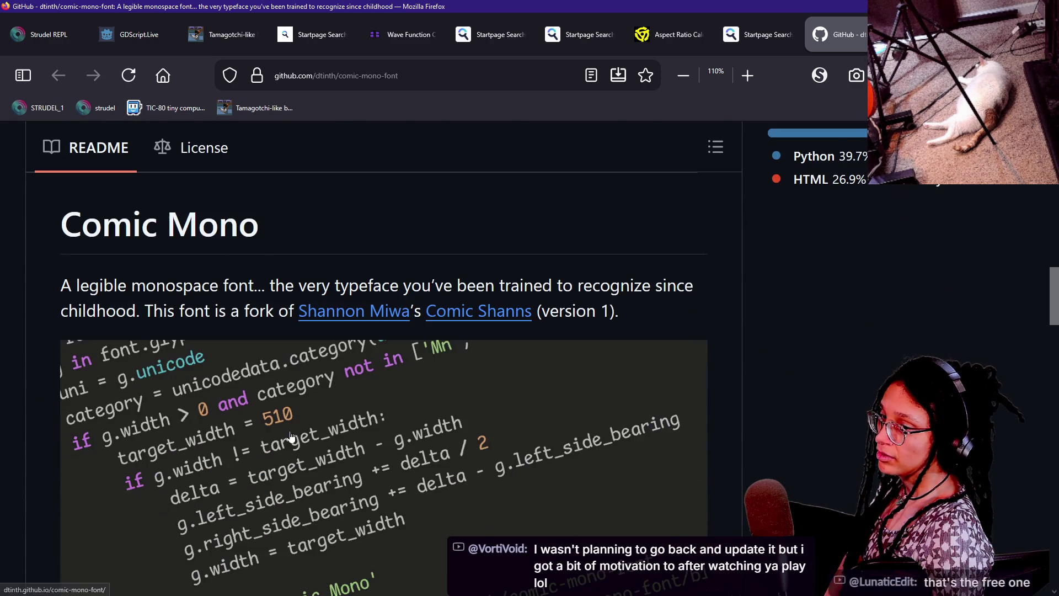
scroll(291, 436, "down", 3)
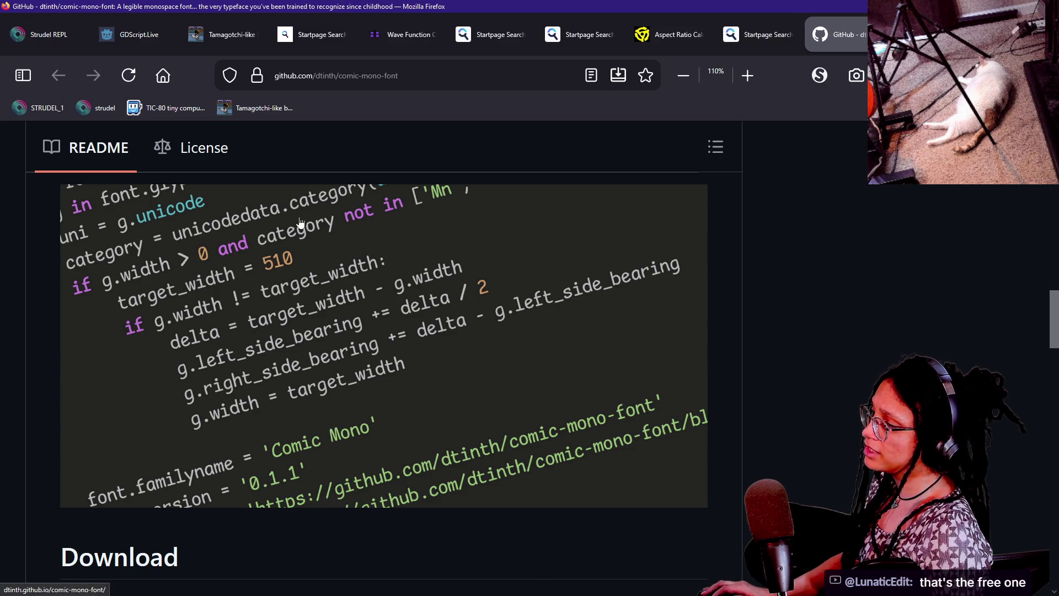
scroll(849, 310, "down", 8)
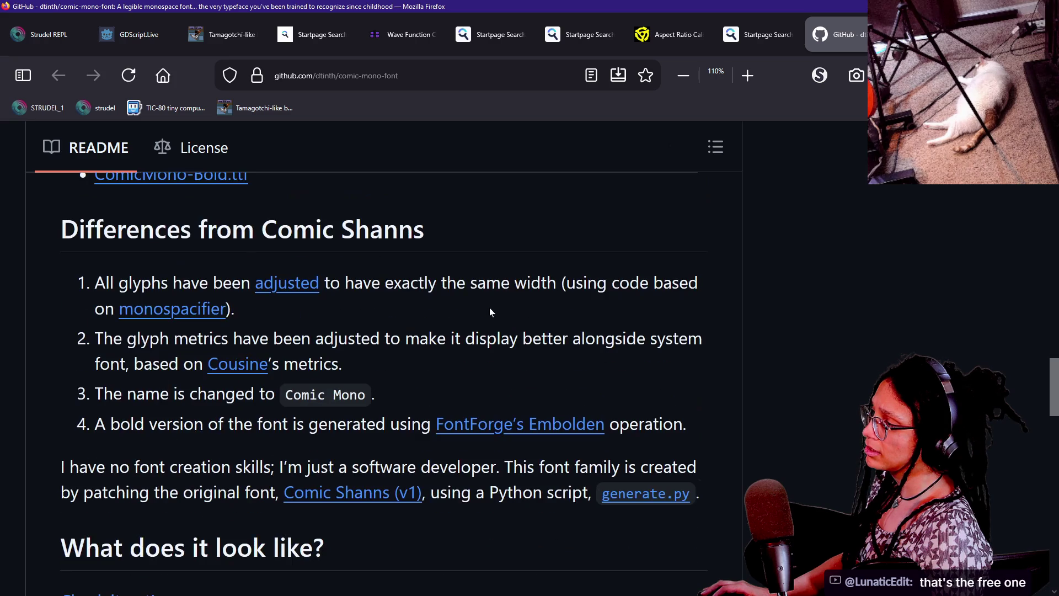
scroll(246, 254, "up", 3)
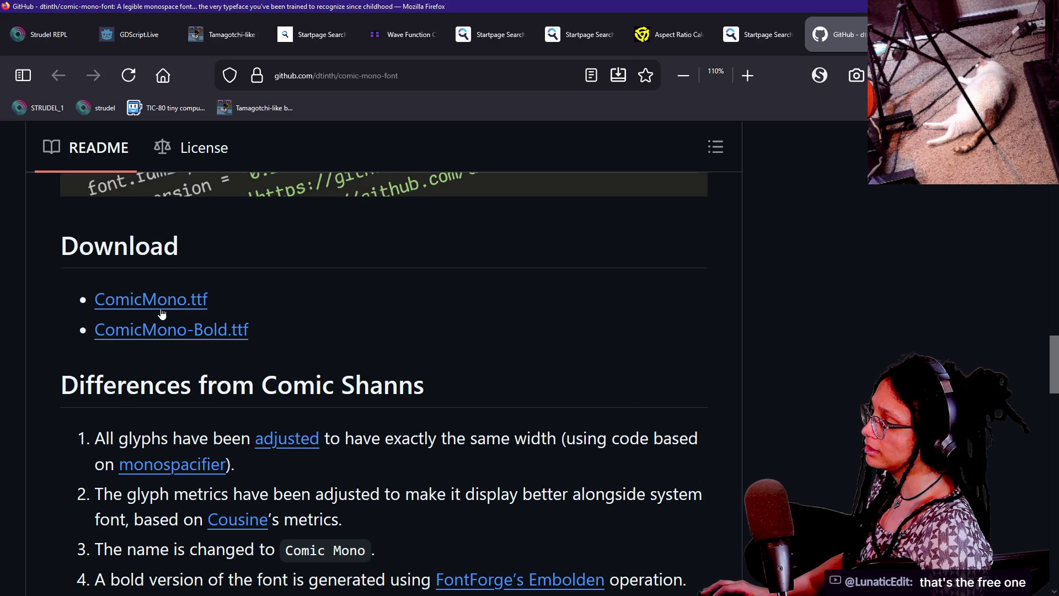
right_click(170, 303)
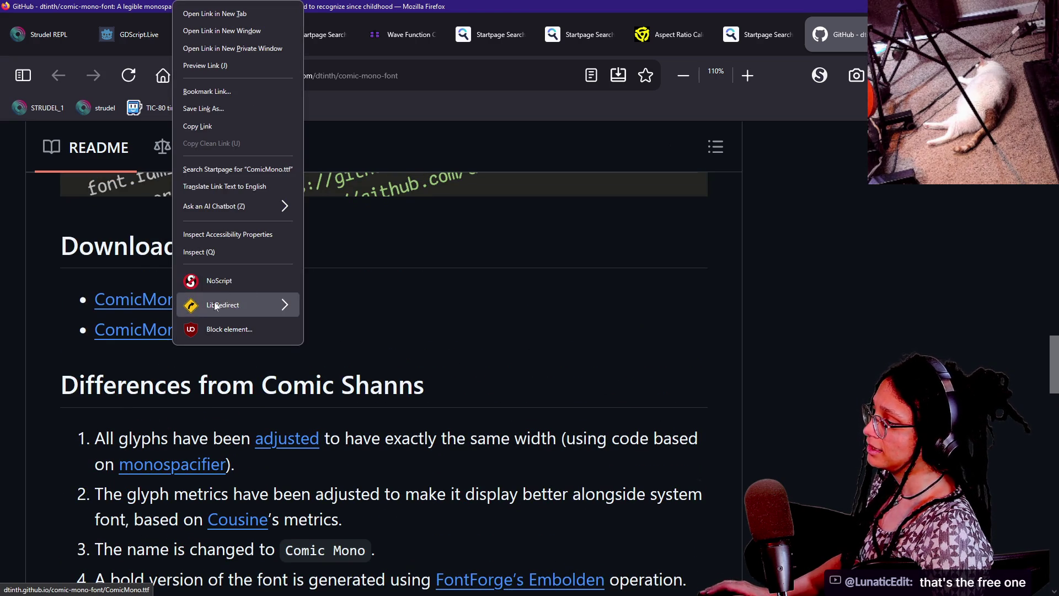
left_click(190, 309)
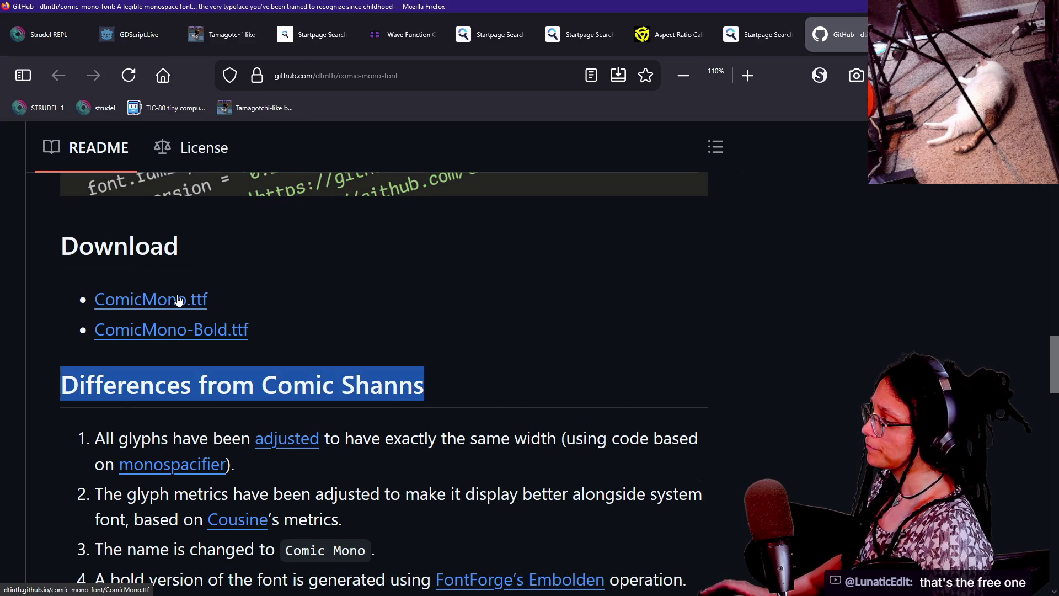
left_click(178, 301)
left_click(214, 334)
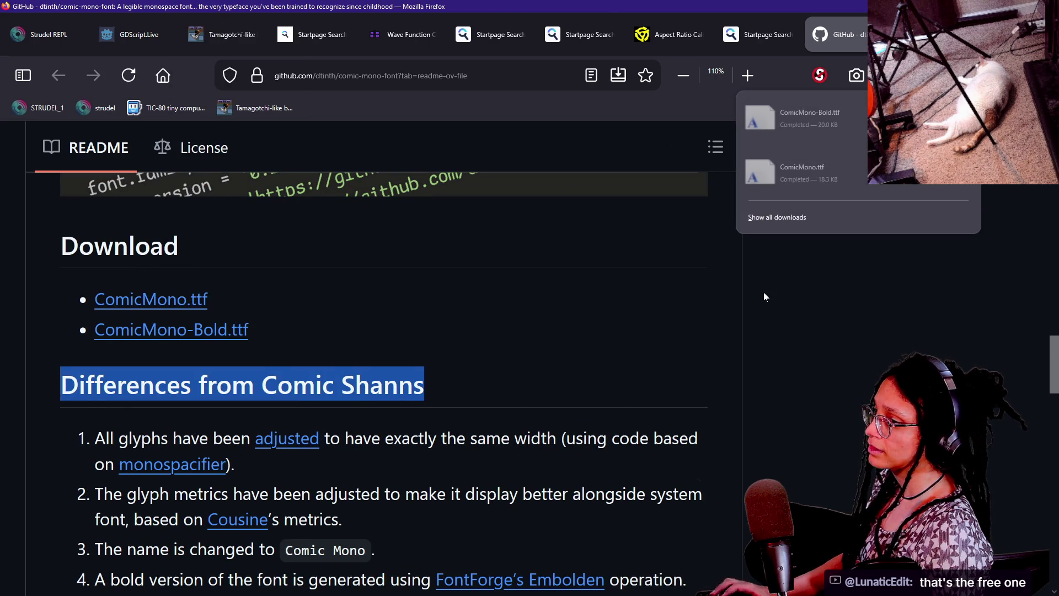
key("alt+Tab")
key("alt+Tab")
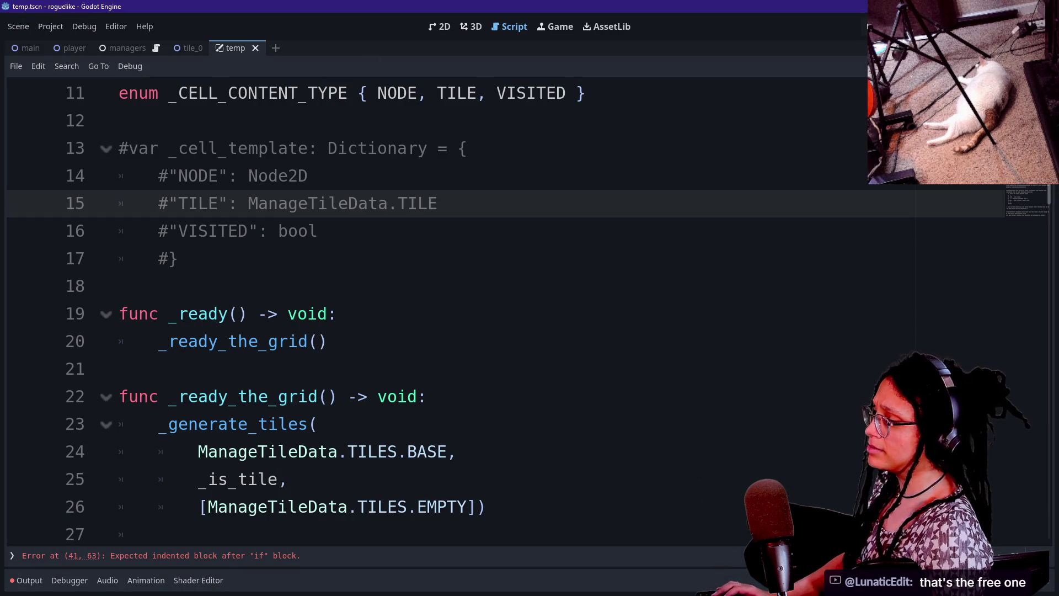
- Set the editor Code Font to ComicMono.ttf from the Downloads folder, then close Editor Settings
left_click(117, 27)
left_click(132, 37)
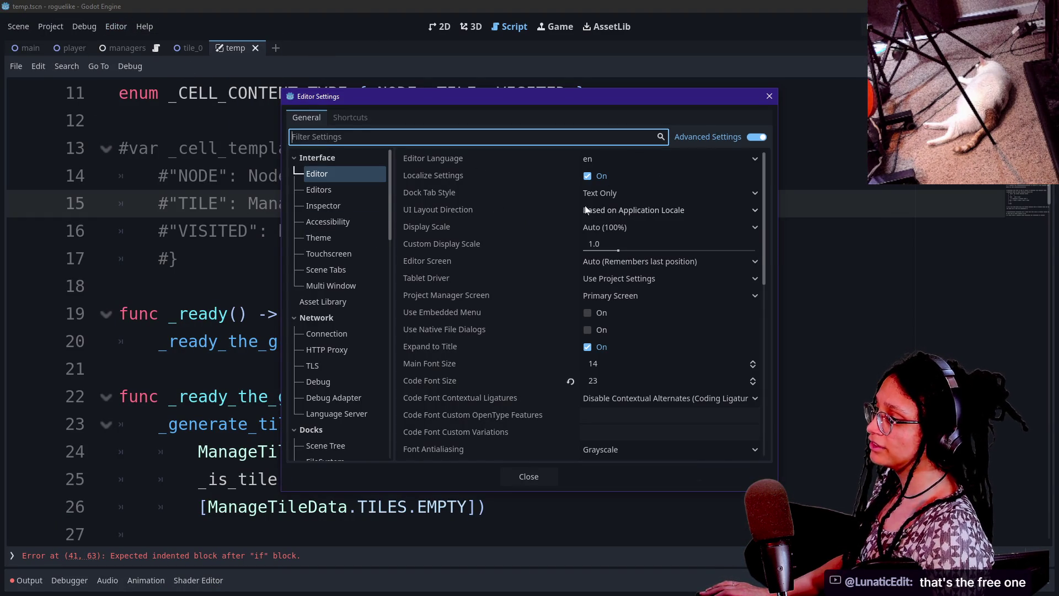
scroll(488, 263, "down", 5)
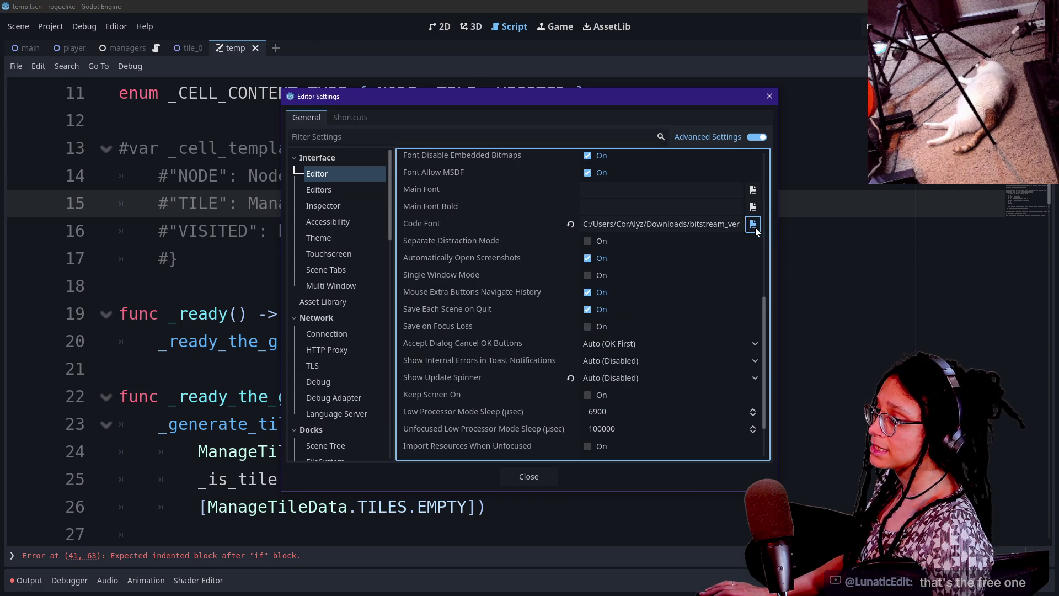
left_click(756, 227)
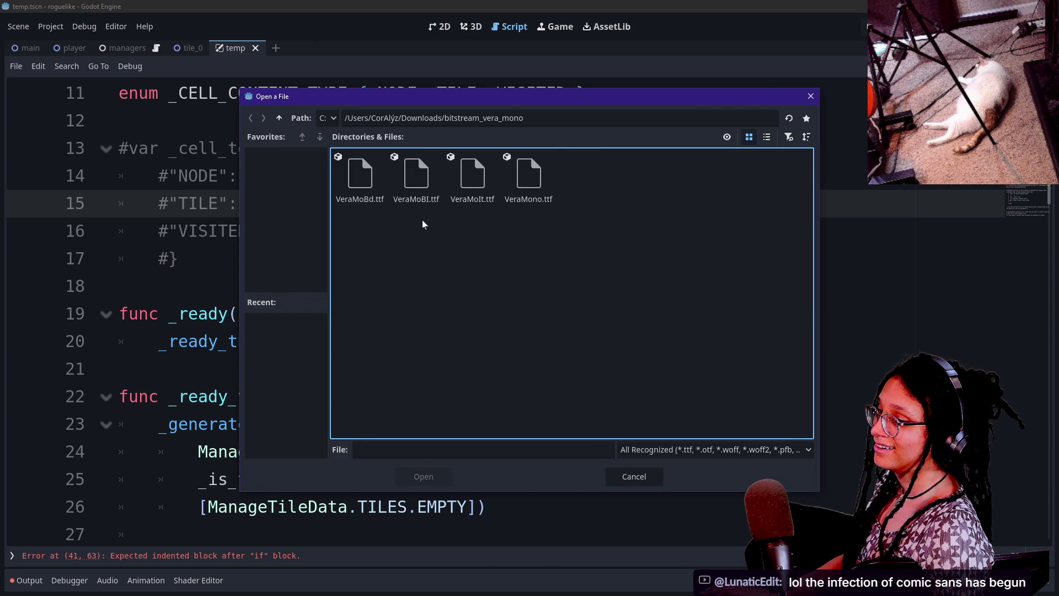
left_click(279, 117)
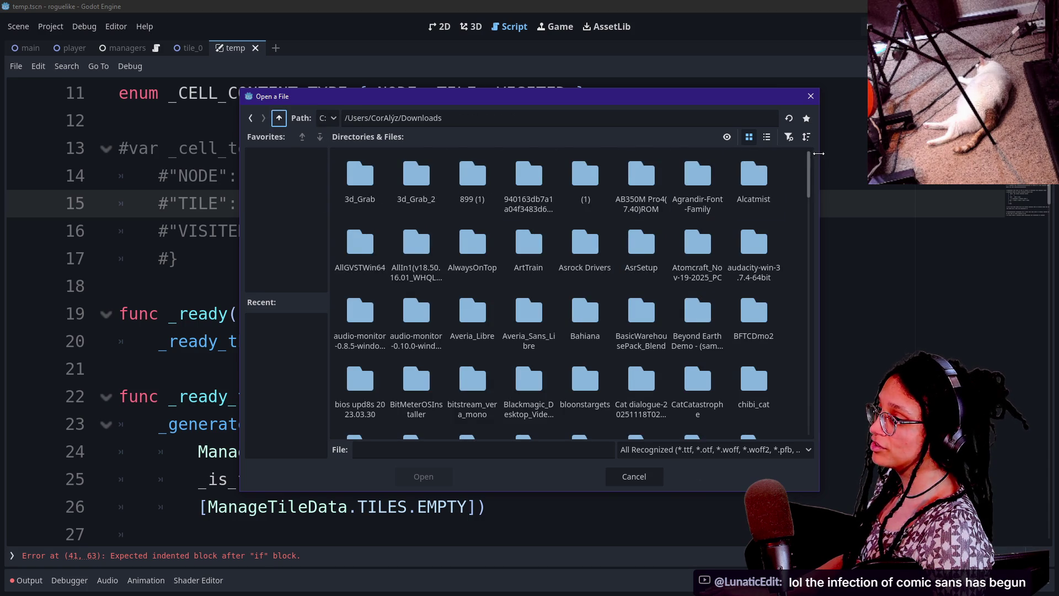
left_click_drag(809, 167, 791, 468)
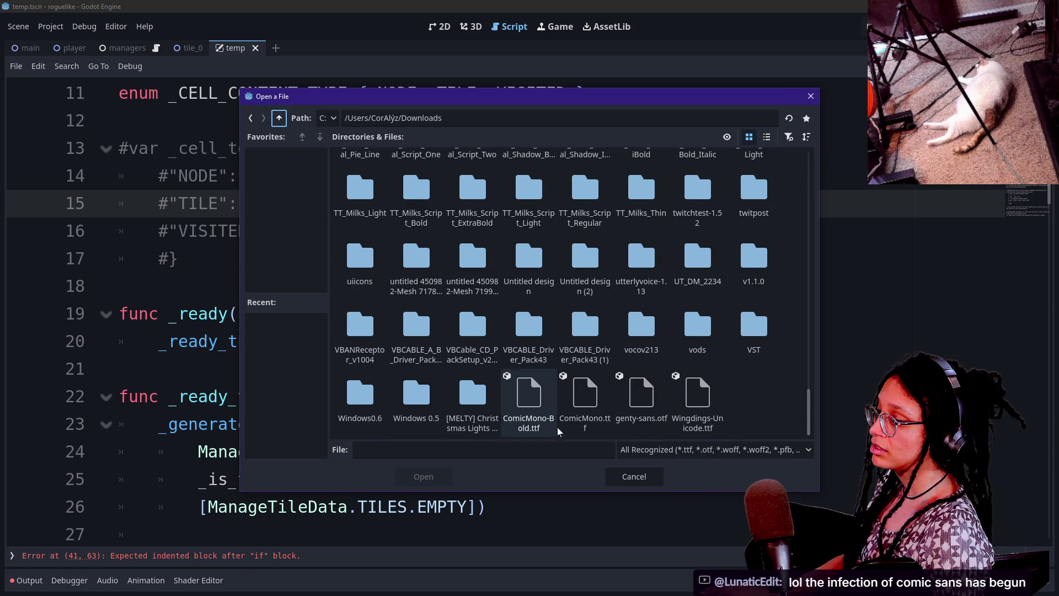
left_click(581, 379)
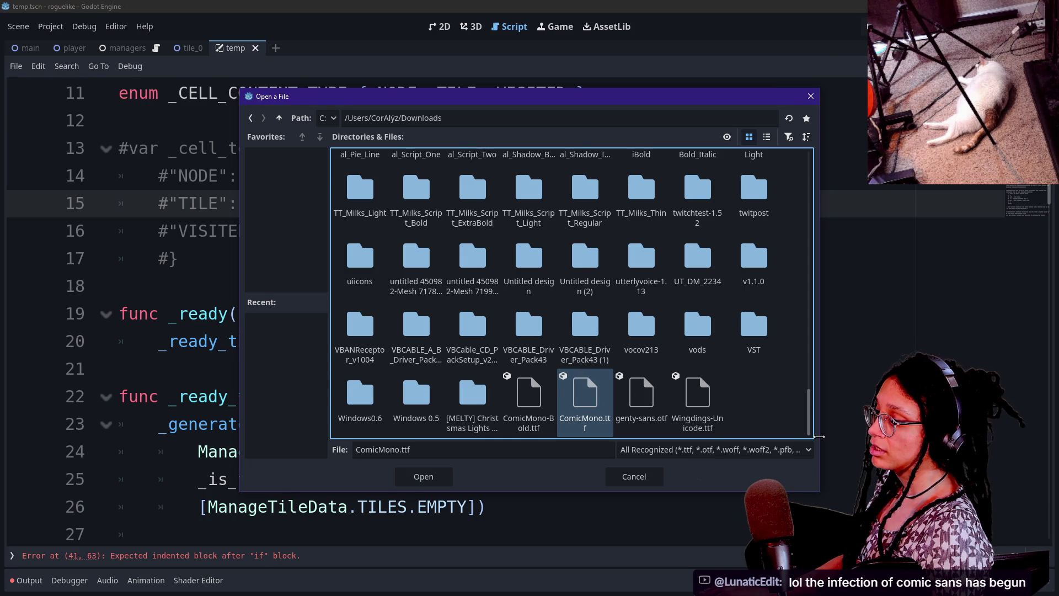
key("Return")
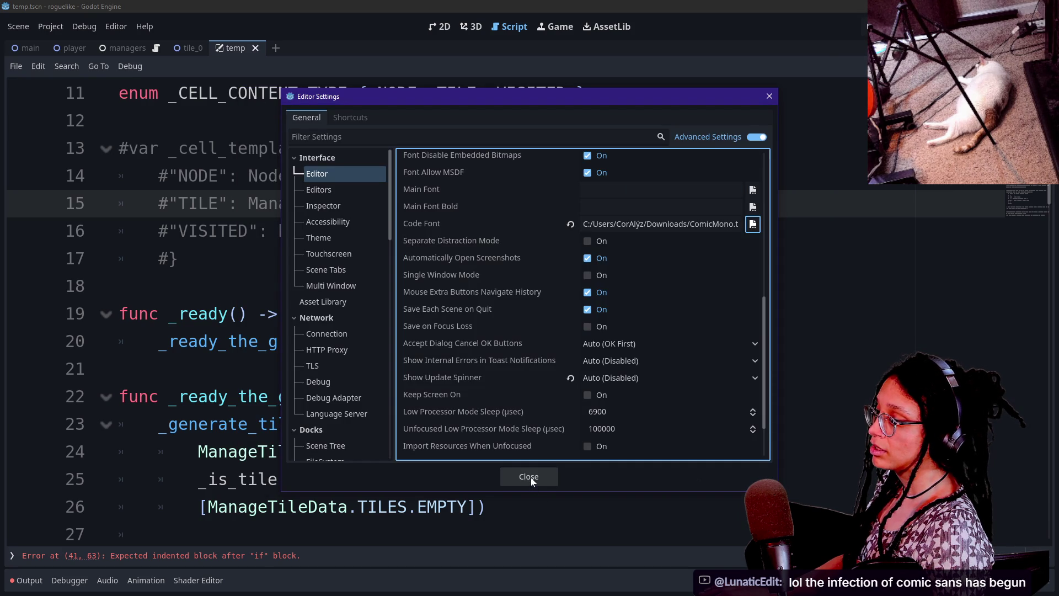
left_click(531, 476)
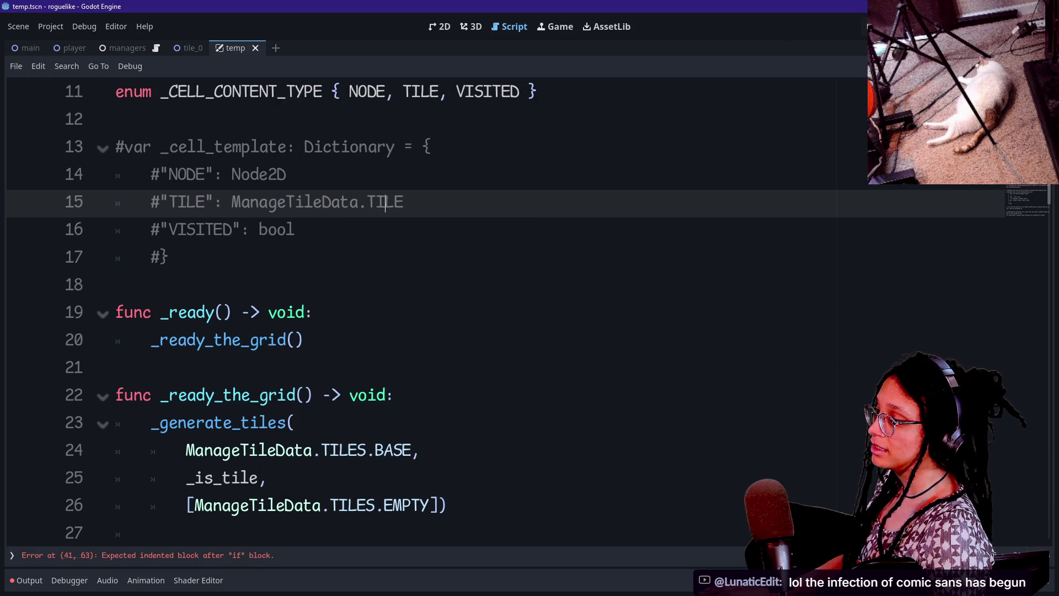
- Enlarge the script's code text with Ctrl+=
left_click(303, 339)
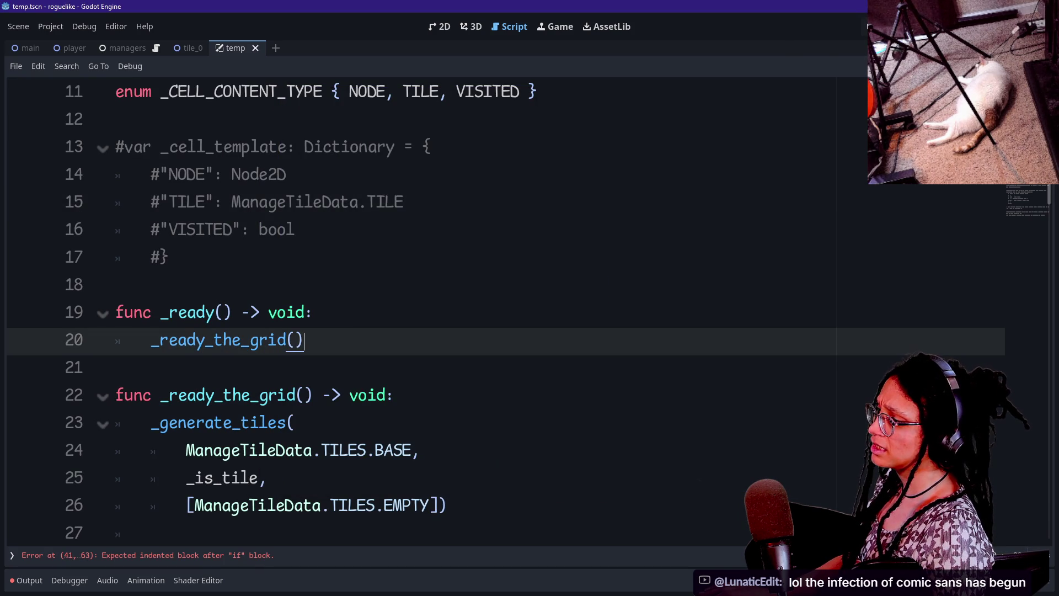
scroll(497, 309, "down", 2)
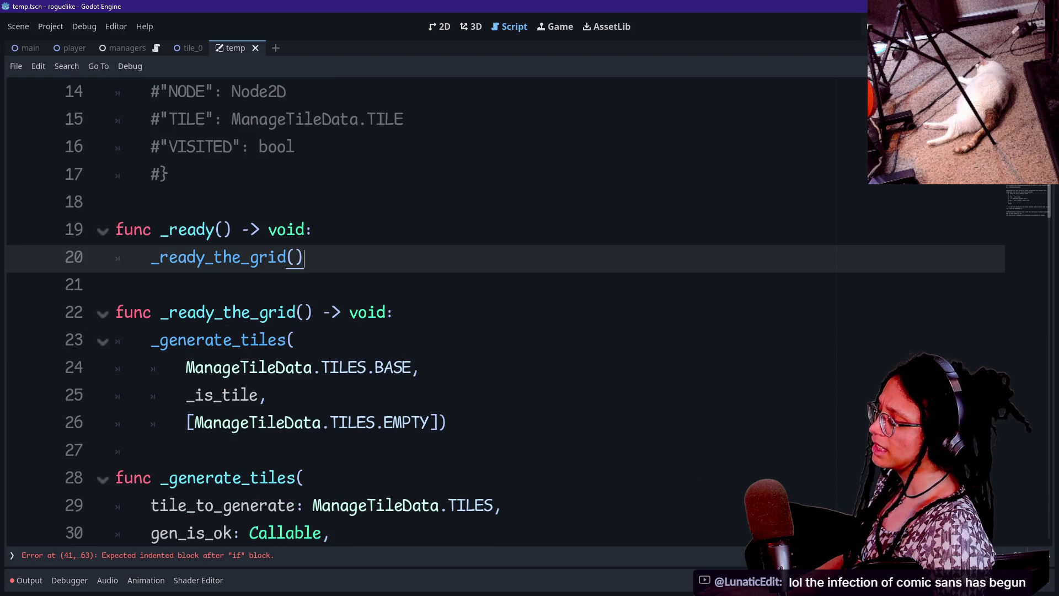
left_click(152, 369)
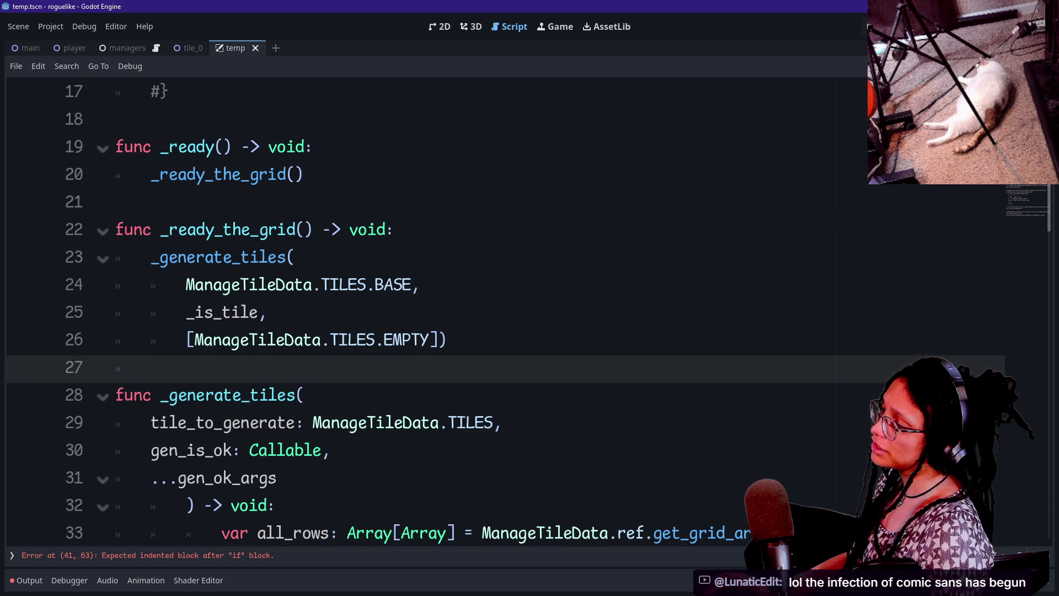
key("ctrl+equal")
key("ctrl+equal")
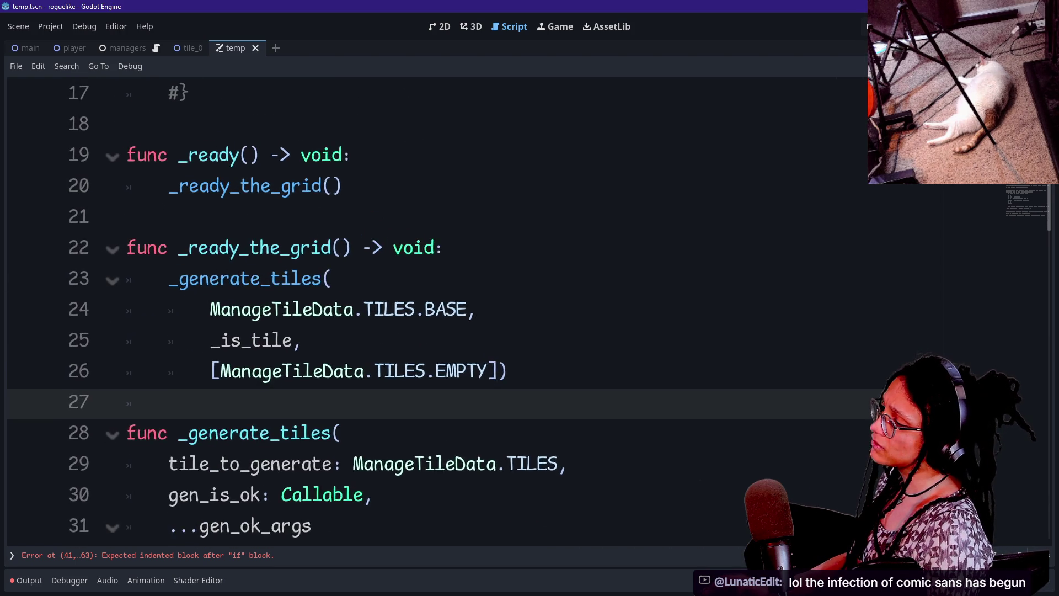
scroll(496, 309, "down", 1)
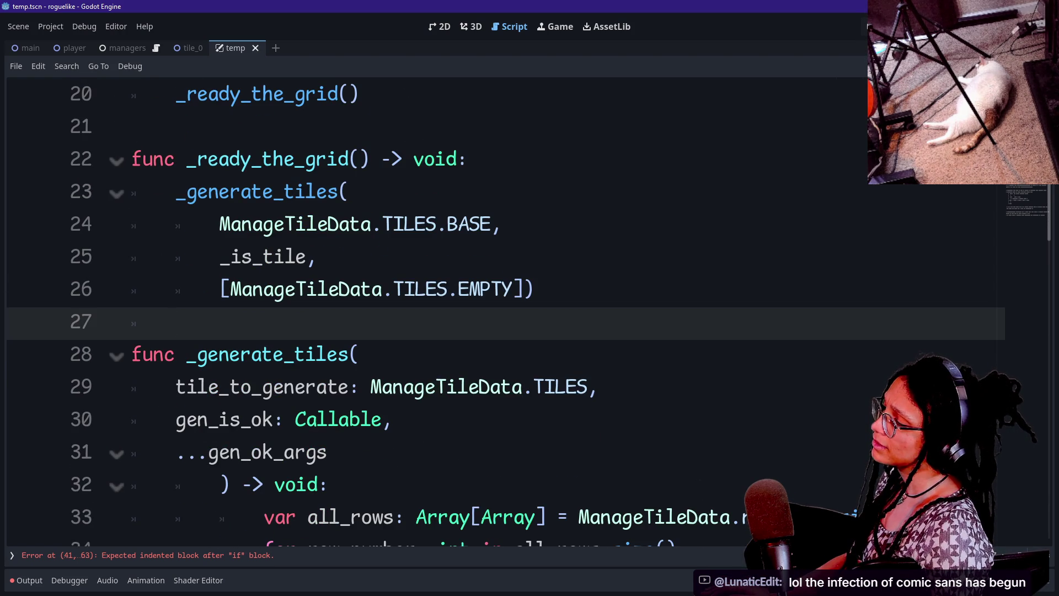
- Step through the tile-generation code between lines 15 and 44 with the arrow keys
key("Down")
key("Down")
key("Down")
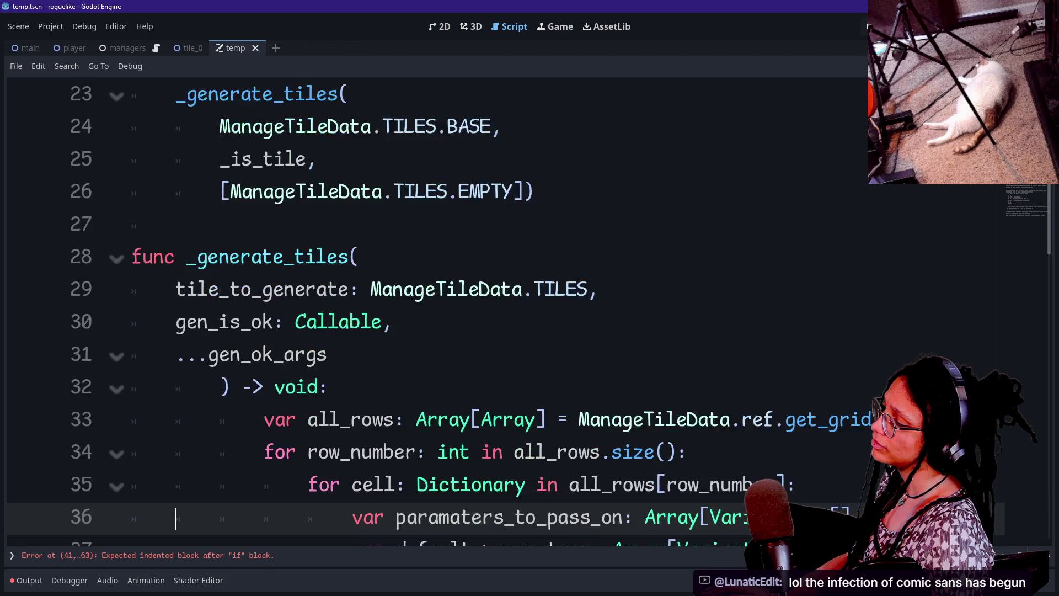
key("Up")
key("Up")
key("Up")
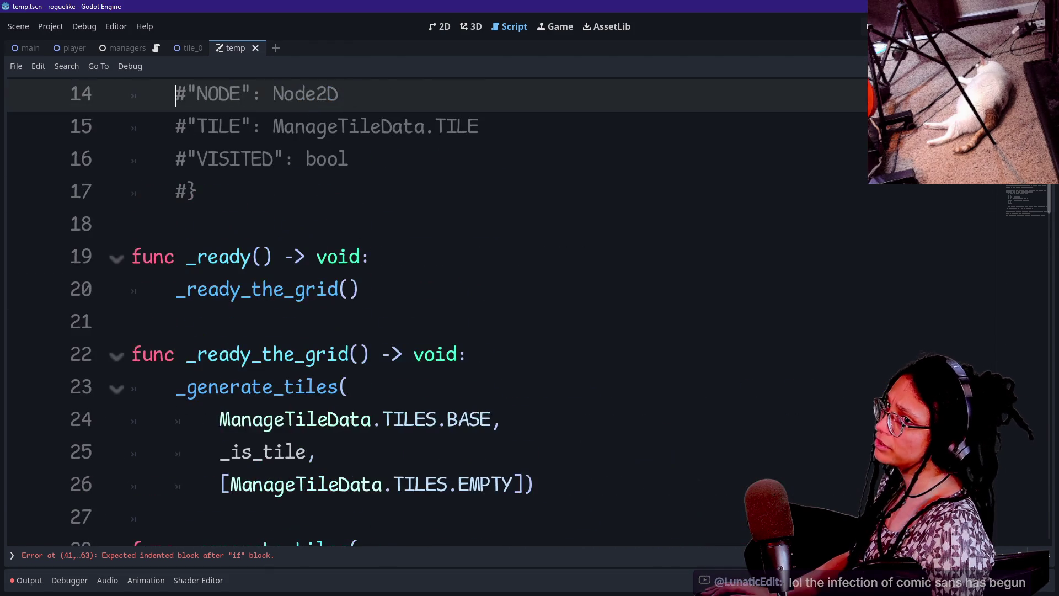
key("Down")
key("Down")
key("Down")
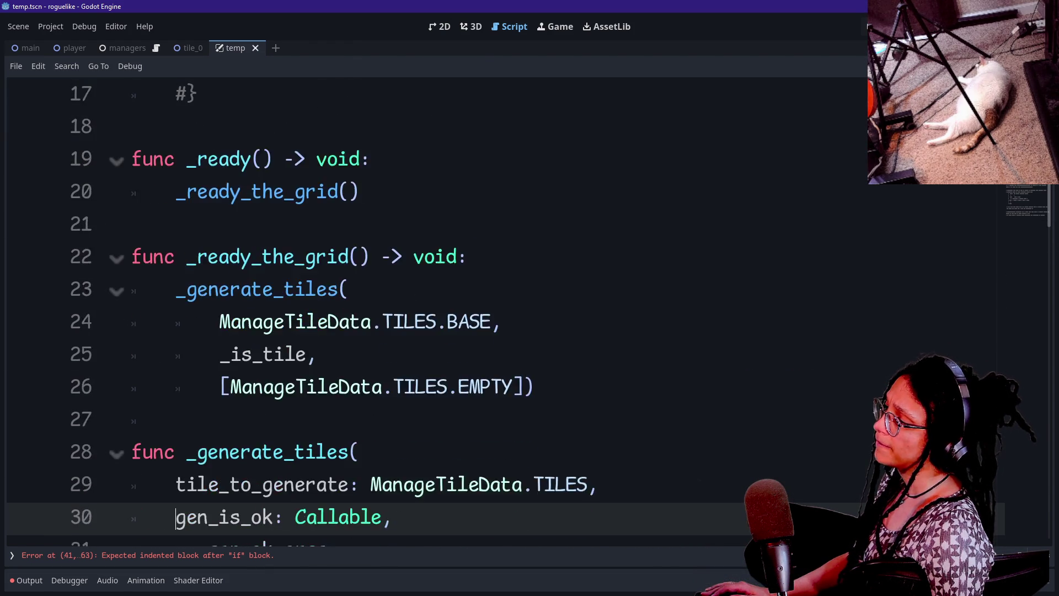
key("Up")
key("Up")
key("Up")
key("Down")
key("Down")
key("Down")
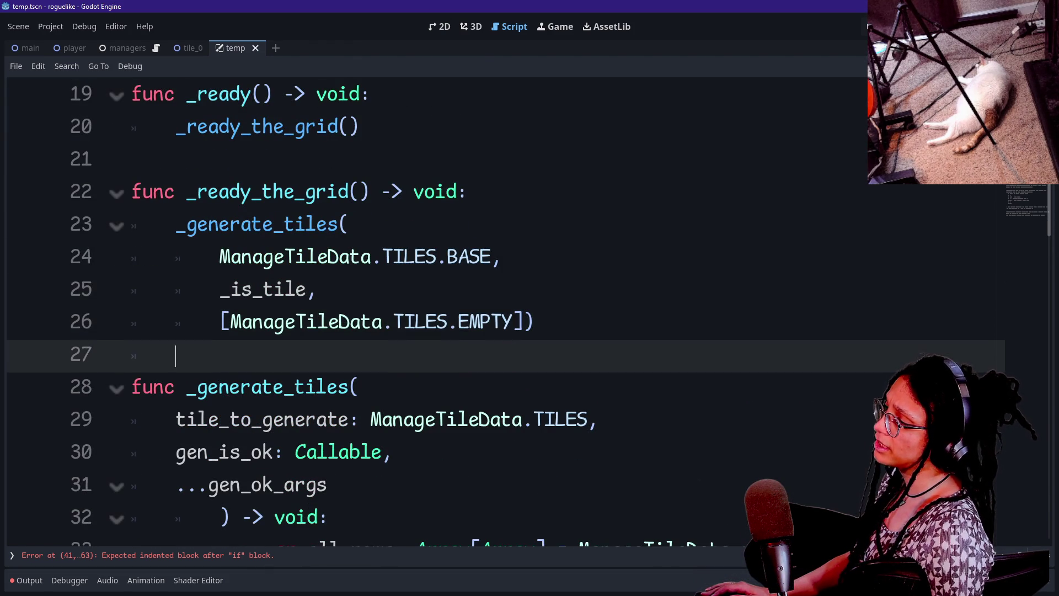
key("Down")
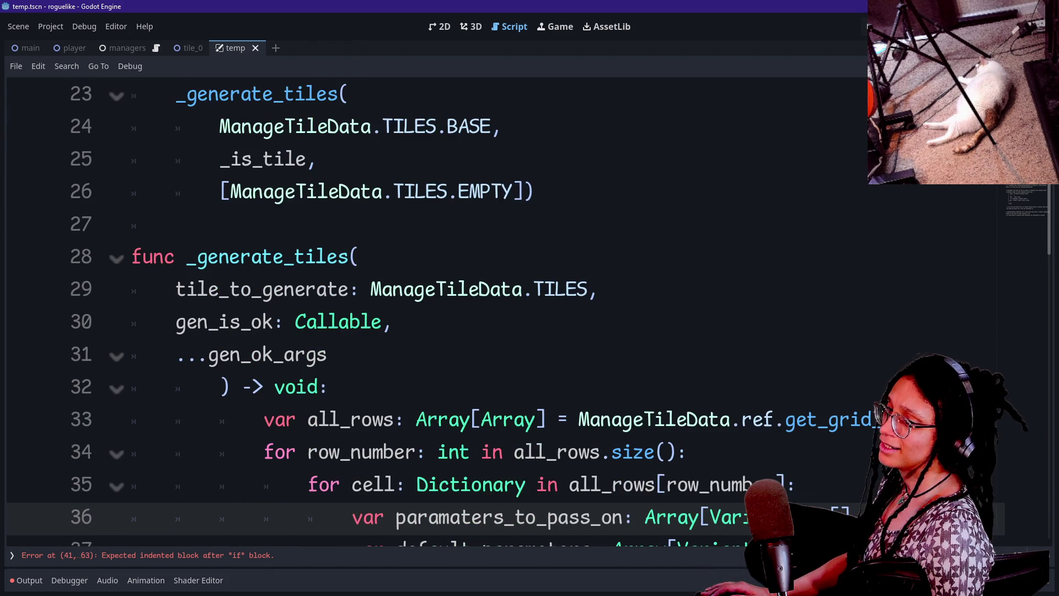
key("Down")
key("Down")
key("Down")
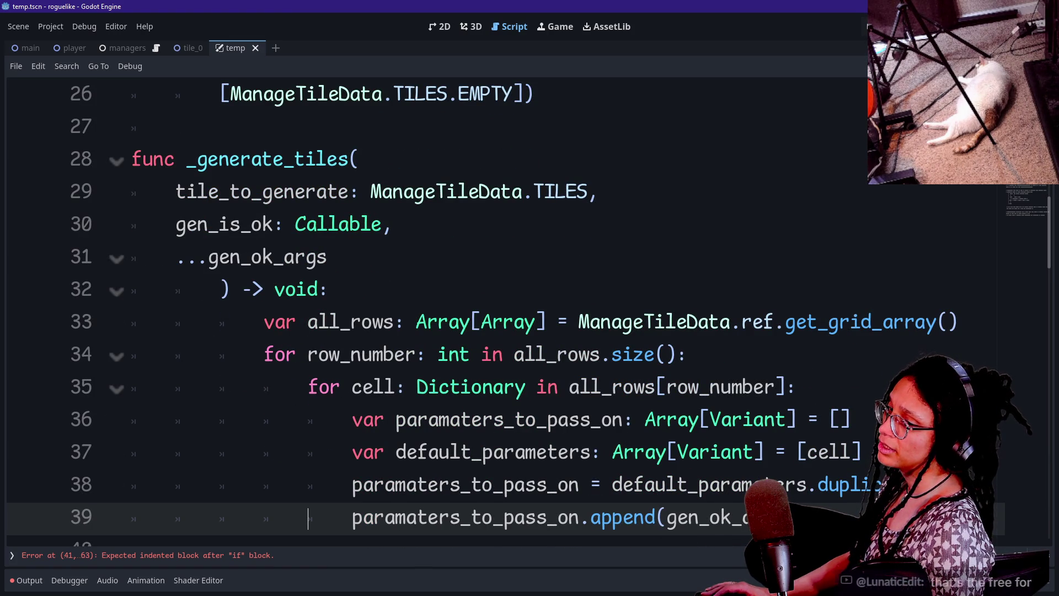
key("Down")
key("Down")
key("Down")
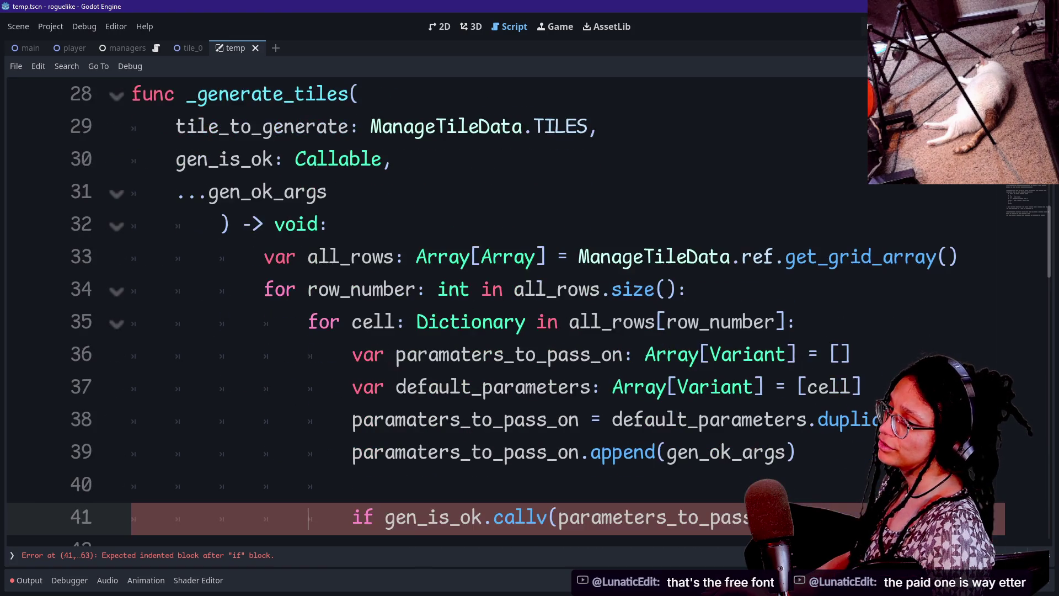
key("Down")
key("Down")
key("Up")
key("Up")
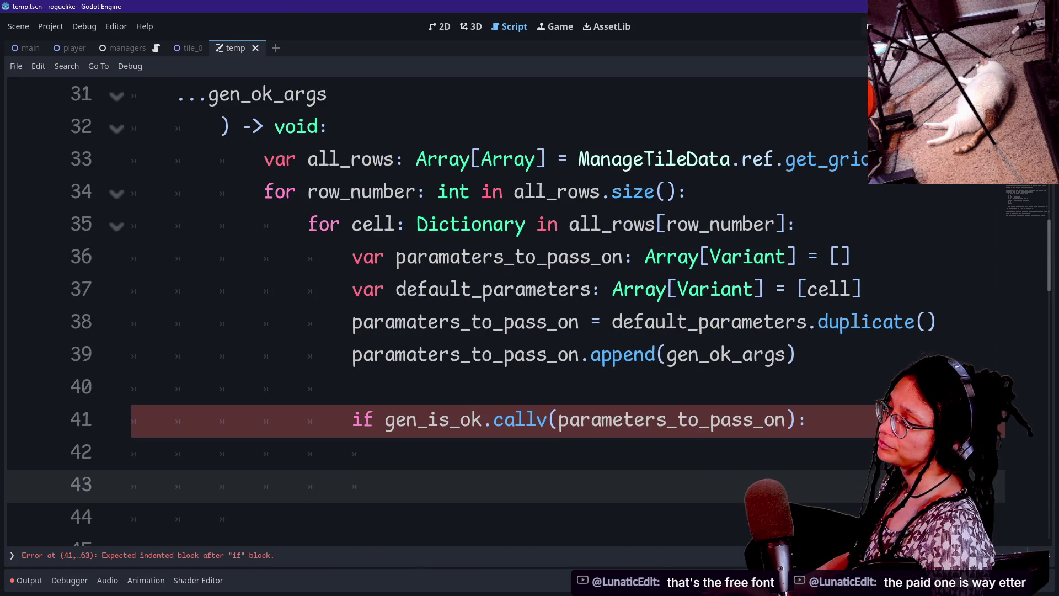
key("Up")
key("Up")
key("Up")
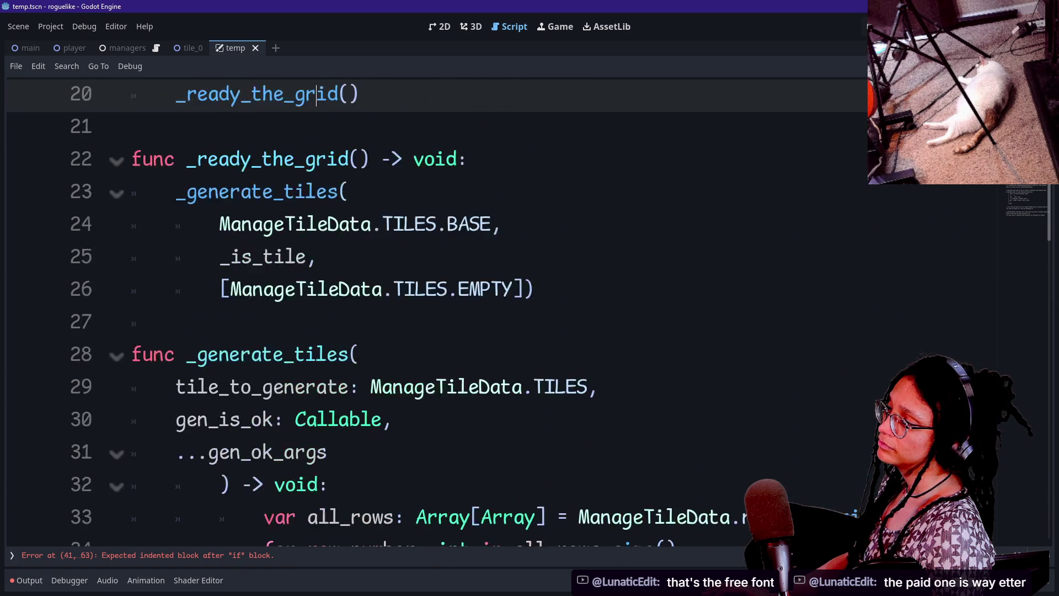
key("Up")
key("Up")
key("Down")
key("Down")
key("Down")
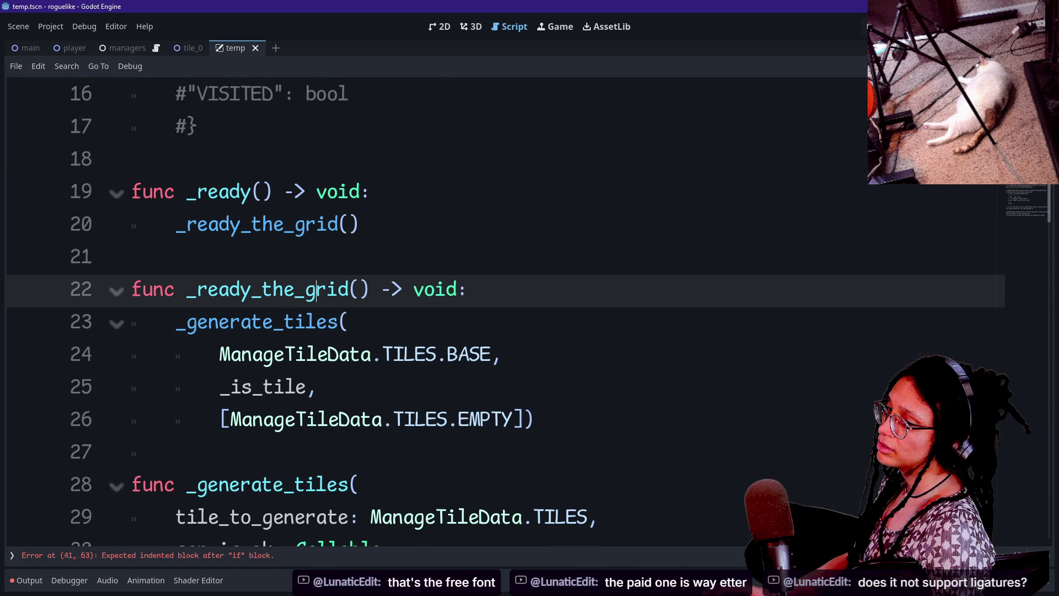
key("Down")
key("Down")
key("Down")
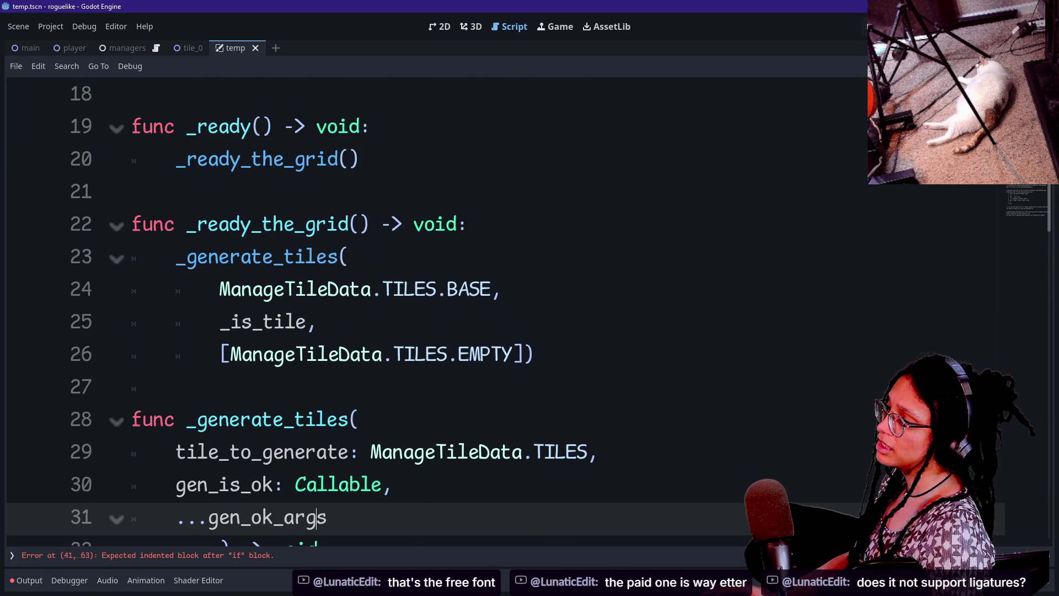
key("Up")
key("Up")
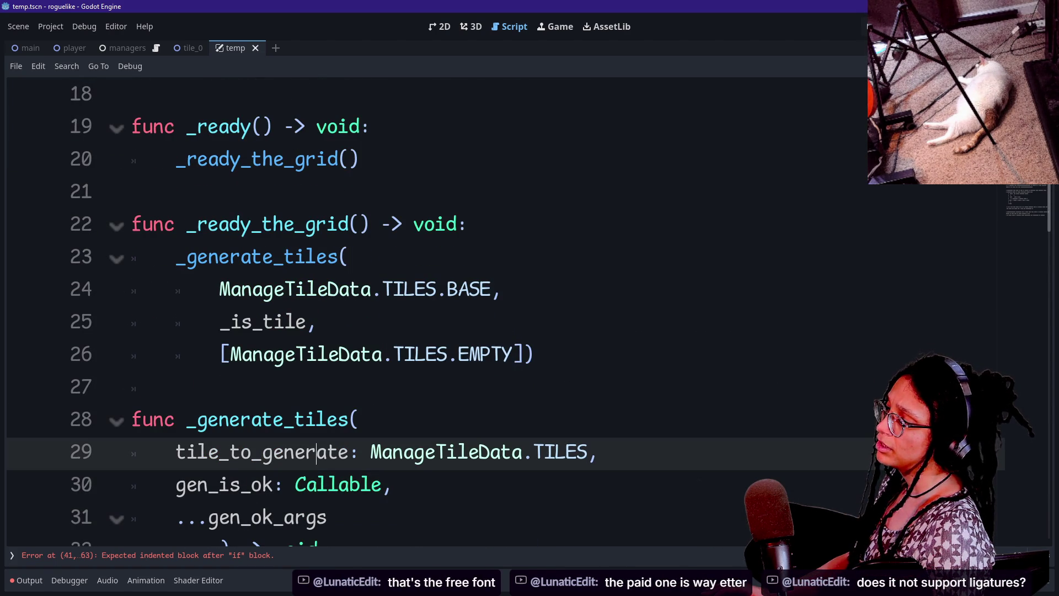
- Retype the -> arrow on line 22 to check its ligature rendering, then browse lines 32 and 5
left_click(380, 225)
key("Right")
key("Right")
key("BackSpace")
key("BackSpace")
type("->")
key("shift+Up")
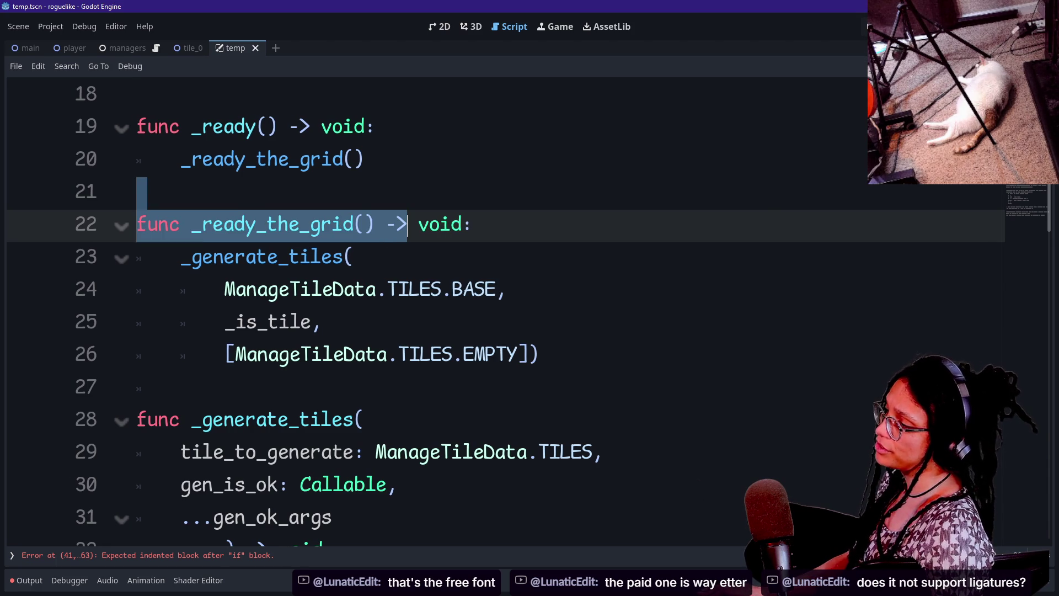
scroll(496, 308, "down", 2)
scroll(496, 309, "down", 2)
left_click(333, 159)
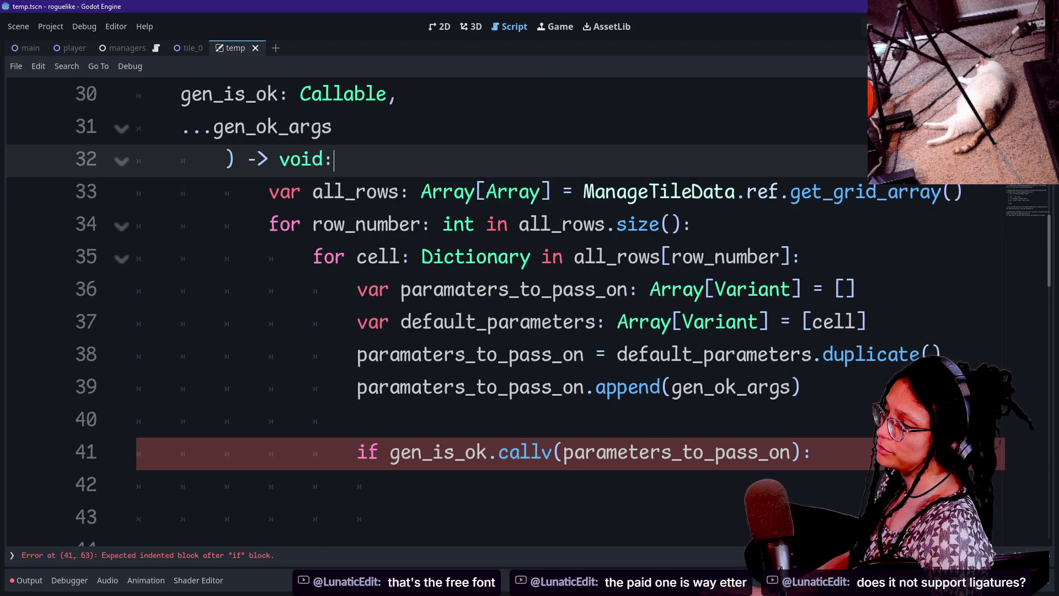
scroll(496, 309, "up", 10)
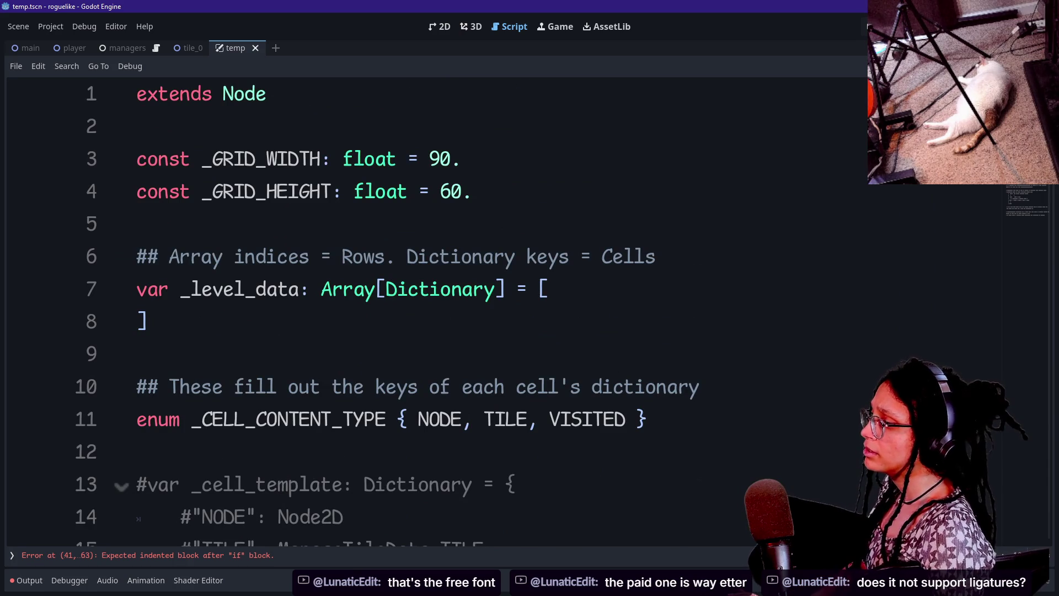
left_click(137, 223)
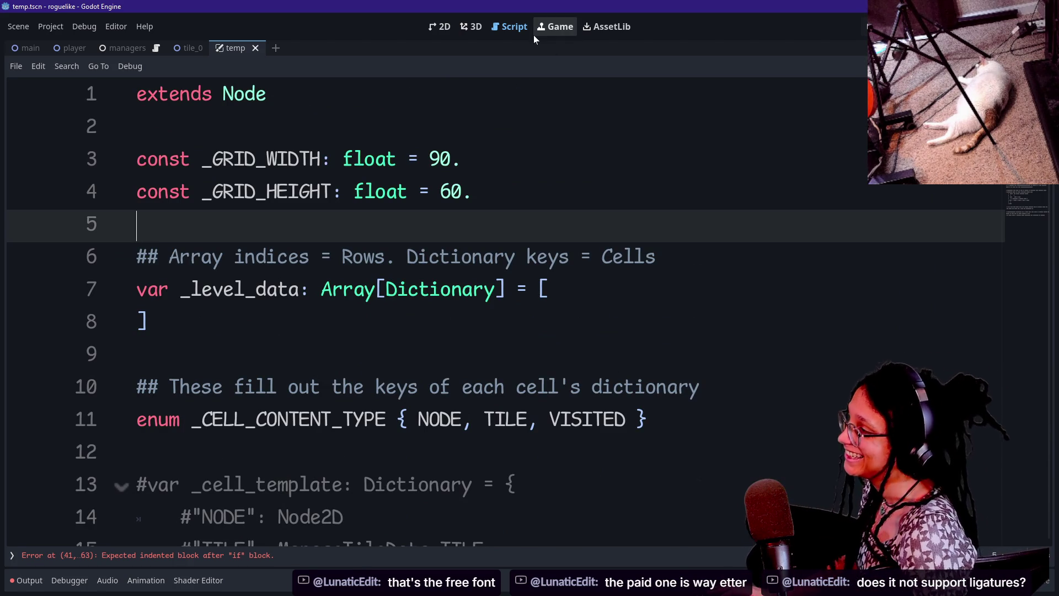
scroll(496, 309, "down", 2)
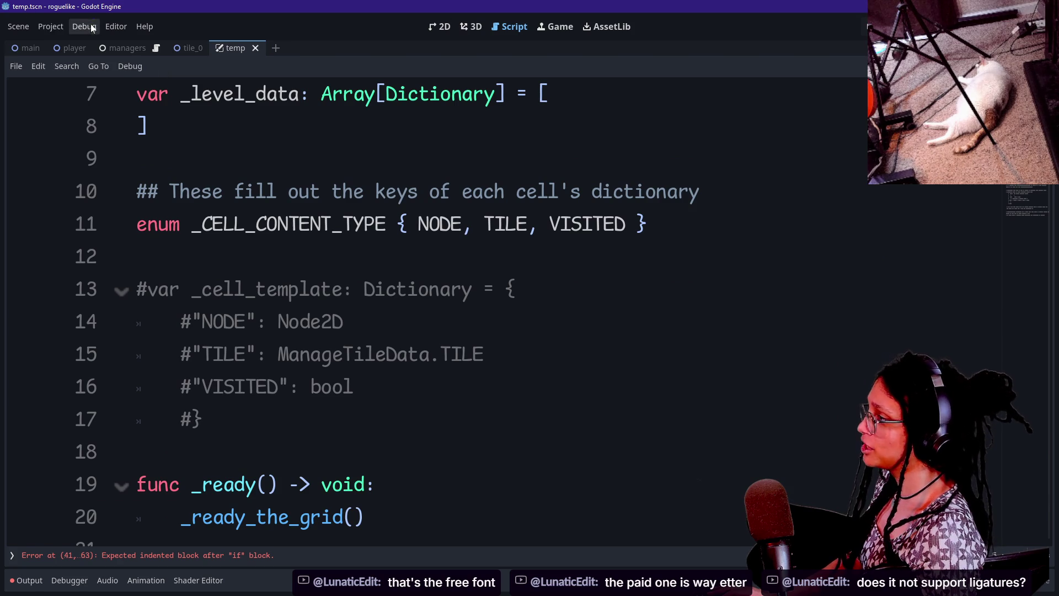